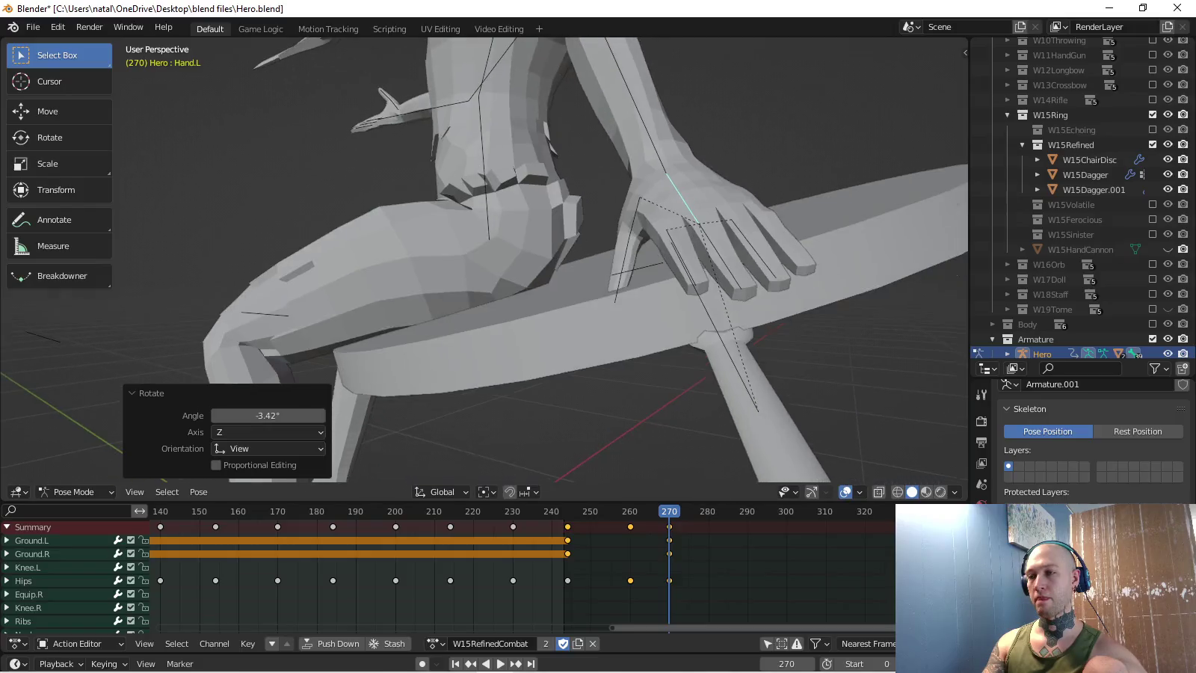
- Tilt the left hand bone about -6° and keyframe its rotation at frame 270
key(r)
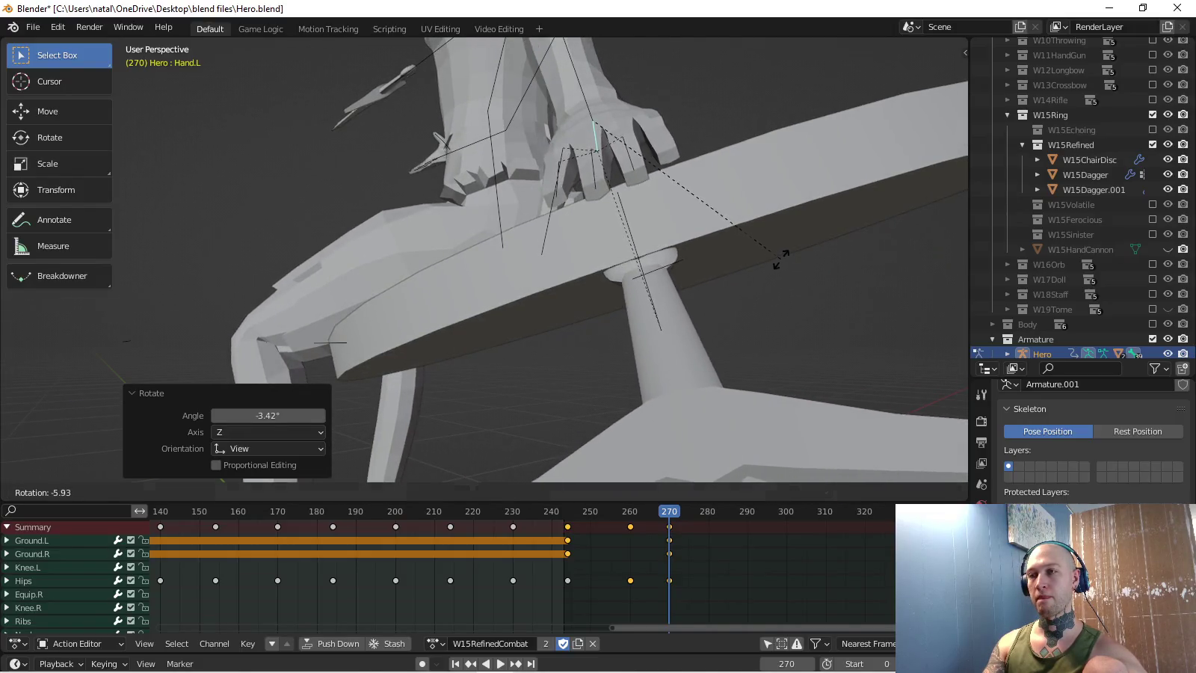
click(780, 259)
mouse_move(779, 260)
middle_down()
mouse_move(730, 254)
mouse_move(598, 300)
middle_up()
click(632, 296)
middle_drag(559, 218, 524, 224)
key(i)
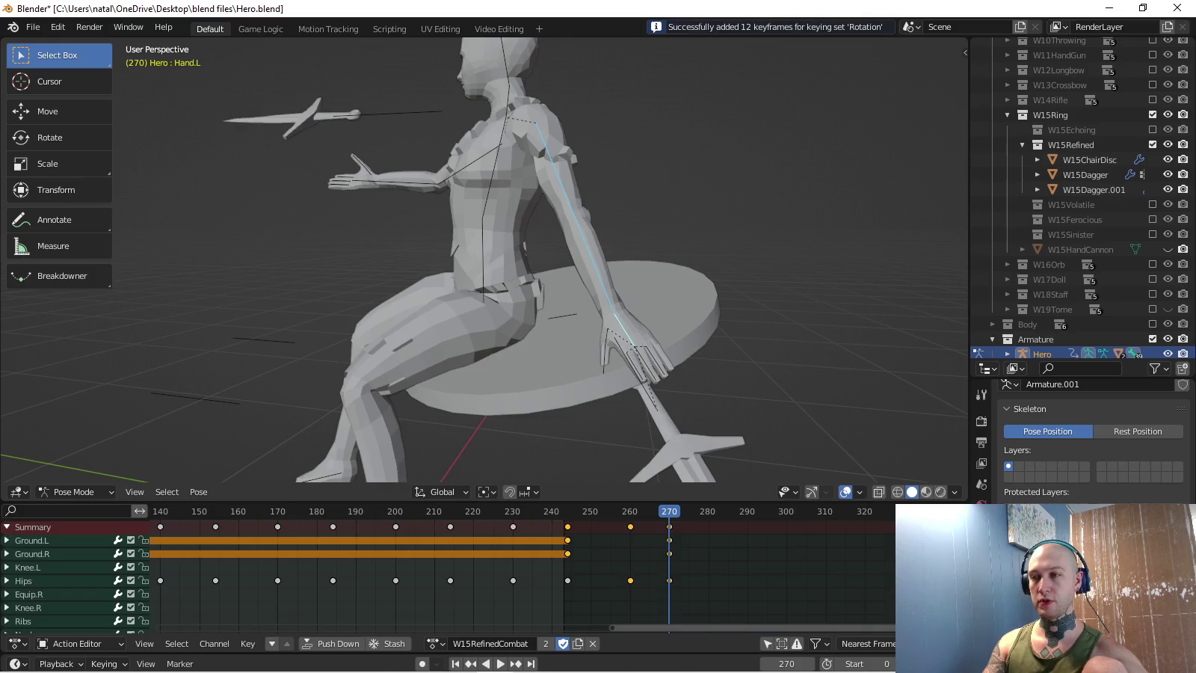
- Play back the throw from the right orthographic side view
key(KP_3)
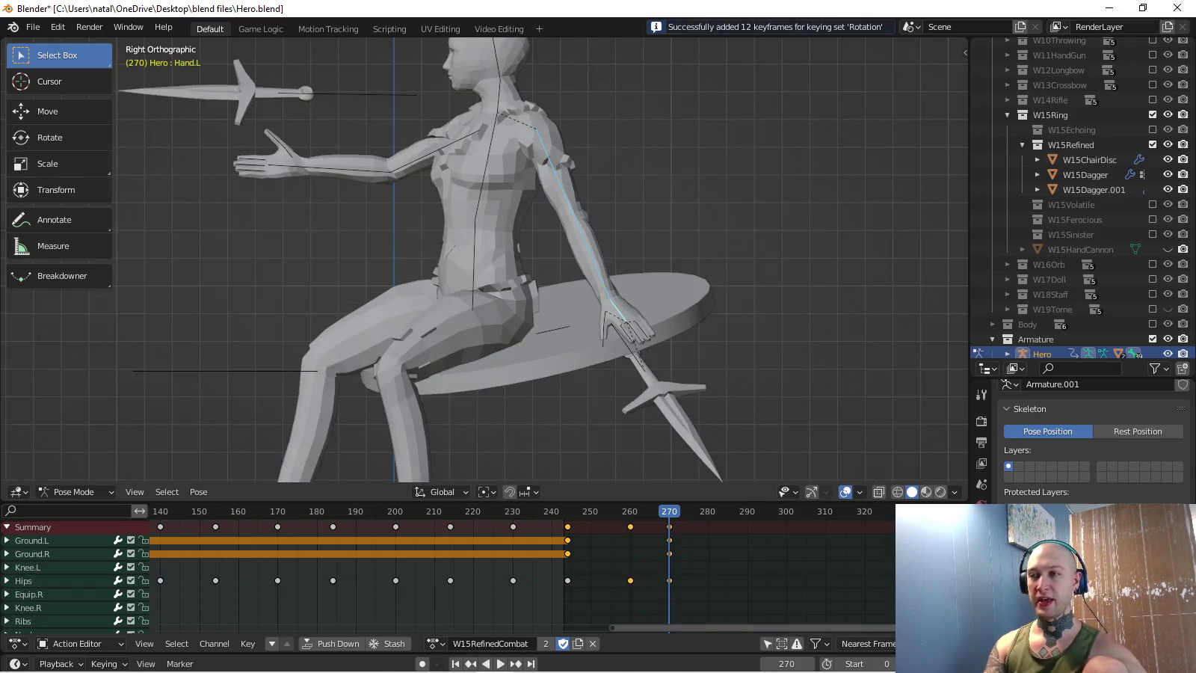
shift+middle_drag(486, 263, 510, 291)
key(space)
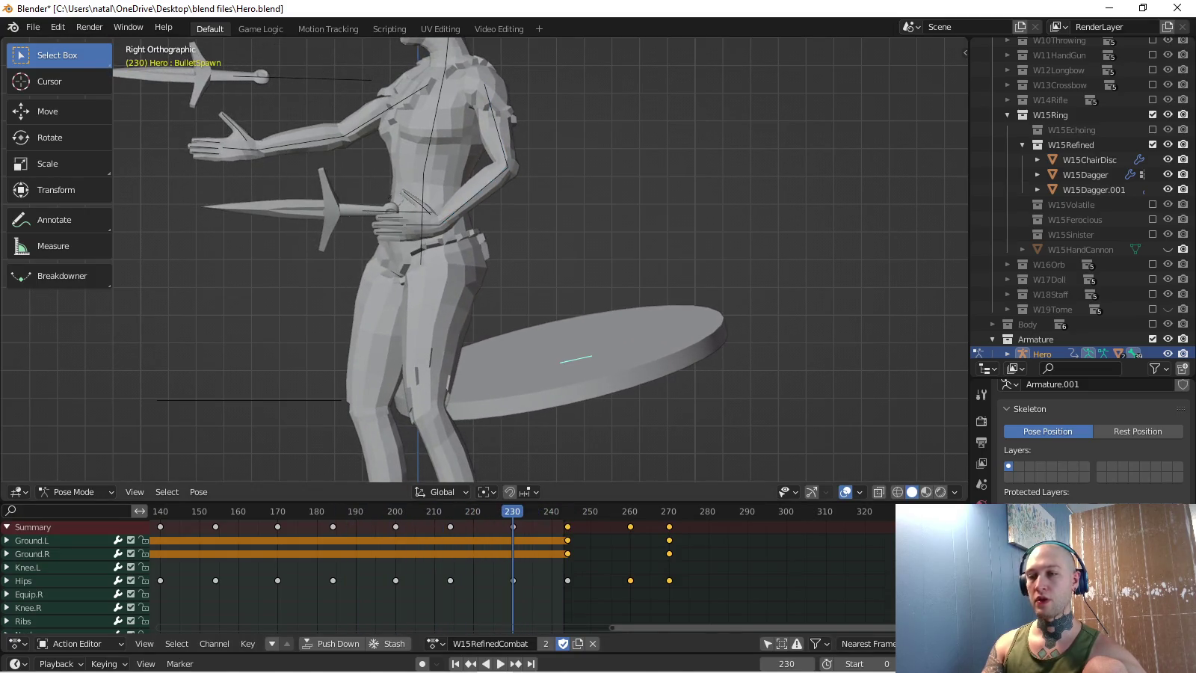
- Scale the chair disc to zero and keyframe it with the Scale keying set at frame 230
key(s)
key(0)
key(Return)
click(104, 664)
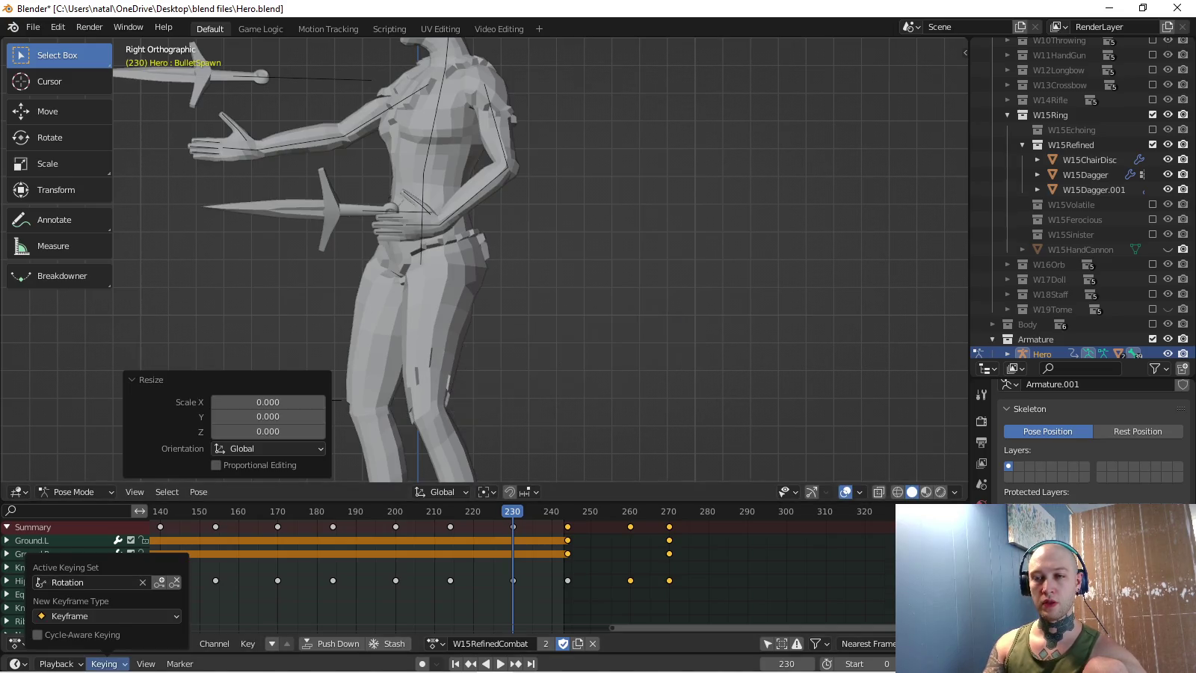
click(113, 584)
click(75, 466)
key(i)
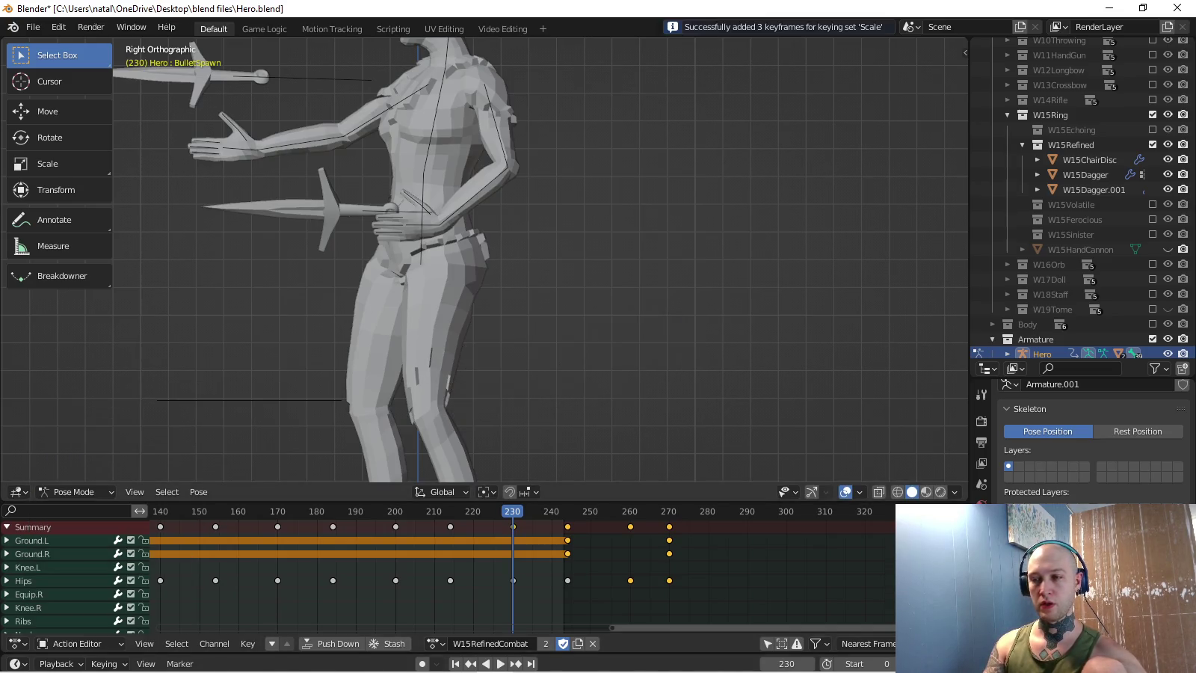
- Replay the throw, then view it from the side and front
key(space)
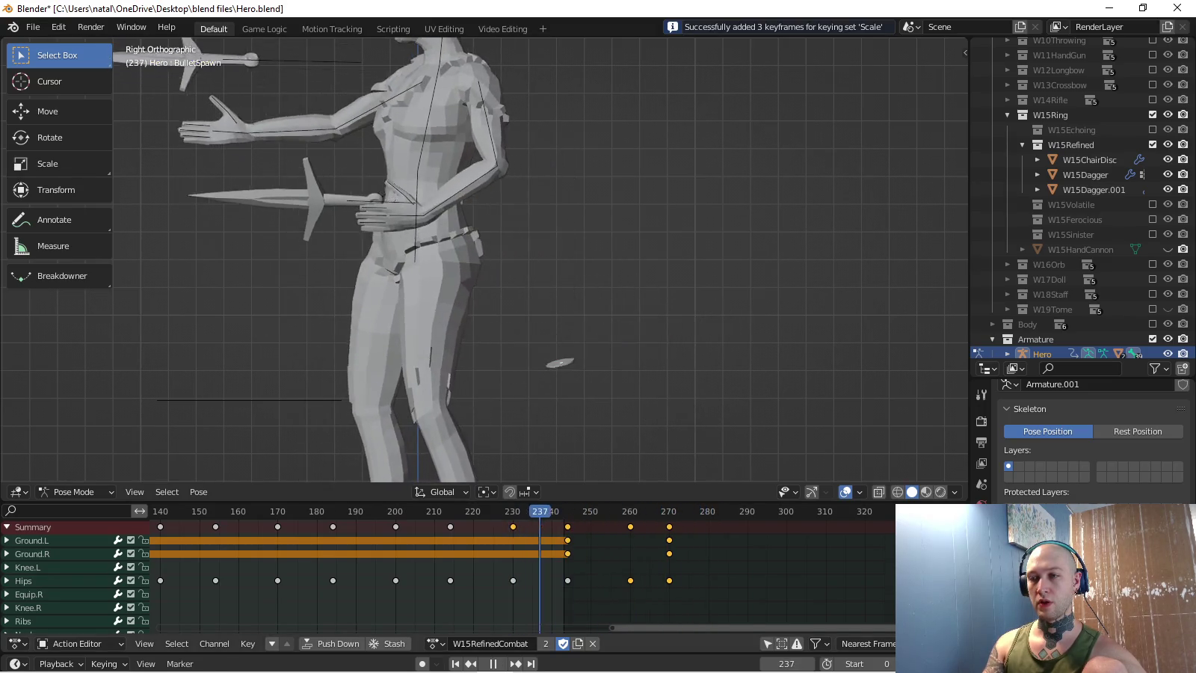
key(space)
mouse_move(486, 261)
middle_down()
mouse_move(420, 254)
mouse_move(374, 299)
middle_up()
key(KP_3)
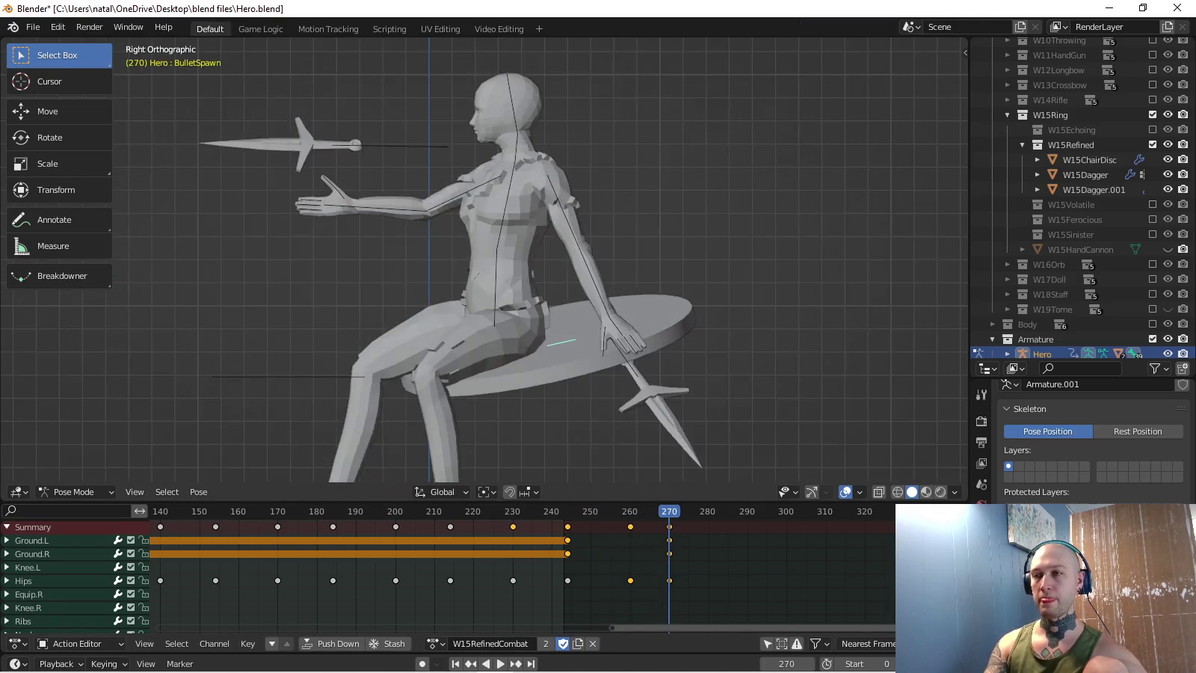
key(KP_1)
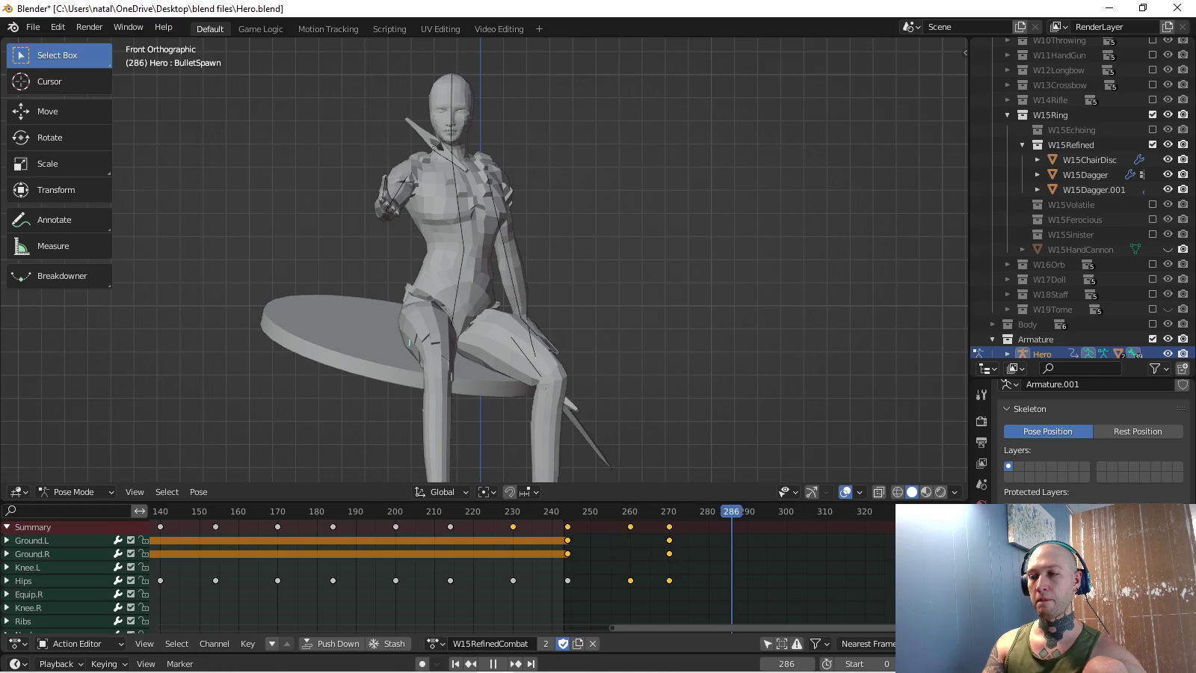
- Choose the Location & Rotation keying set and move the disc toward the hero in top and side views
key(i)
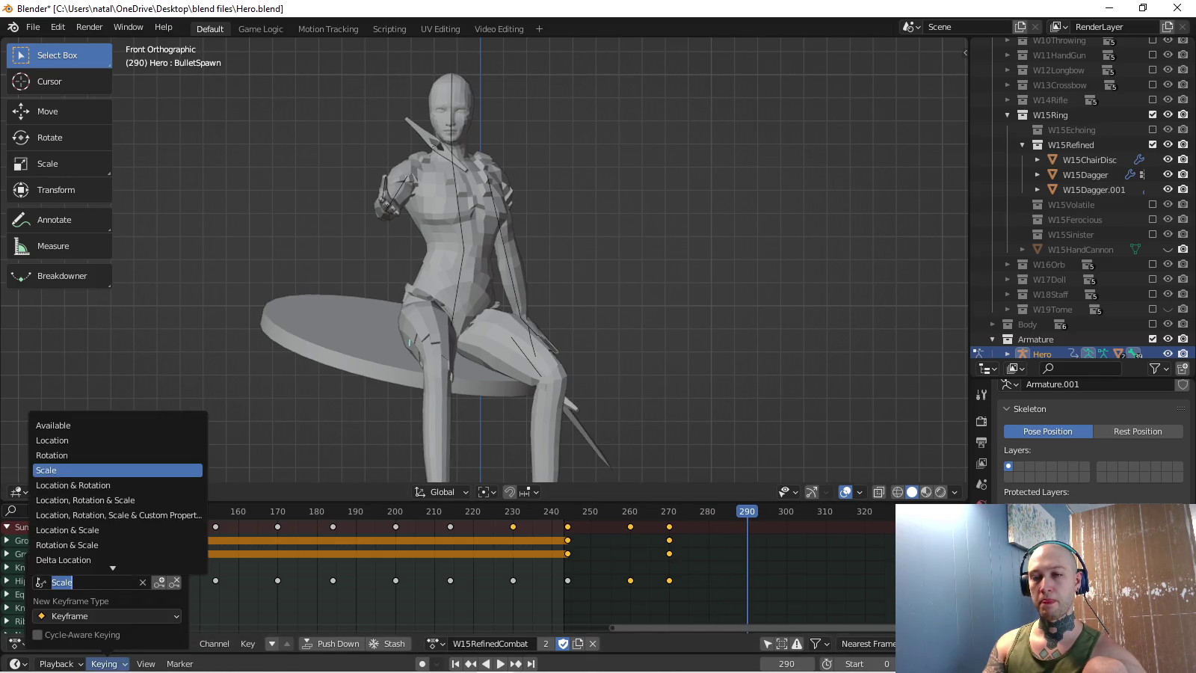
key(Escape)
mouse_move(479, 262)
middle_down()
mouse_move(538, 247)
mouse_move(479, 224)
mouse_move(524, 187)
middle_up()
key(KP_7)
key(KP_7)
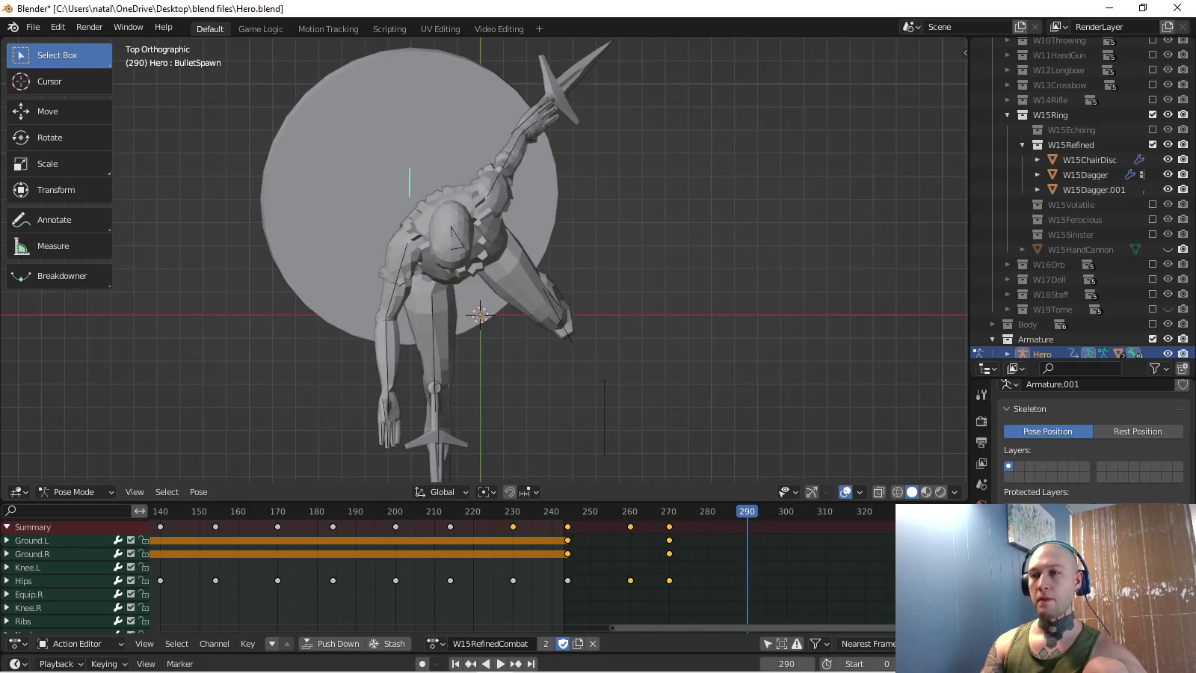
key(g)
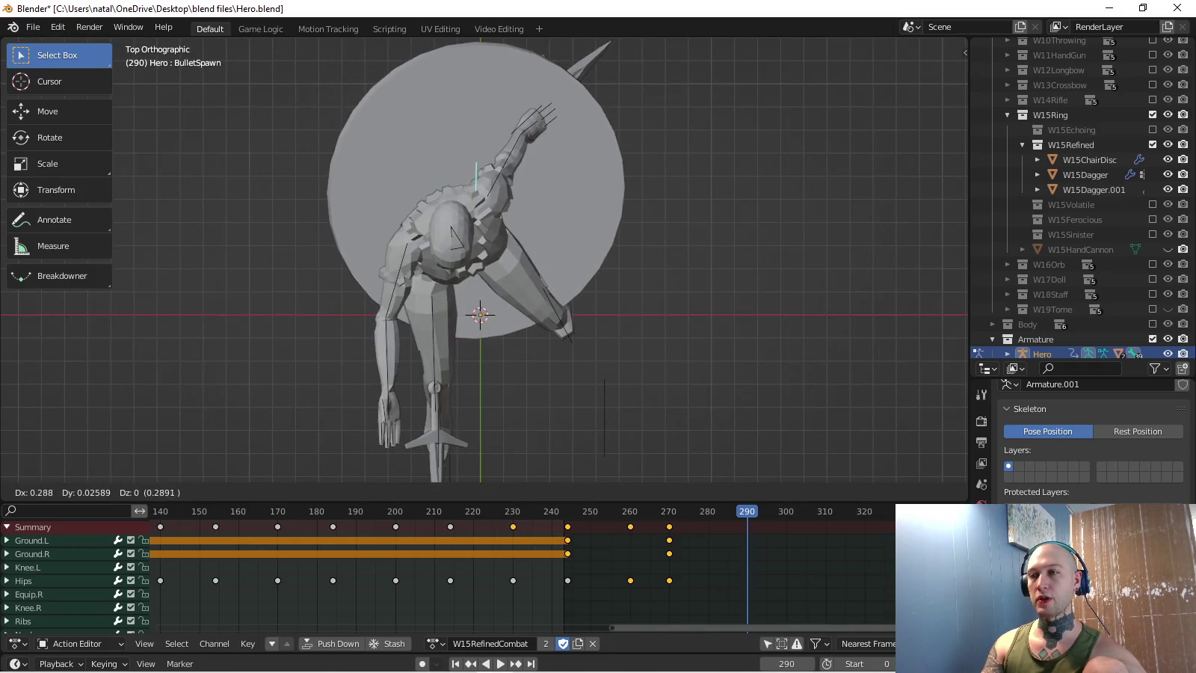
key(Return)
key(KP_3)
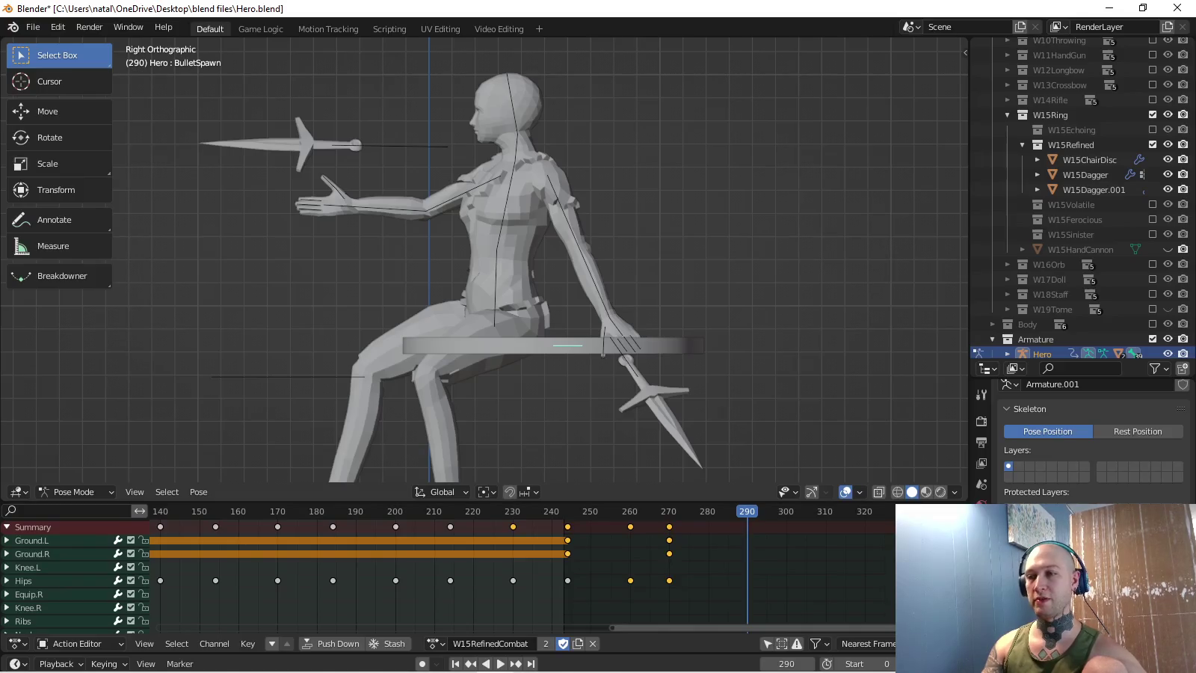
key(g)
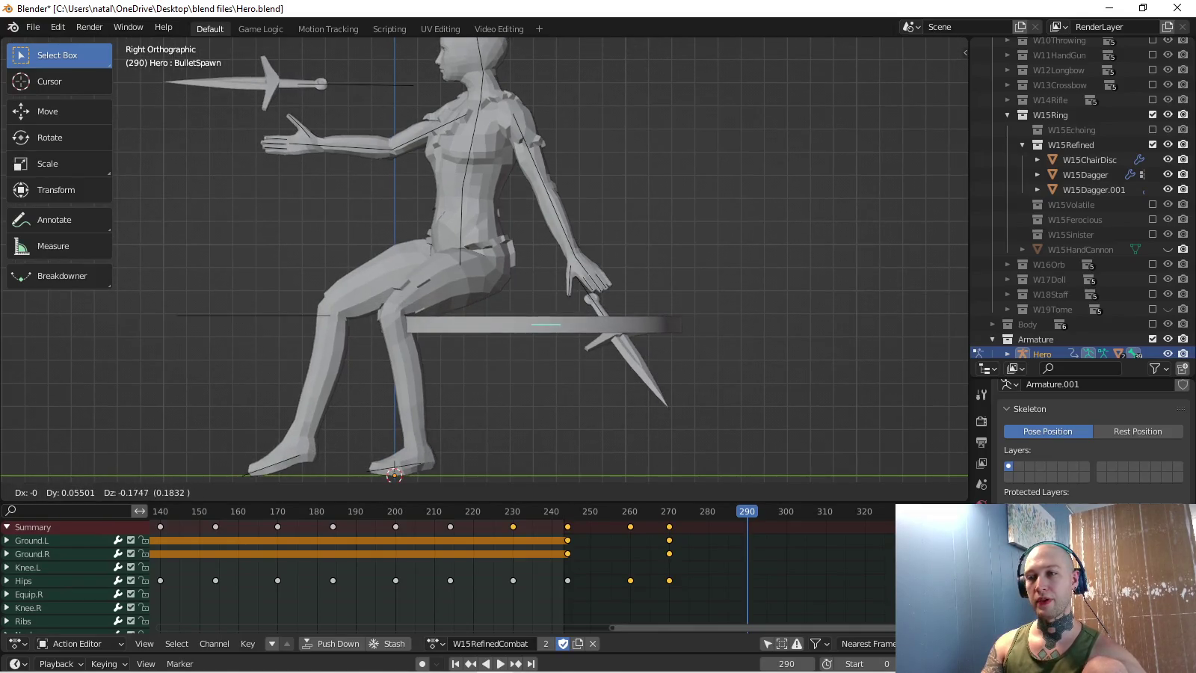
key(Return)
middle_drag(525, 262, 568, 225)
- Refine the disc's position beneath the hero with Y- and Z-constrained moves
key(KP_7)
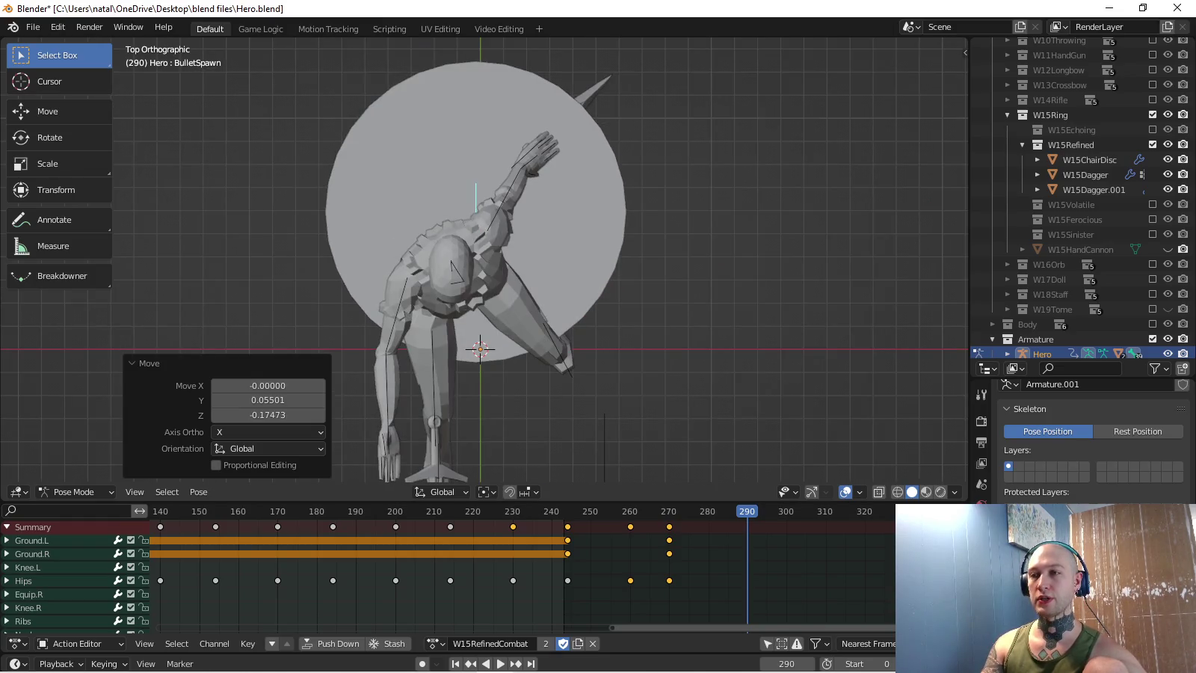
key(ctrl+z)
key(g)
key(y)
key(y)
key(Return)
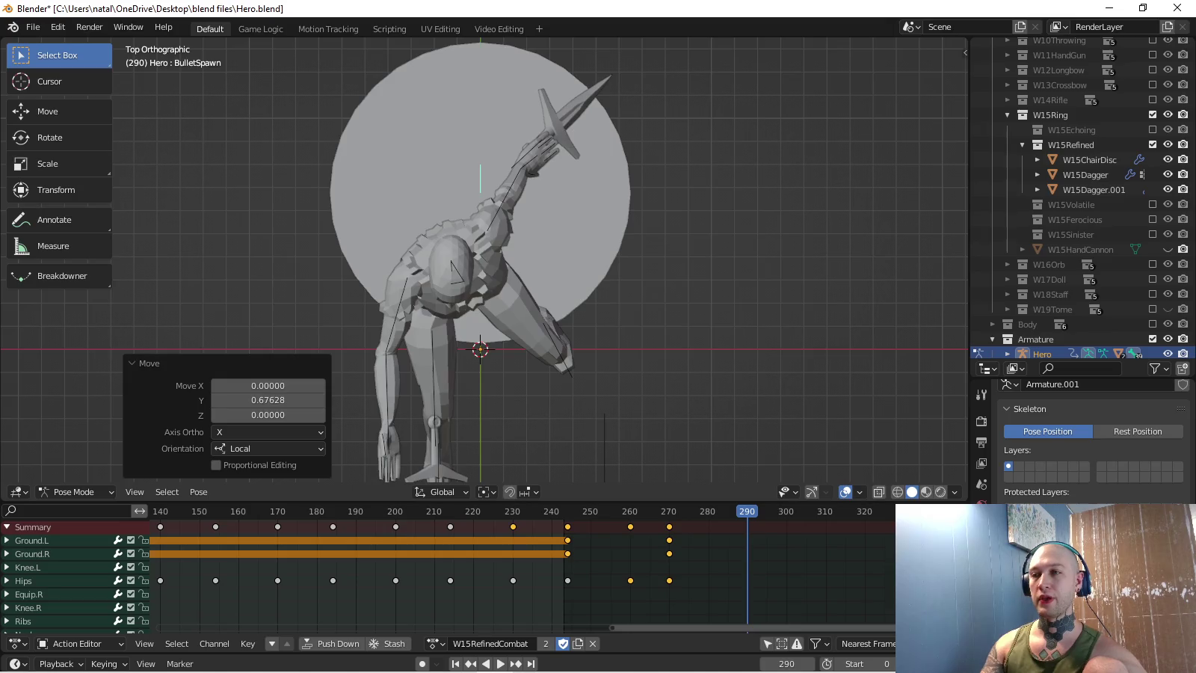
key(KP_3)
shift+middle_drag(538, 300, 529, 206)
key(g)
key(z)
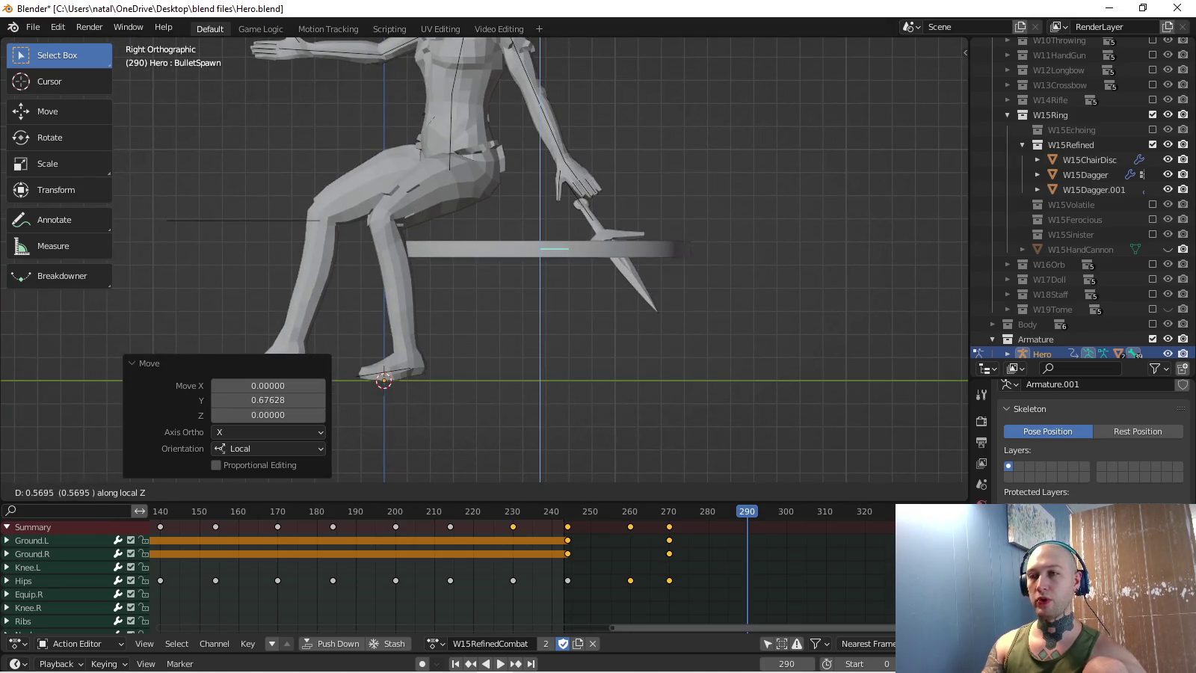
key(Return)
key(g)
key(y)
key(y)
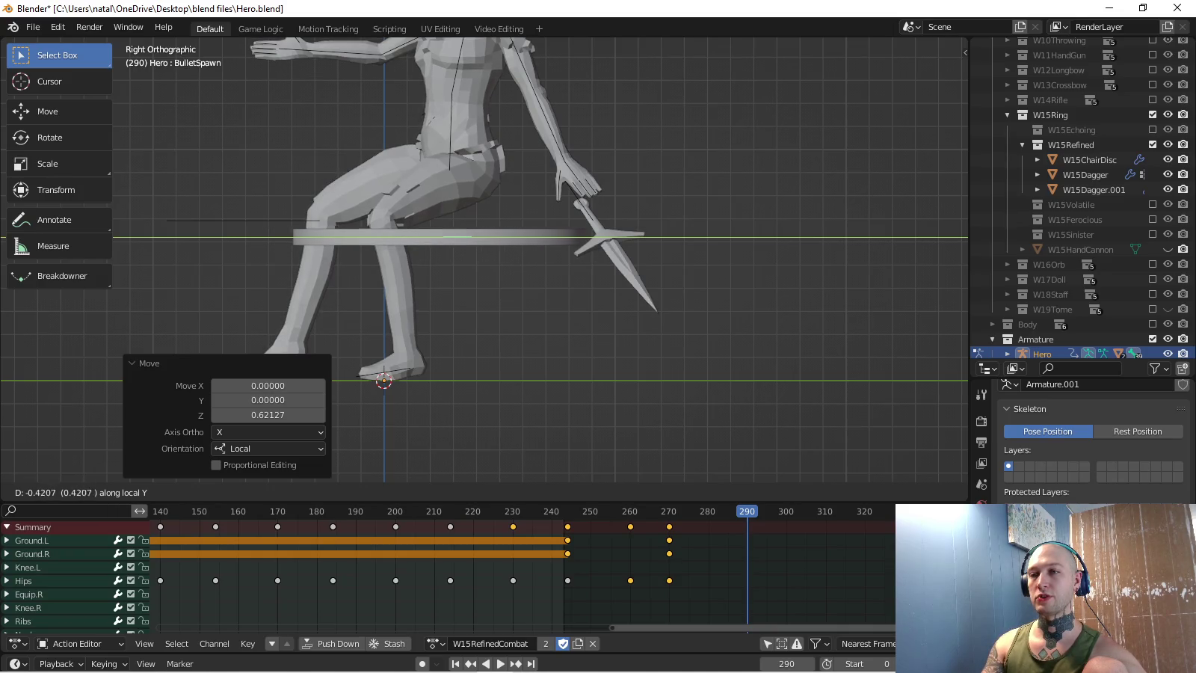
key(Return)
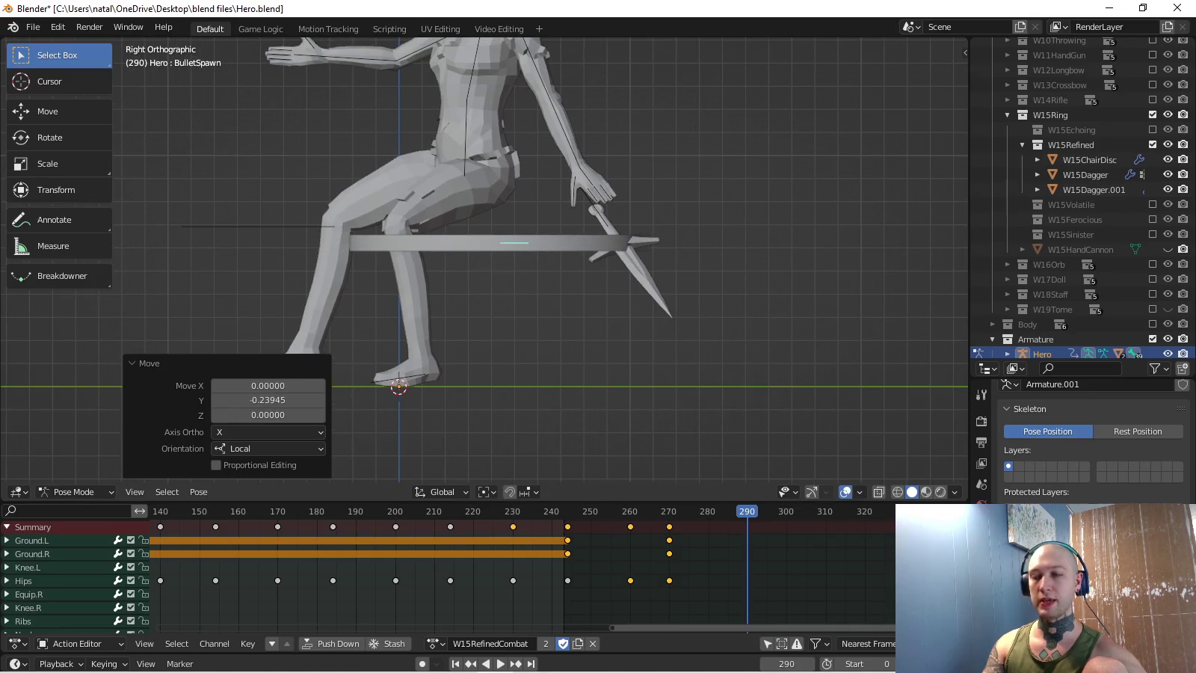
- Keyframe the disc's location and rotation at frame 290 and recheck the side view
key(i)
scroll(484, 260, up, 1)
scroll(485, 260, up, 1)
scroll(484, 261, up, 1)
middle_drag(485, 259, 493, 263)
key(KP_3)
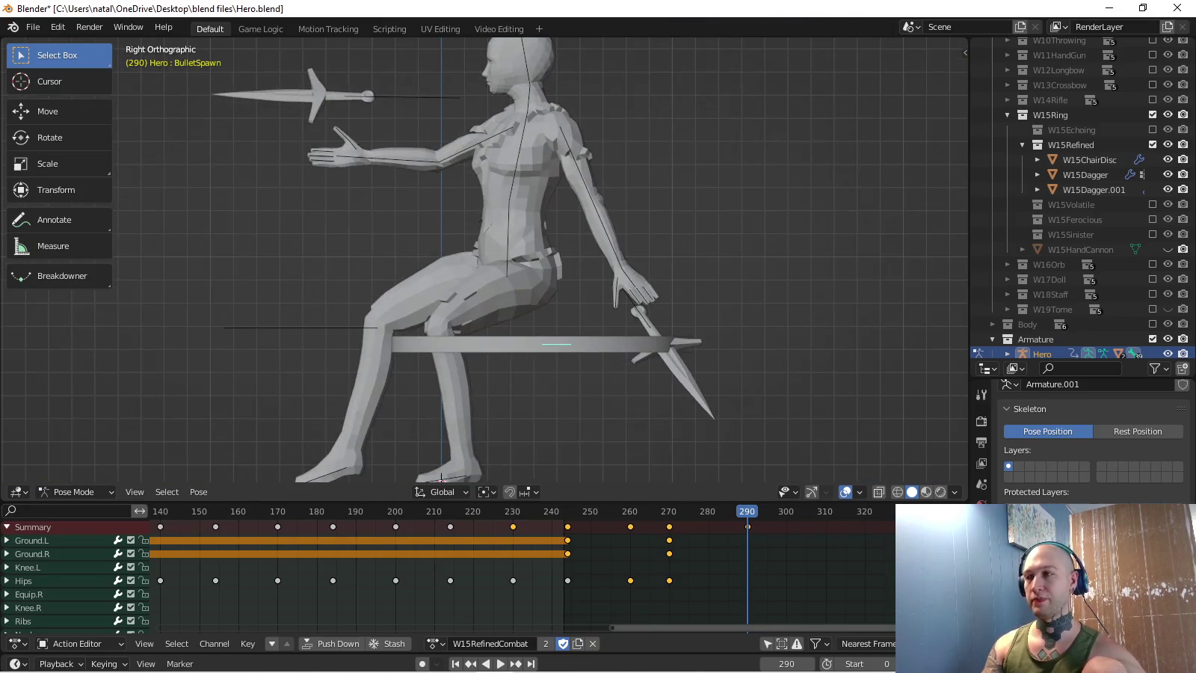
- Edit the W15ChairDisc mesh, starting and cancelling a scale
click(1088, 159)
key(Tab)
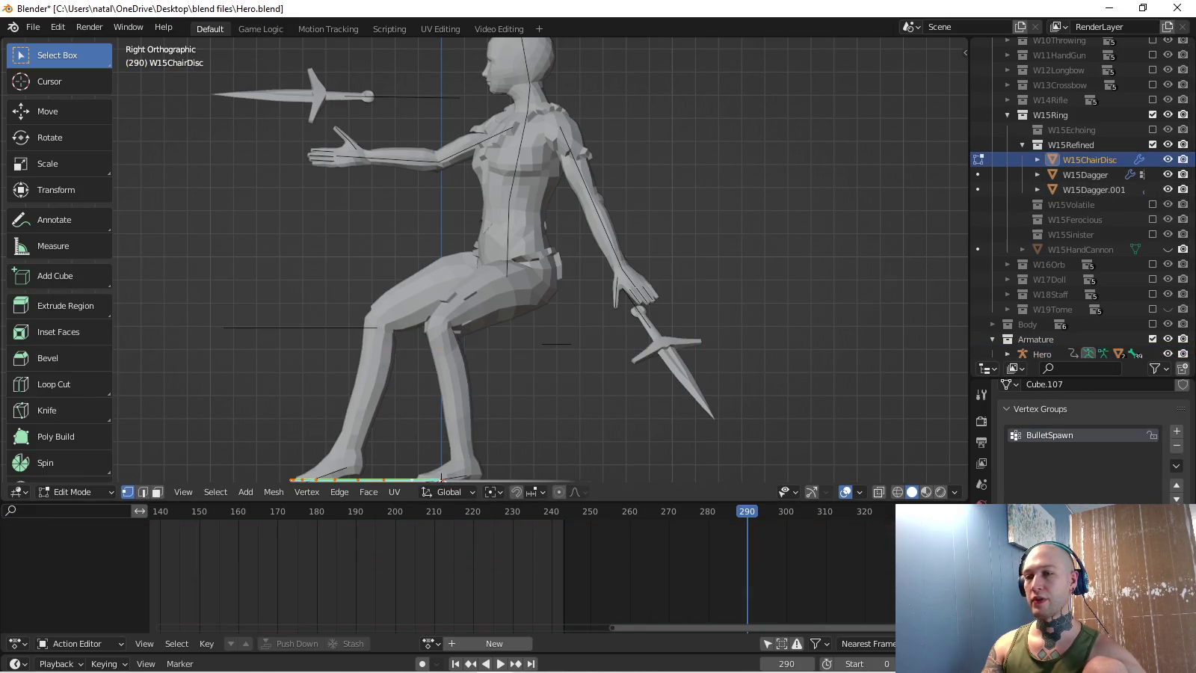
shift+middle_drag(523, 463, 535, 370)
key(s)
key(Escape)
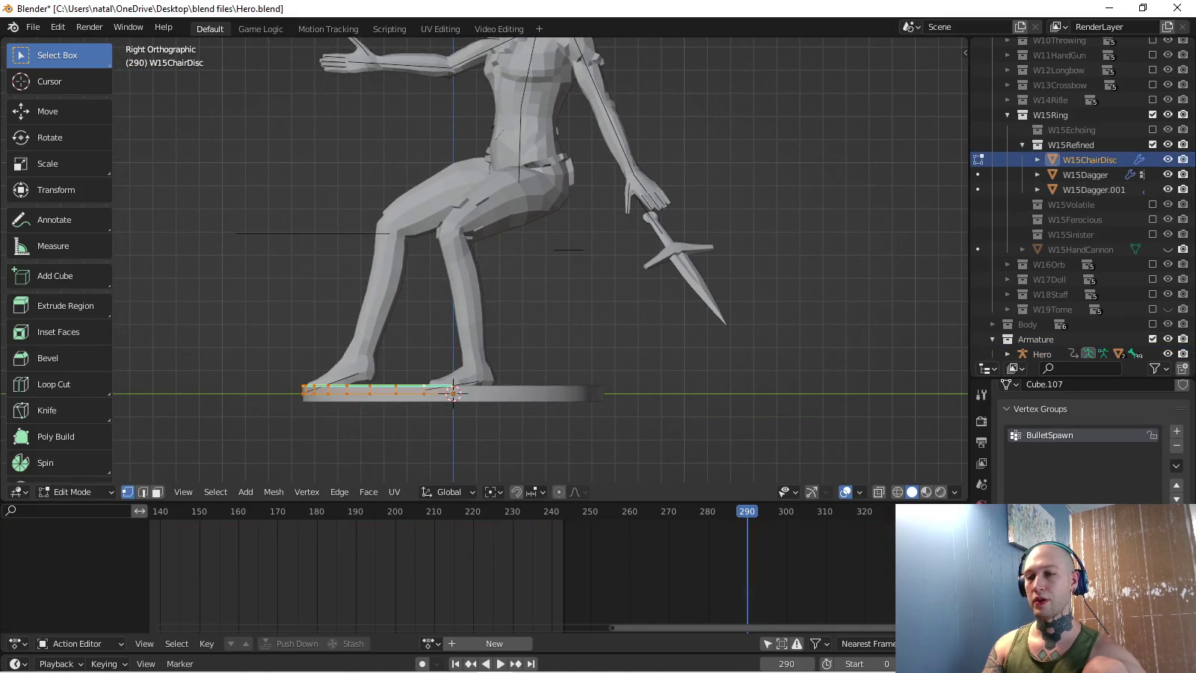
- Shrink the disc mesh around the 3D Cursor pivot, then undo the shrink
key(period)
click(523, 458)
key(s)
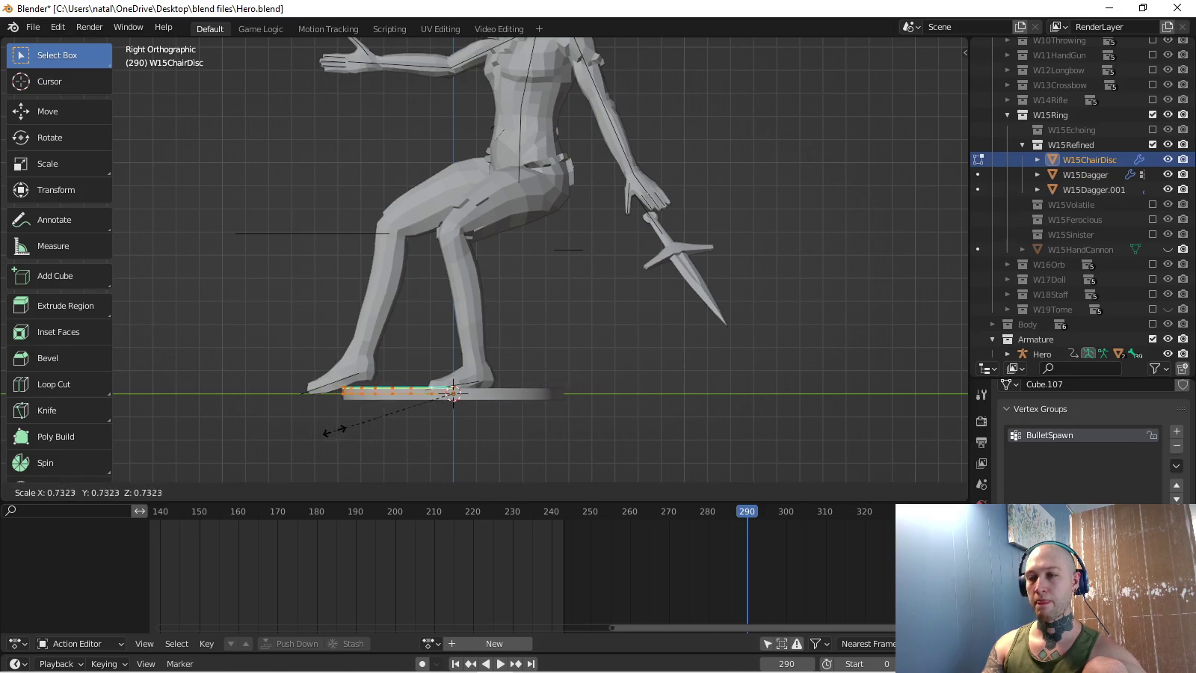
click(346, 424)
key(ctrl+z)
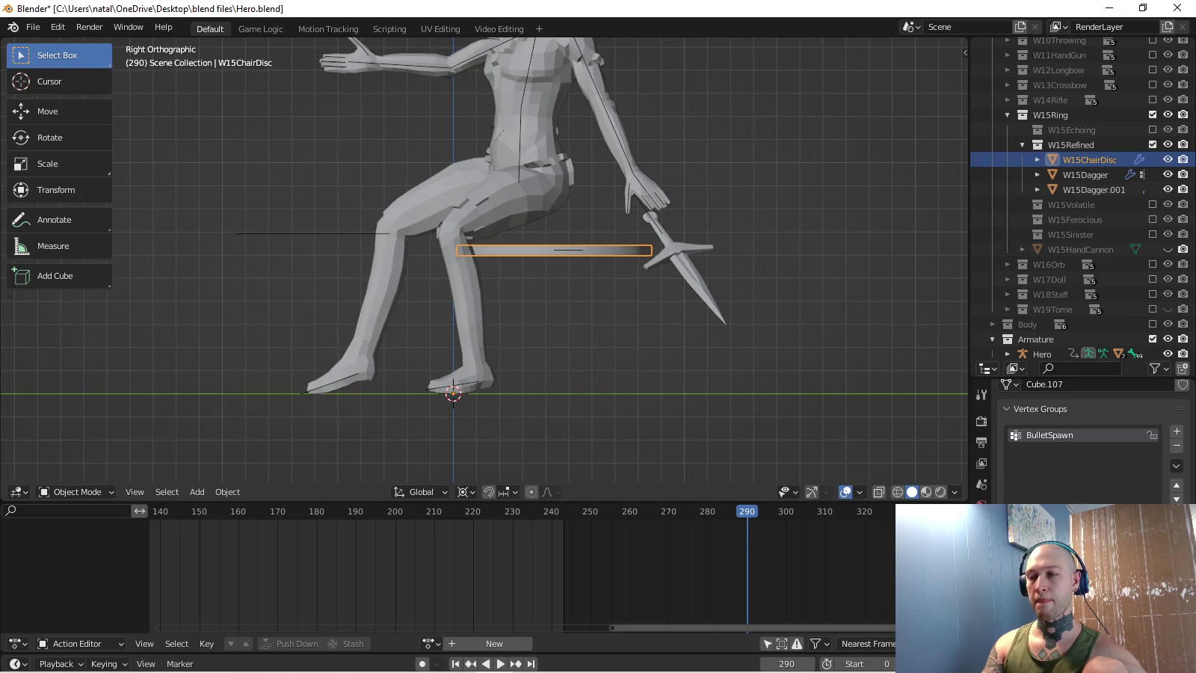
- Set the pivot point to Bounding Box Center and return to posing the Hero armature
click(463, 491)
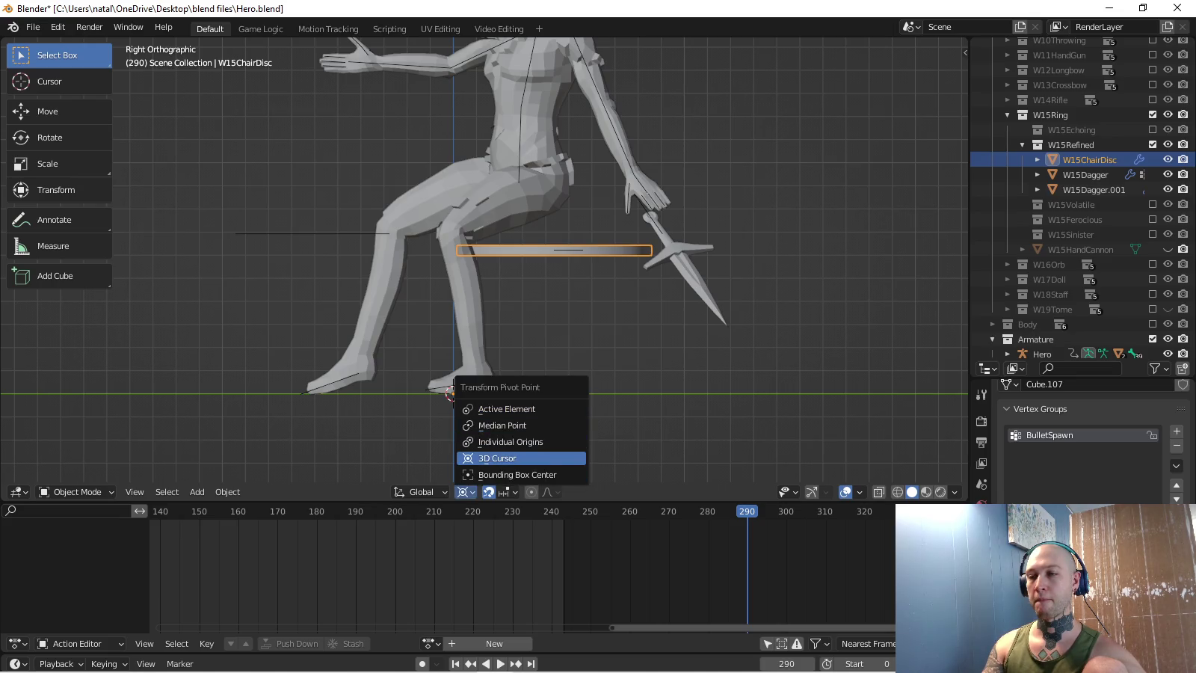
click(516, 475)
click(1043, 353)
key(ctrl+Tab)
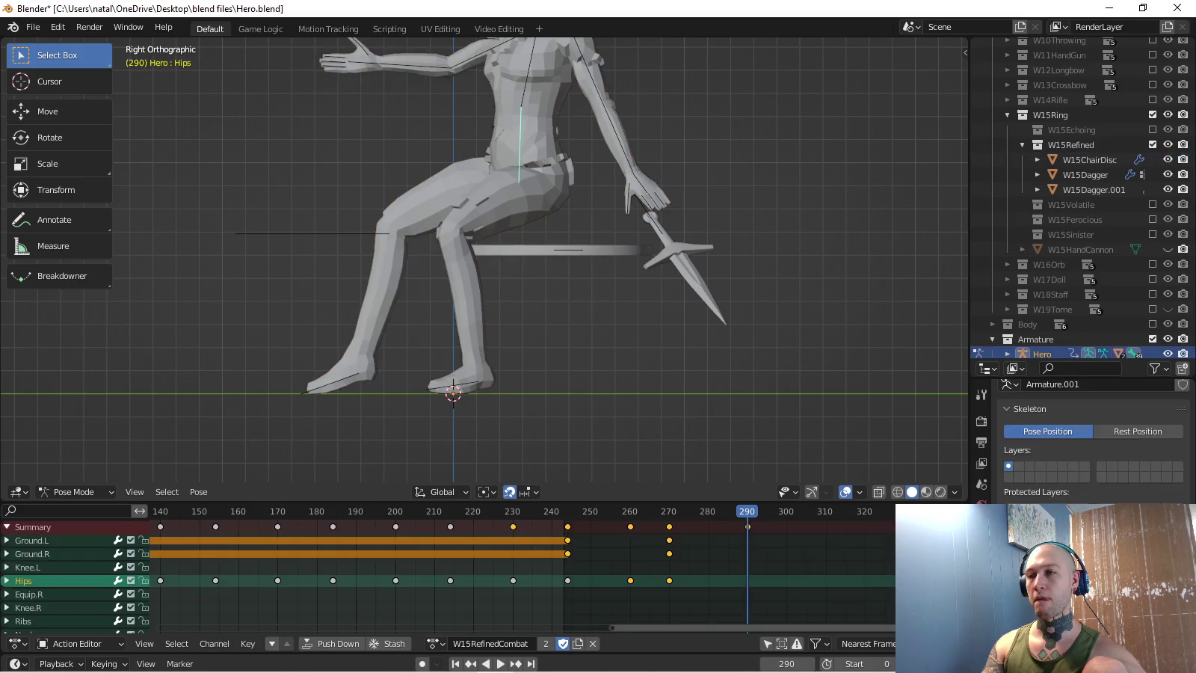
- Keyframe the BulletSpawn bone's location and rotation, then play the animation
click(569, 249)
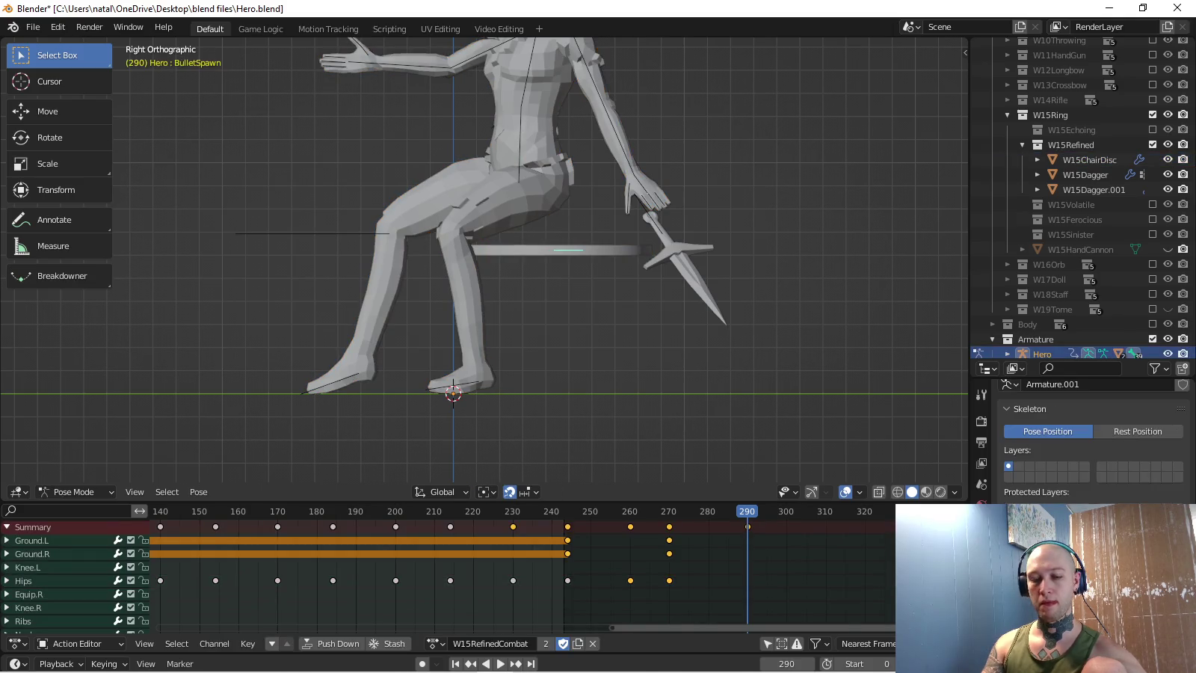
key(i)
key(space)
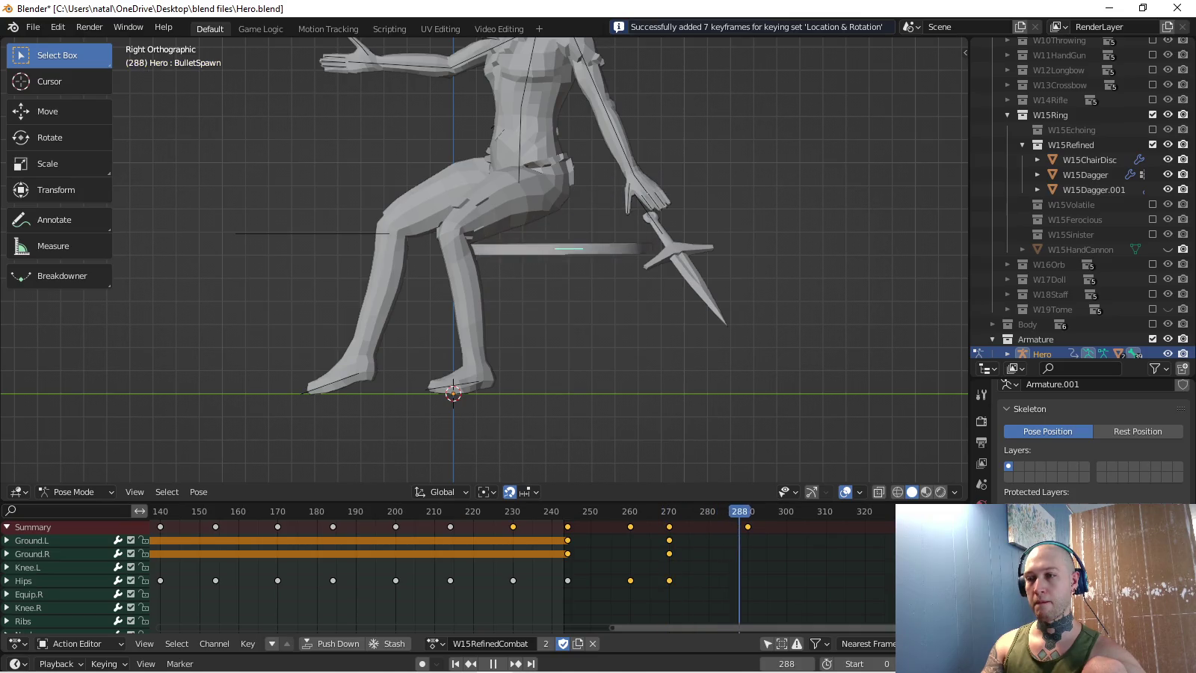
middle_drag(523, 299, 614, 284)
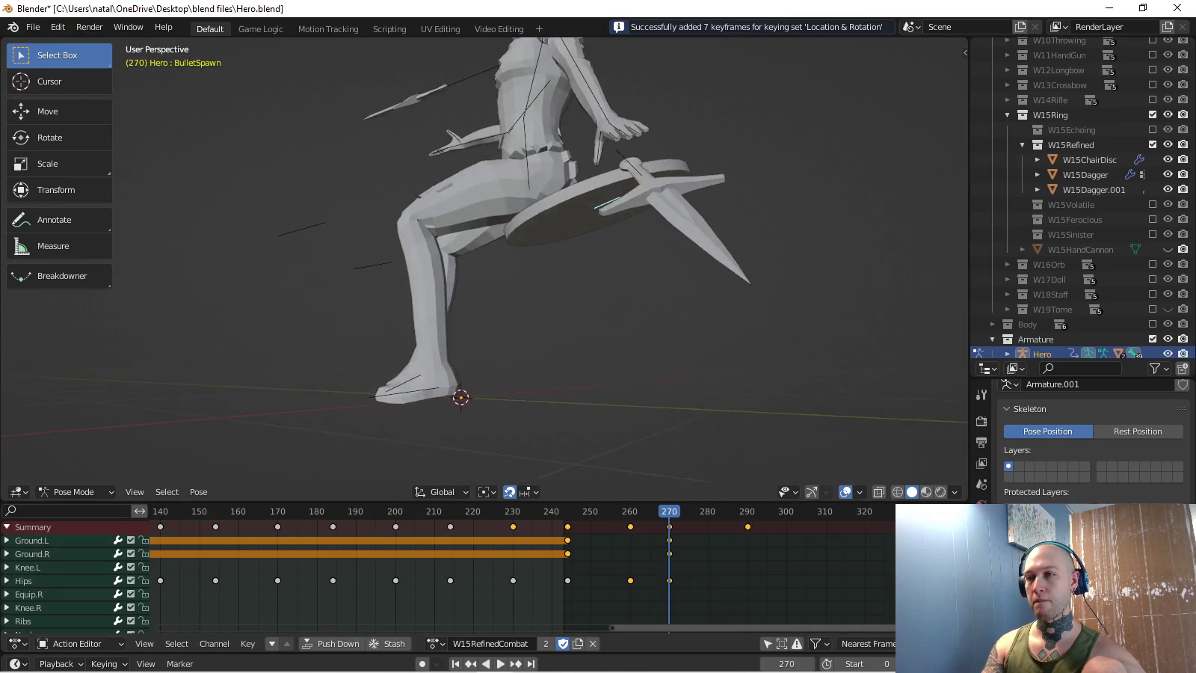
- Move the BulletSpawn bone to a new position at frame 270 in two adjustments
key(g)
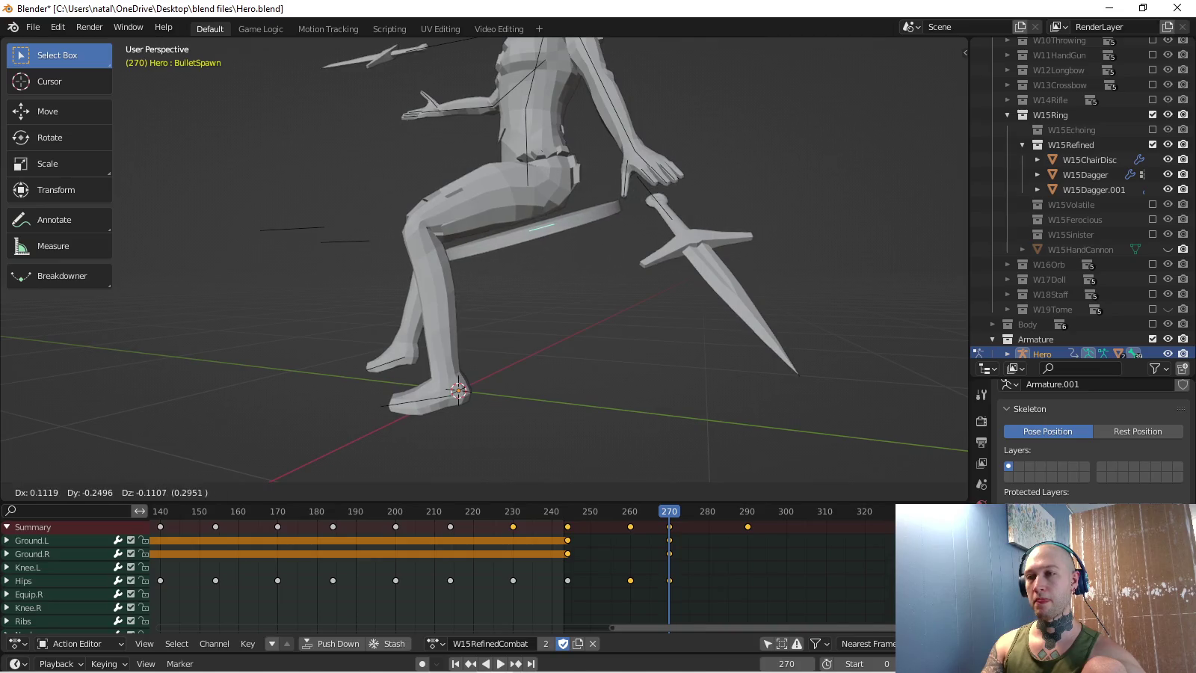
click(628, 199)
mouse_move(628, 200)
middle_down()
mouse_move(596, 60)
mouse_move(583, 210)
middle_up()
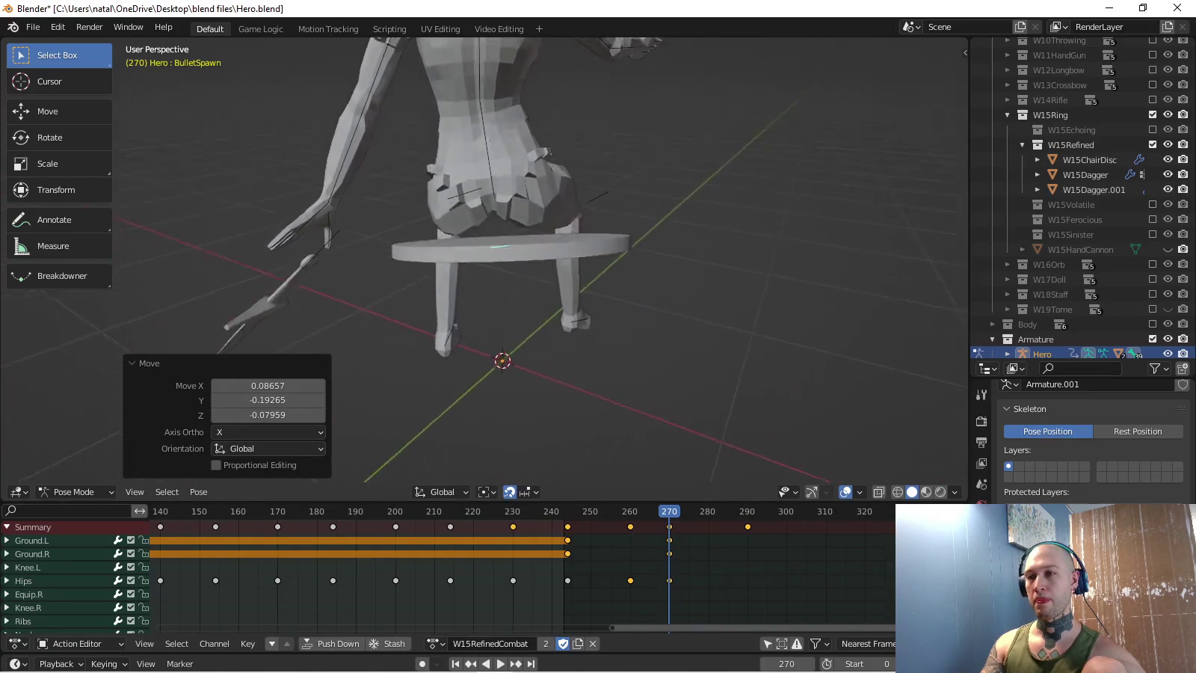
key(g)
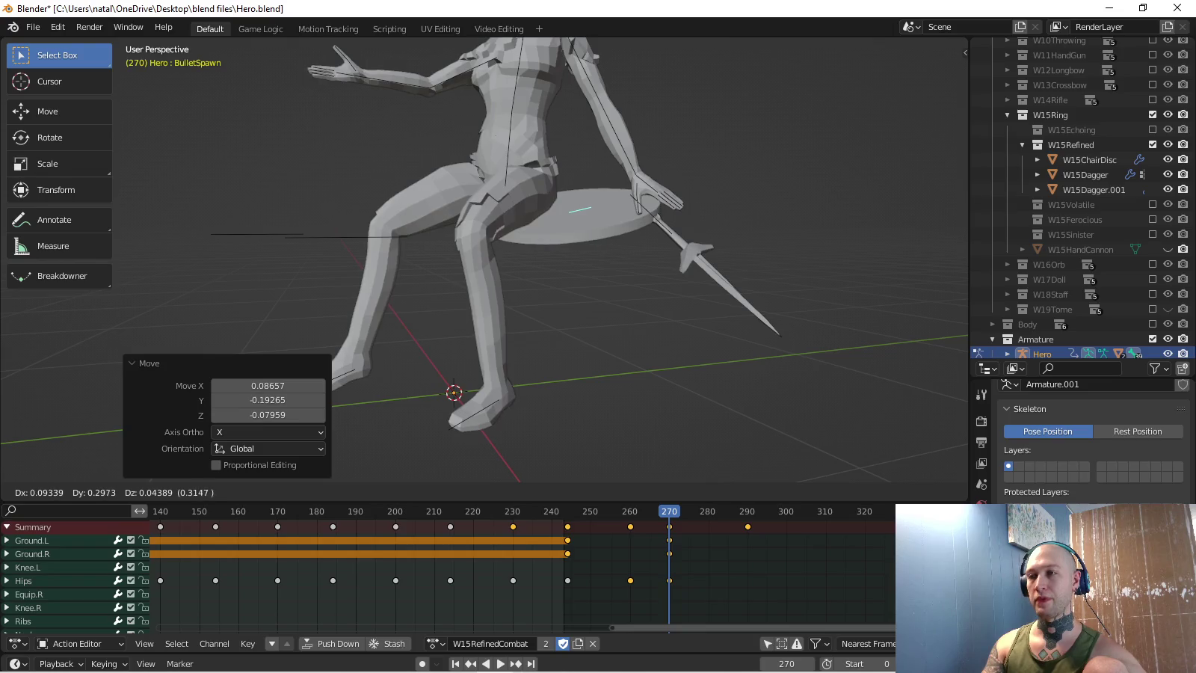
click(591, 208)
mouse_move(591, 207)
middle_down()
mouse_move(621, 187)
mouse_move(430, 212)
middle_up()
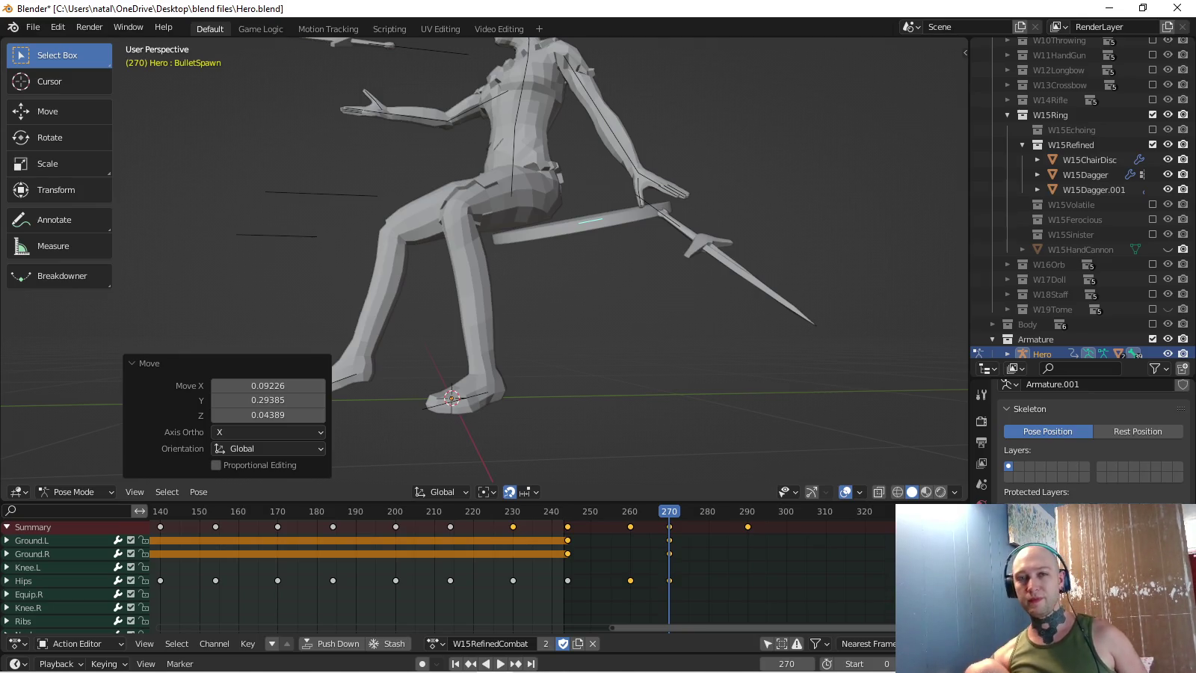
- Keyframe the hero's seated pose location and rotation at frame 270 in Right view
mouse_move(599, 299)
middle_down()
mouse_move(621, 303)
mouse_move(609, 289)
mouse_move(603, 379)
middle_up()
key(KP_3)
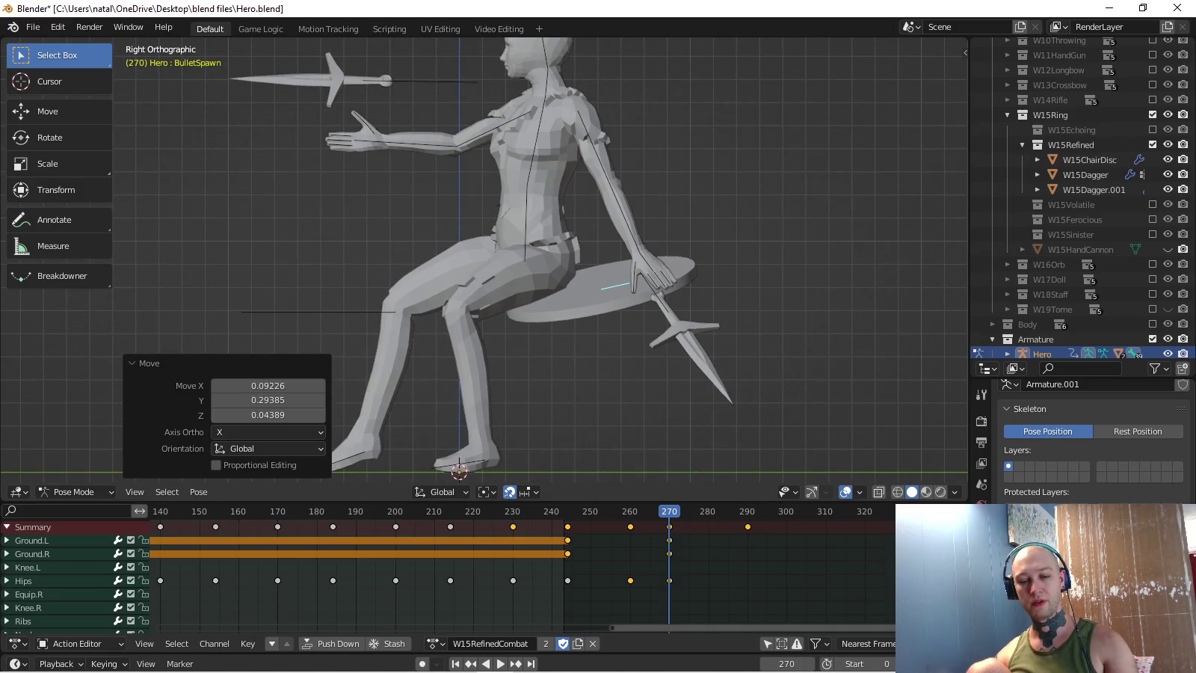
key(i)
shift+middle_drag(604, 378, 578, 378)
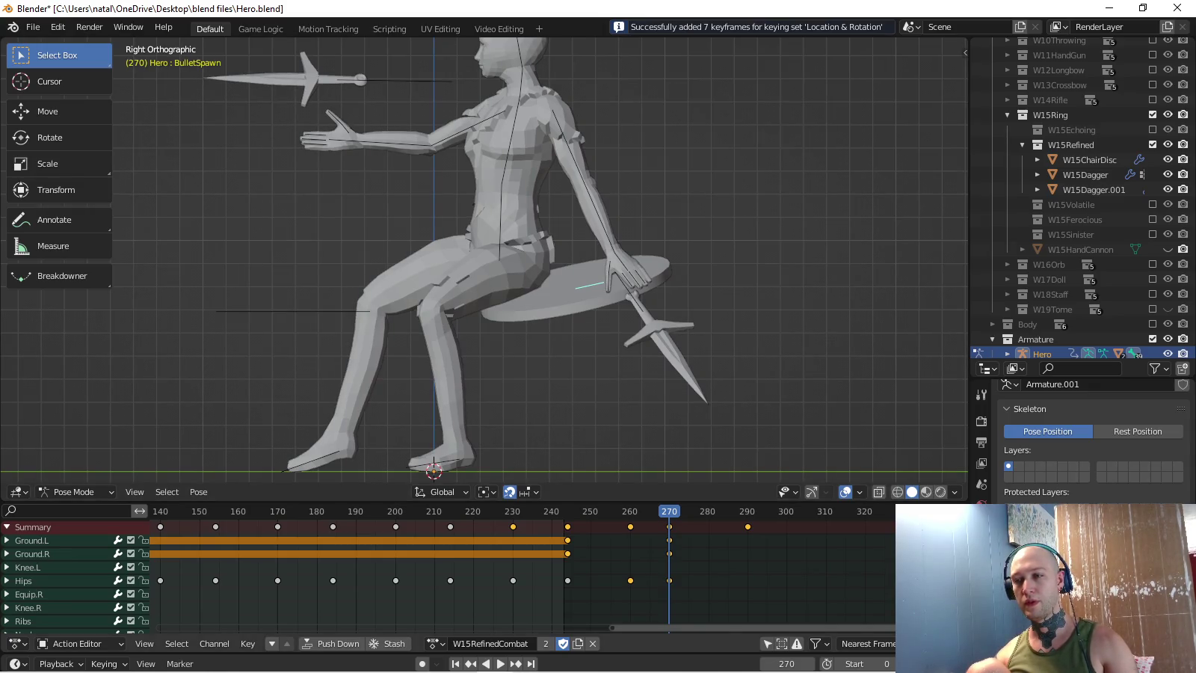
- Play back the throw twice from side and perspective views, ending at frame 289
key(space)
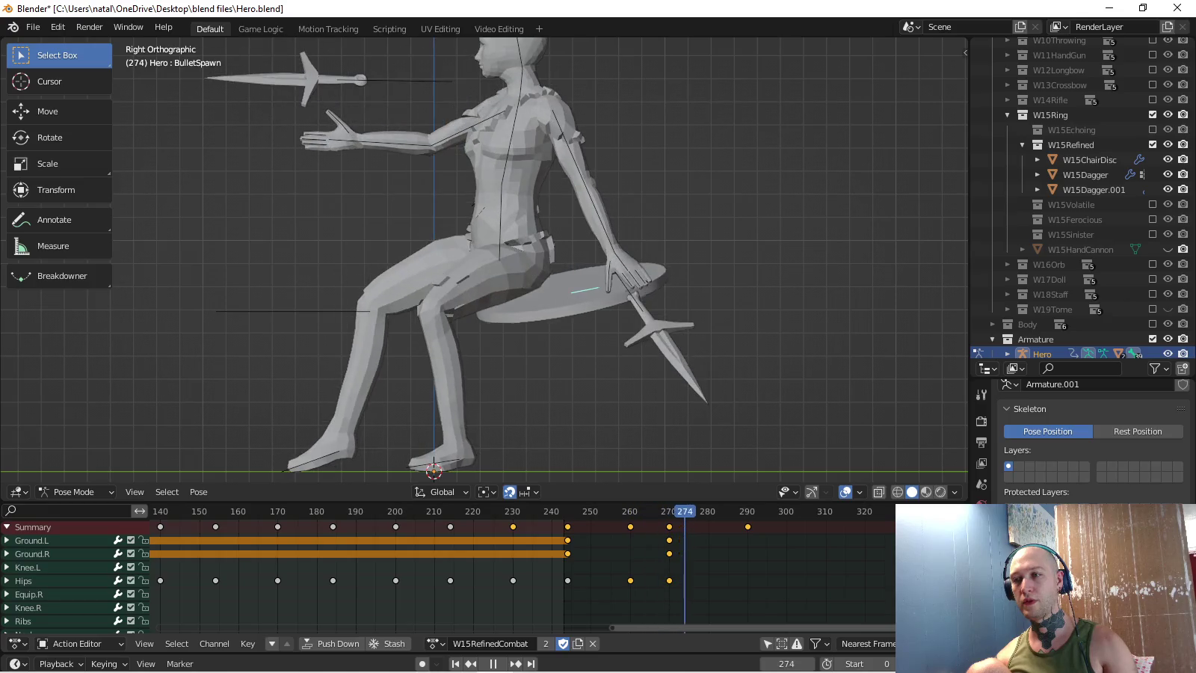
key(space)
mouse_move(578, 378)
middle_down()
mouse_move(524, 359)
mouse_move(673, 352)
middle_up()
key(KP_3)
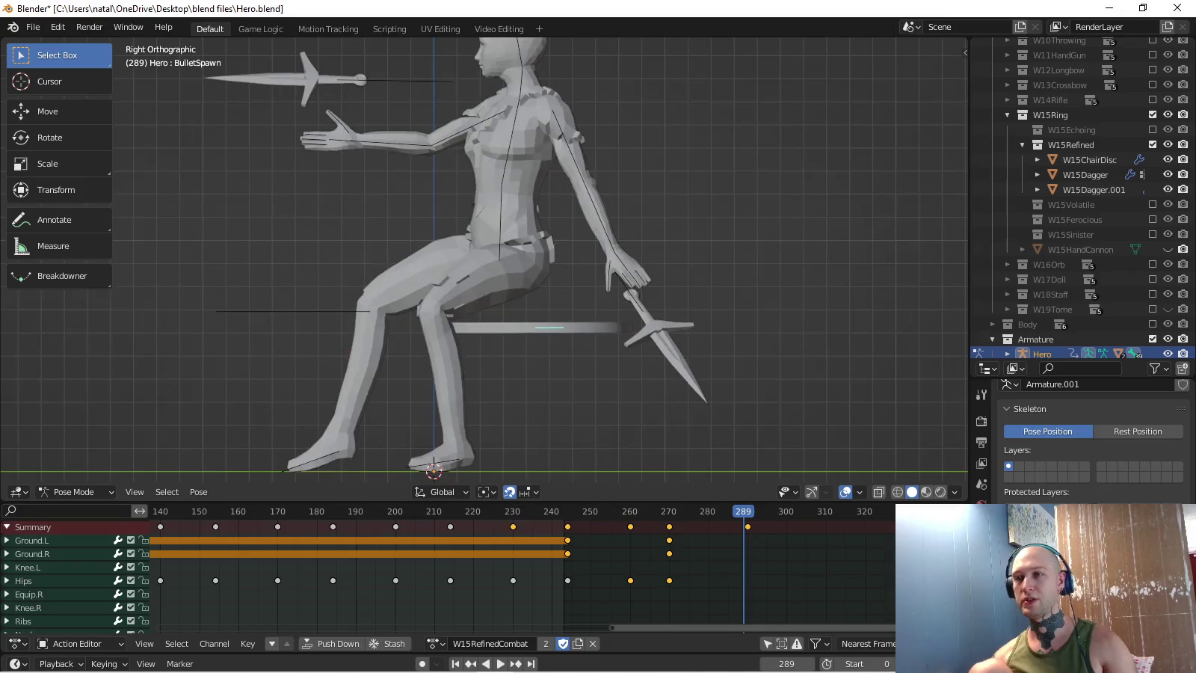
key(space)
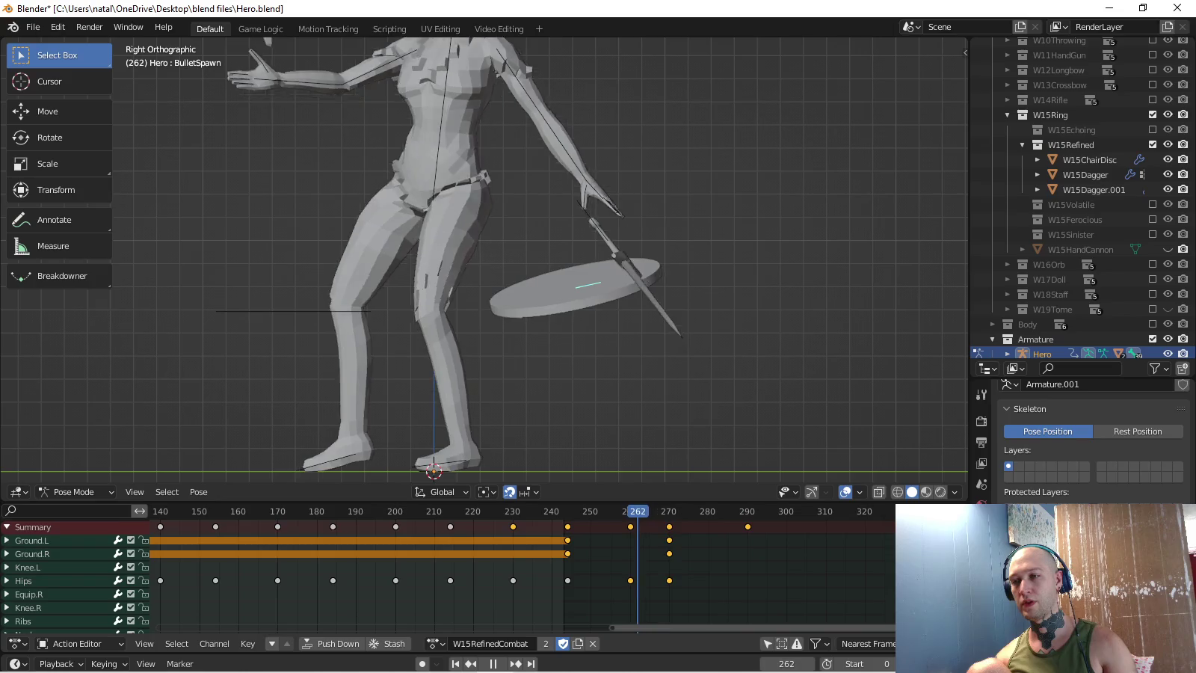
key(space)
middle_drag(523, 299, 464, 270)
key(space)
key(space)
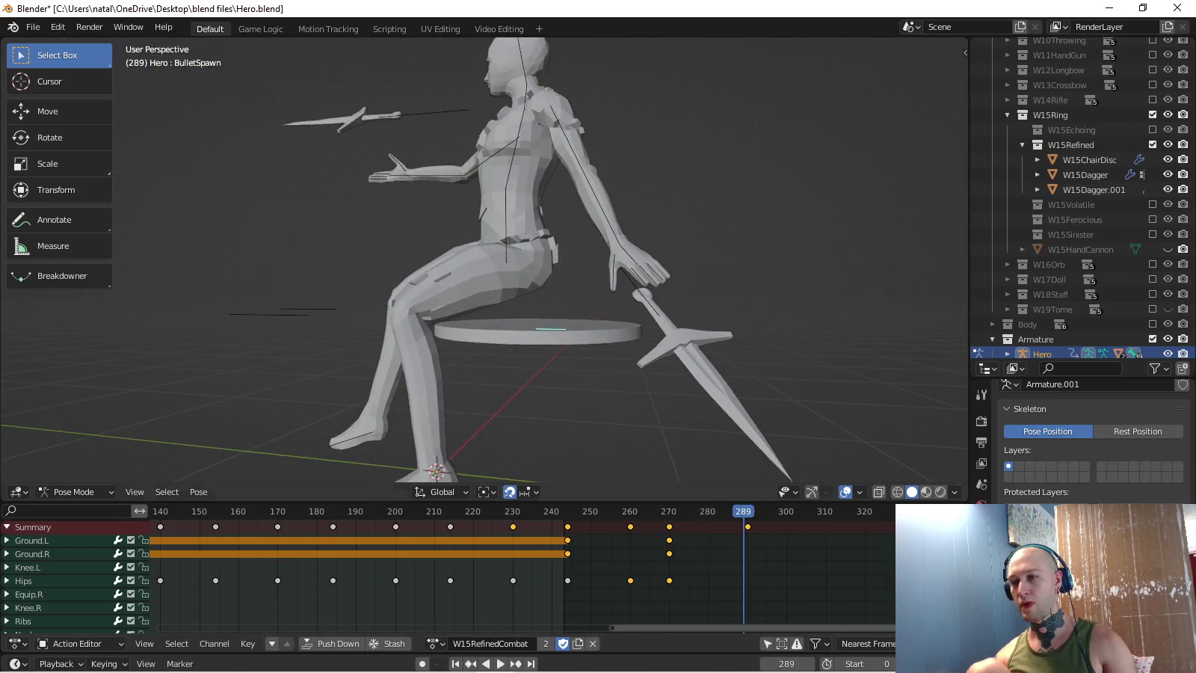
key(KP_3)
key(space)
- Move and rotate the Hips bone to lower it onto the chair disc
key(ctrl+Tab)
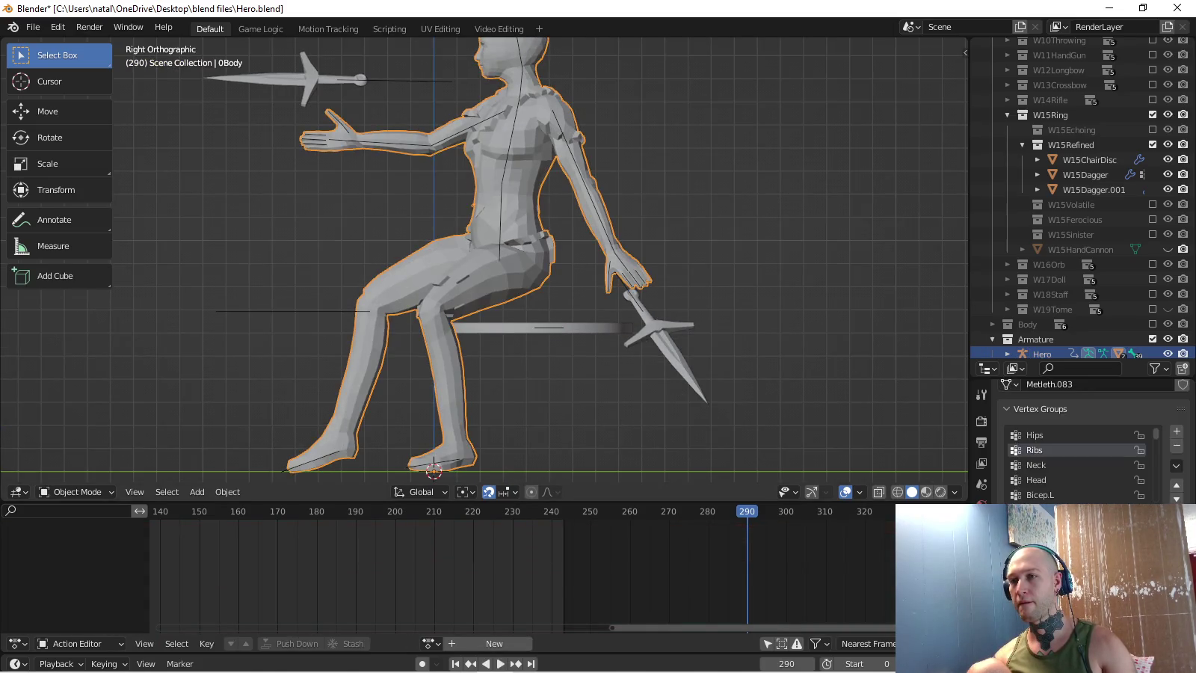
key(ctrl+z)
key(g)
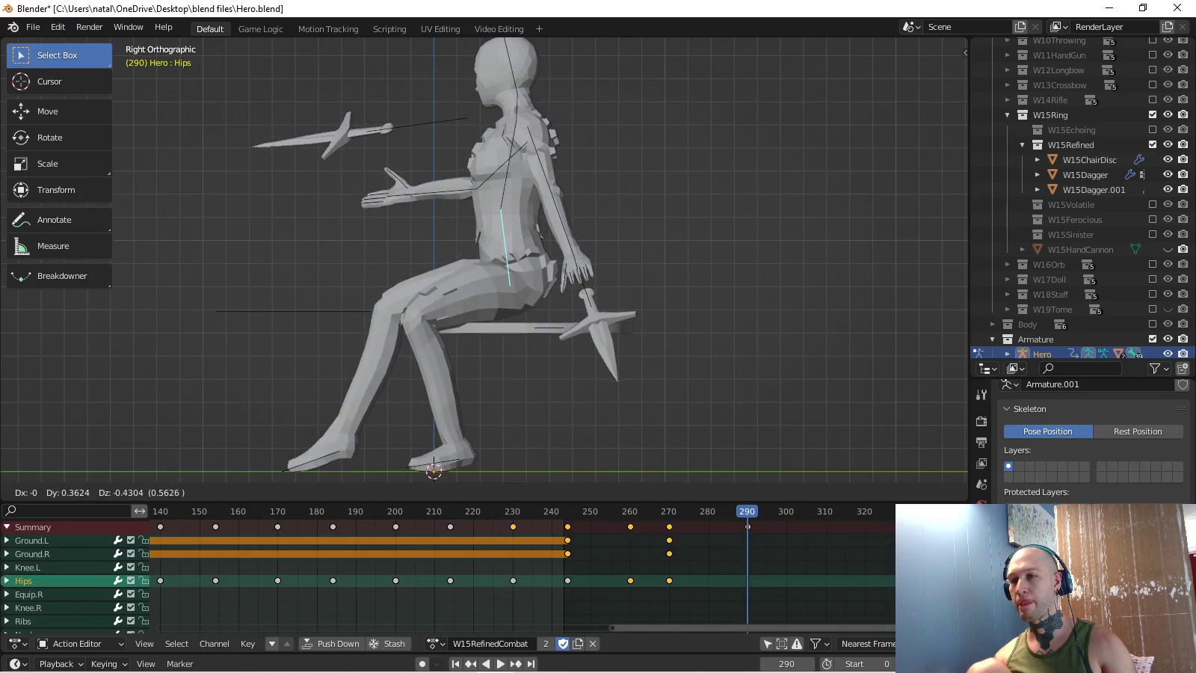
key(Return)
key(r)
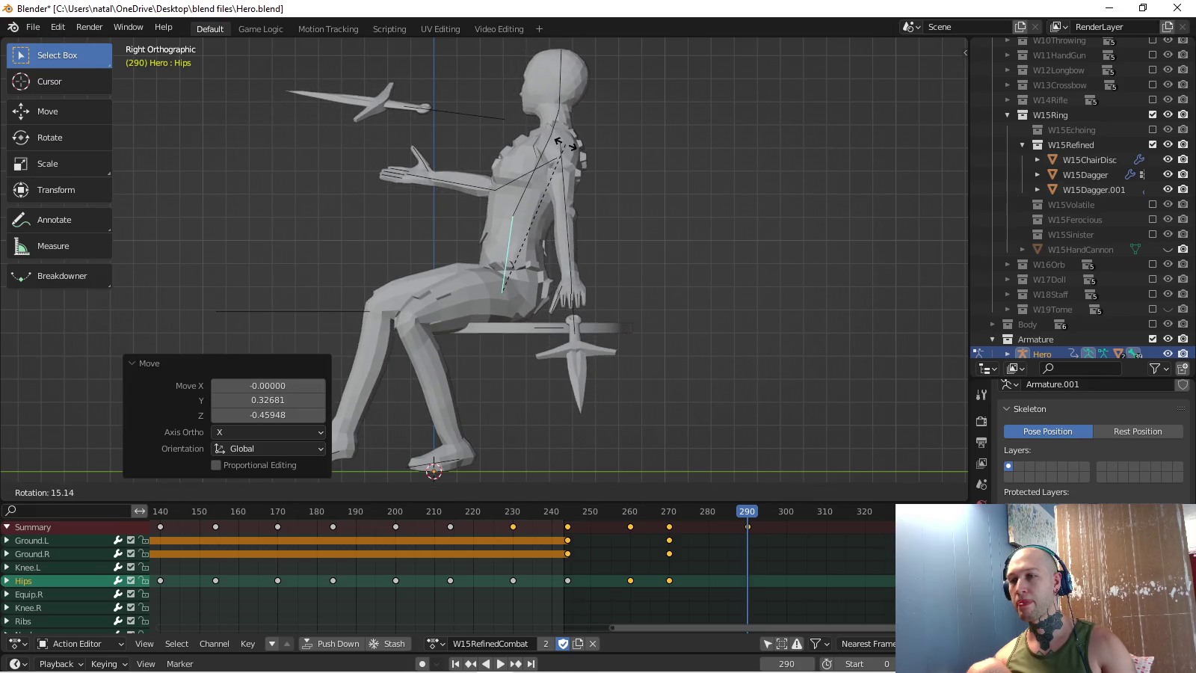
key(Return)
key(g)
key(Return)
- Keyframe the hips pose at frame 290 and check it from front and side views
key(KP_1)
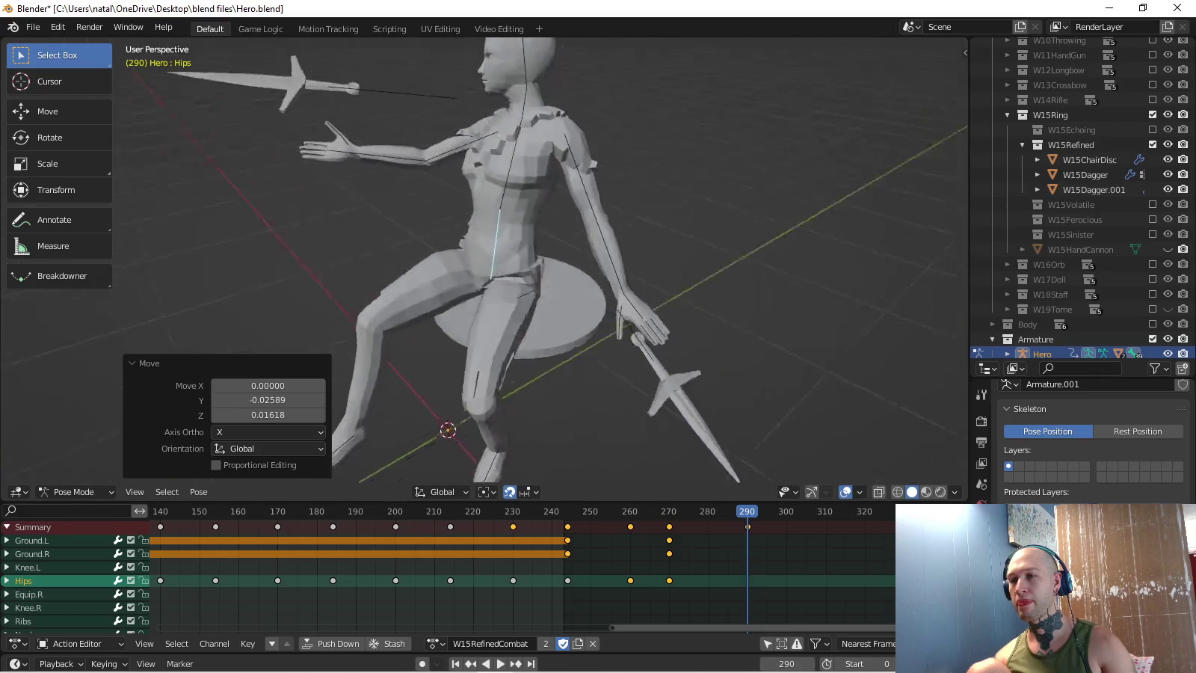
key(i)
scroll(398, 181, up, 1)
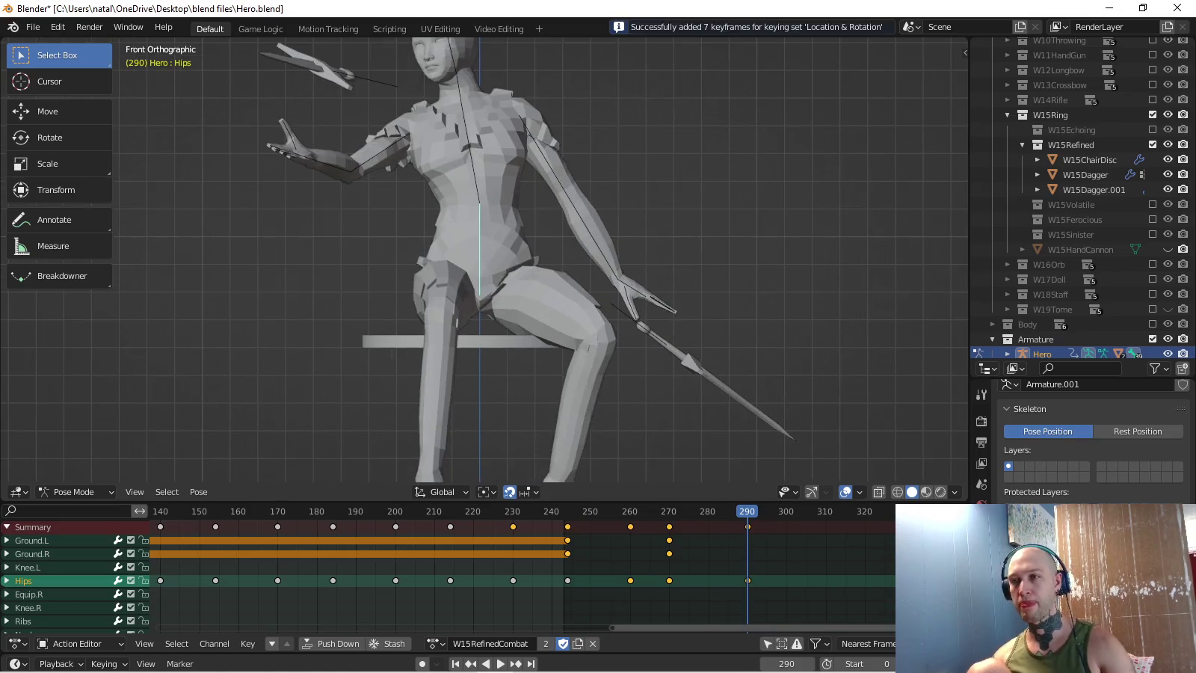
scroll(398, 181, up, 1)
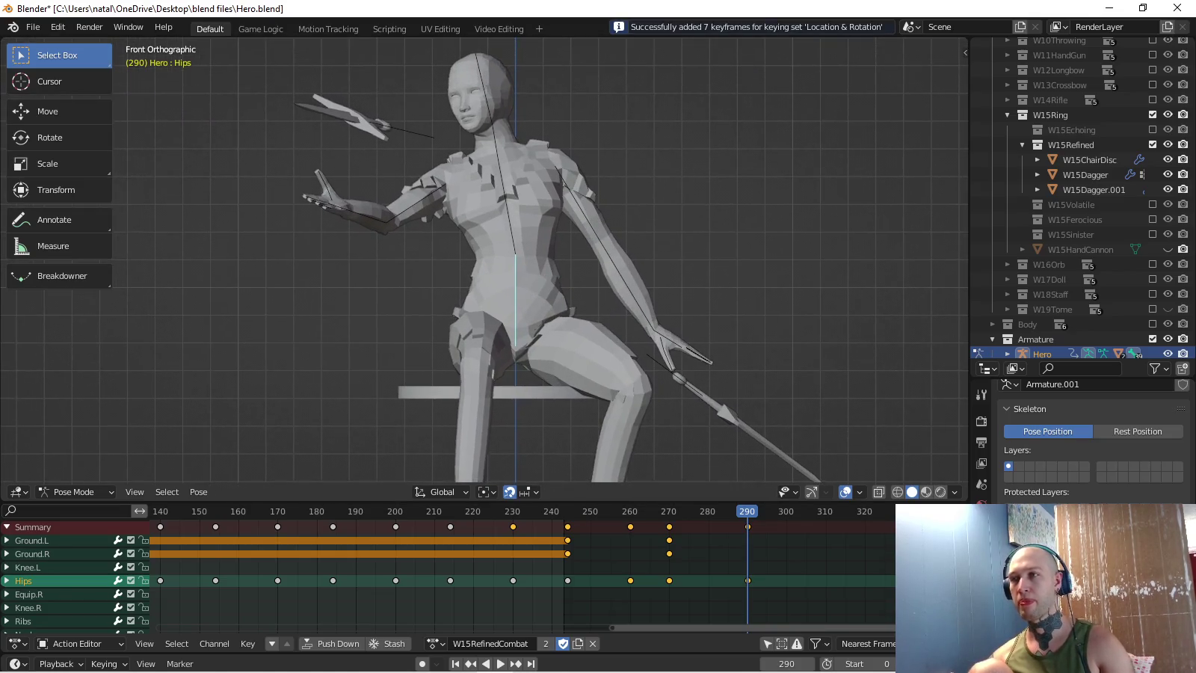
key(KP_3)
scroll(486, 262, up, 1)
scroll(486, 262, up, 1)
scroll(487, 262, up, 2)
- Move the Ground.L foot bone to a new position
shift+middle_drag(449, 337, 448, 210)
click(351, 377)
key(g)
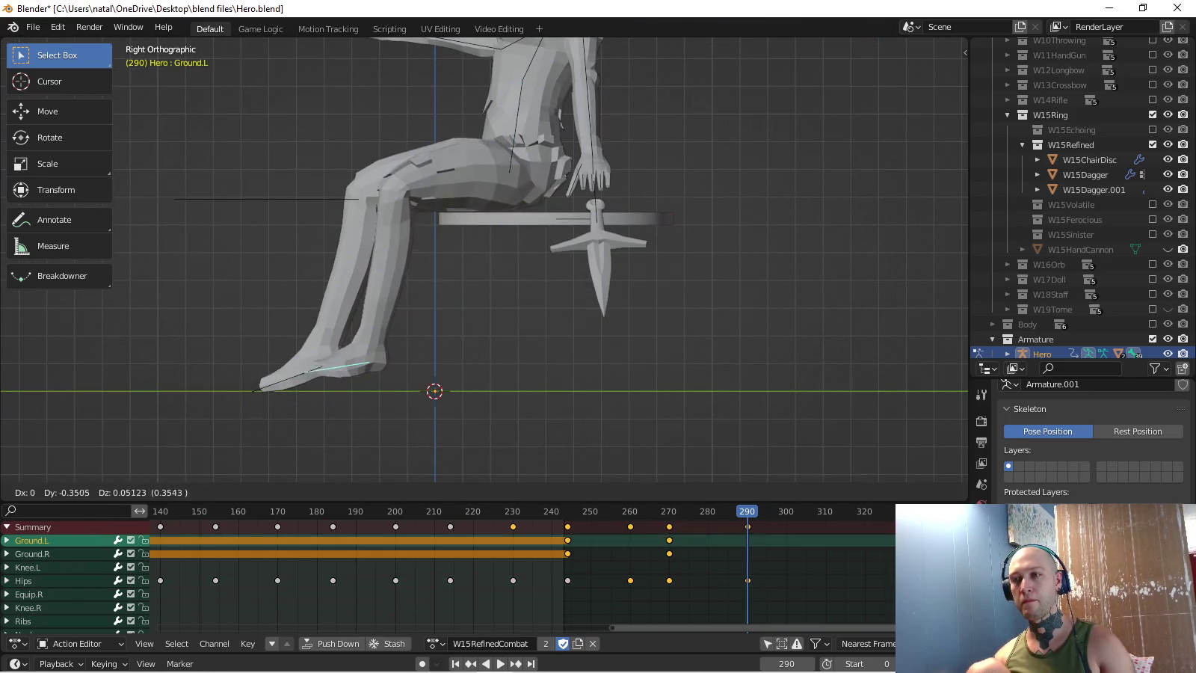
click(359, 375)
mouse_move(448, 299)
middle_down()
mouse_move(524, 284)
mouse_move(486, 284)
middle_up()
key(KP_7)
scroll(524, 263, up, 2)
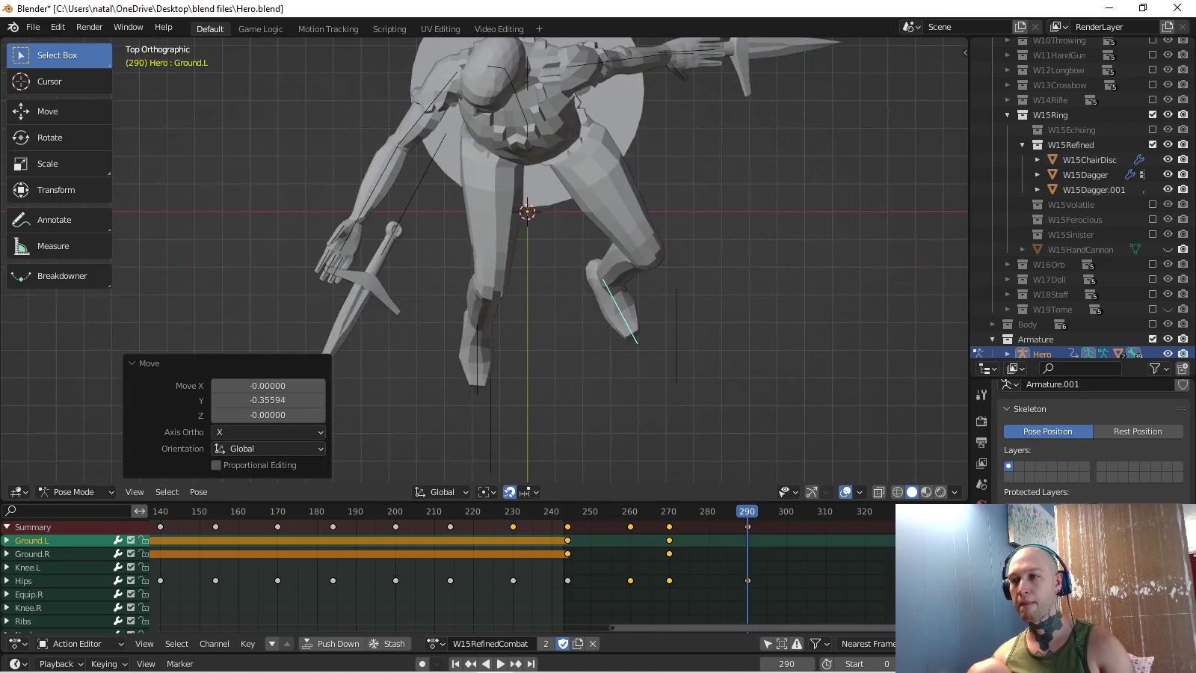
- Move the Ground.R foot bone, then keyframe both feet at frame 290
click(477, 352)
click(477, 352)
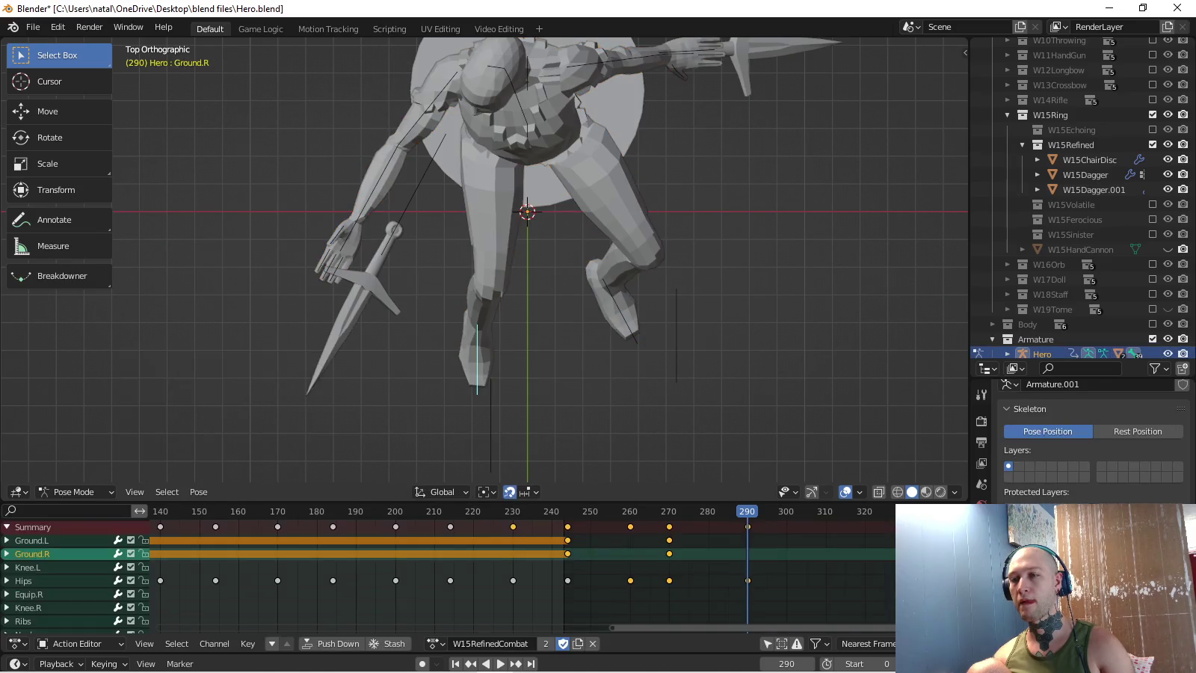
key(g)
key(Return)
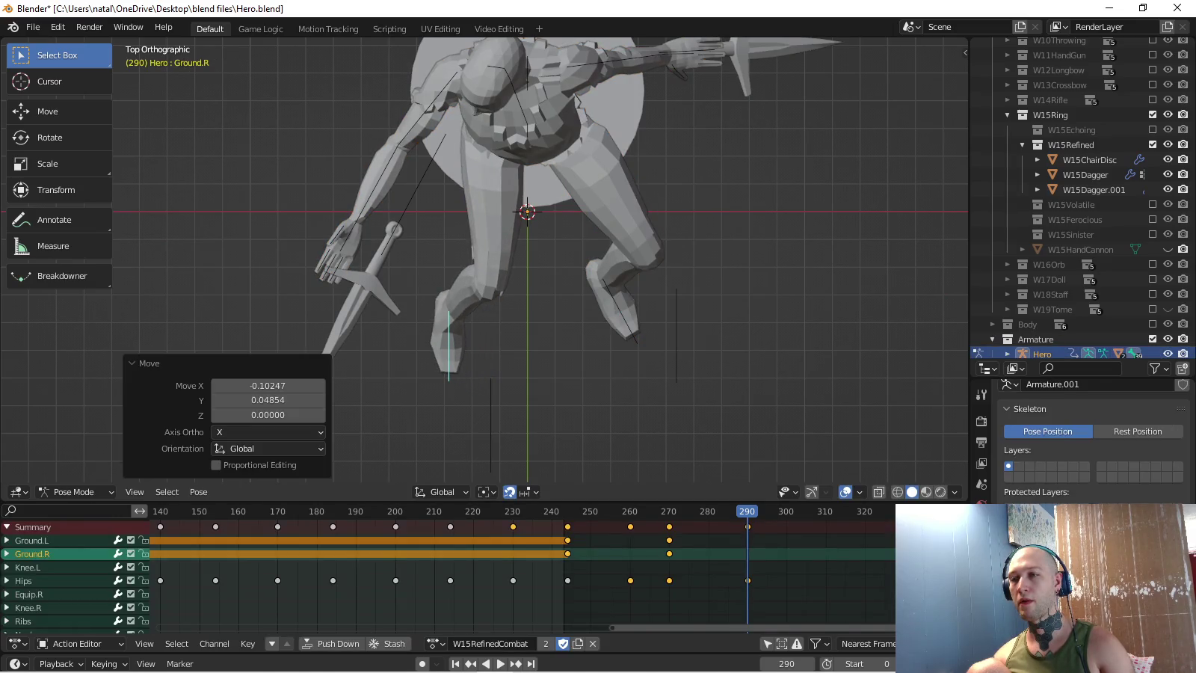
middle_drag(524, 225, 523, 337)
shift+click(628, 400)
key(i)
- Inspect the keyed feet from front, top and shifted side views
key(KP_1)
middle_drag(487, 262, 599, 299)
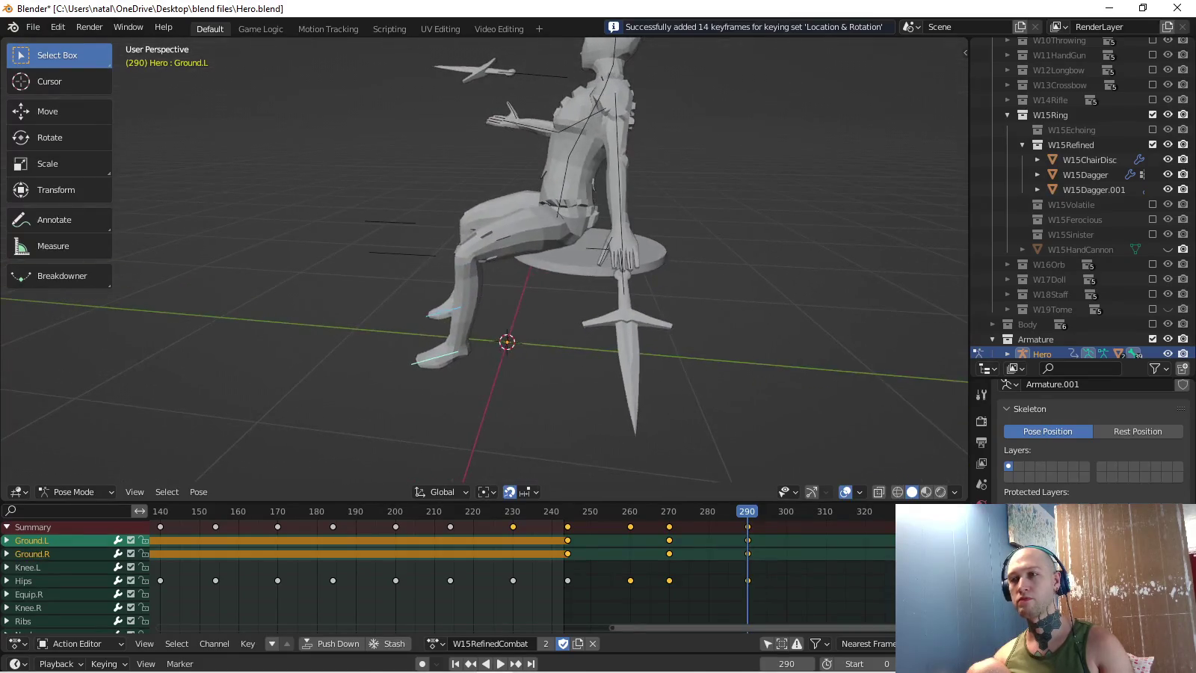
key(KP_3)
key(ctrl+KP_6)
key(ctrl+KP_8)
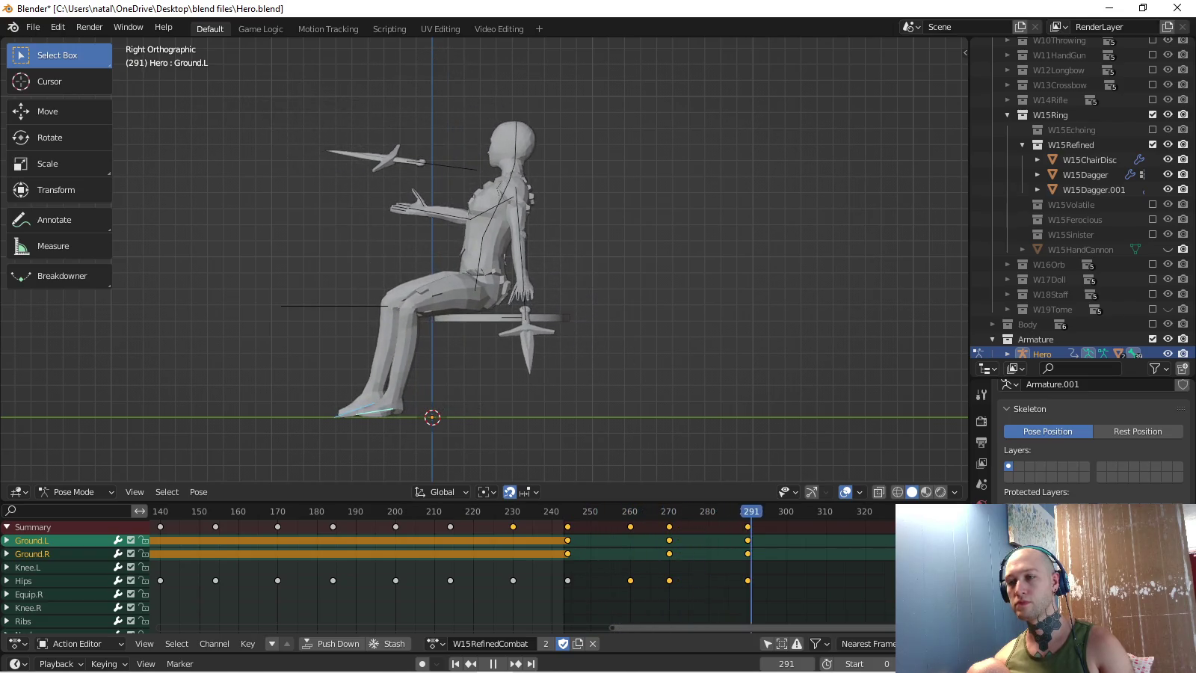
- Review the keying set options and centre the view on the upper body
click(106, 663)
click(90, 582)
click(75, 469)
scroll(573, 89, up, 3)
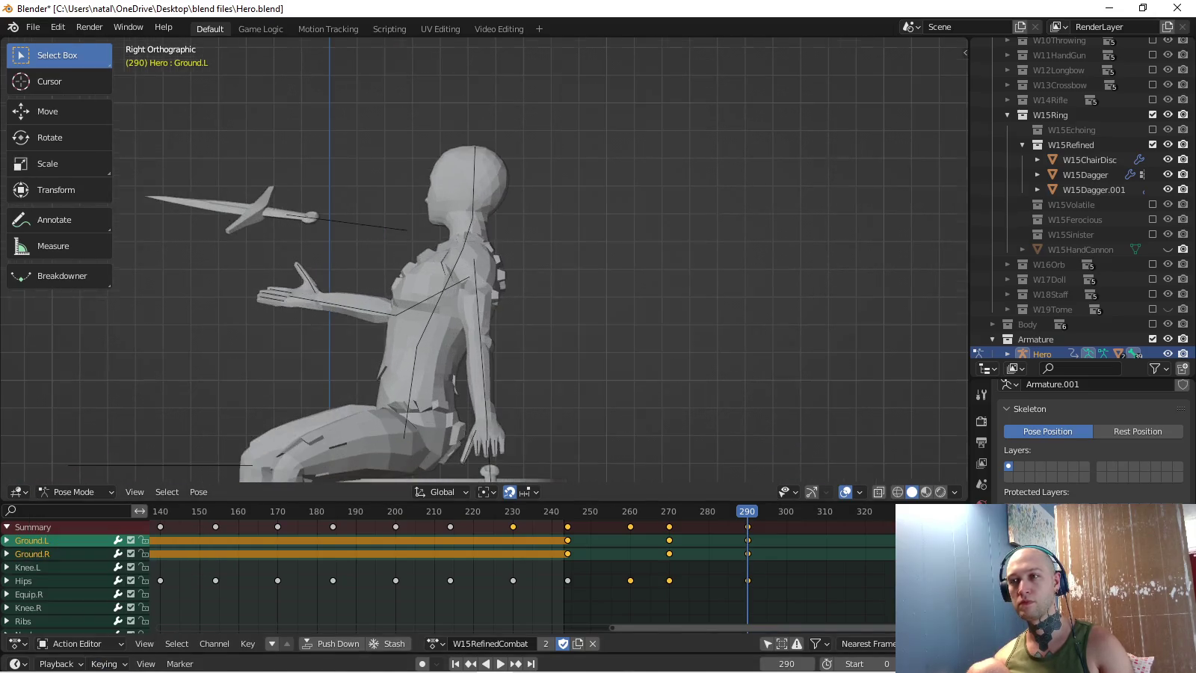
shift+middle_drag(524, 299, 512, 208)
click(457, 143)
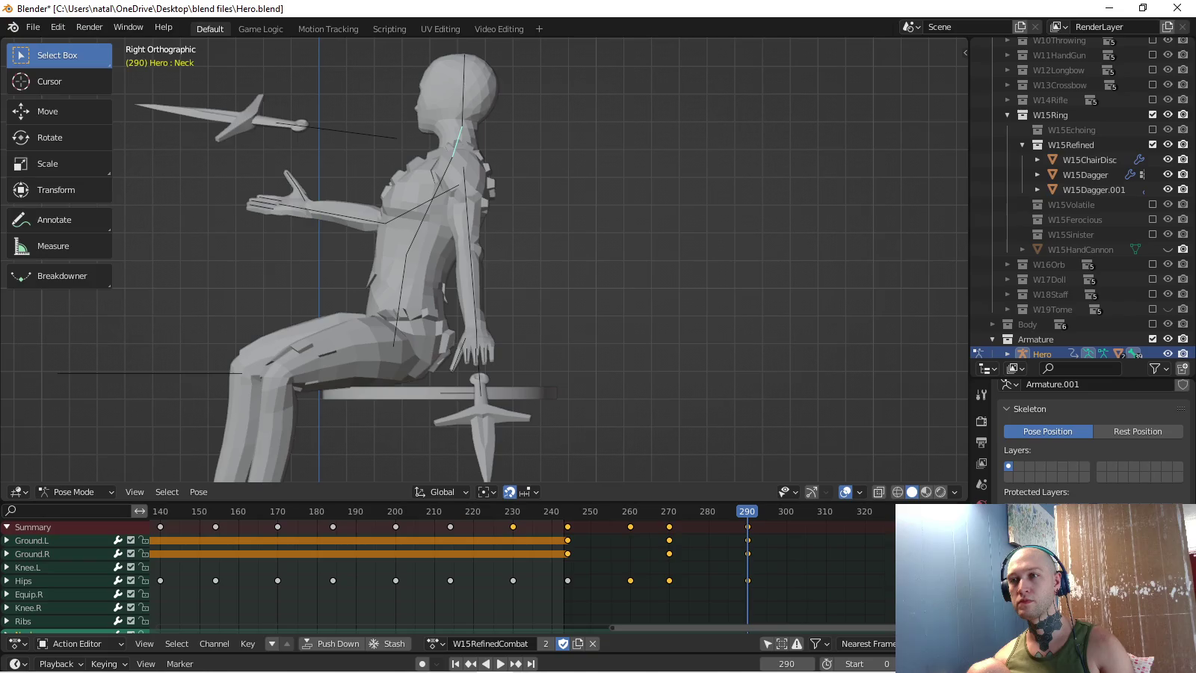
- Rotate the Ribs, Neck and Head bones upright, keyframe their rotations at frame 290, and play back
key(ctrl+z)
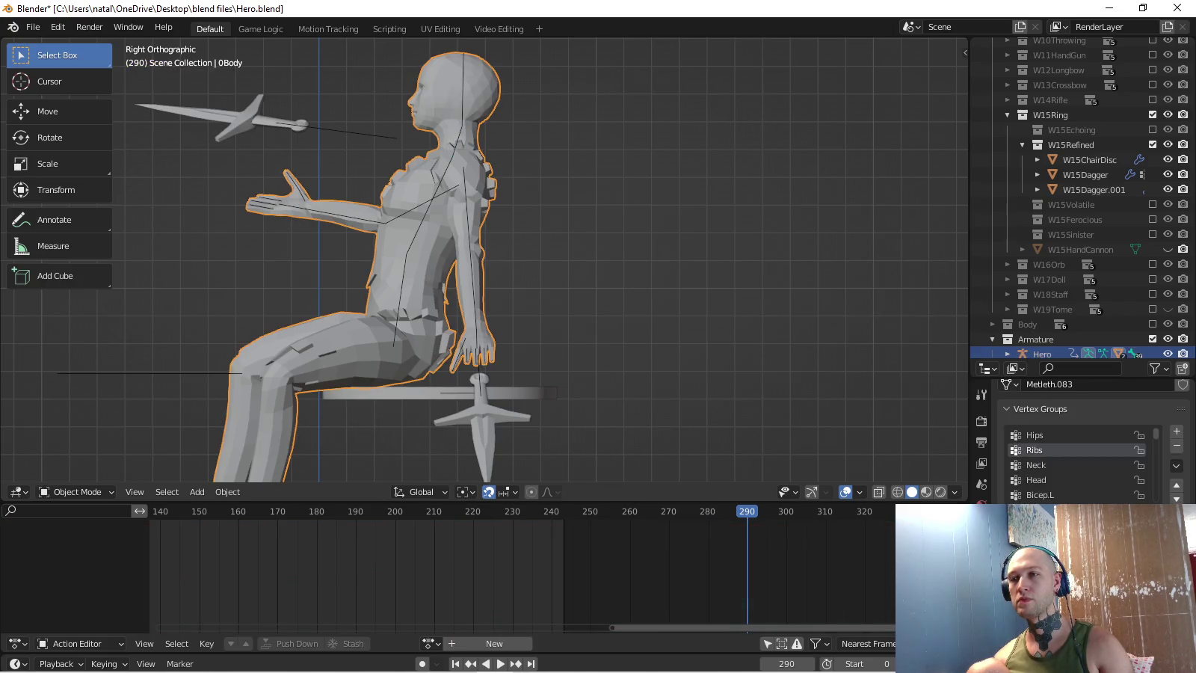
key(ctrl+shift+z)
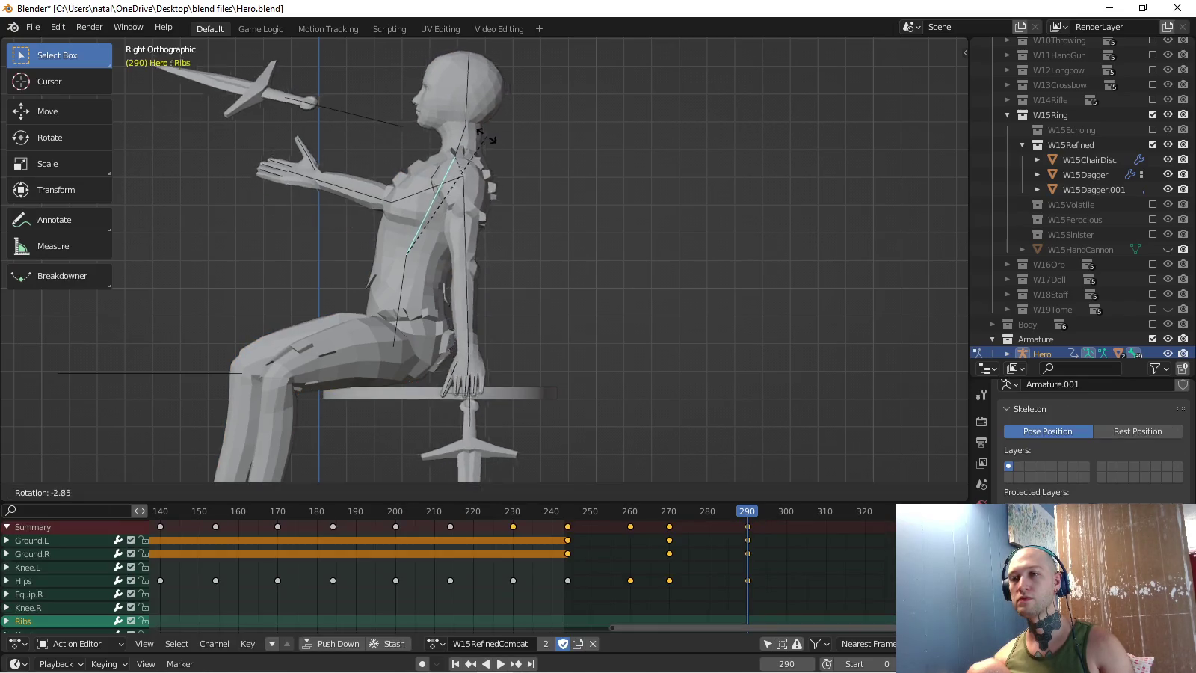
click(541, 120)
click(542, 109)
click(532, 106)
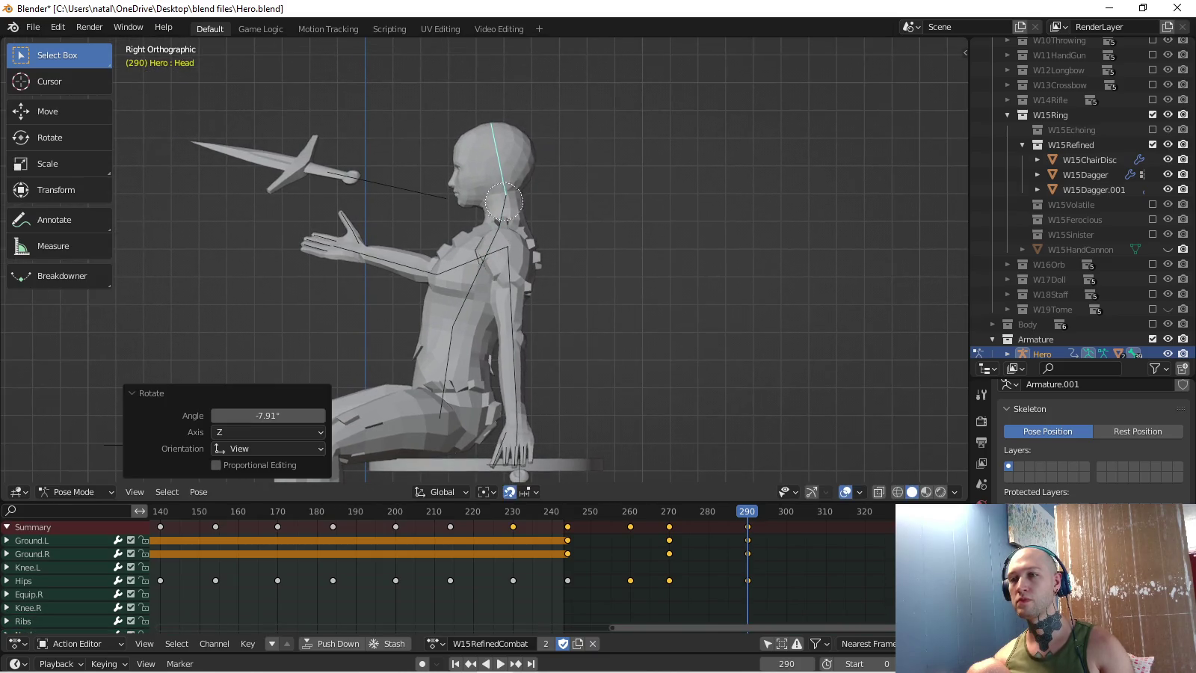
shift+click(490, 225)
key(i)
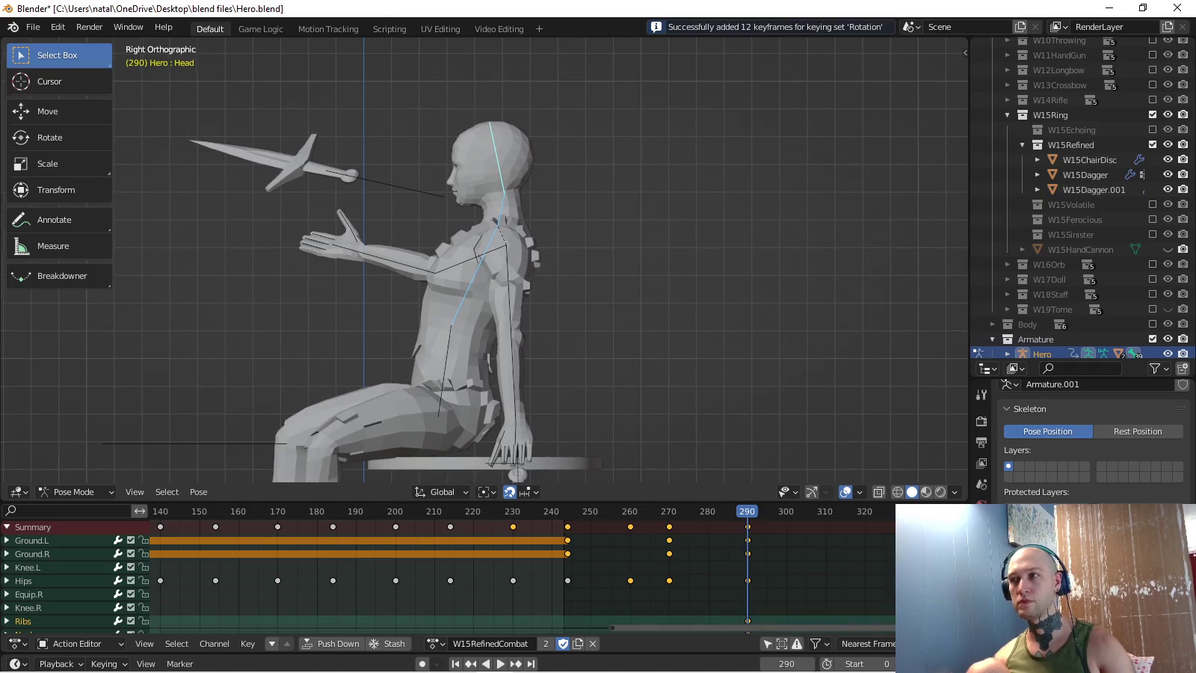
key(space)
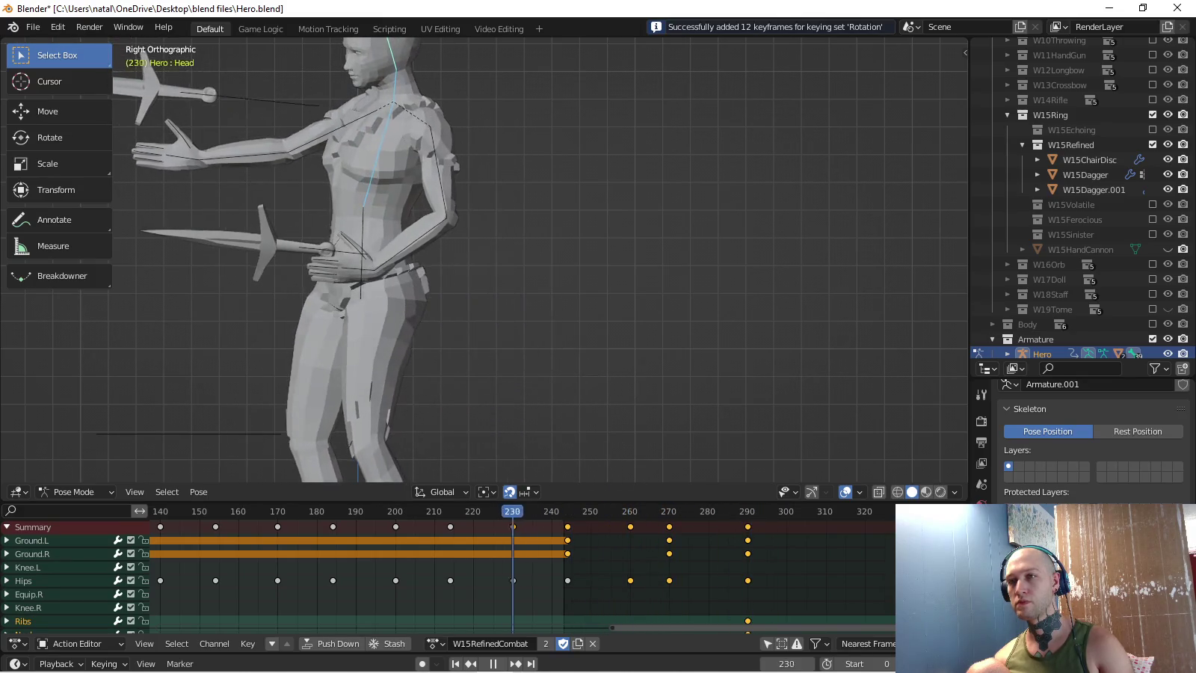
- Copy the Hero's upper-body pose at frame 243 and paste and key it at frame 244
ctrl+scroll(525, 576, left, 5)
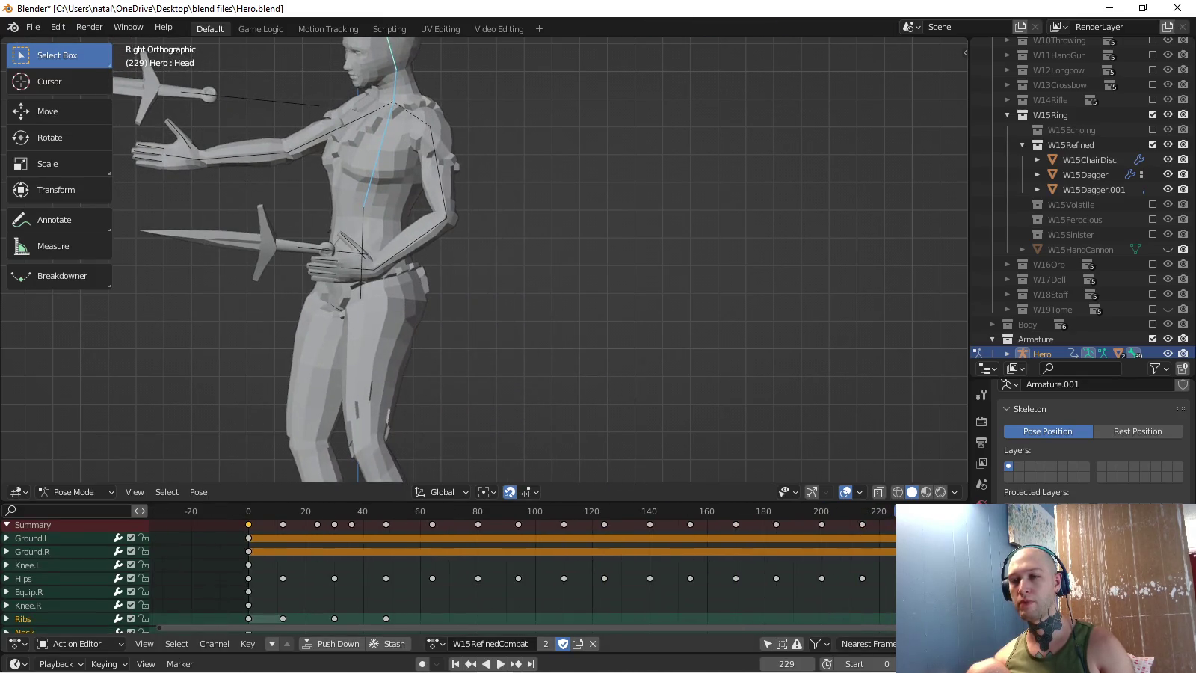
key(space)
key(ctrl+c)
ctrl+scroll(524, 576, right, 3)
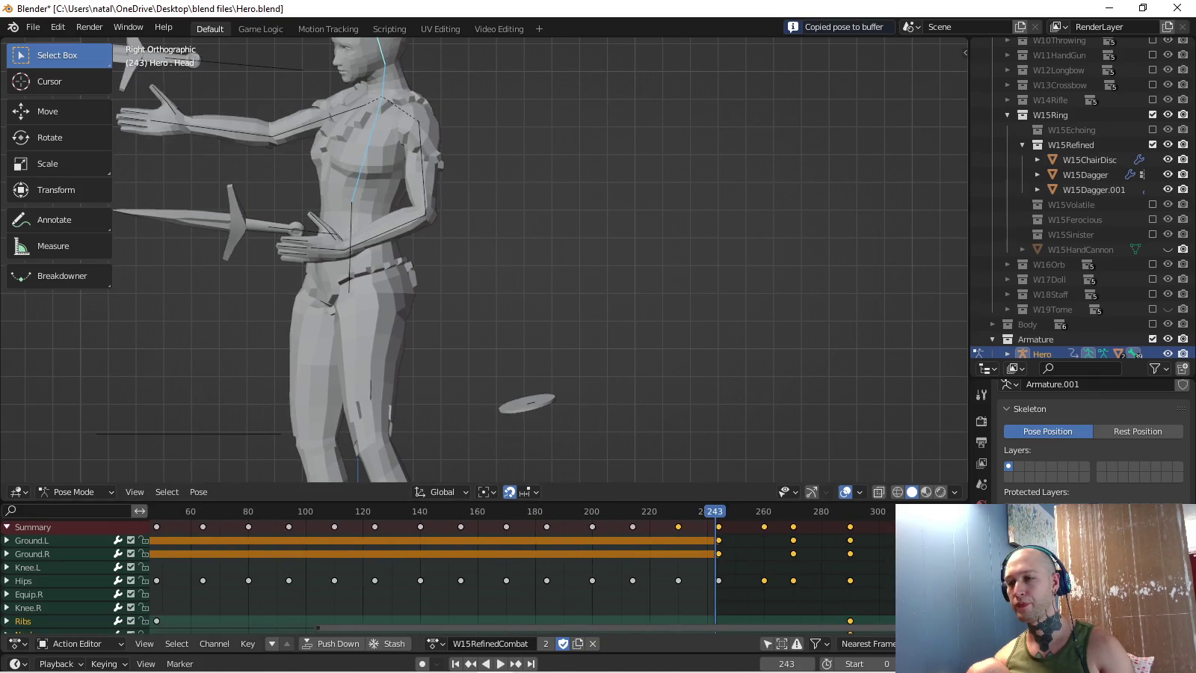
key(space)
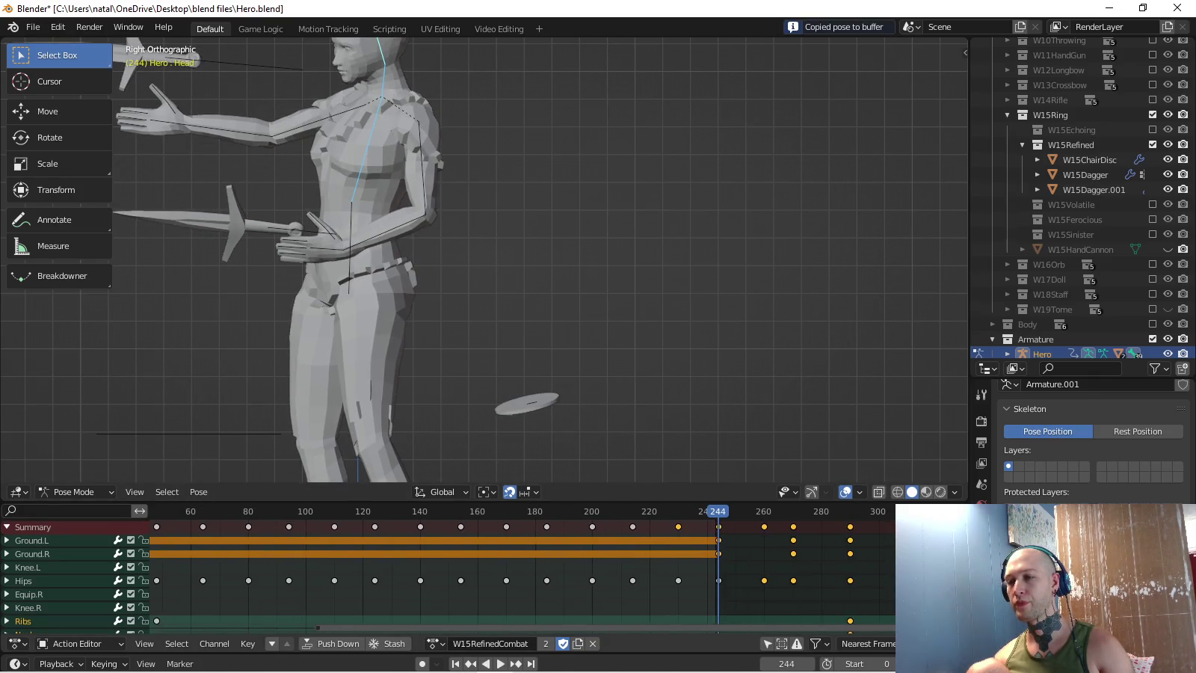
key(Escape)
key(ctrl+v)
key(i)
key(space)
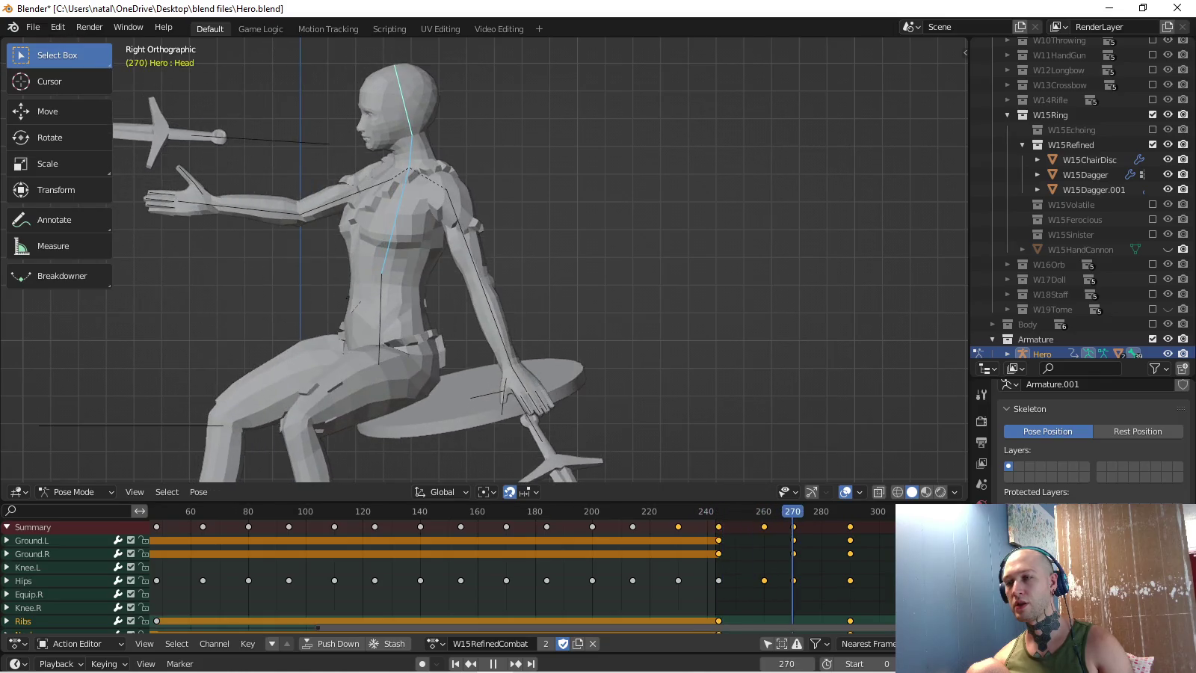
middle_drag(523, 262, 568, 247)
- Twist the Hero's ribs 18.3° around the vertical axis at frame 270
key(KP_3)
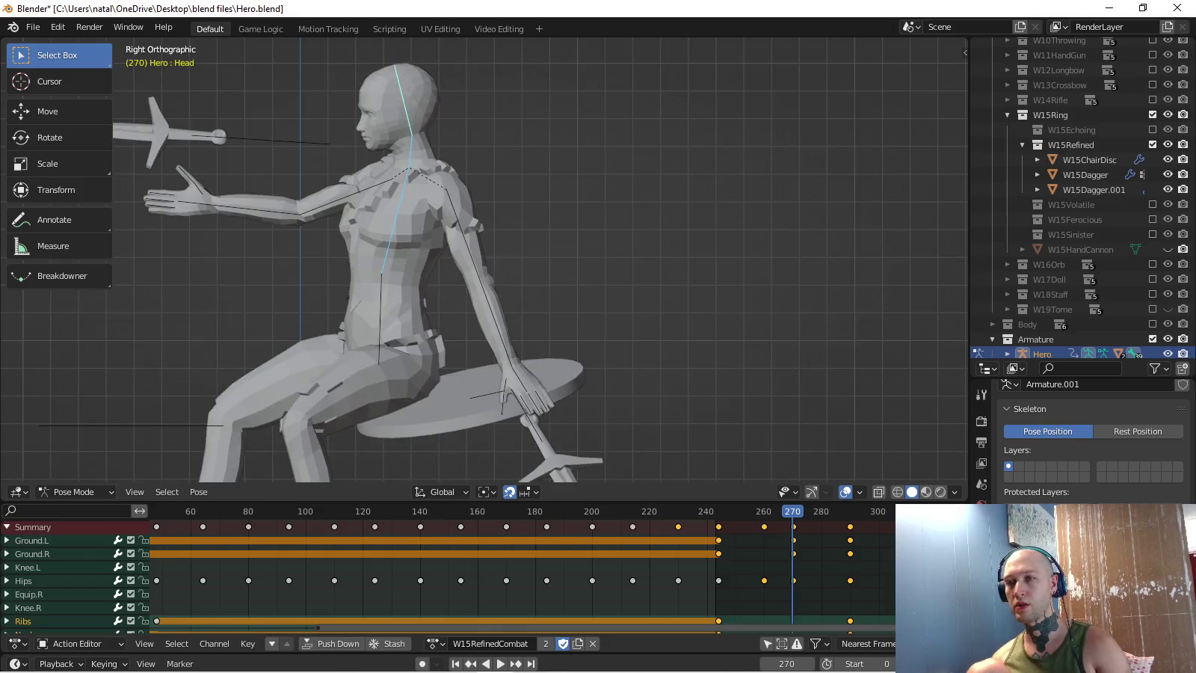
key(ctrl+Tab)
key(ctrl+Tab)
key(KP_7)
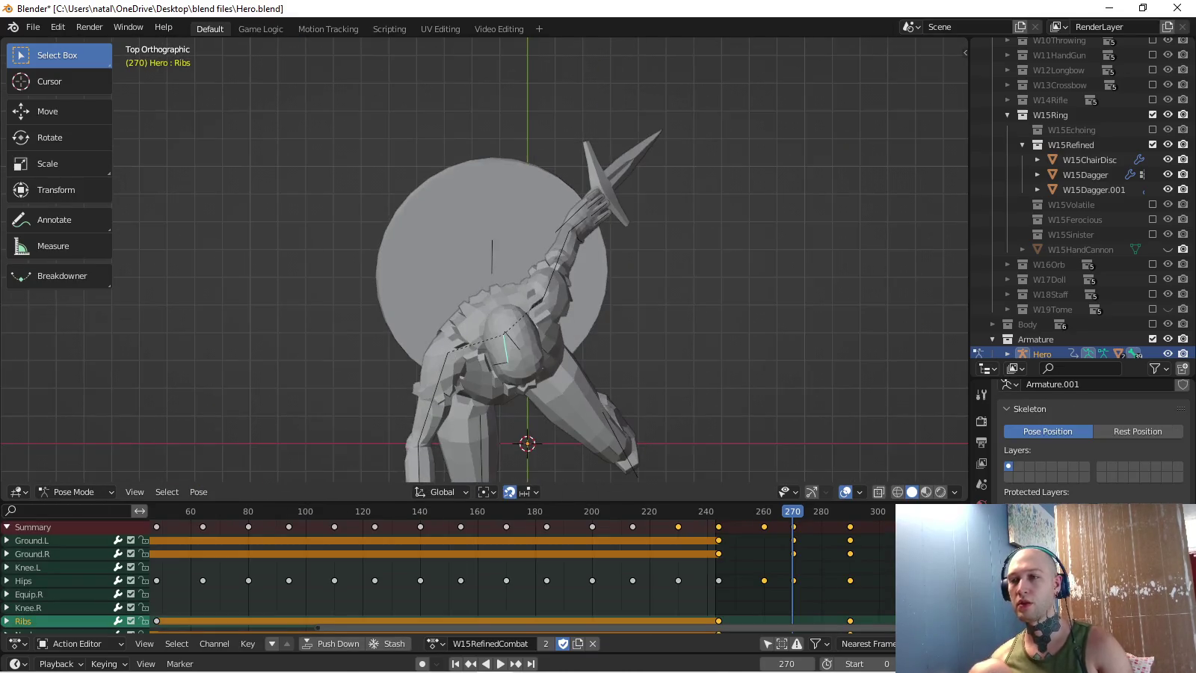
key(r)
click(555, 316)
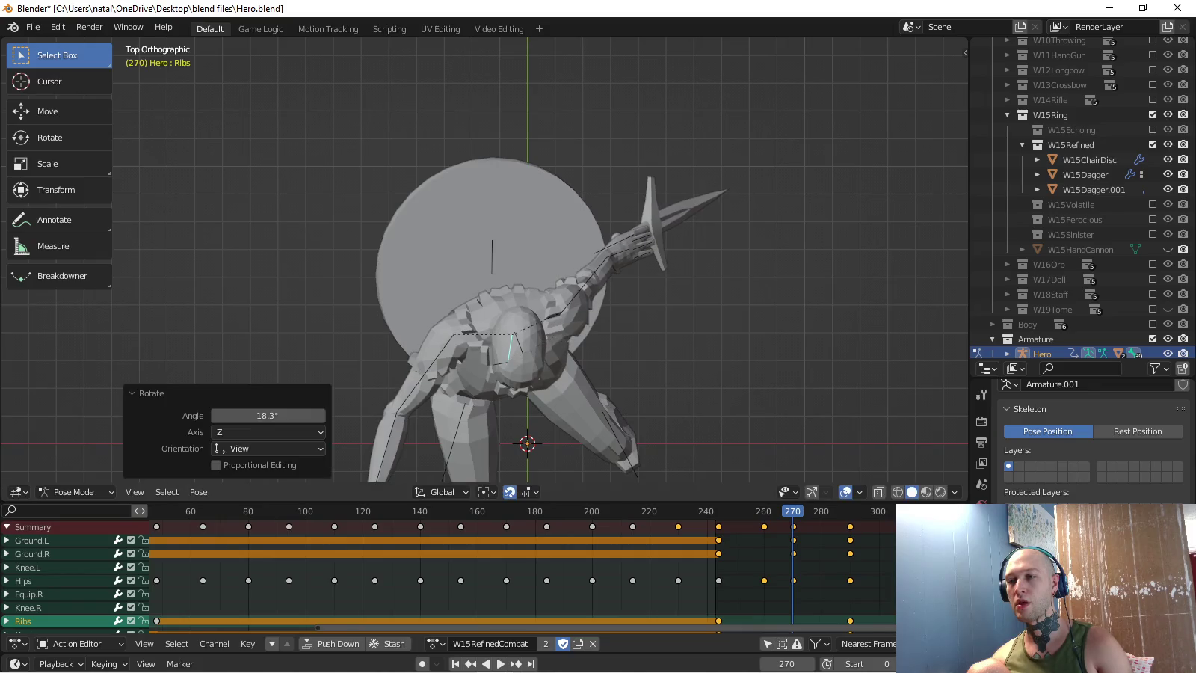
middle_drag(554, 315, 568, 285)
key(KP_1)
key(r)
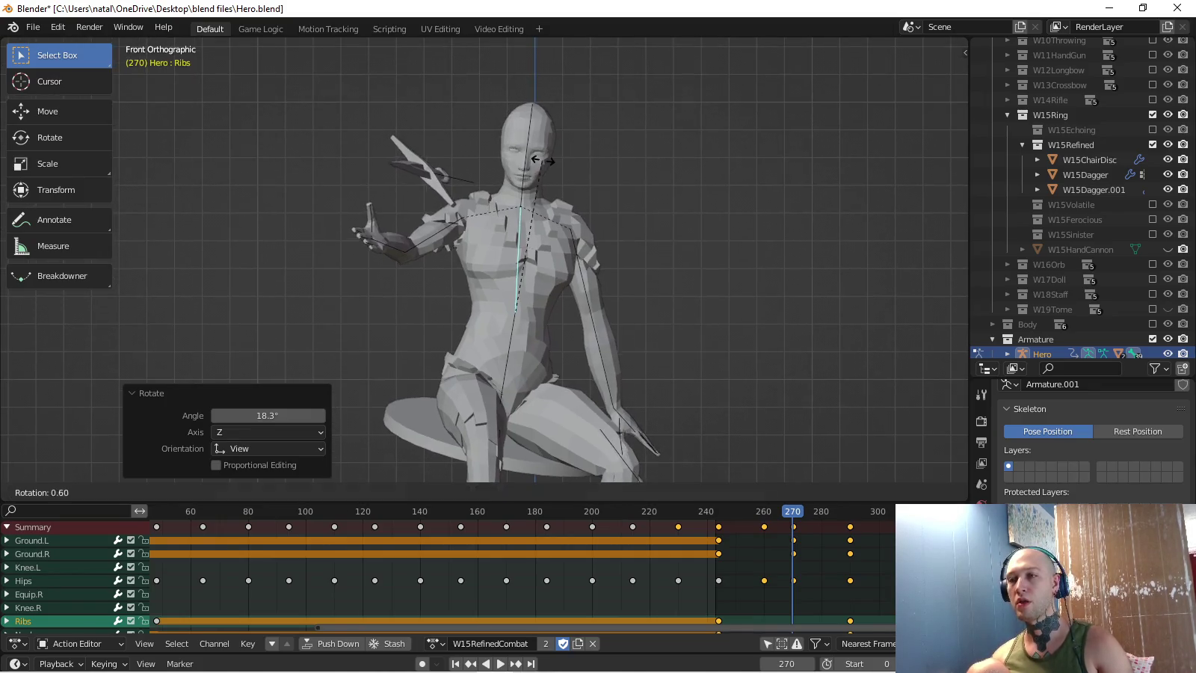
middle_drag(538, 299, 553, 284)
key(ctrl+Tab)
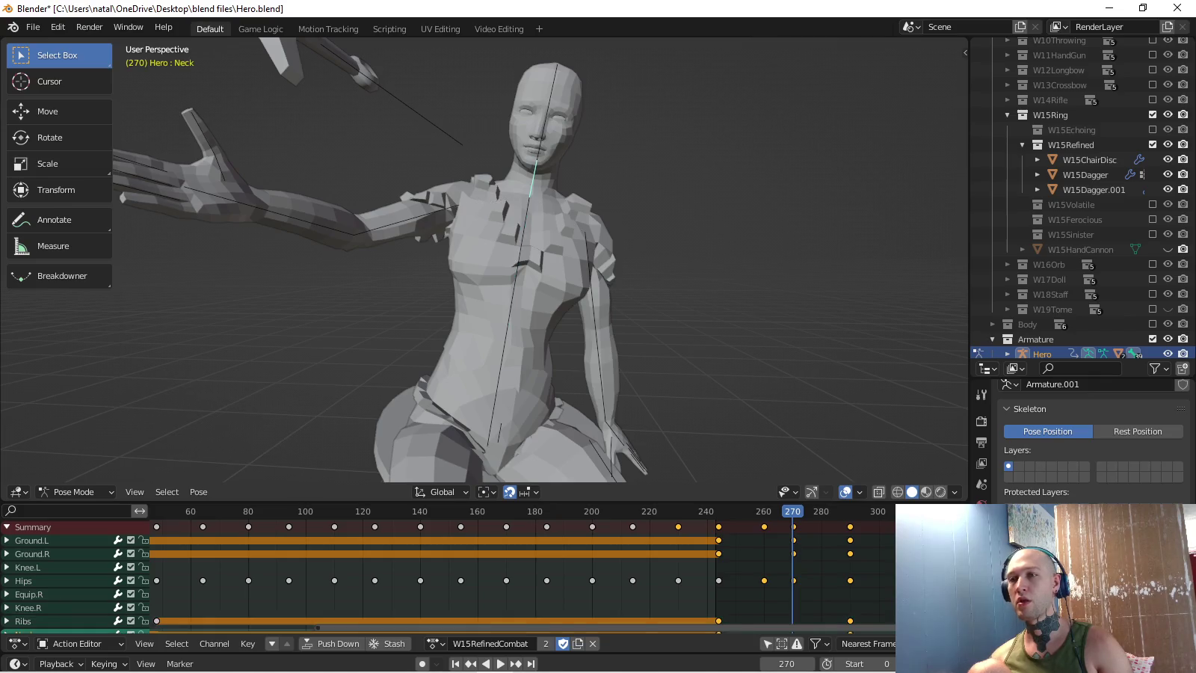
key(KP_1)
- Tilt the head -7.39°, key the ribs, neck and head rotations, then play the action
click(552, 113)
key(r)
click(555, 103)
key(r)
click(545, 99)
key(KP_3)
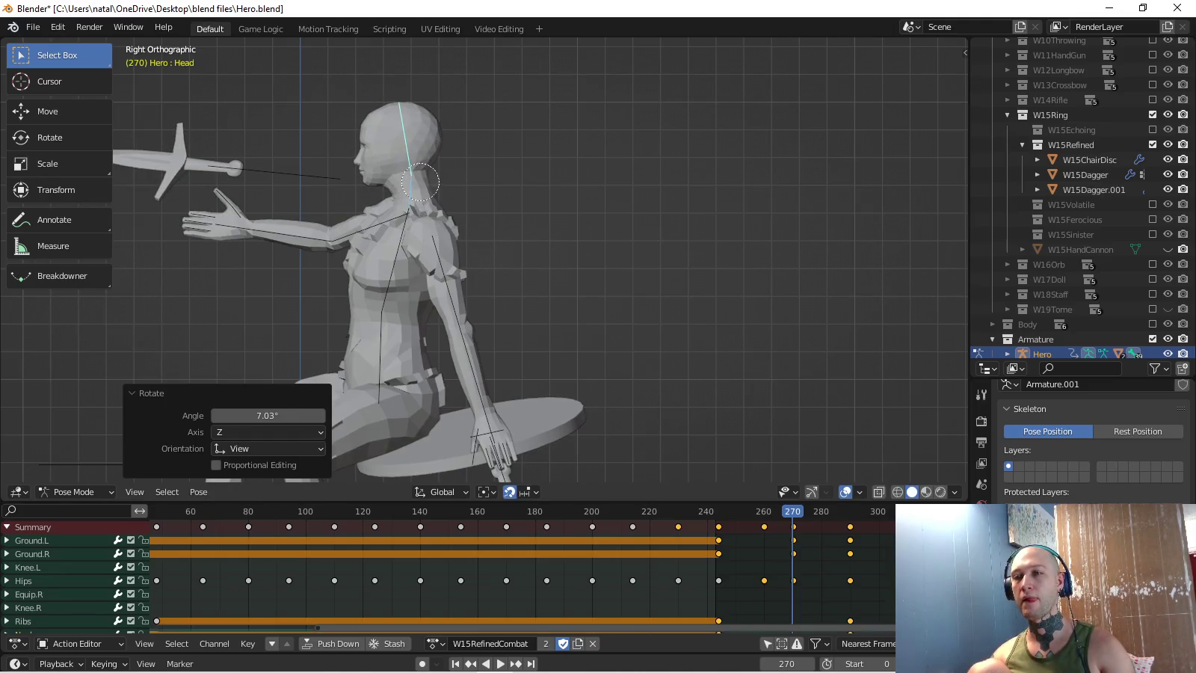
key(Escape)
middle_drag(119, 404, 431, 345)
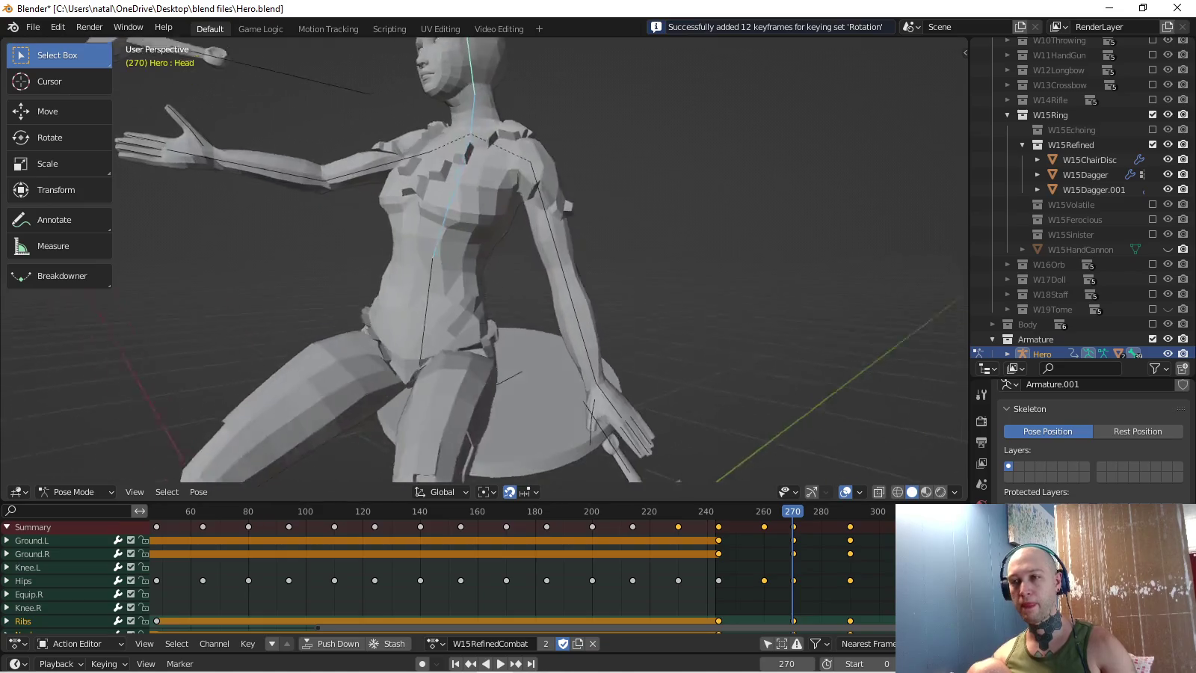
key(space)
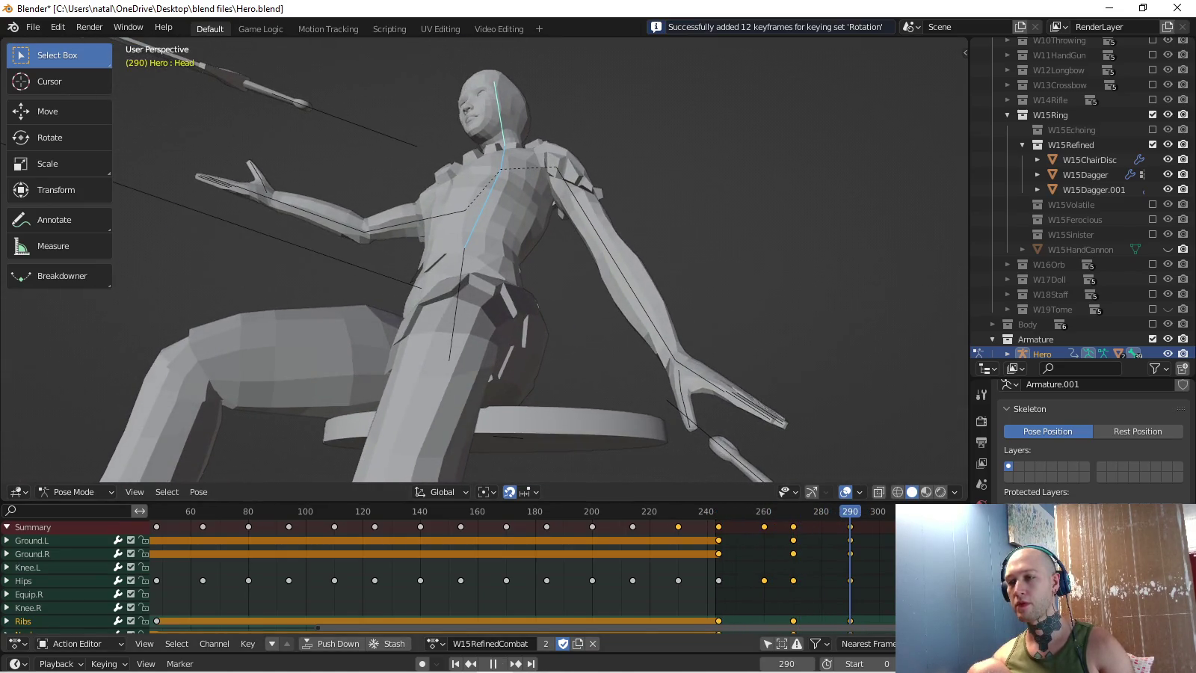
- Swing the Hero's left bicep 9.8° about Z at frame 290
key(space)
scroll(487, 262, up, 5)
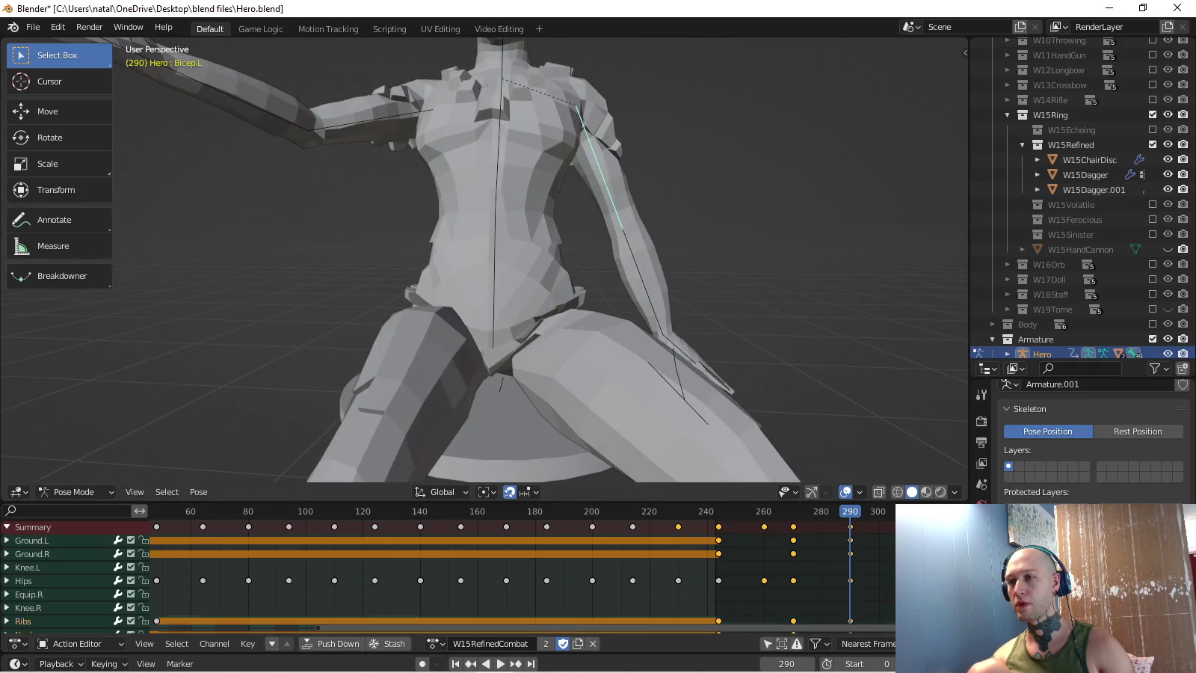
middle_drag(478, 262, 568, 247)
click(568, 247)
key(r)
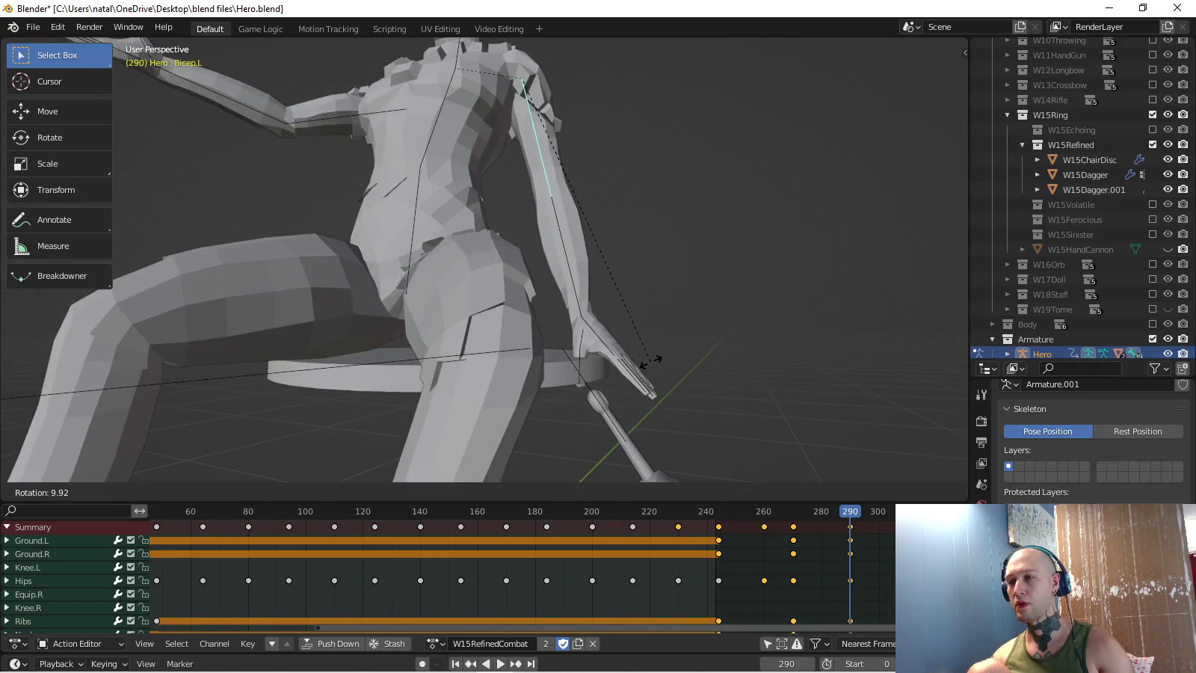
click(649, 365)
middle_drag(649, 364, 523, 351)
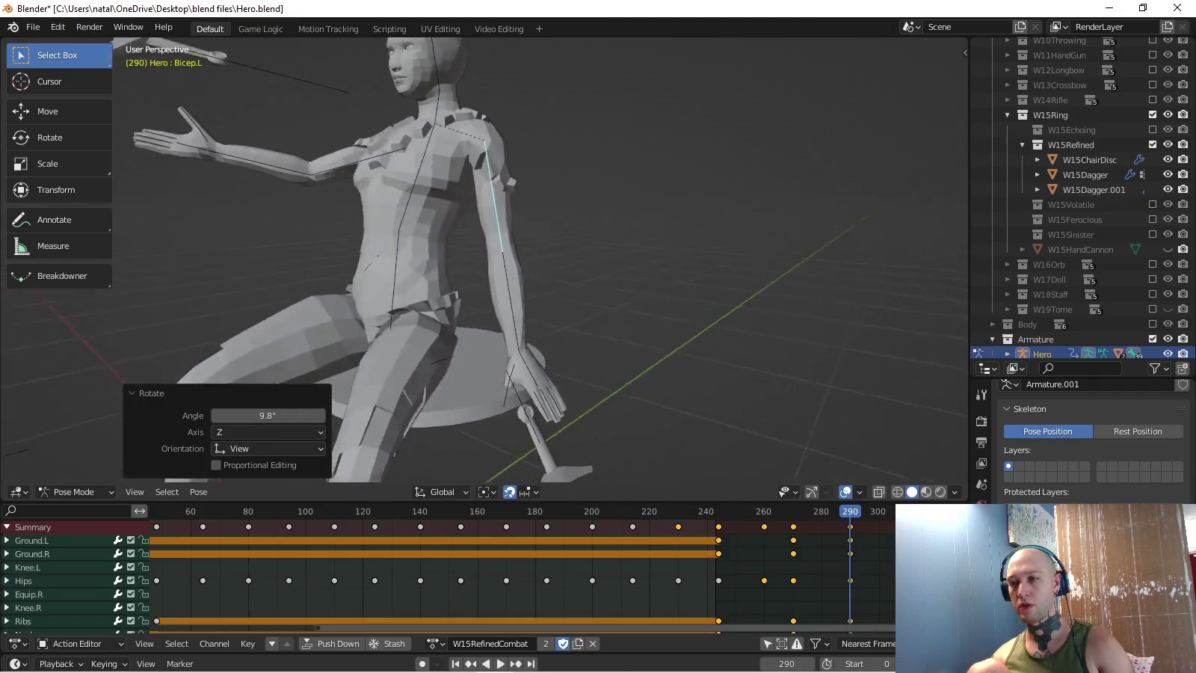
key(KP_3)
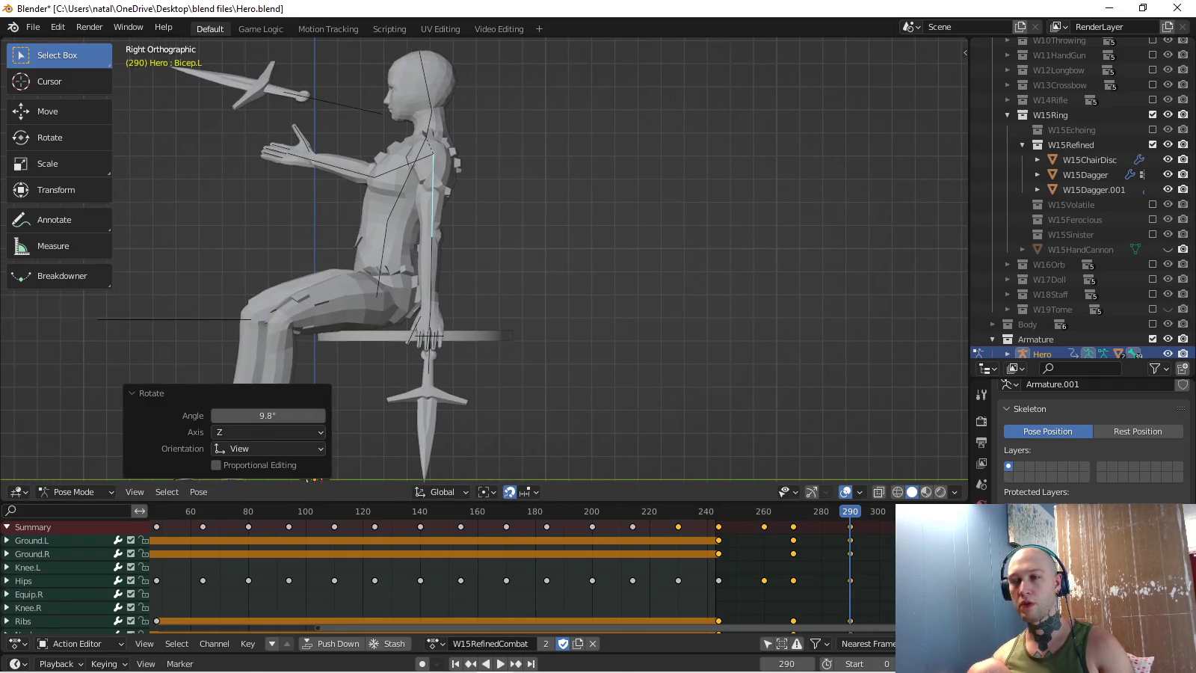
shift+middle_drag(479, 262, 498, 270)
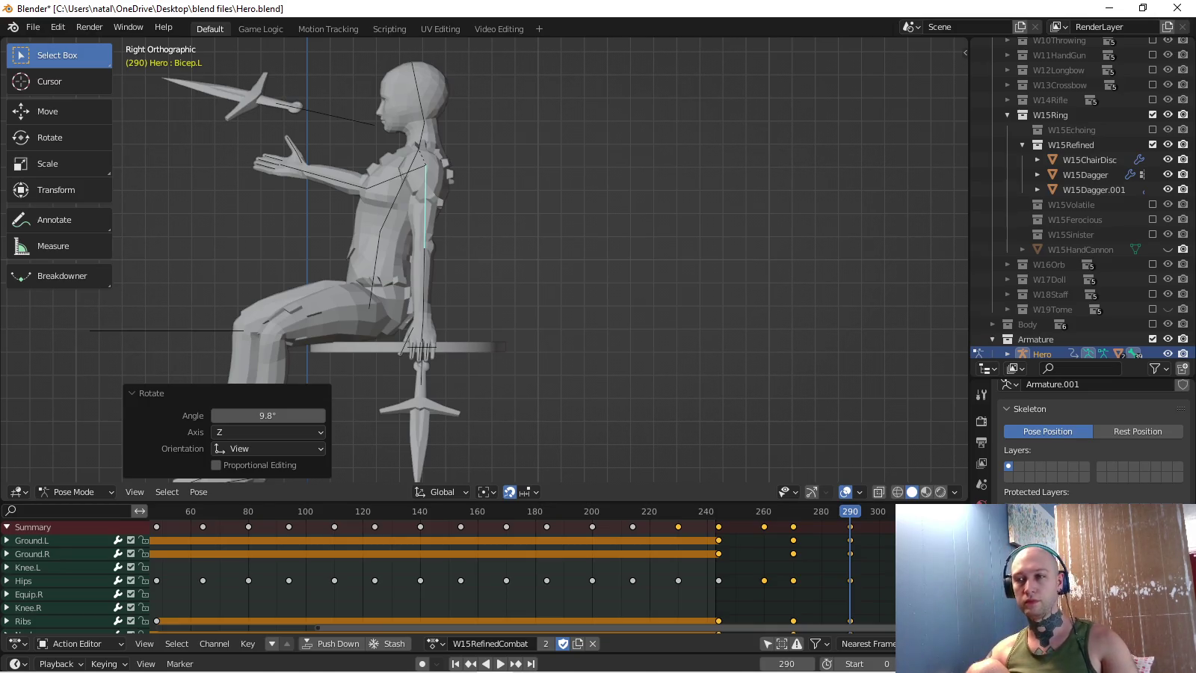
scroll(217, 359, up, 2)
scroll(217, 359, up, 2)
middle_drag(218, 359, 338, 344)
- Key the left bicep rotation at frame 290 and the pose rotations at frame 289
key(i)
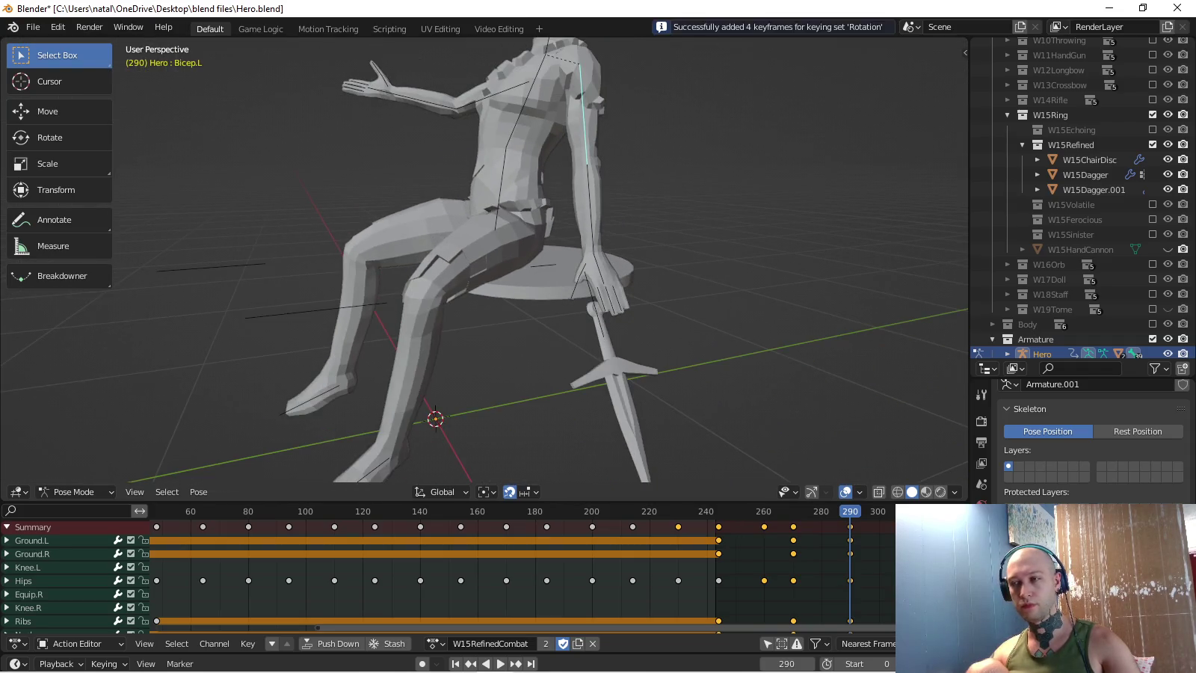
key(Left)
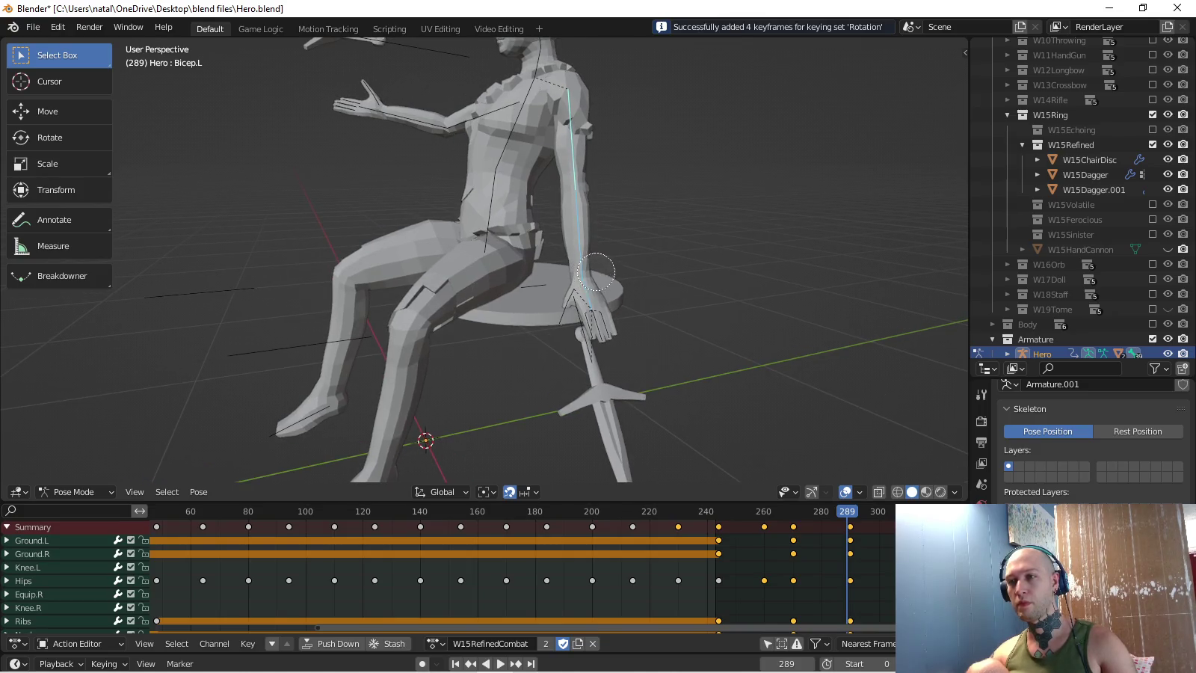
key(i)
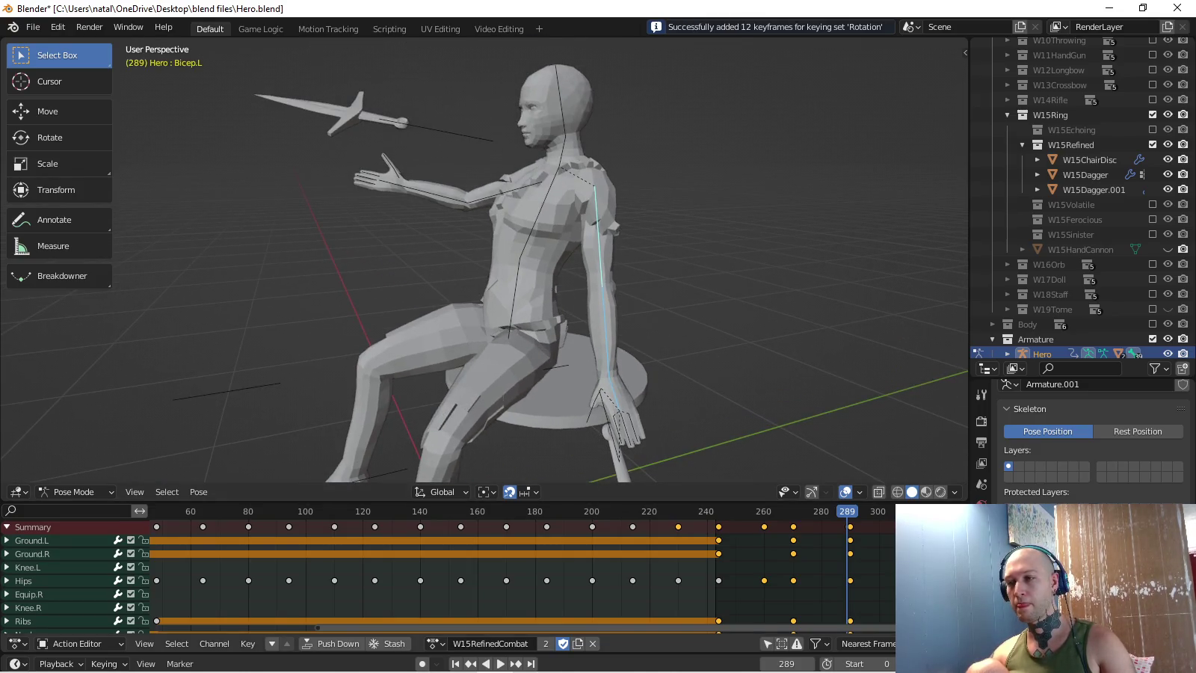
scroll(523, 576, right, 2)
scroll(524, 576, left, 1)
scroll(524, 576, up, 5)
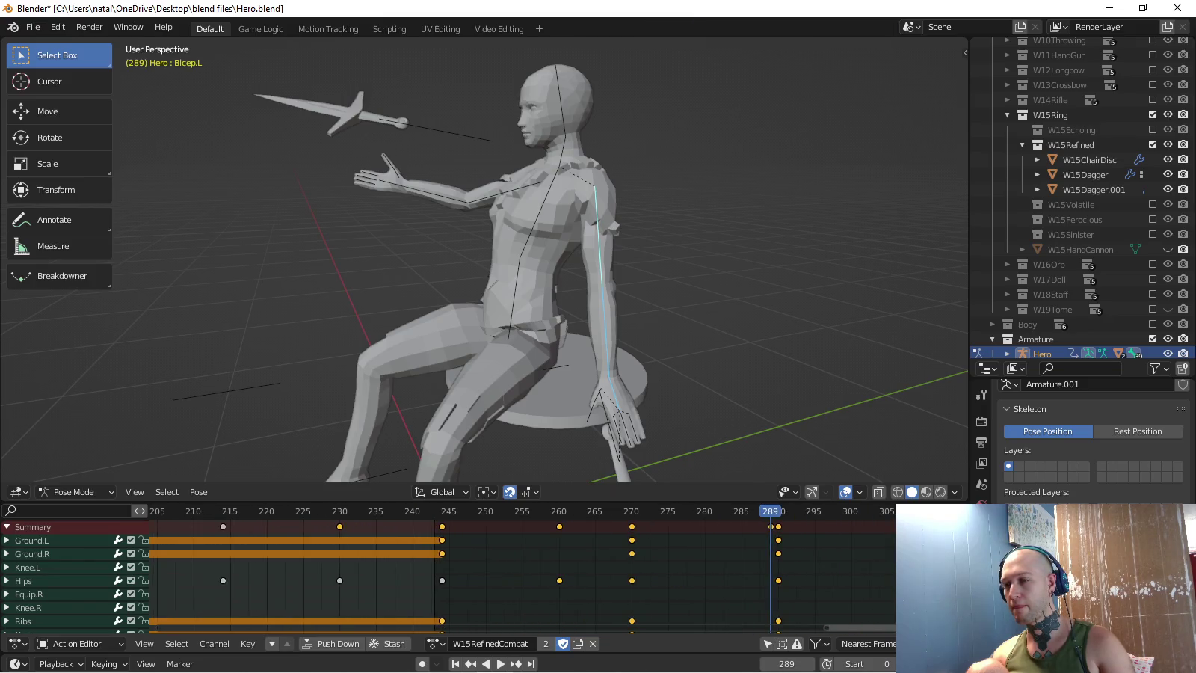
- Deselect all bones and set the active keying set to Location & Rotation
key(alt+a)
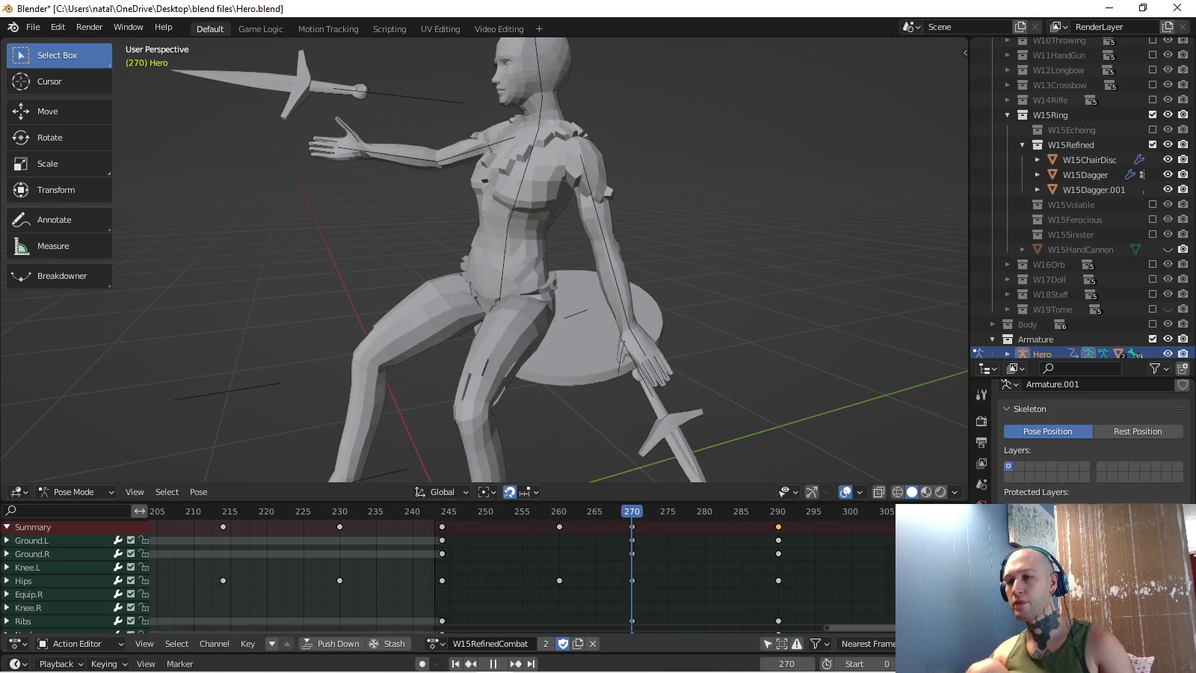
key(KP_3)
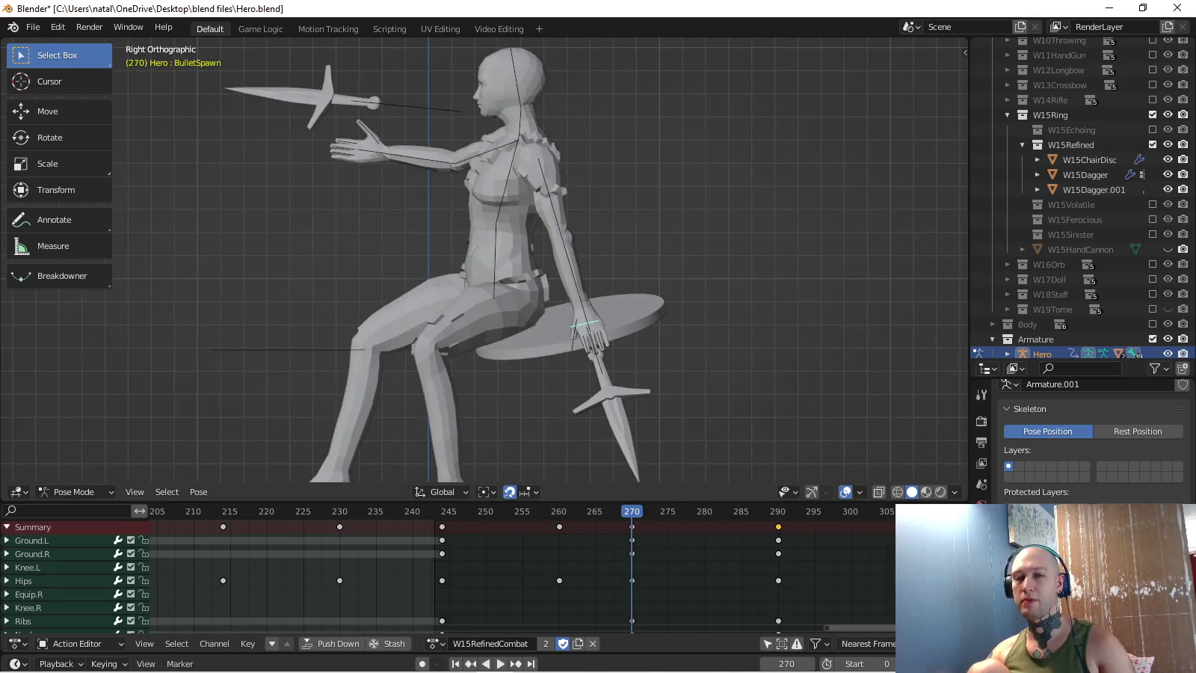
click(103, 664)
click(90, 582)
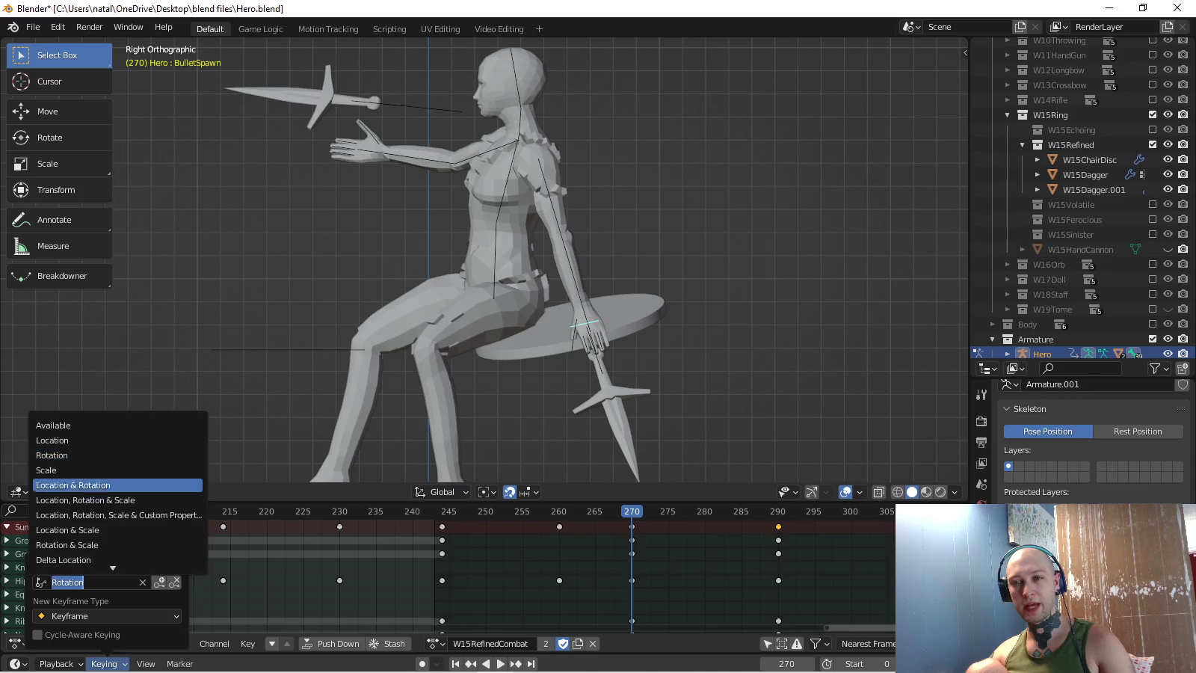
click(118, 484)
- Reposition the BulletSpawn bone and key its location and rotation at frames 274 and 277
key(space)
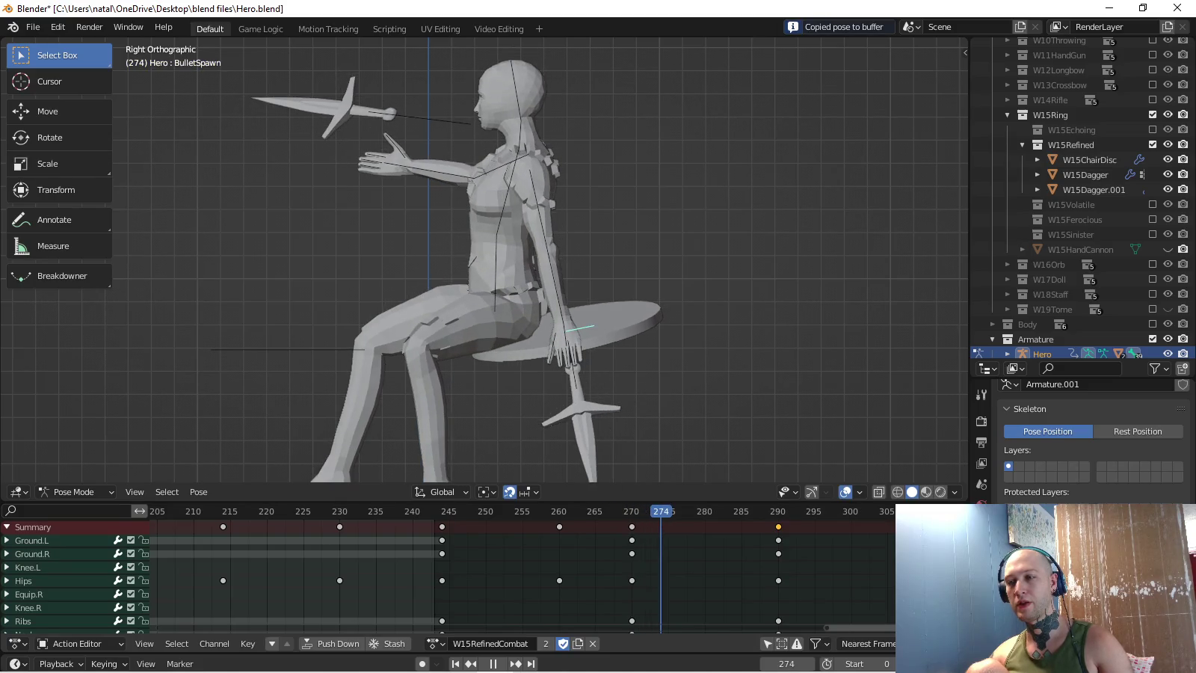
key(space)
key(g)
key(Return)
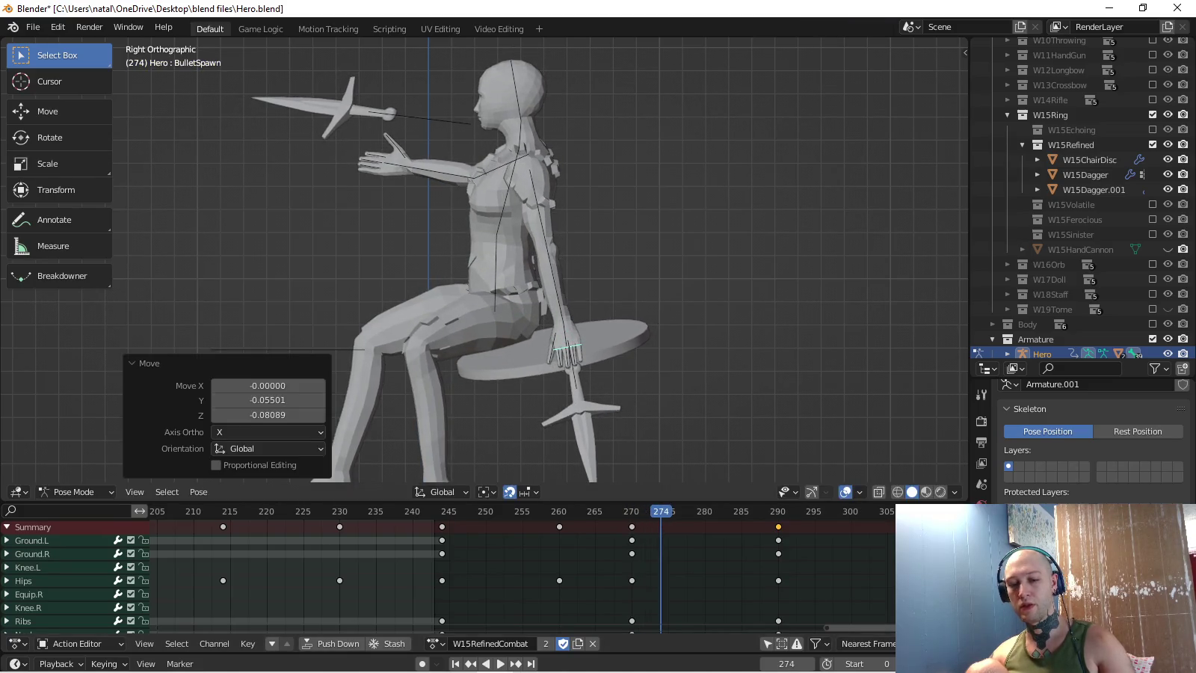
key(i)
key(space)
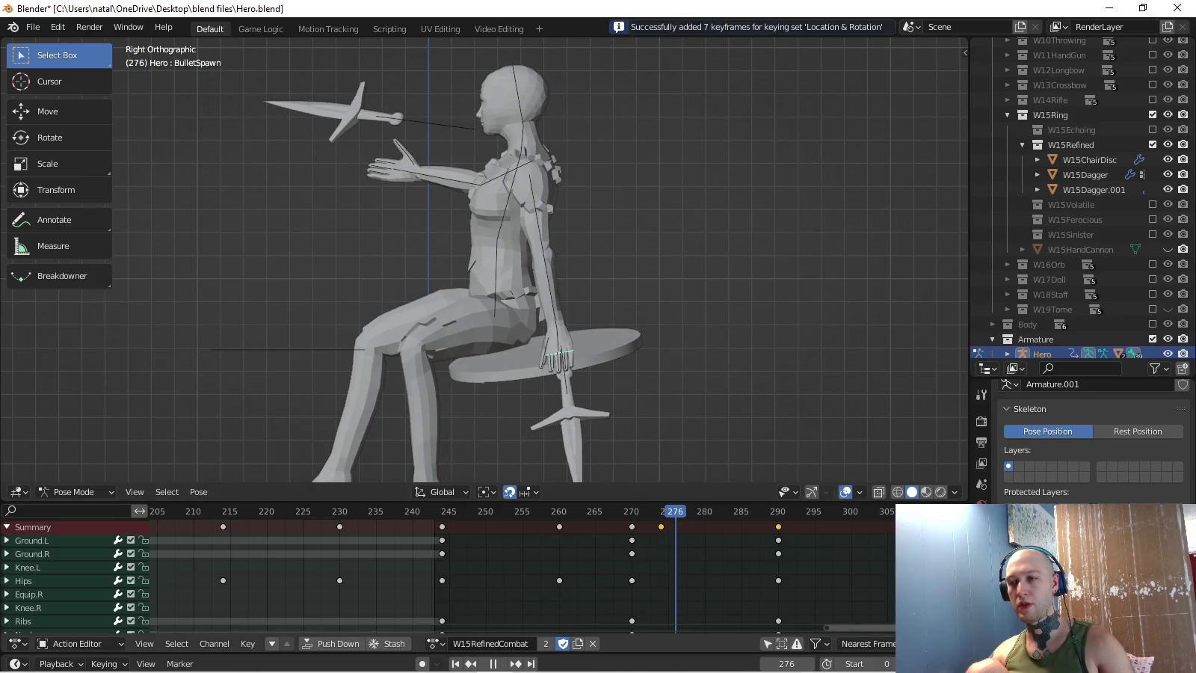
key(Return)
key(i)
- Replay the throw and set the playback start frame to 240
key(space)
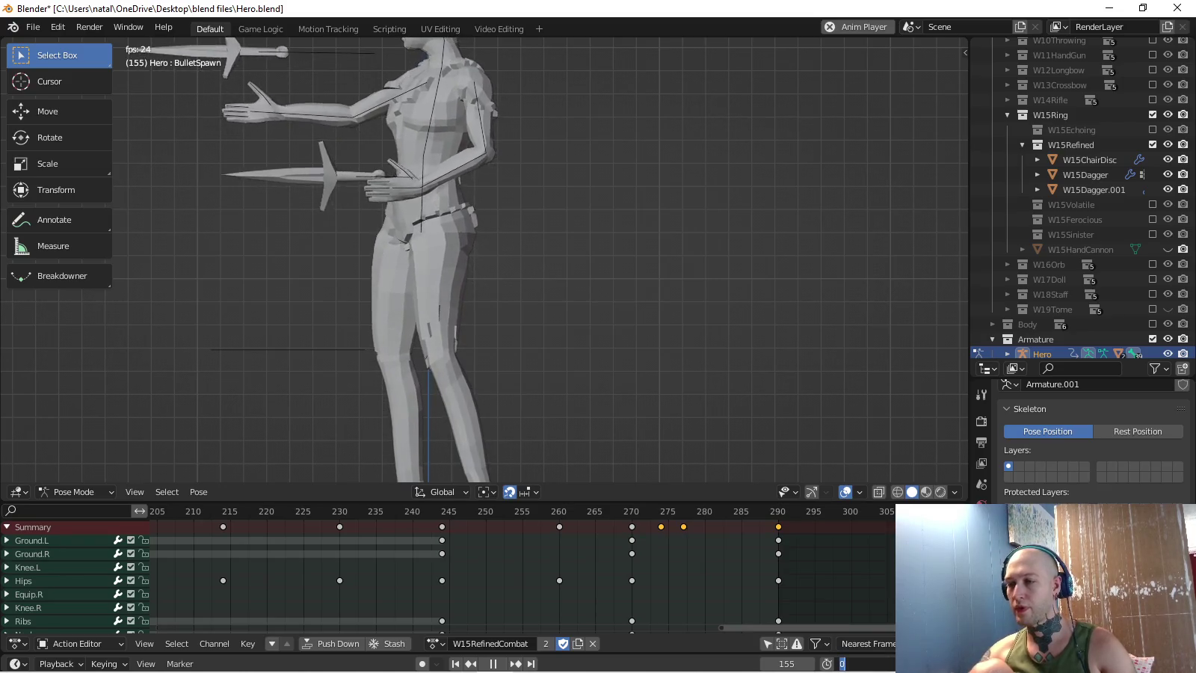
text(240)
key(Return)
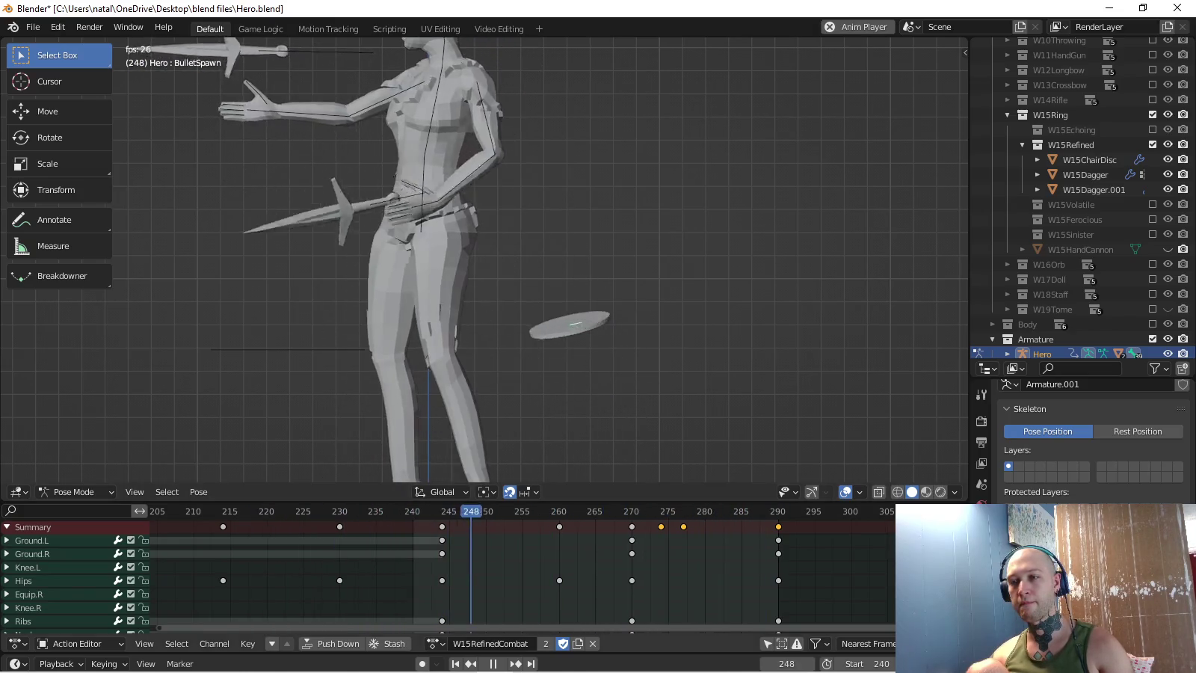
- Slide the dagger-release keyframe from frame 270 to 274 and move the current frame to 274
key(space)
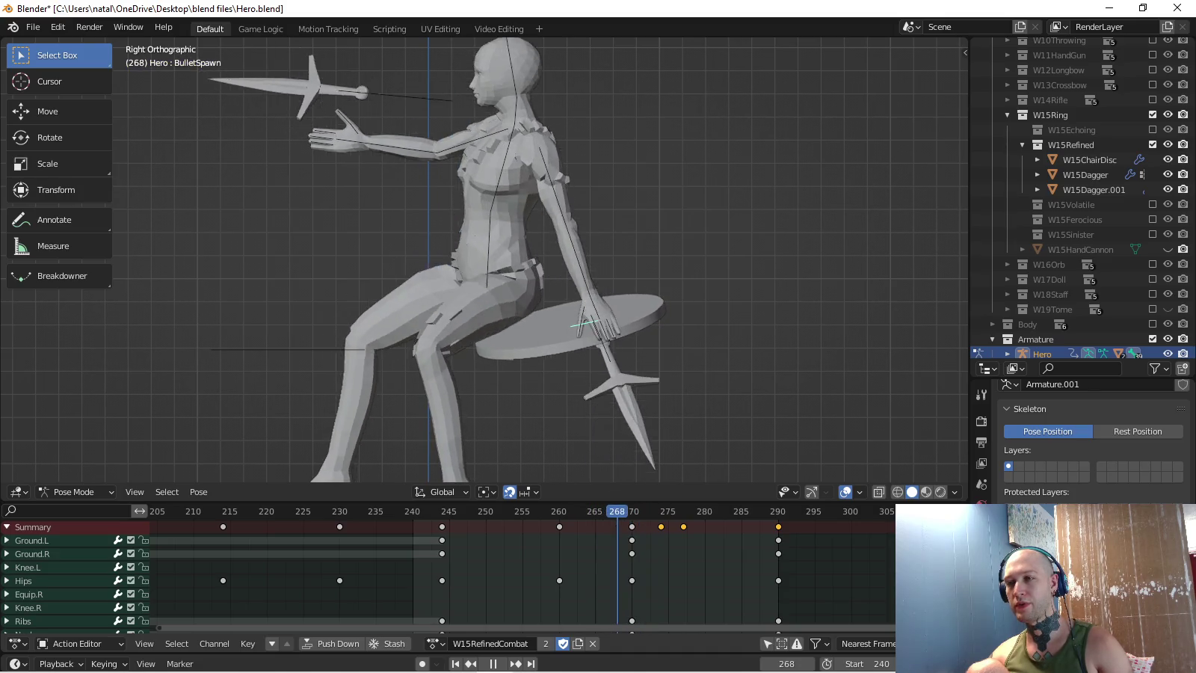
key(space)
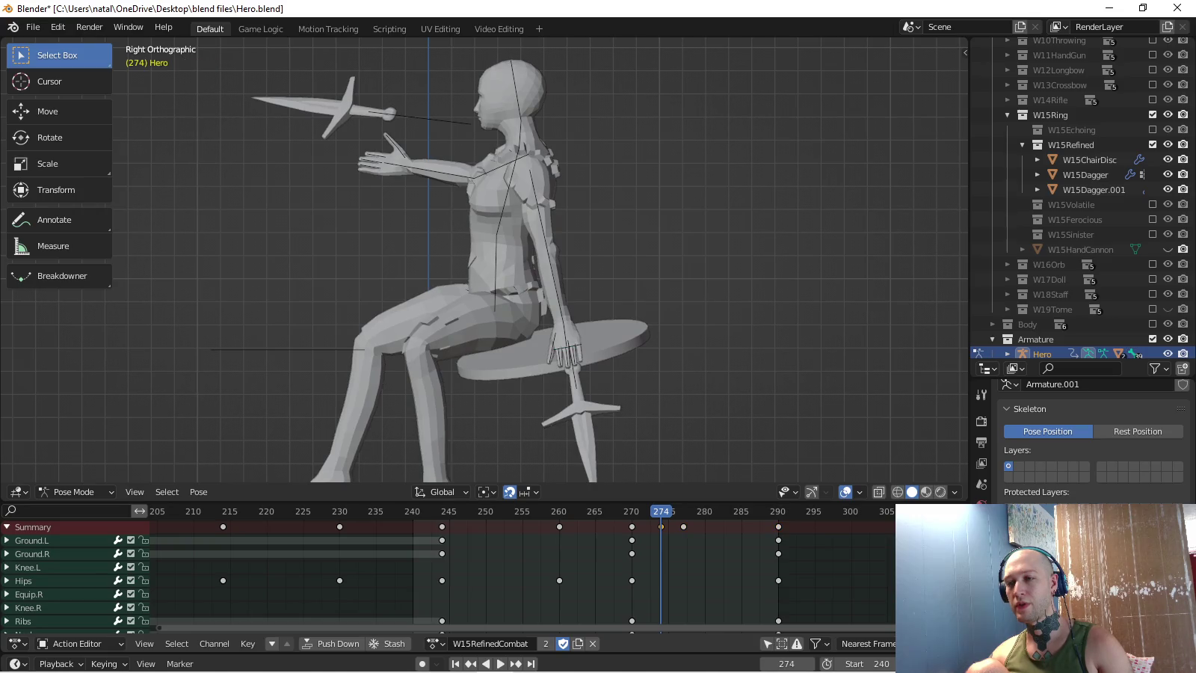
key(g)
key(Return)
key(space)
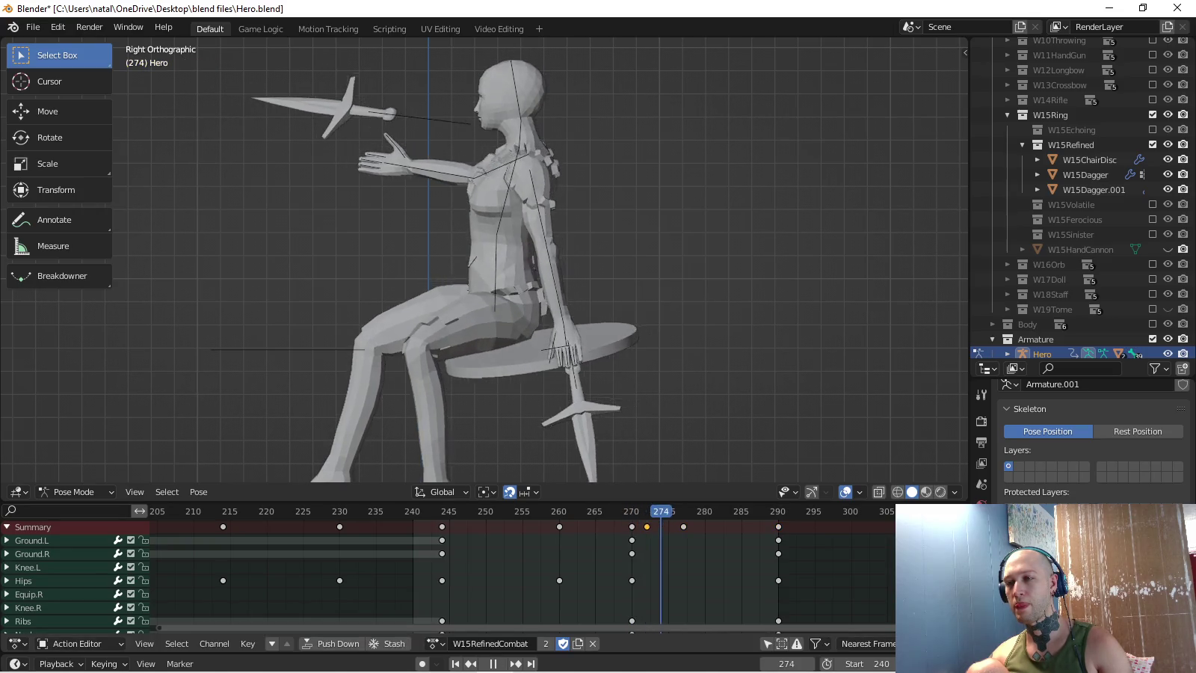
key(space)
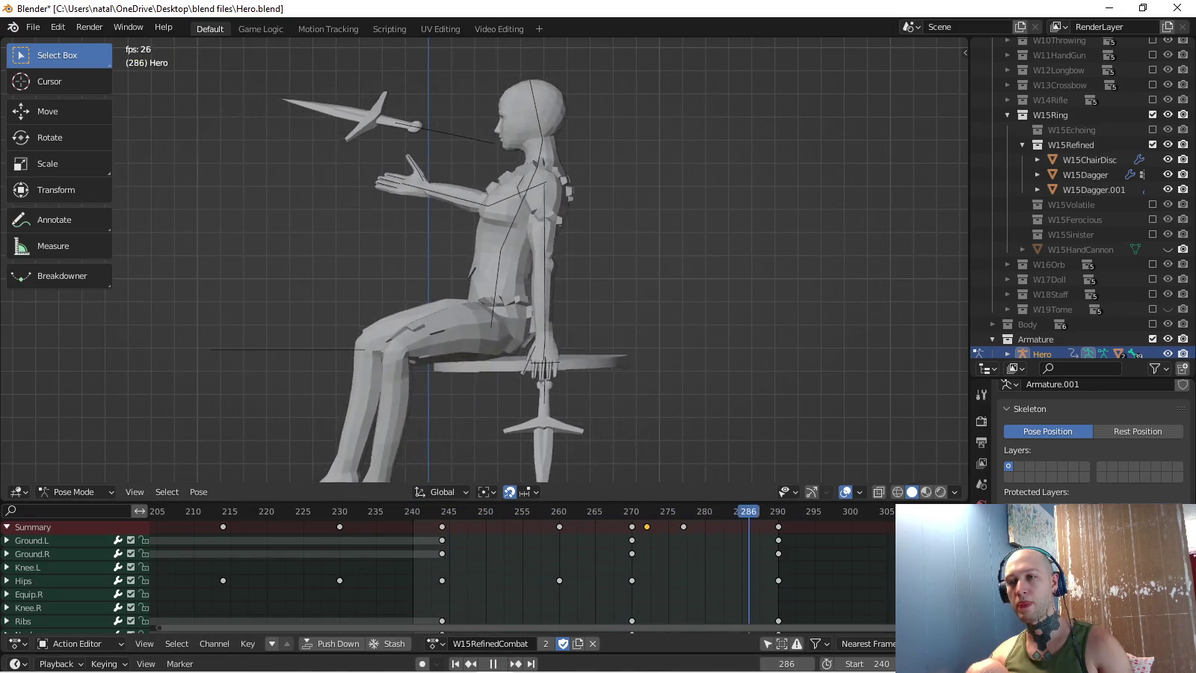
key(space)
key(Up)
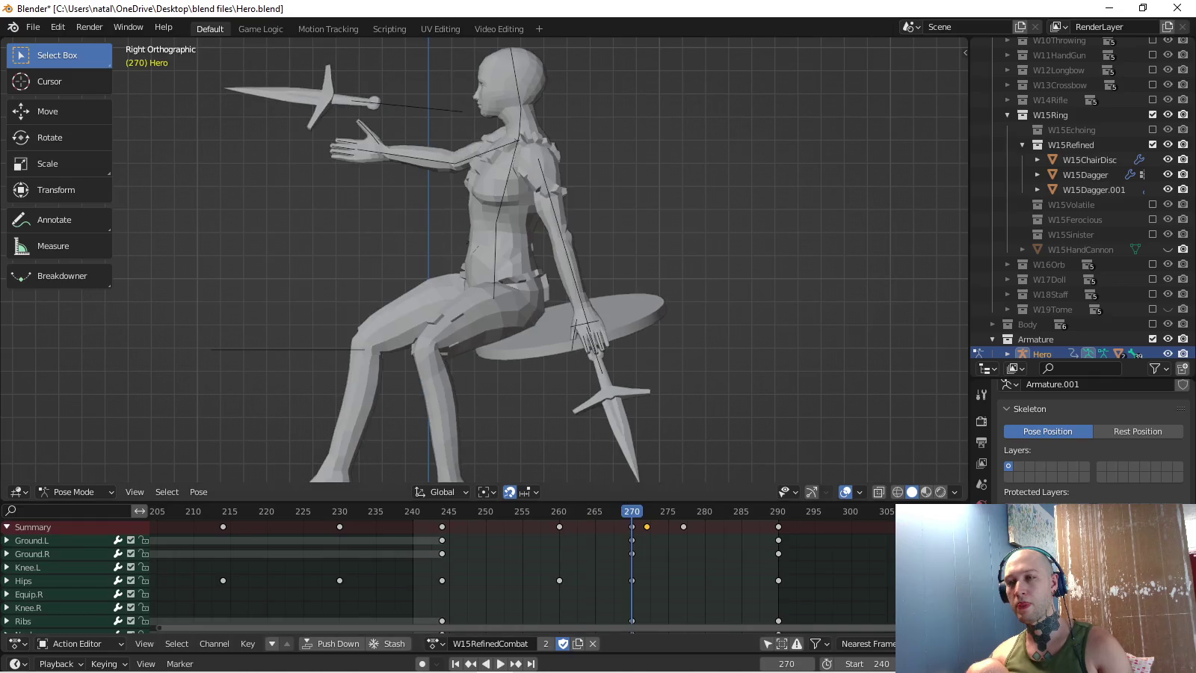
key(g)
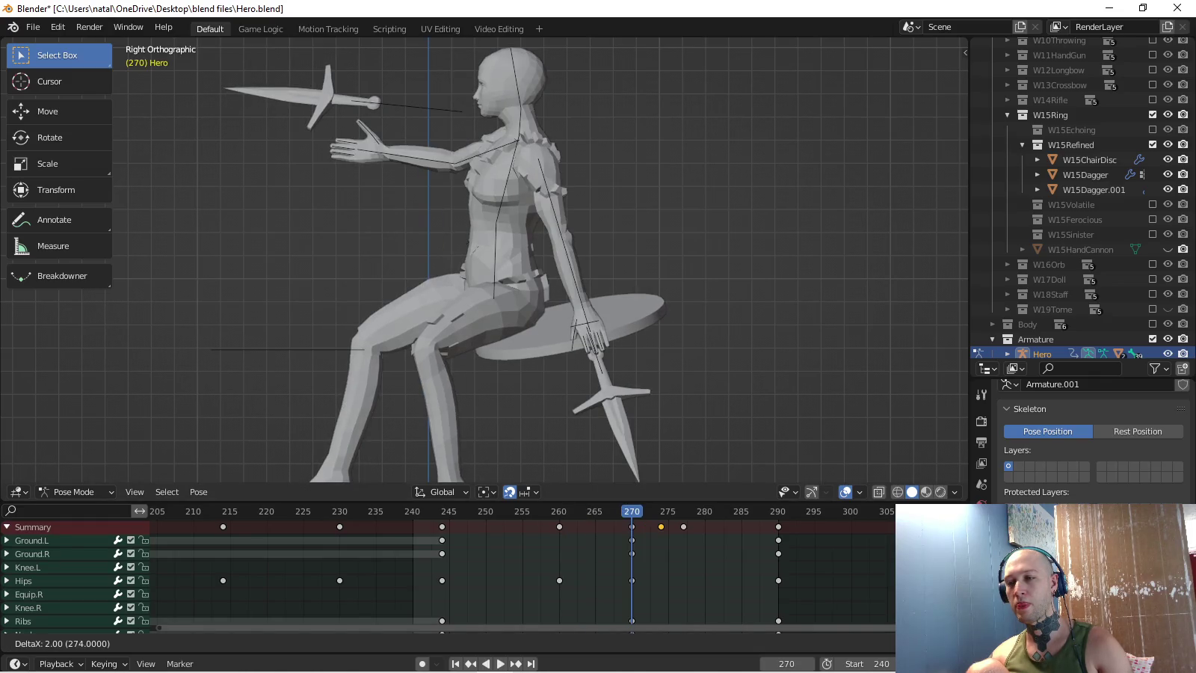
key(Return)
key(Up)
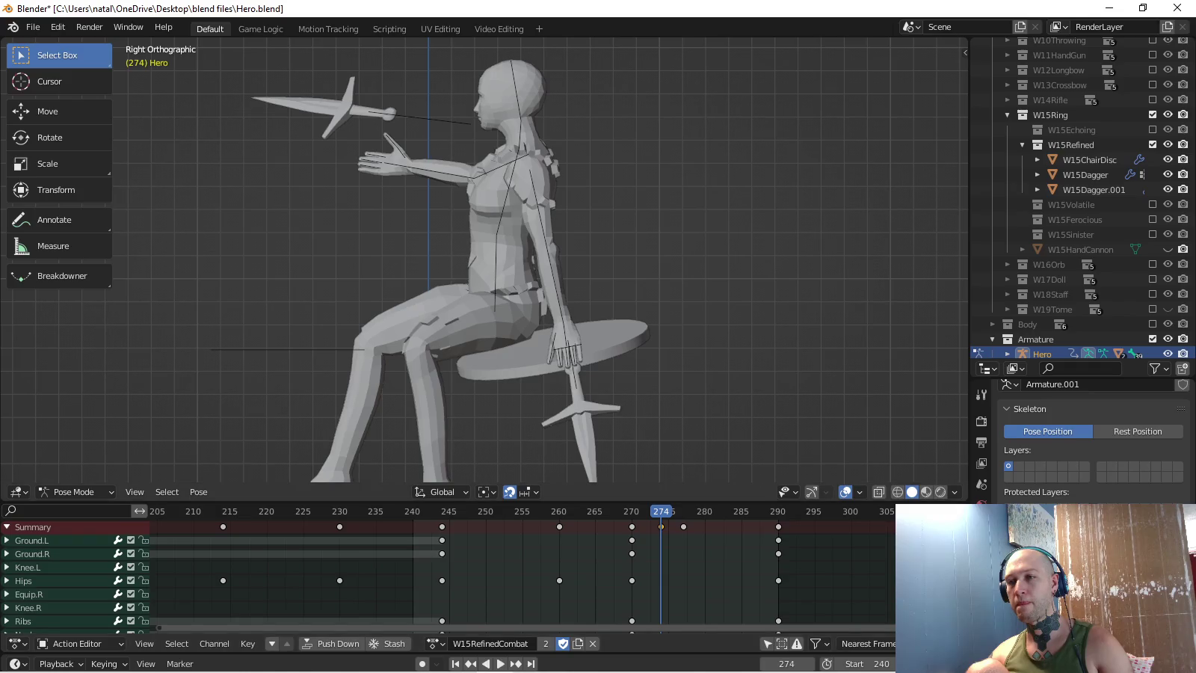
key(ctrl+Tab)
key(ctrl+Tab)
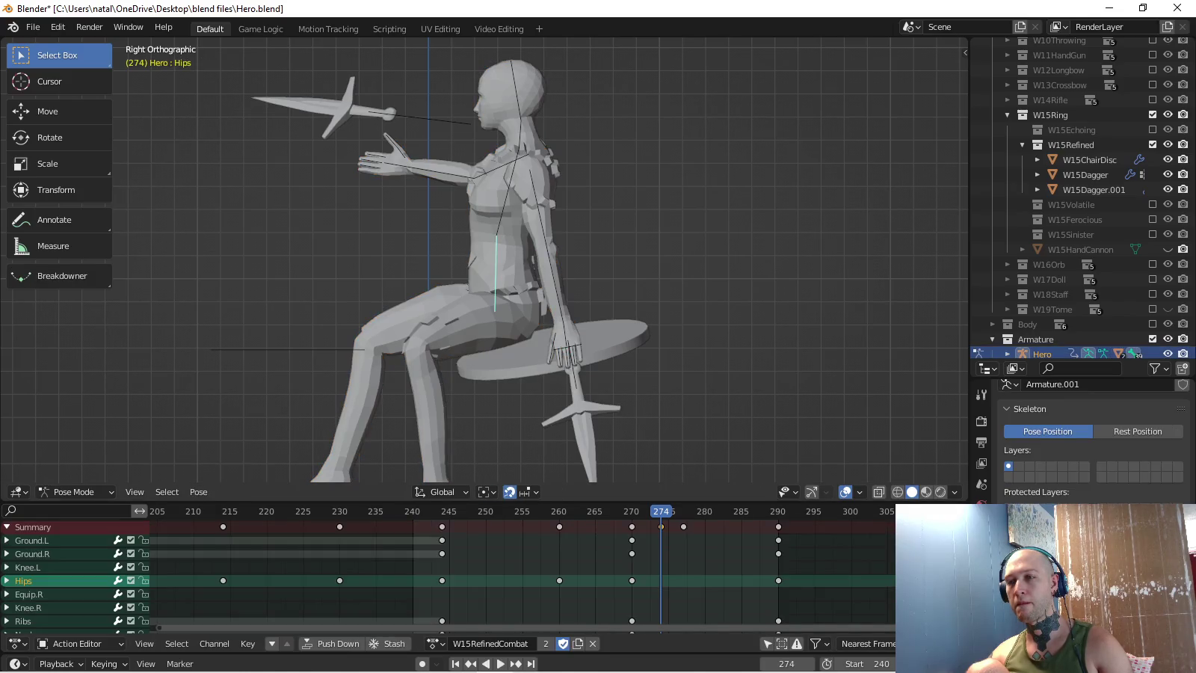
- Raise the Hips bone and key its position at frames 274 and 277
key(g)
key(Return)
key(i)
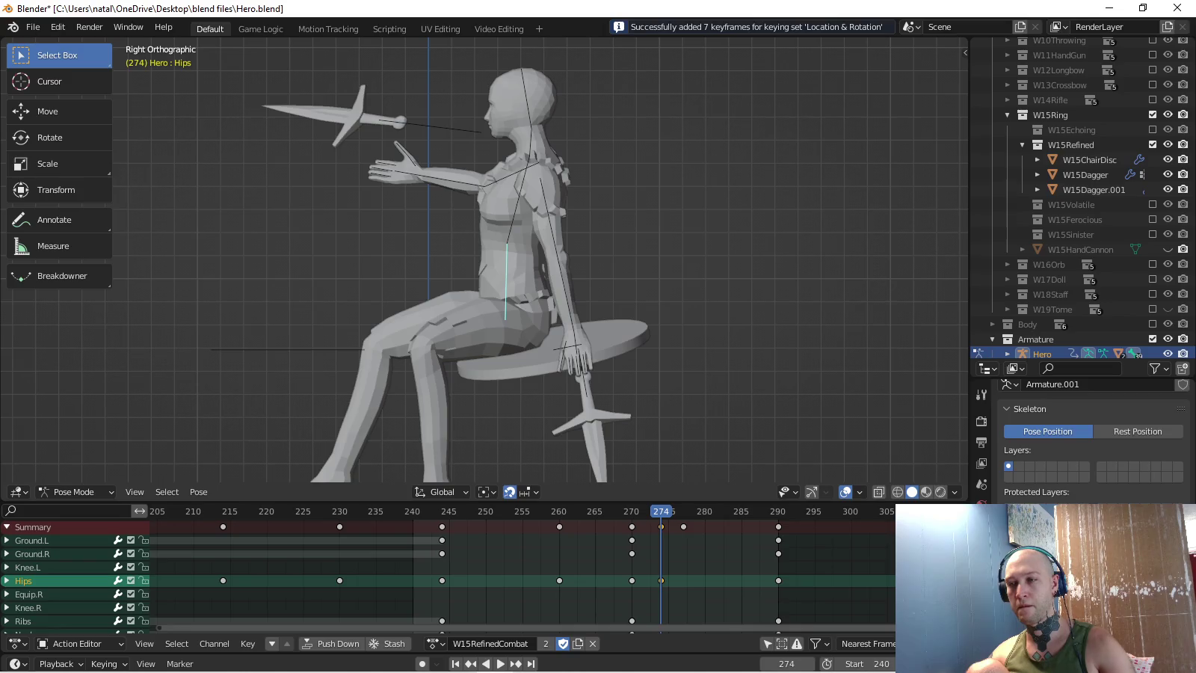
key(g)
key(Return)
key(i)
- Play back the throw from several angles, stopping at frame 260
key(space)
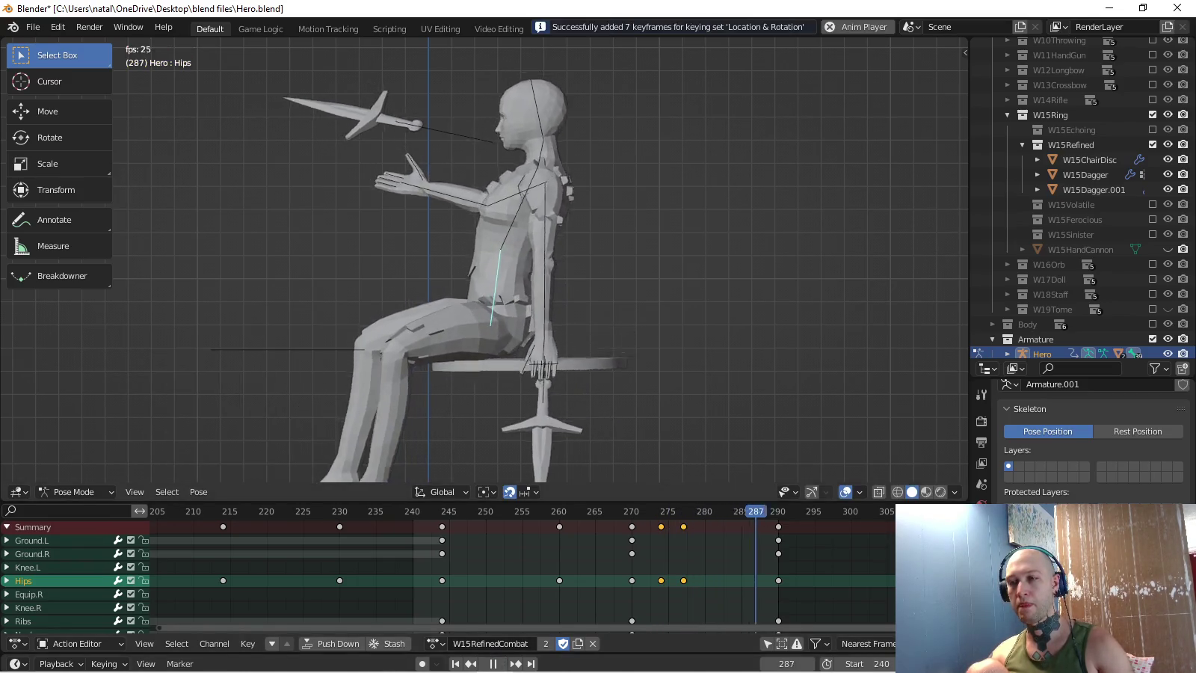
middle_drag(486, 262, 538, 246)
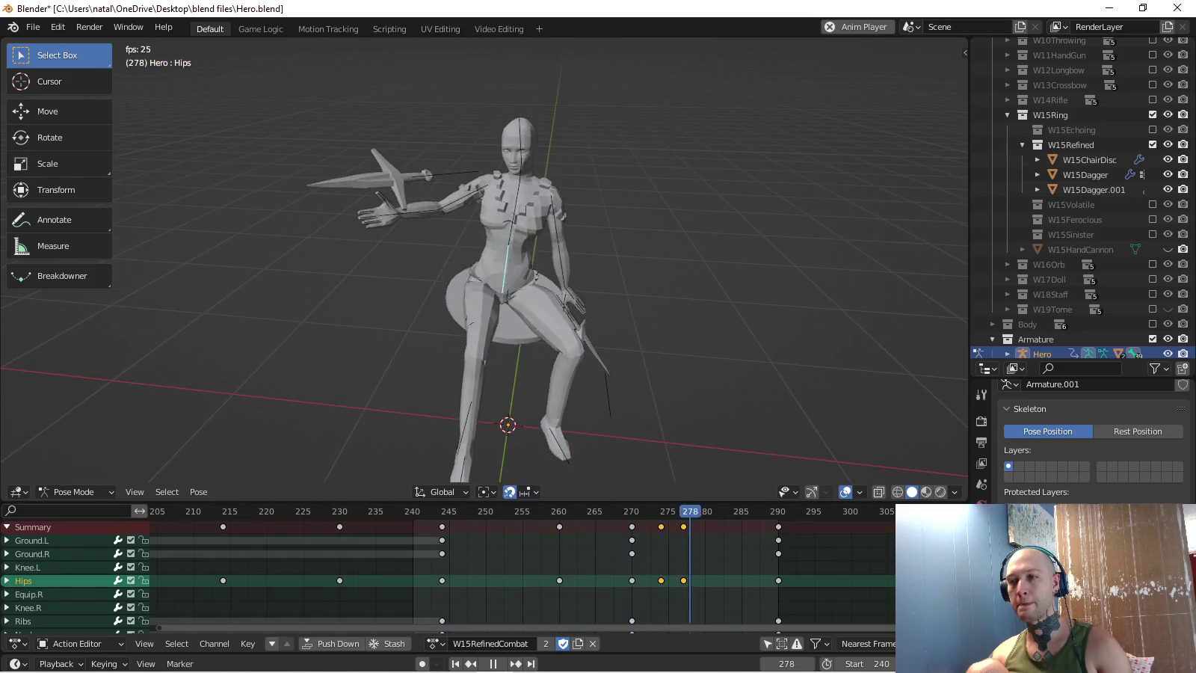
key(KP_3)
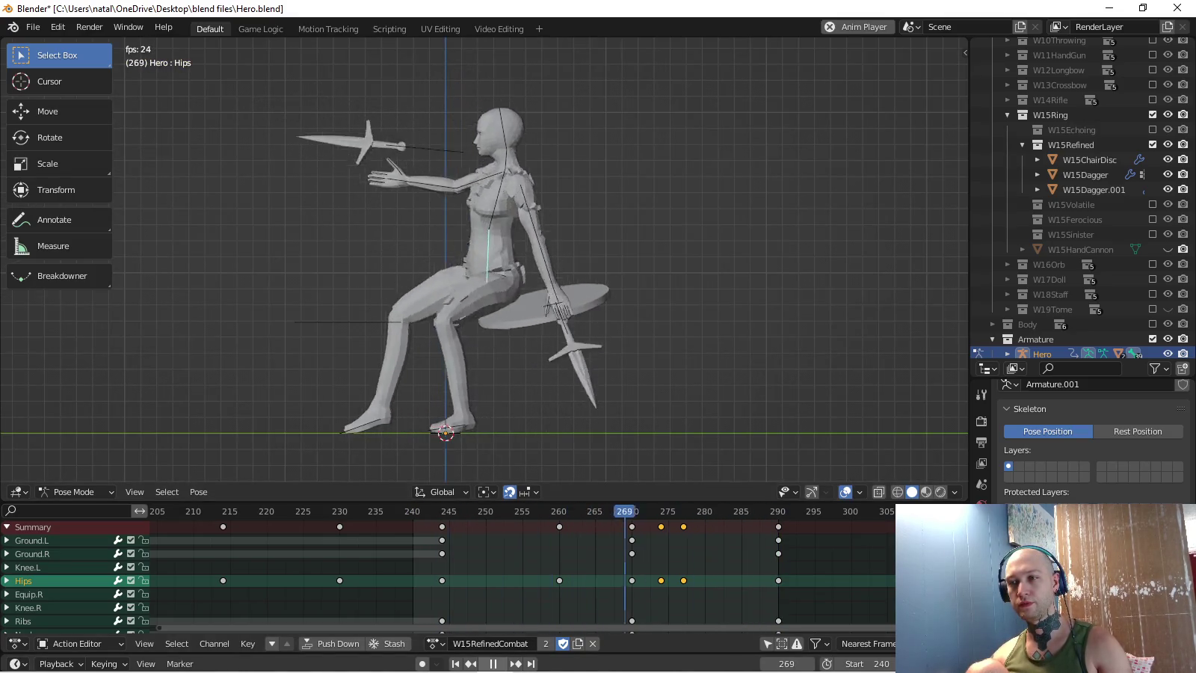
key(Escape)
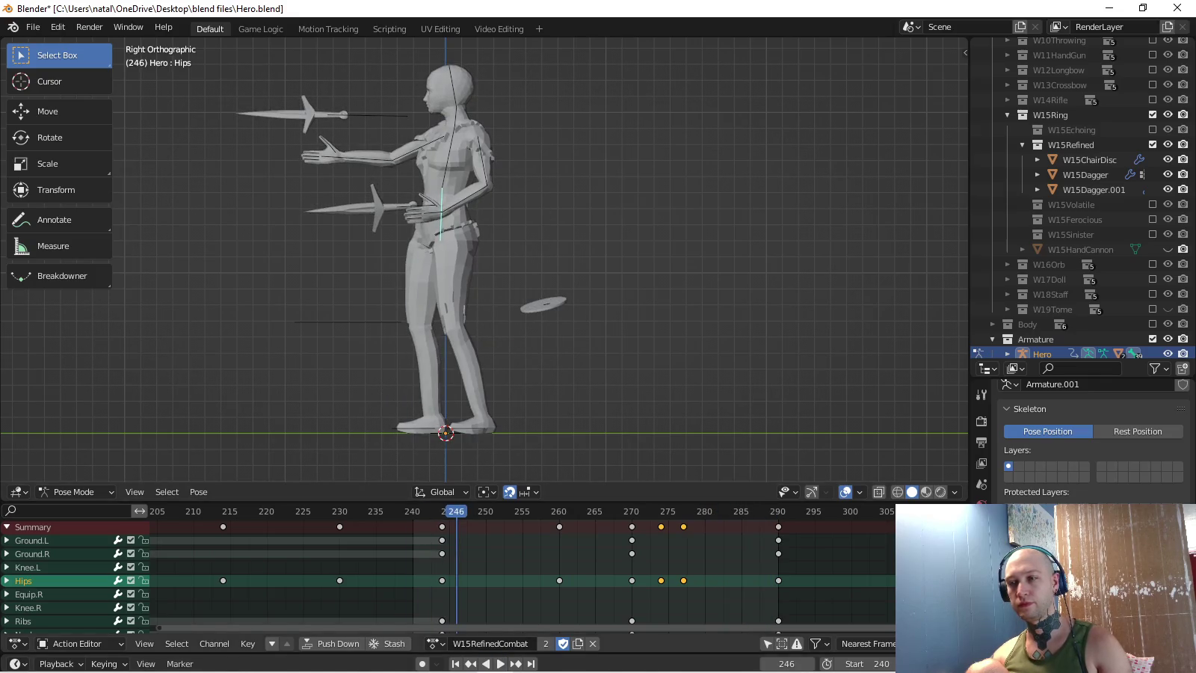
key(space)
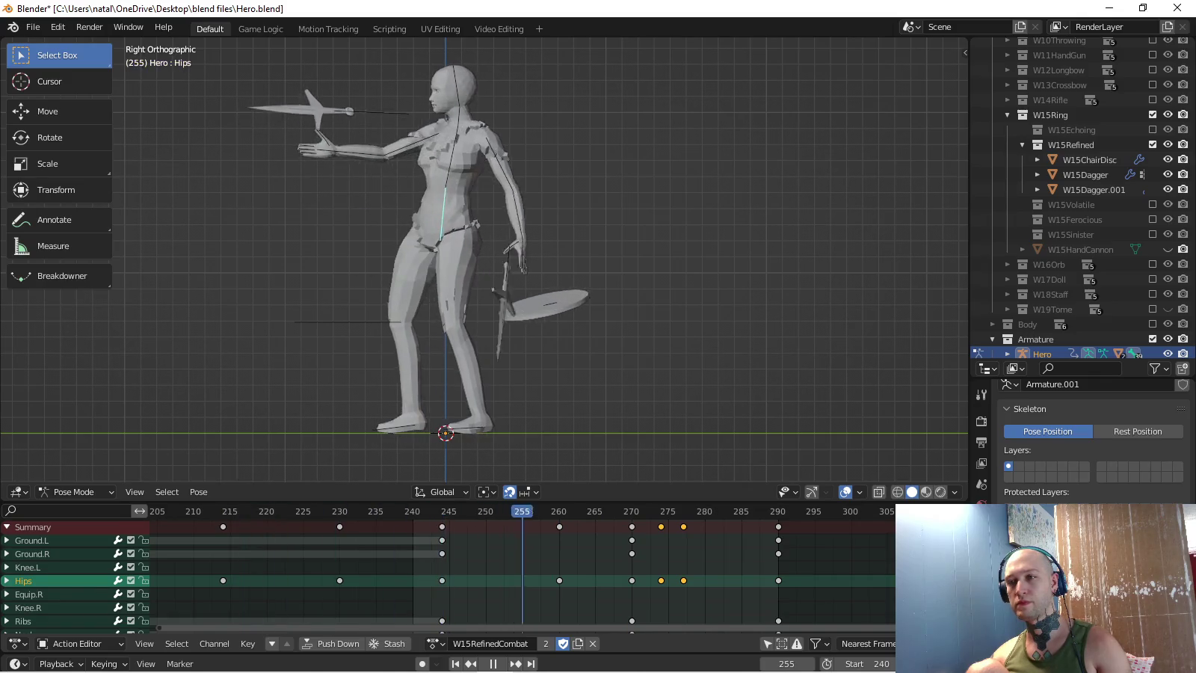
key(space)
middle_drag(486, 262, 523, 224)
key(KP_1)
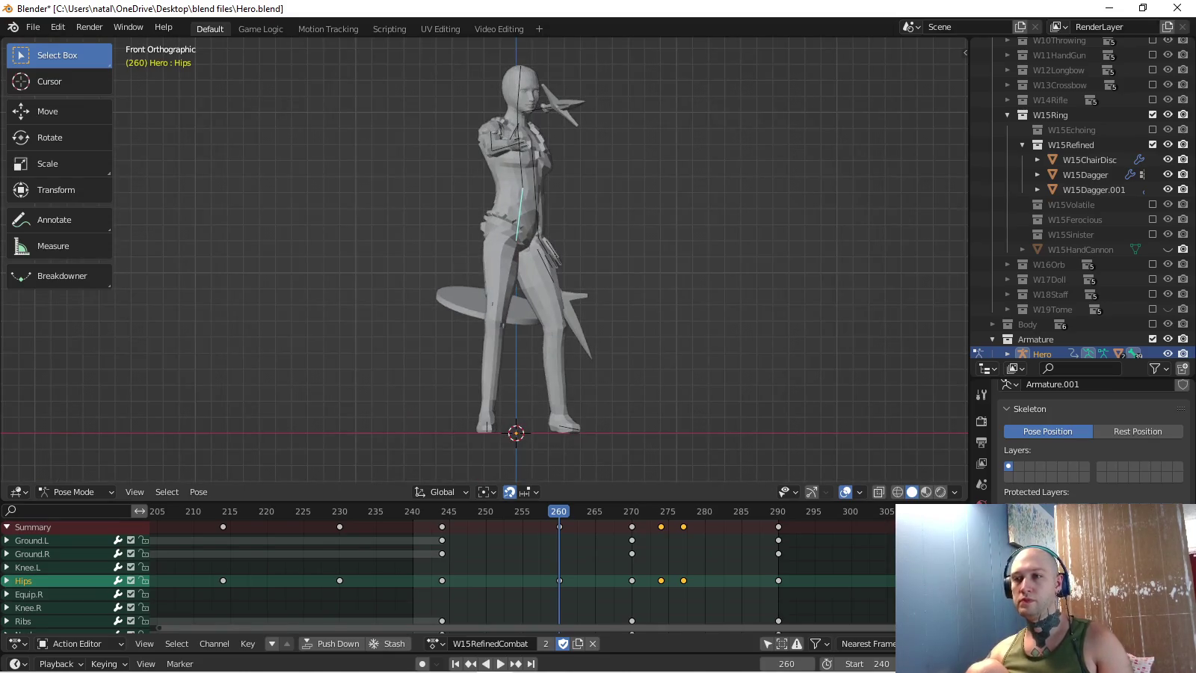
middle_drag(487, 263, 523, 239)
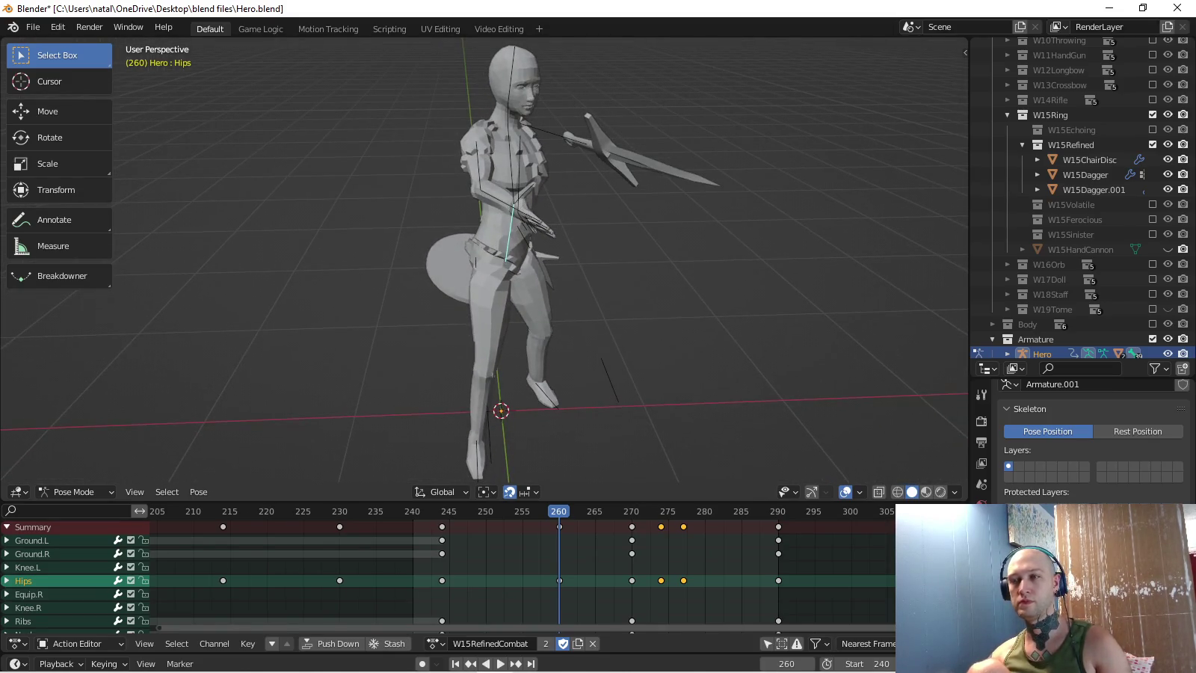
key(KP_3)
- Select the right bicep, set the keying set to Rotation, and go to frame 260
click(415, 139)
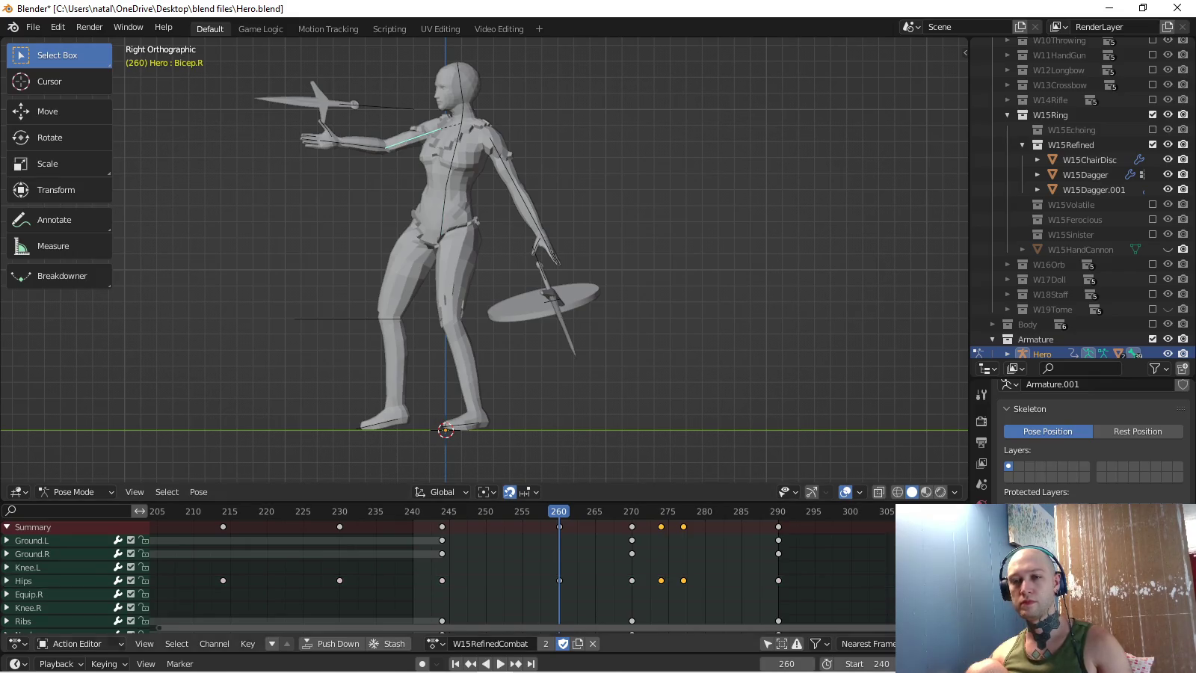
click(105, 664)
click(88, 581)
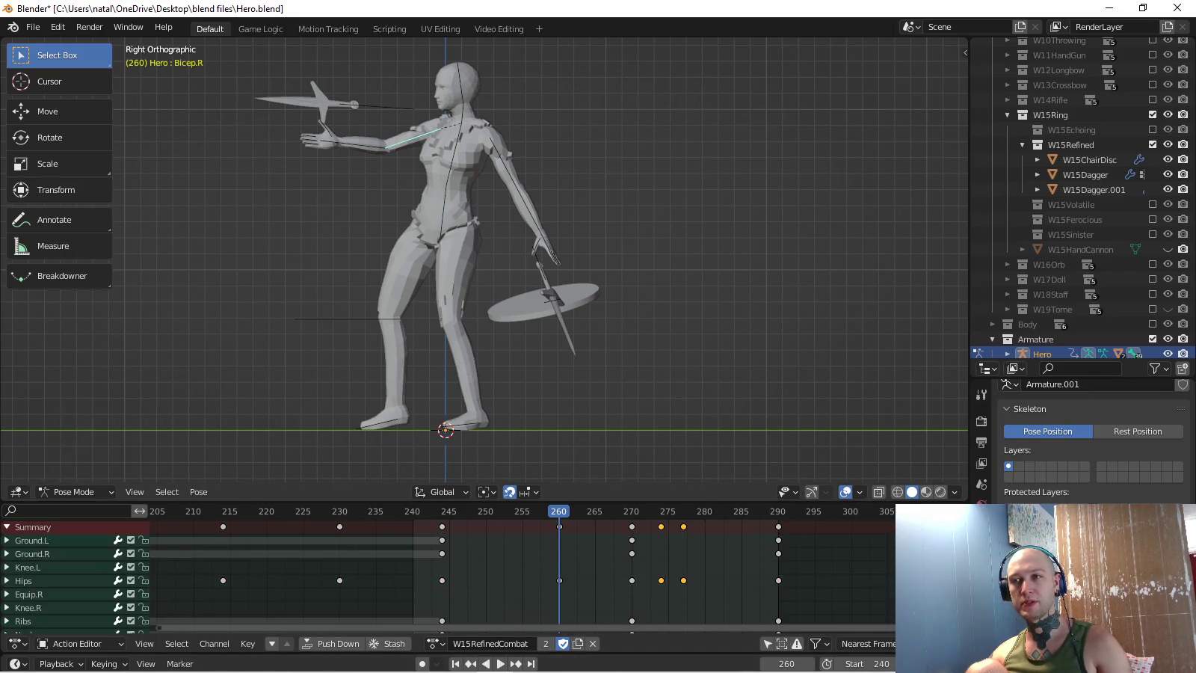
middle_drag(524, 300, 464, 285)
key(Up)
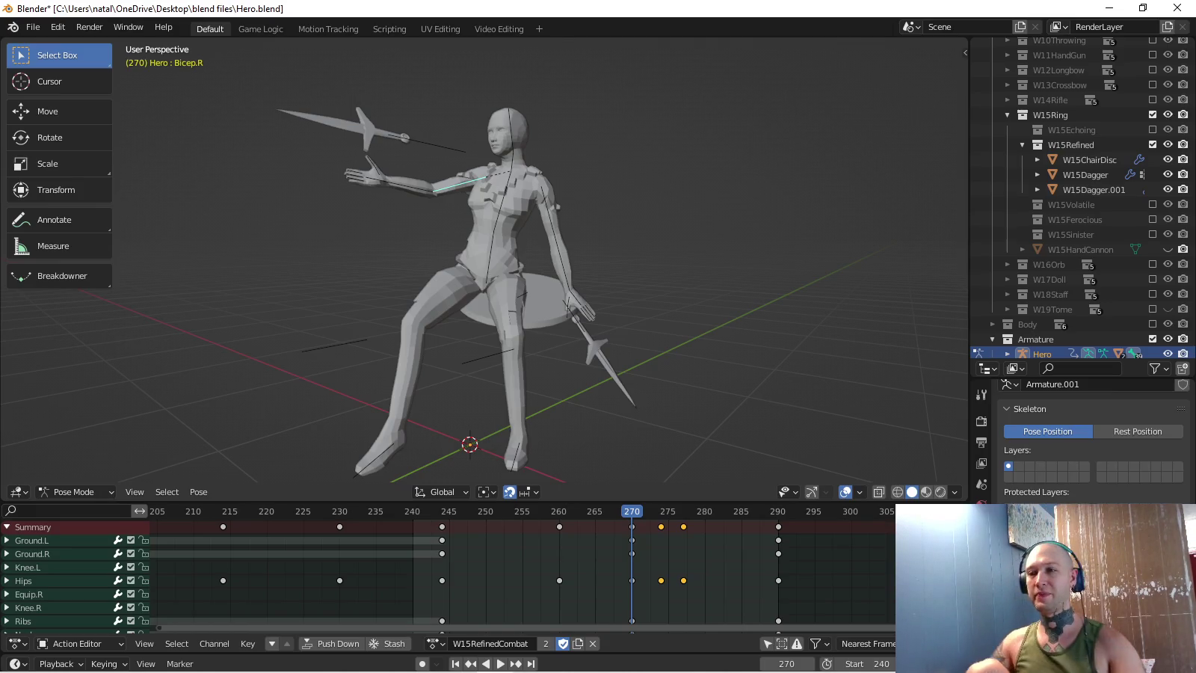
key(KP_3)
key(space)
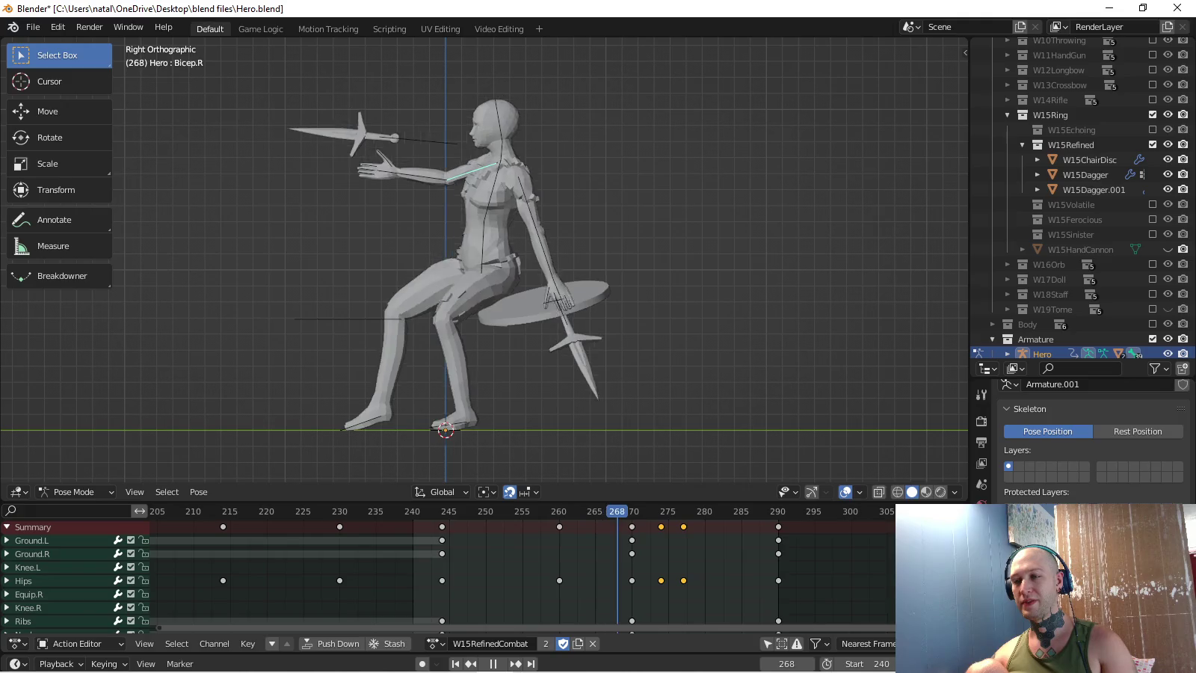
key(space)
scroll(602, 351, up, 3)
- Rotate the right arm about Y to lower the dagger toward the floor, then play back
key(r)
key(y)
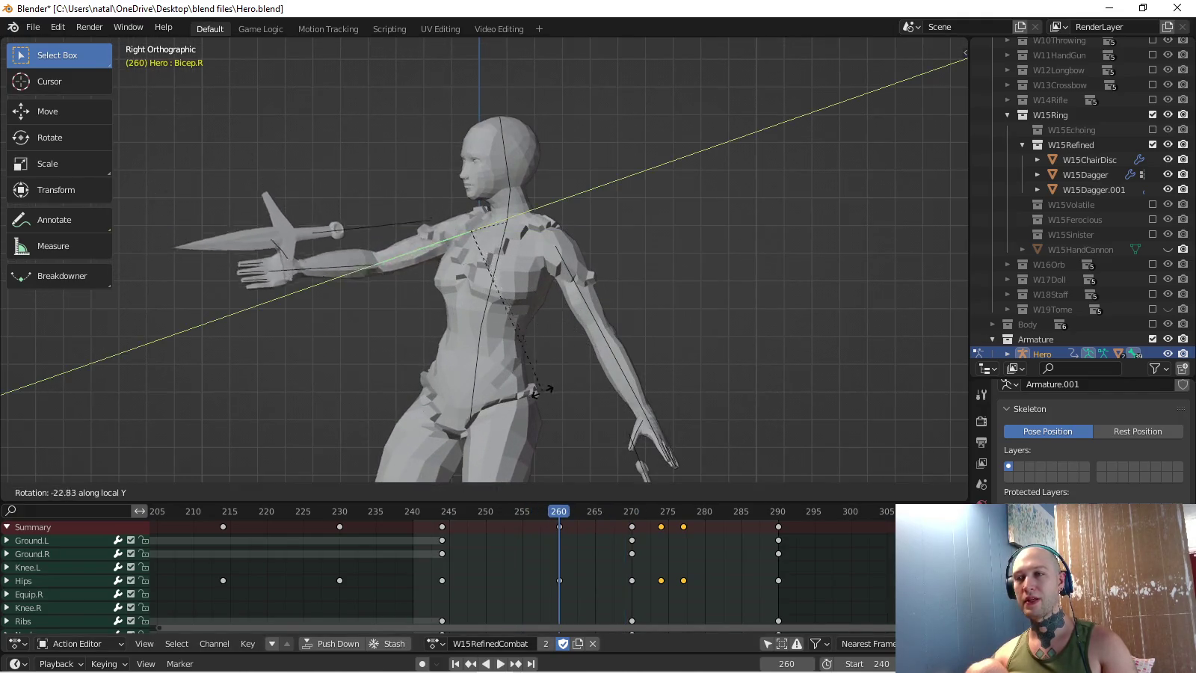
key(Escape)
middle_drag(602, 351, 523, 337)
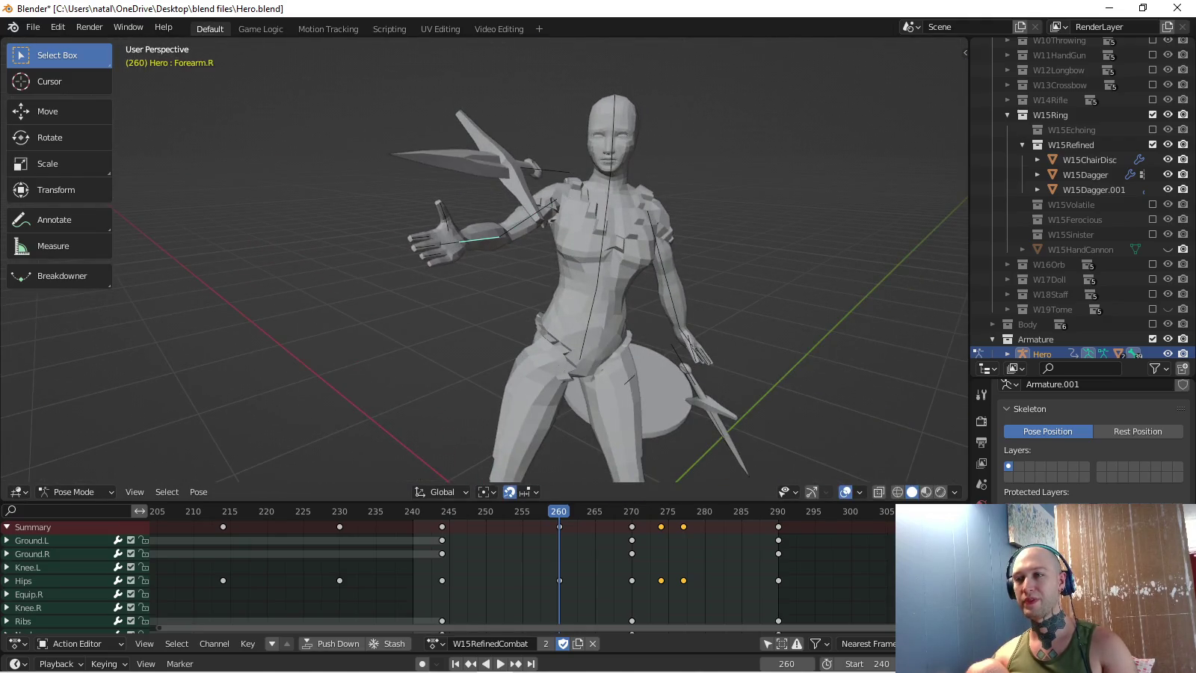
key(ctrl+z)
key(ctrl+z)
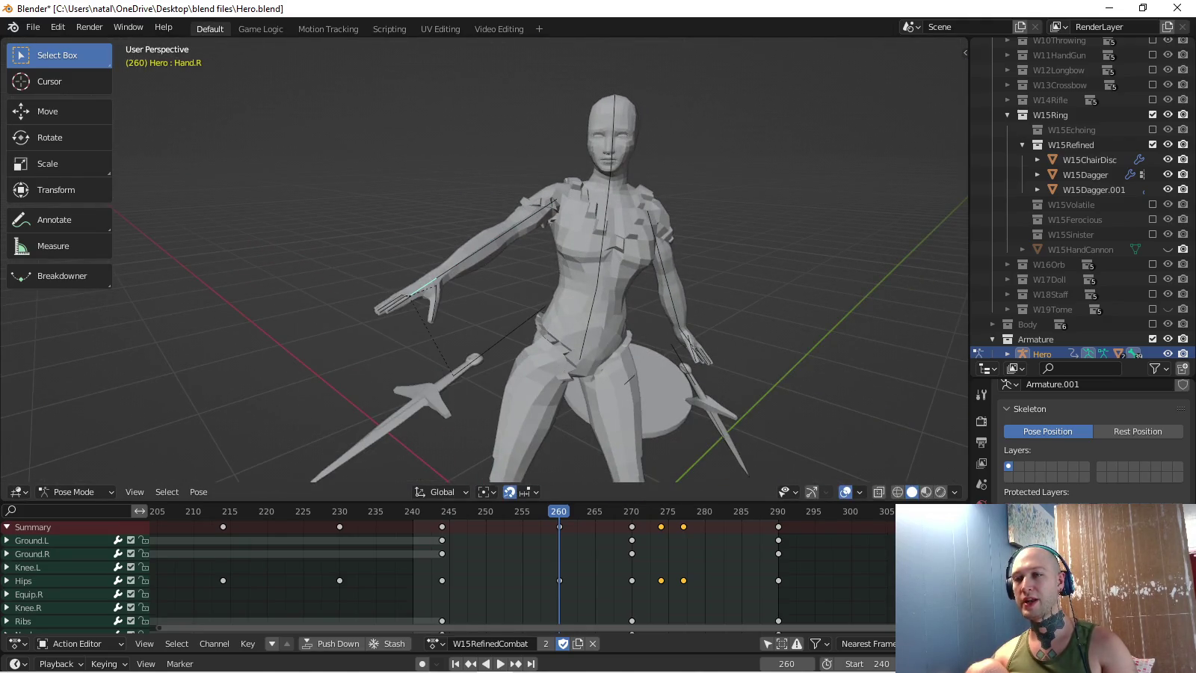
key(KP_3)
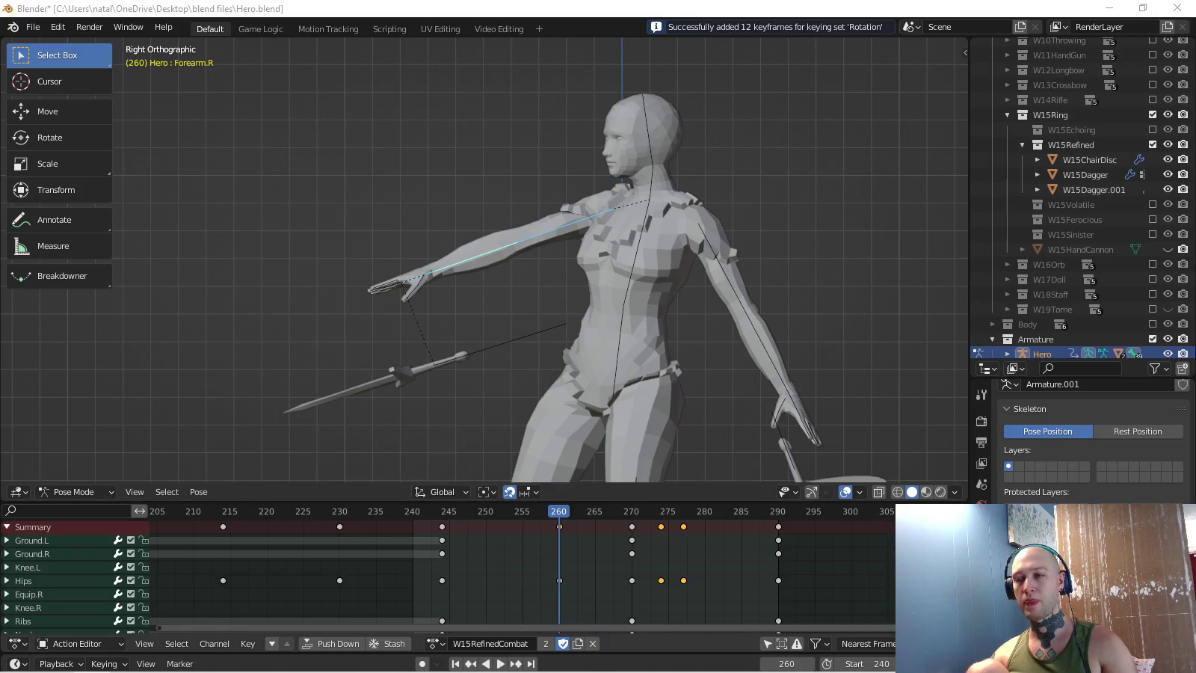
key(space)
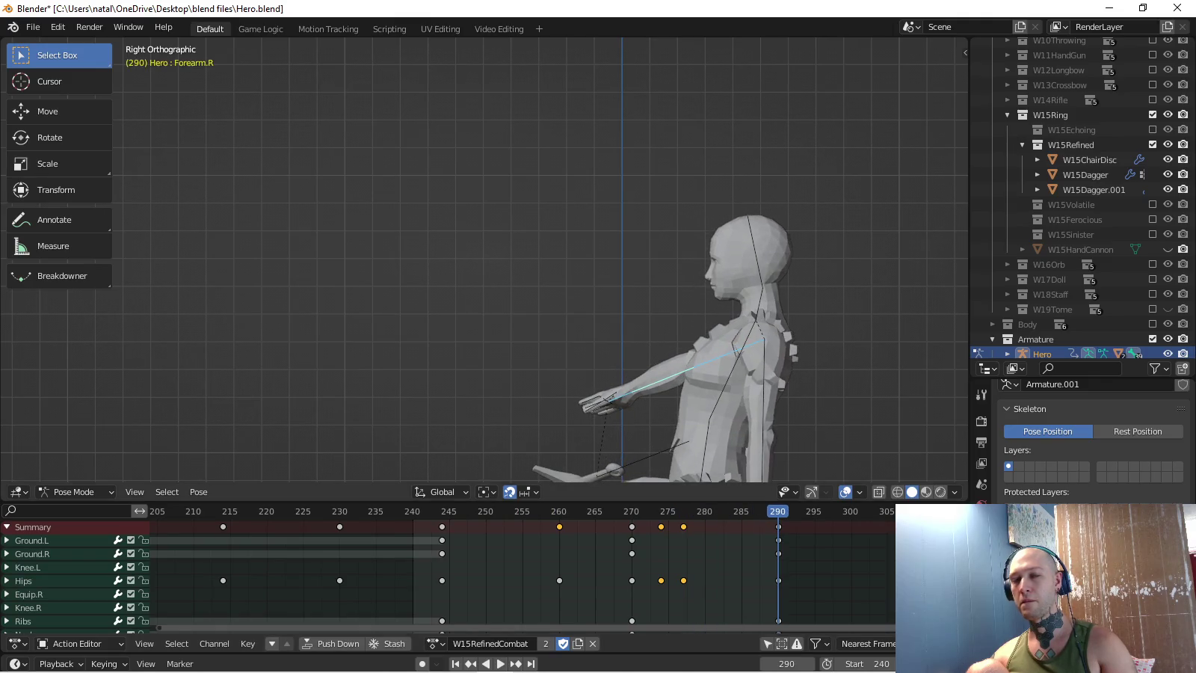
- Lower the right upper arm and twist the right forearm around its own axis
key(KP_1)
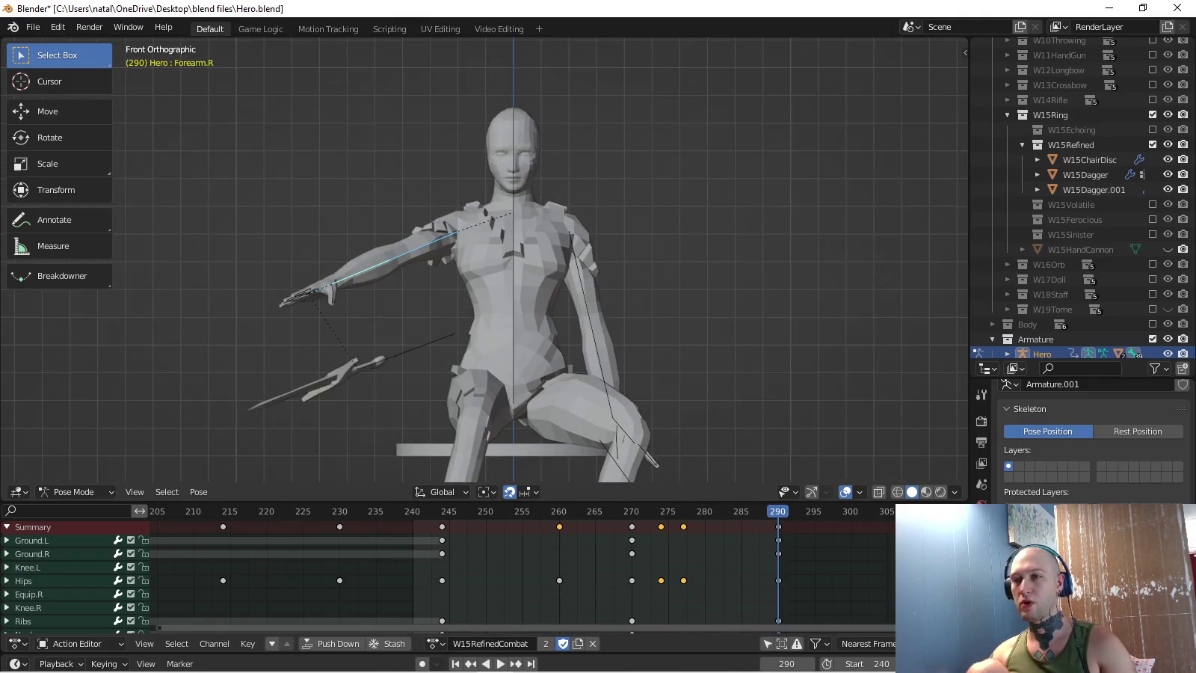
key(r)
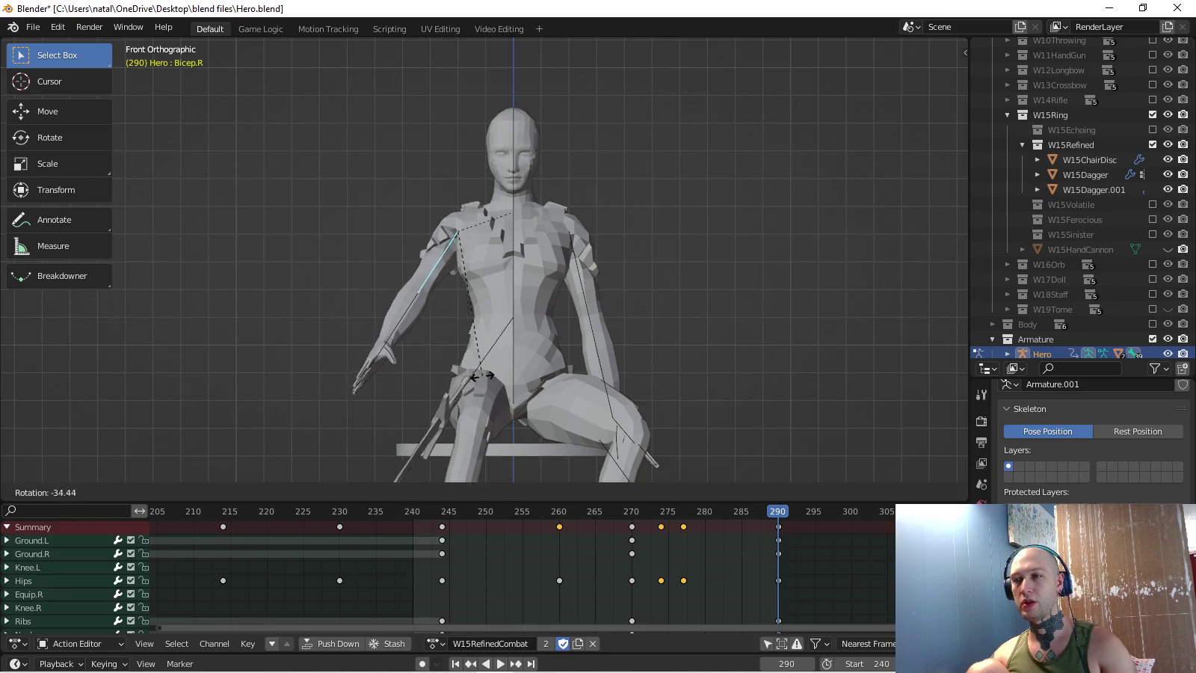
key(Return)
click(392, 341)
middle_drag(393, 341, 493, 258)
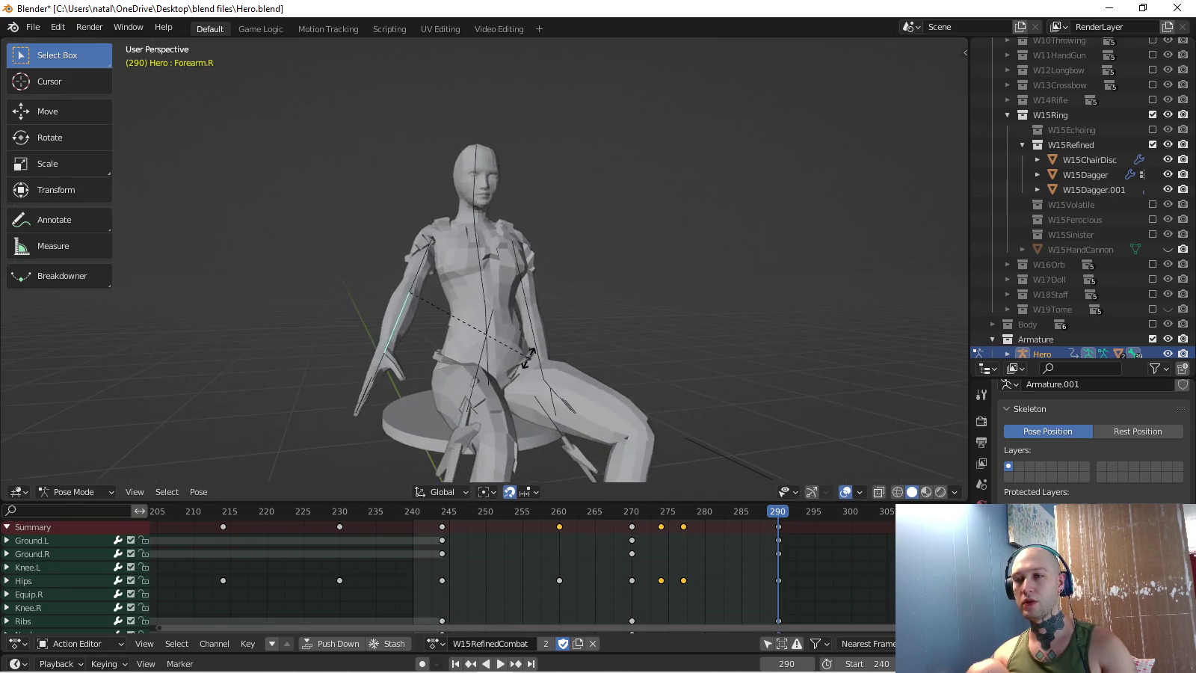
key(r)
key(y)
key(y)
click(494, 258)
- Rotate the right hand bone as seen from the right side view
click(389, 344)
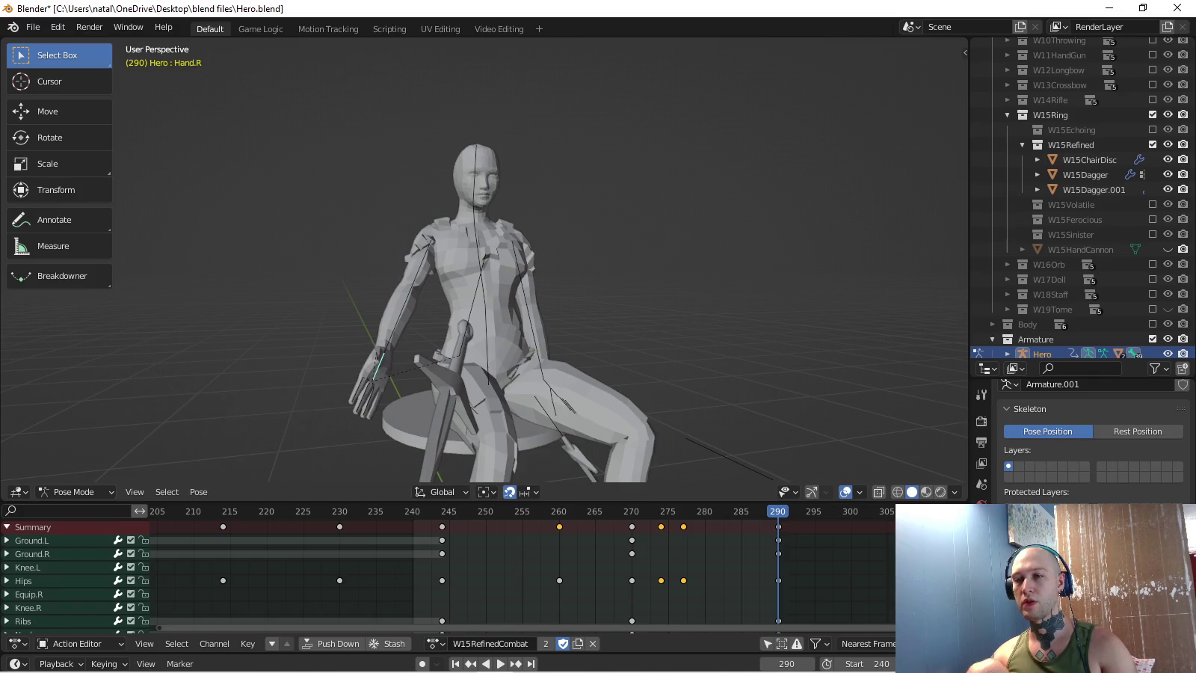
key(KP_3)
key(r)
click(472, 366)
- Adjust the right forearm and turn the right hand by -31.7°
click(524, 324)
key(r)
click(473, 362)
click(460, 310)
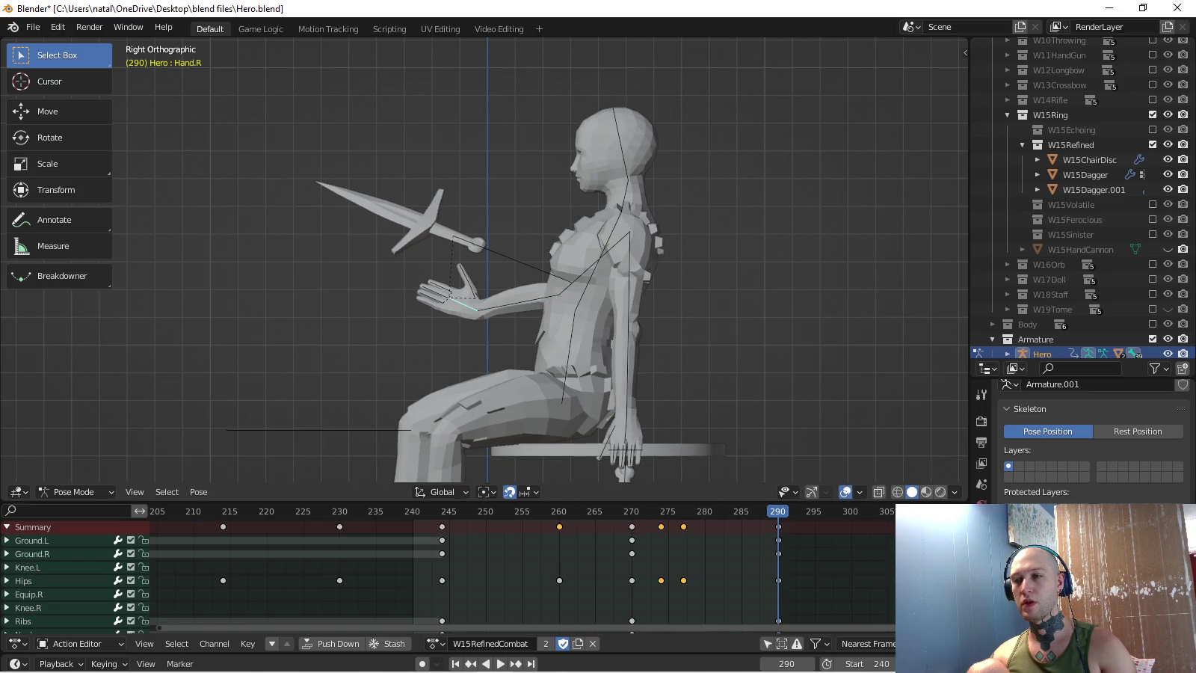
key(r)
click(432, 375)
- Rotate the right upper arm 10° and lower it further
middle_drag(432, 377, 463, 322)
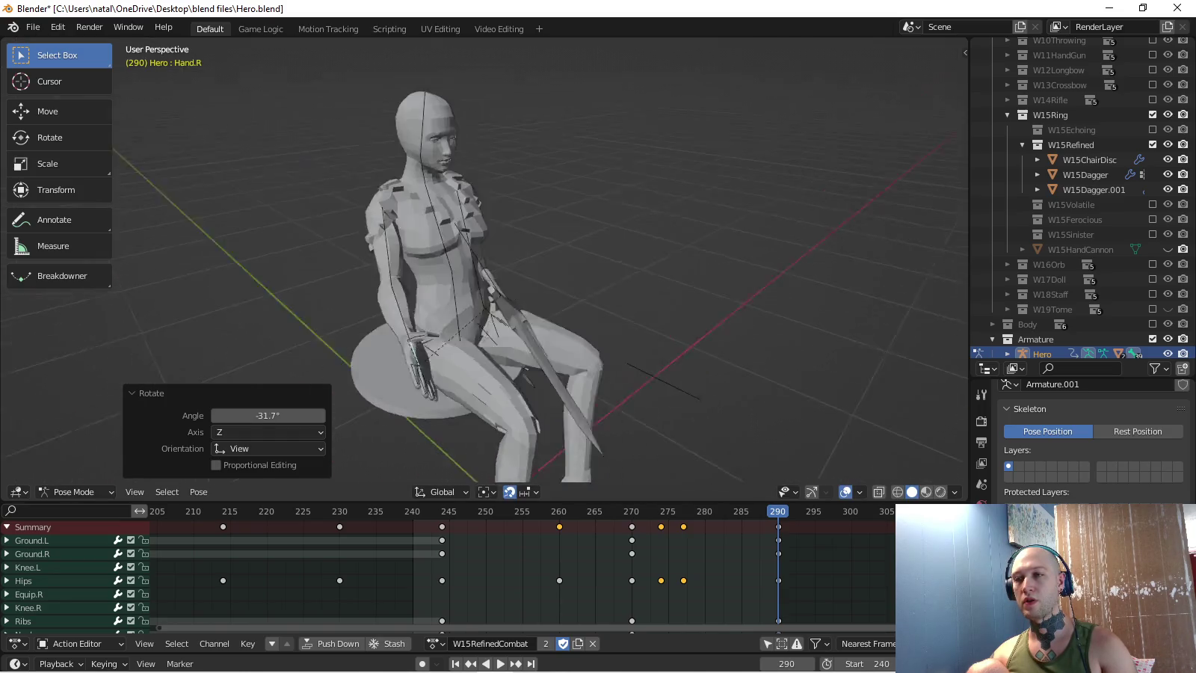
key(KP_7)
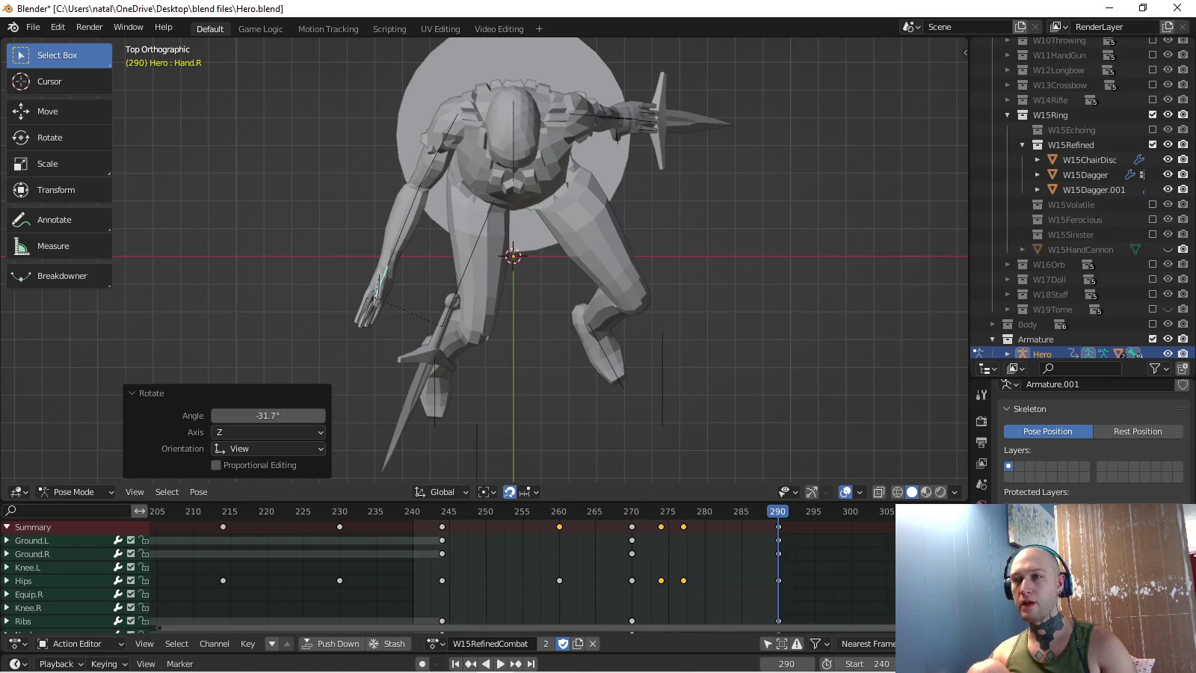
click(439, 148)
key(KP_3)
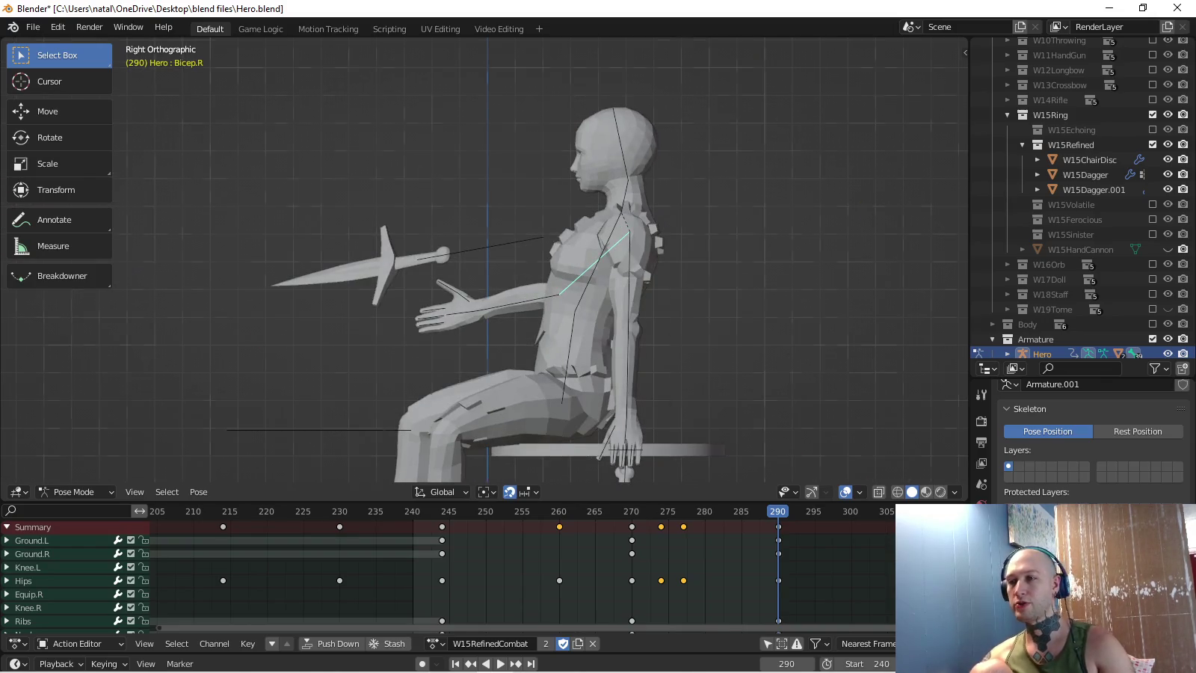
key(KP_1)
text(r10)
key(Return)
key(KP_3)
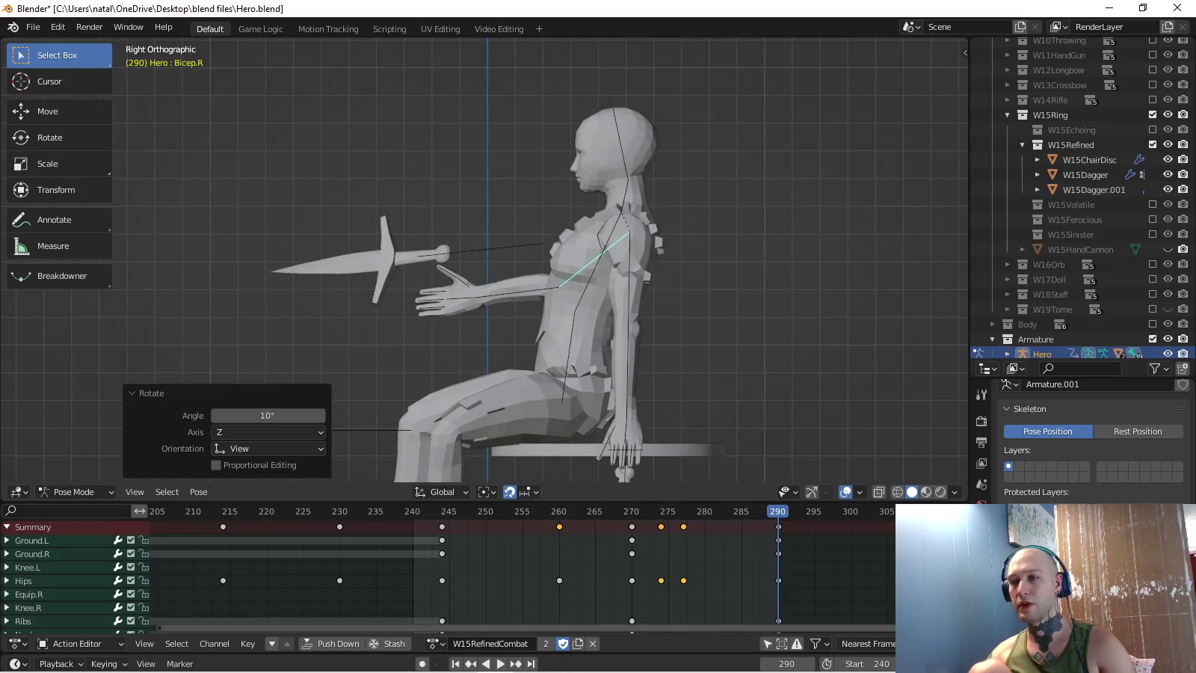
key(r)
click(524, 359)
- Rotate the right forearm by 28.2° and check it from front and top views
click(554, 329)
key(r)
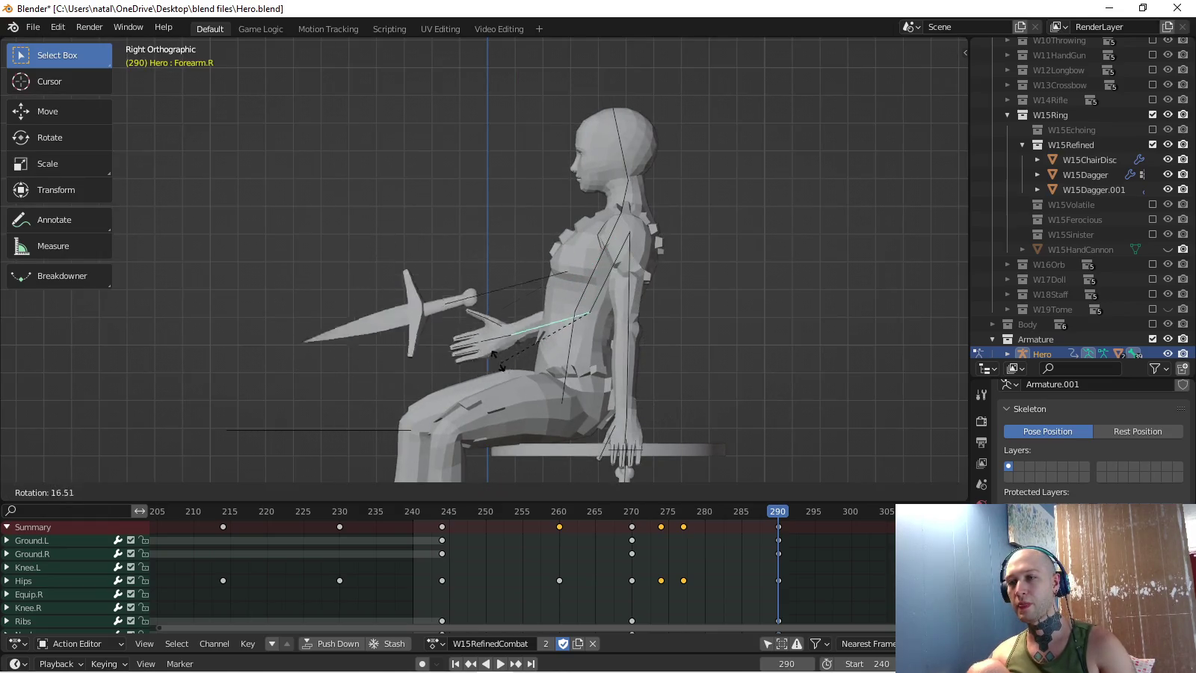
click(488, 347)
middle_drag(488, 346, 374, 268)
key(KP_1)
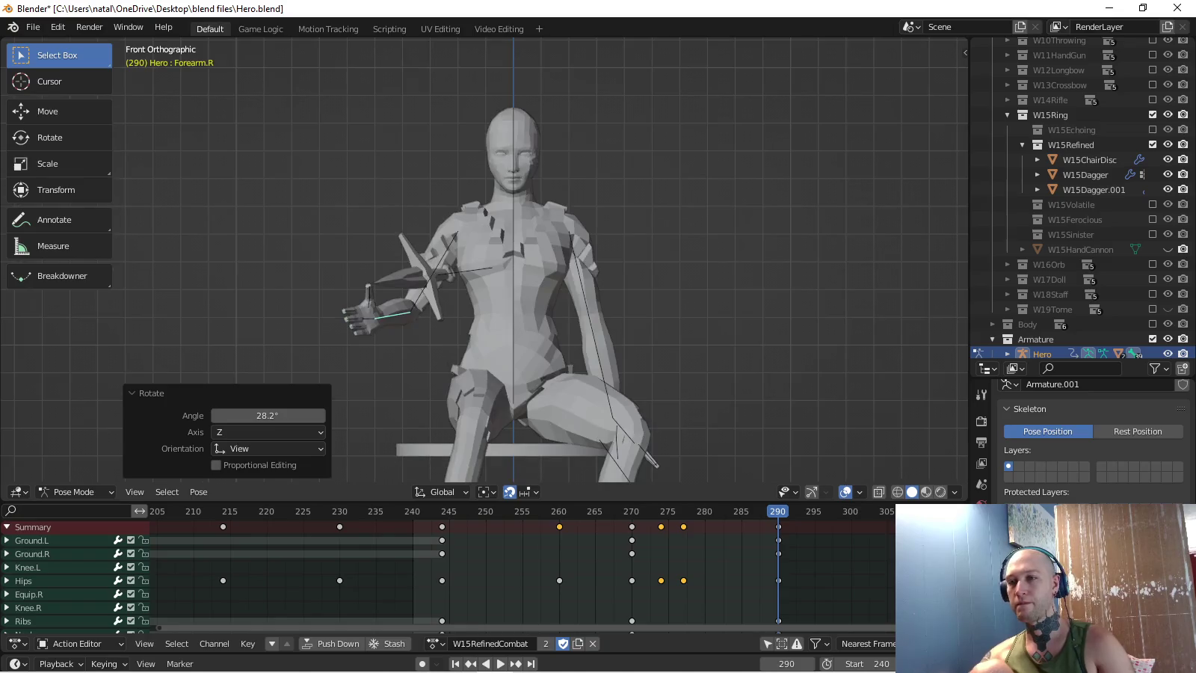
key(KP_7)
scroll(545, 261, up, 1)
scroll(544, 262, up, 3)
- Return to posing the Hero armature and view the arm and dagger from behind
key(ctrl+Tab)
key(ctrl+Tab)
key(r)
click(593, 395)
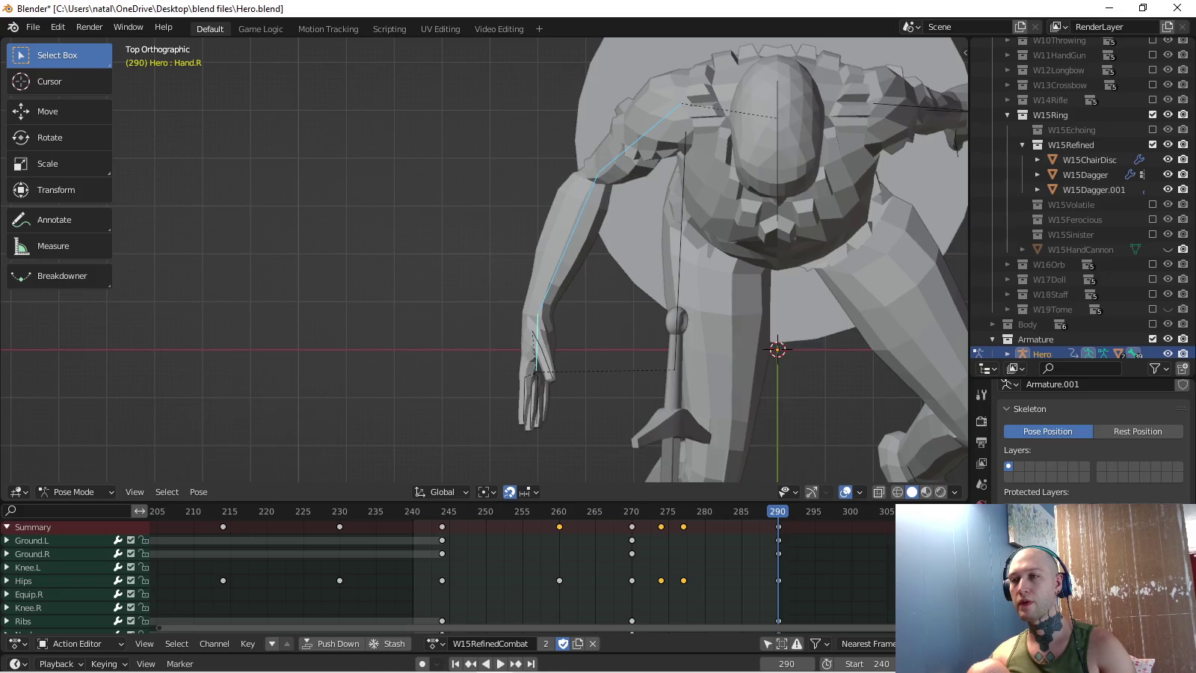
middle_drag(529, 398, 568, 269)
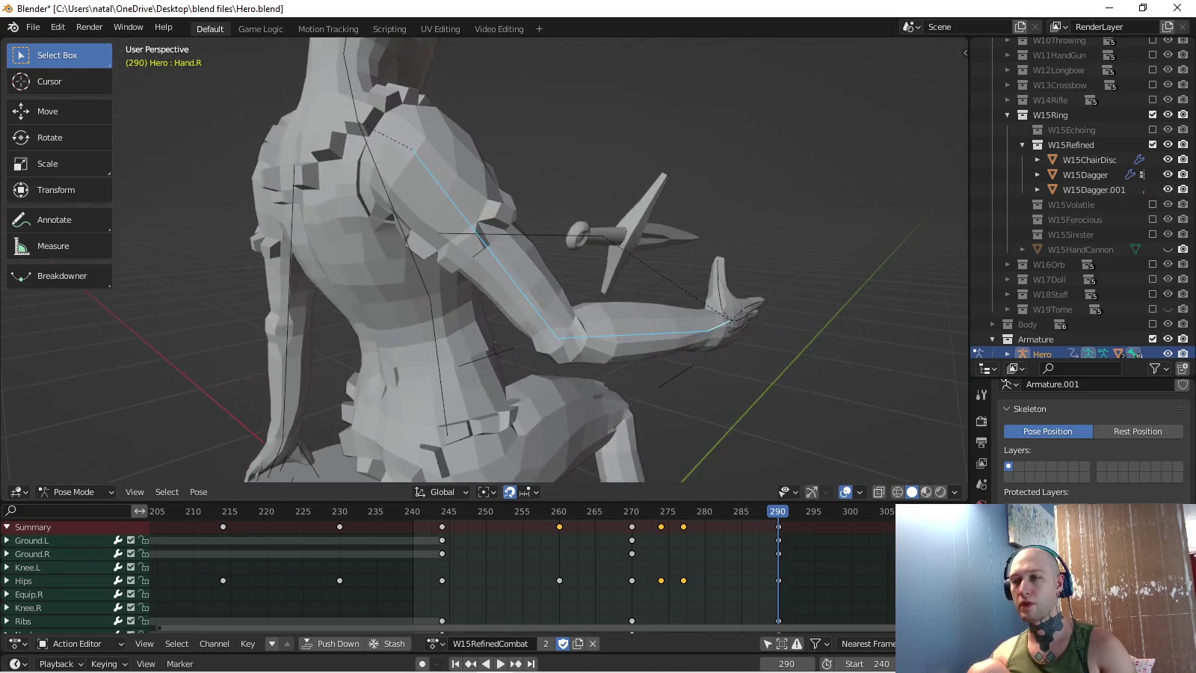
middle_drag(650, 314, 725, 327)
- Rotate Forearm.R -13° on its local Y axis and keyframe its rotation
click(553, 335)
key(r)
key(y)
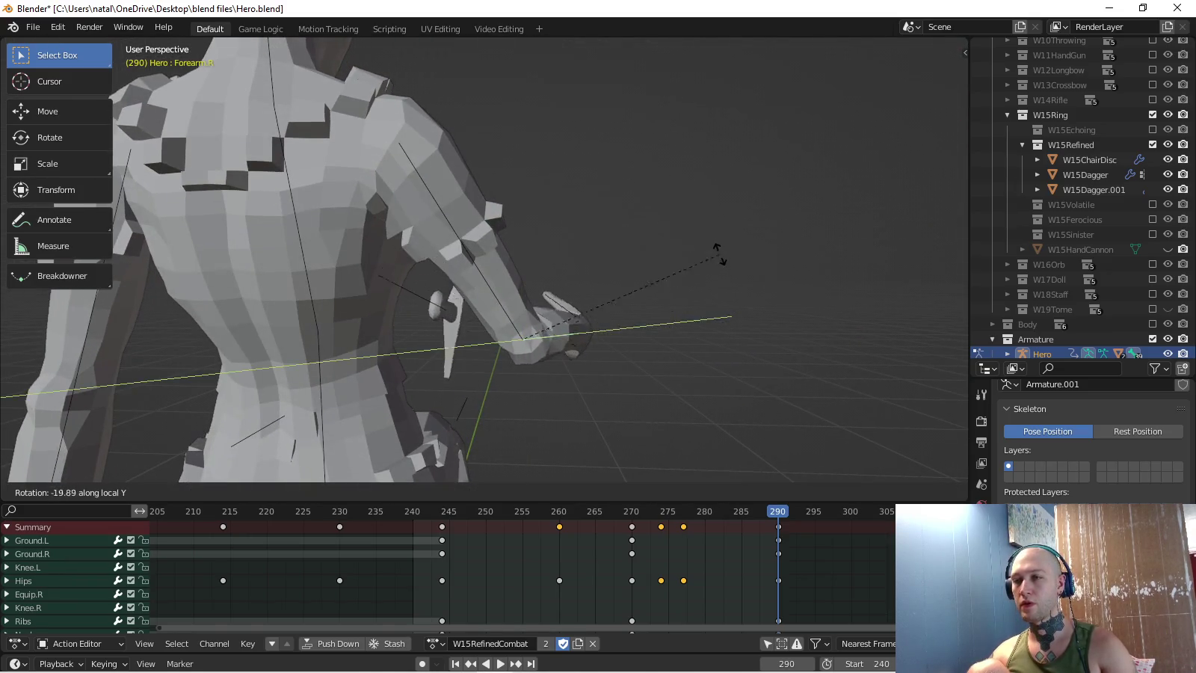
click(728, 279)
middle_drag(726, 279, 643, 284)
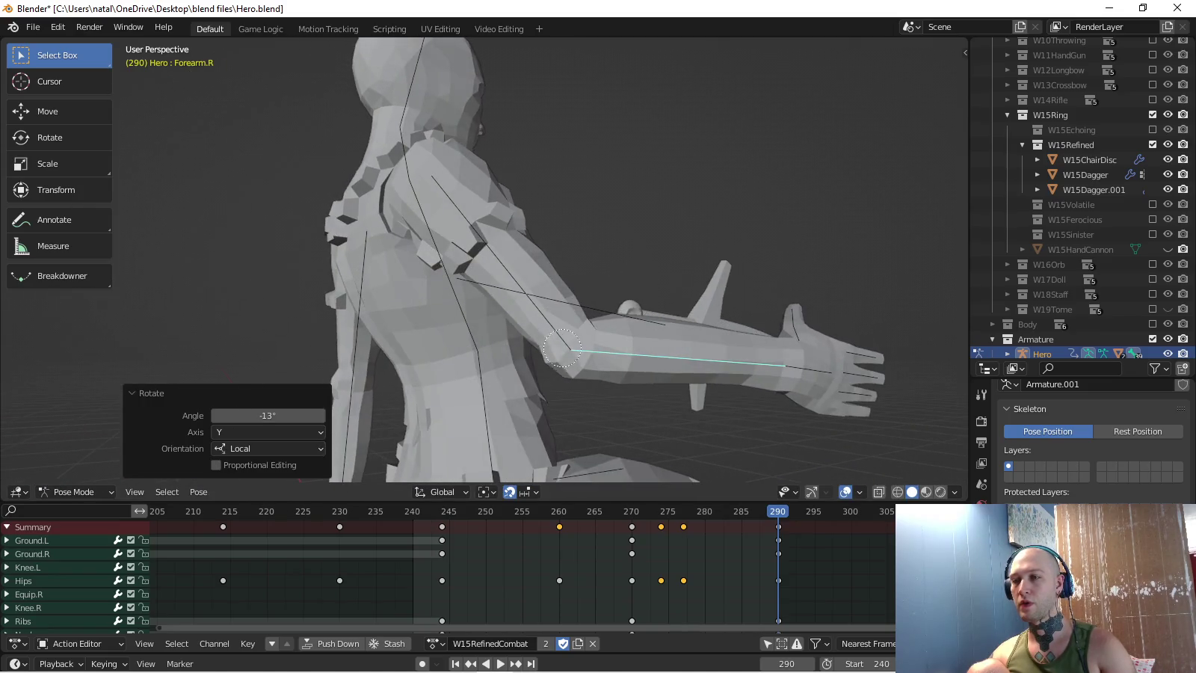
key(i)
- Preview the action from the right orthographic view
middle_drag(768, 389, 673, 329)
key(KP_3)
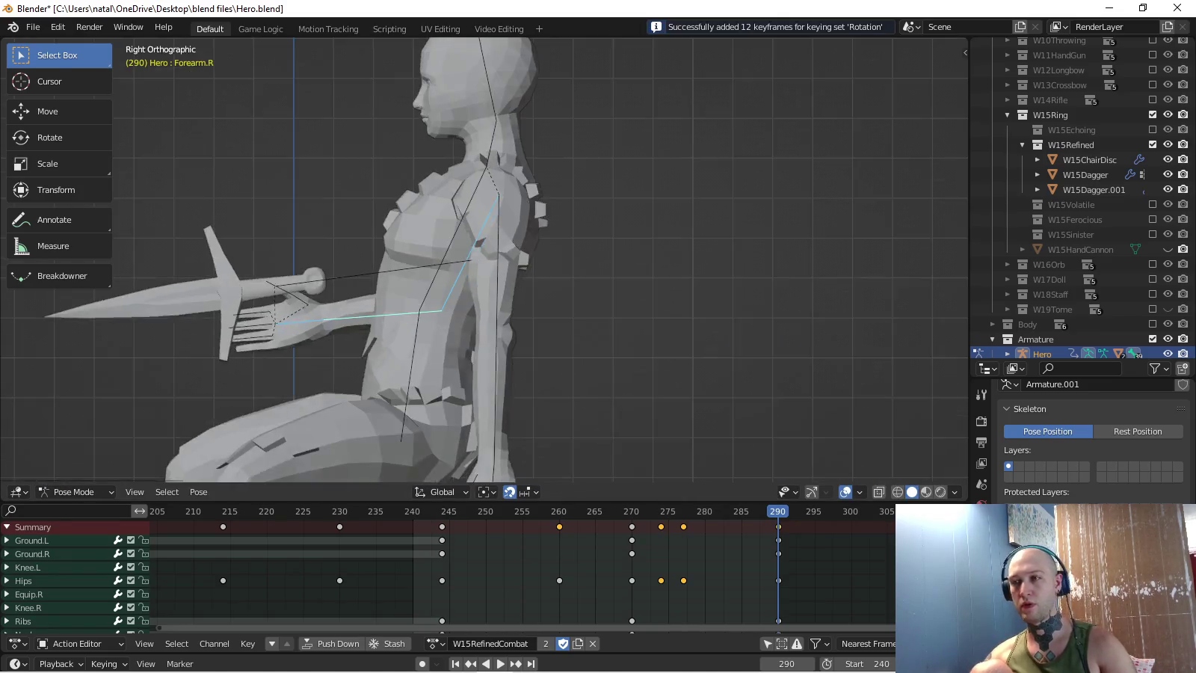
scroll(569, 276, down, 2)
scroll(568, 277, down, 1)
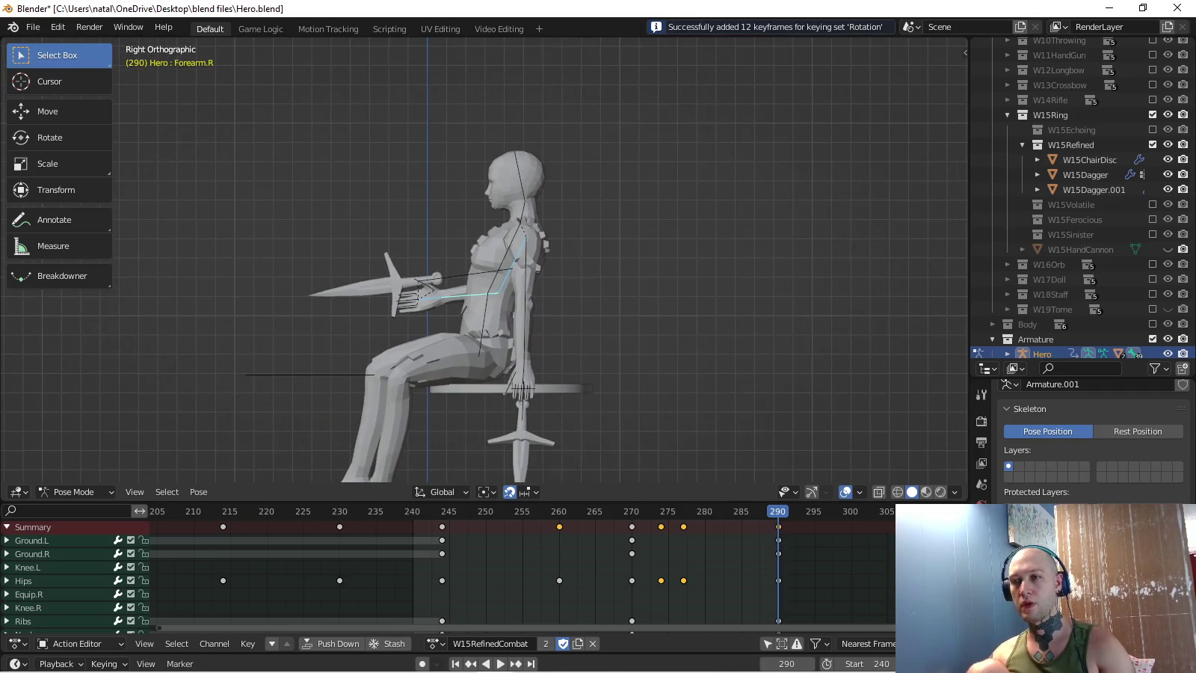
key(space)
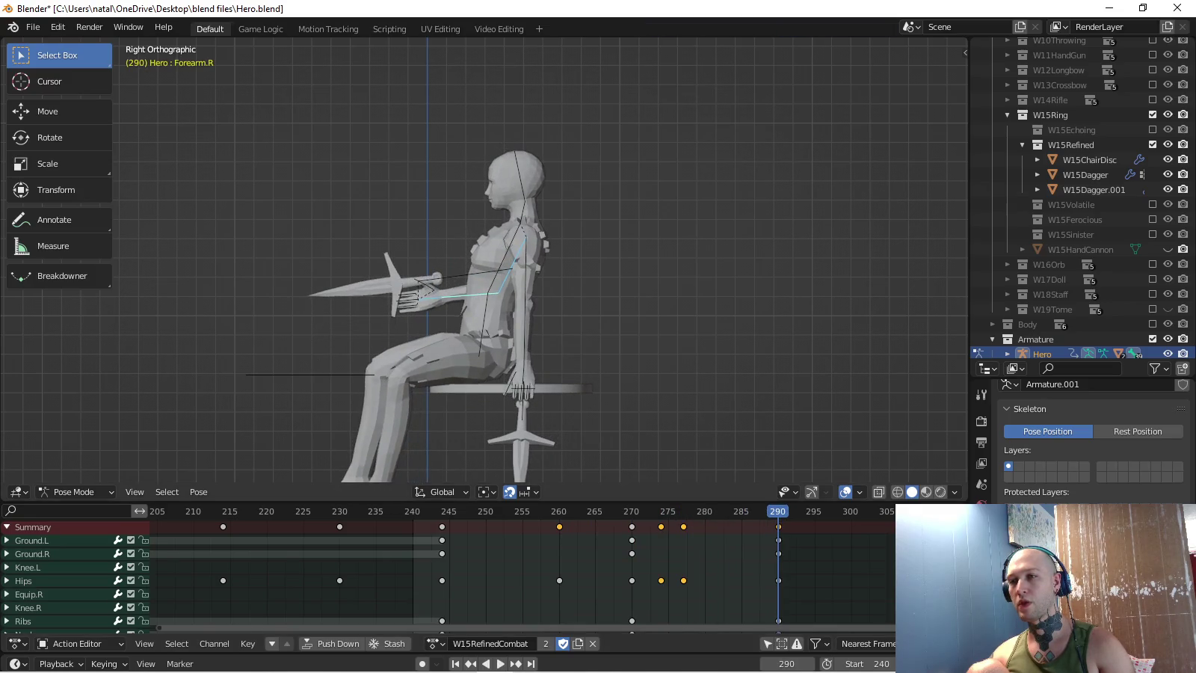
click(515, 258)
- Give the Ribs bone an initial torso rotation
scroll(515, 258, up, 2)
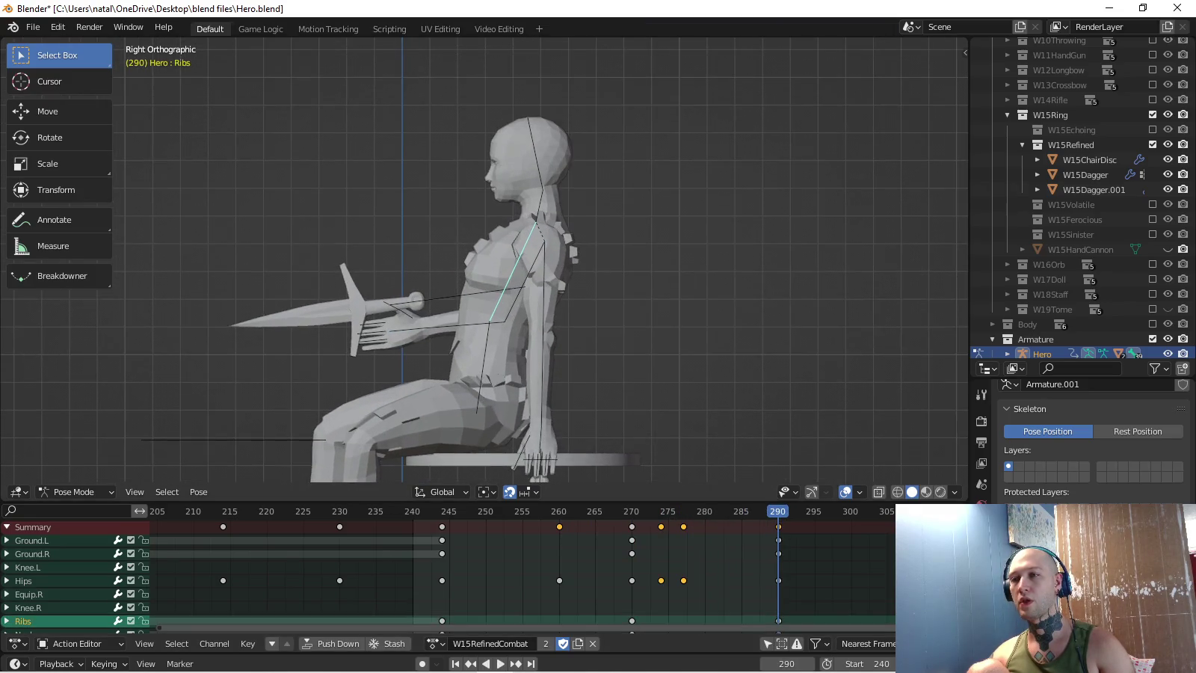
key(r)
click(555, 166)
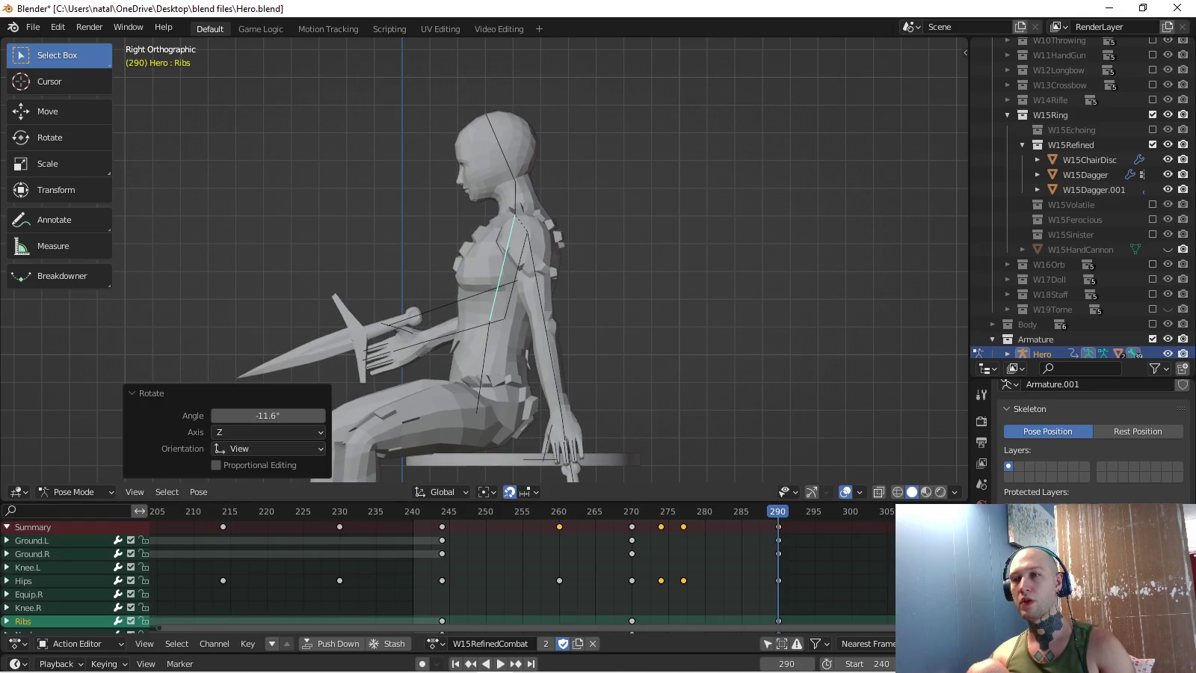
key(ctrl+Tab)
key(ctrl+z)
- Rotate the Head bone upright and preview the pose
click(513, 149)
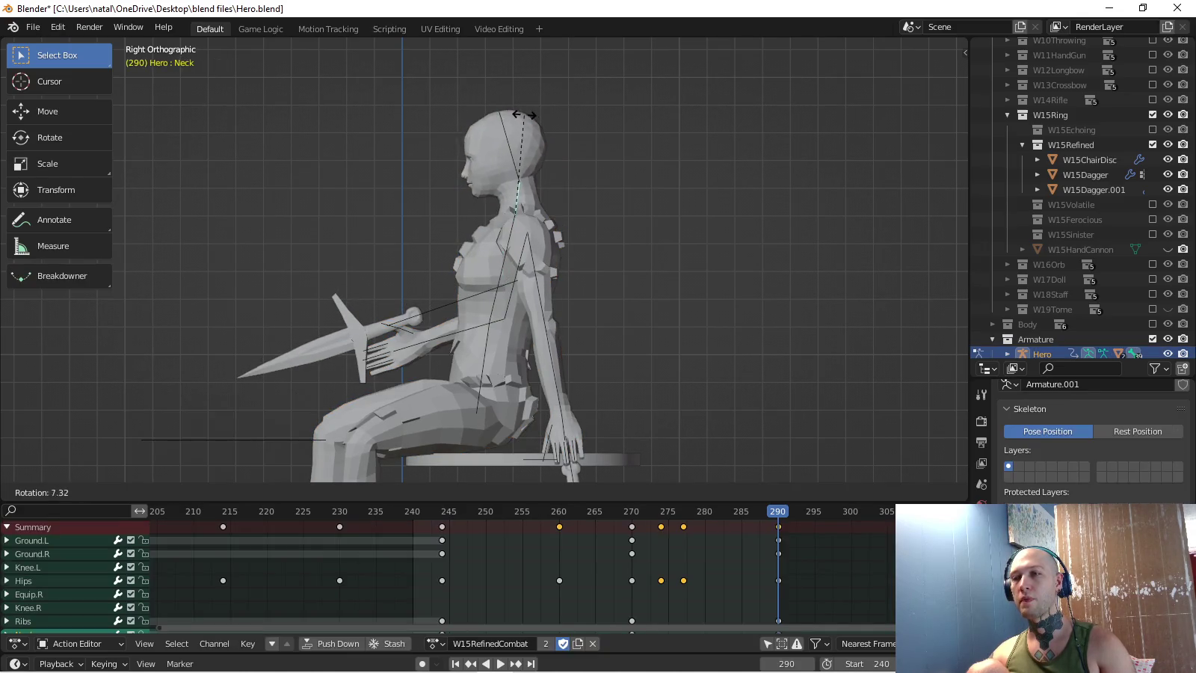
key(r)
click(539, 131)
click(509, 225)
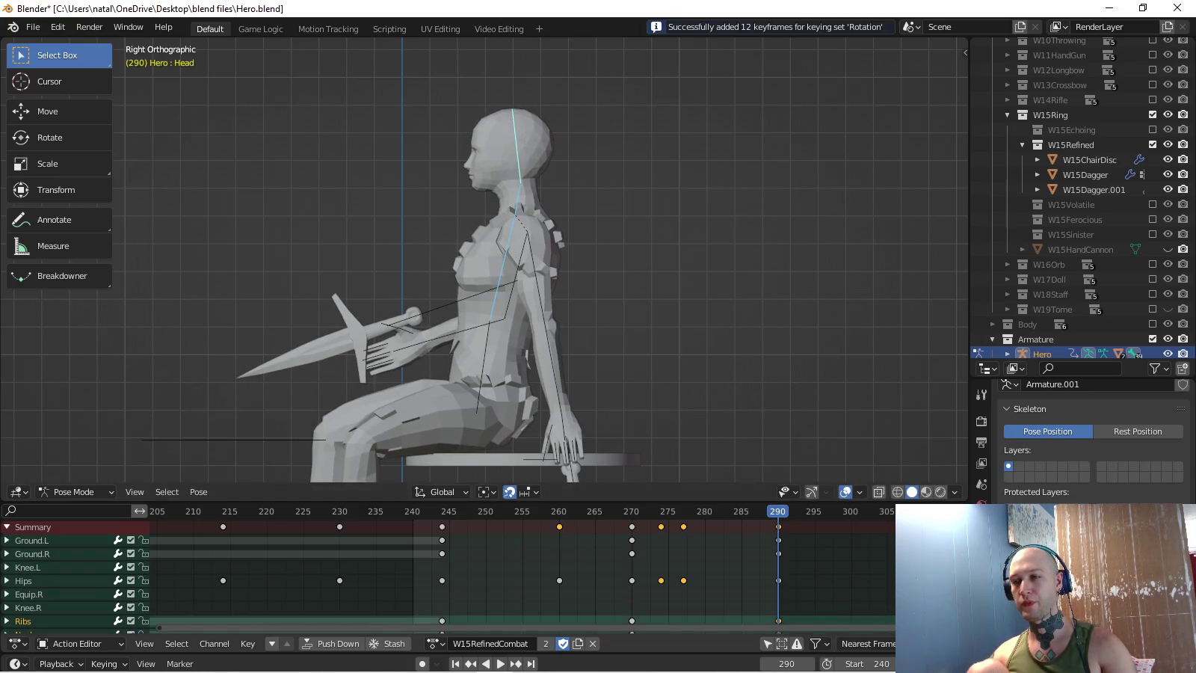
key(space)
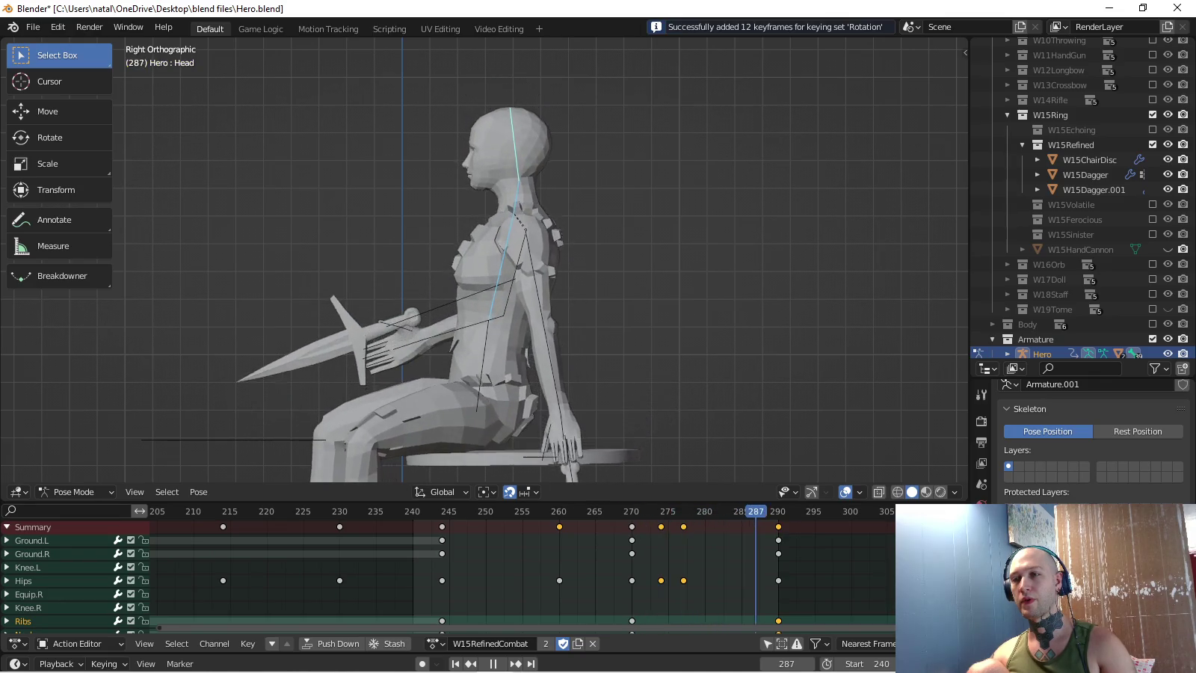
scroll(550, 133, up, 2)
scroll(549, 134, down, 3)
scroll(550, 132, up, 2)
- Tilt the head back and try torso leans, undoing the last one
key(r)
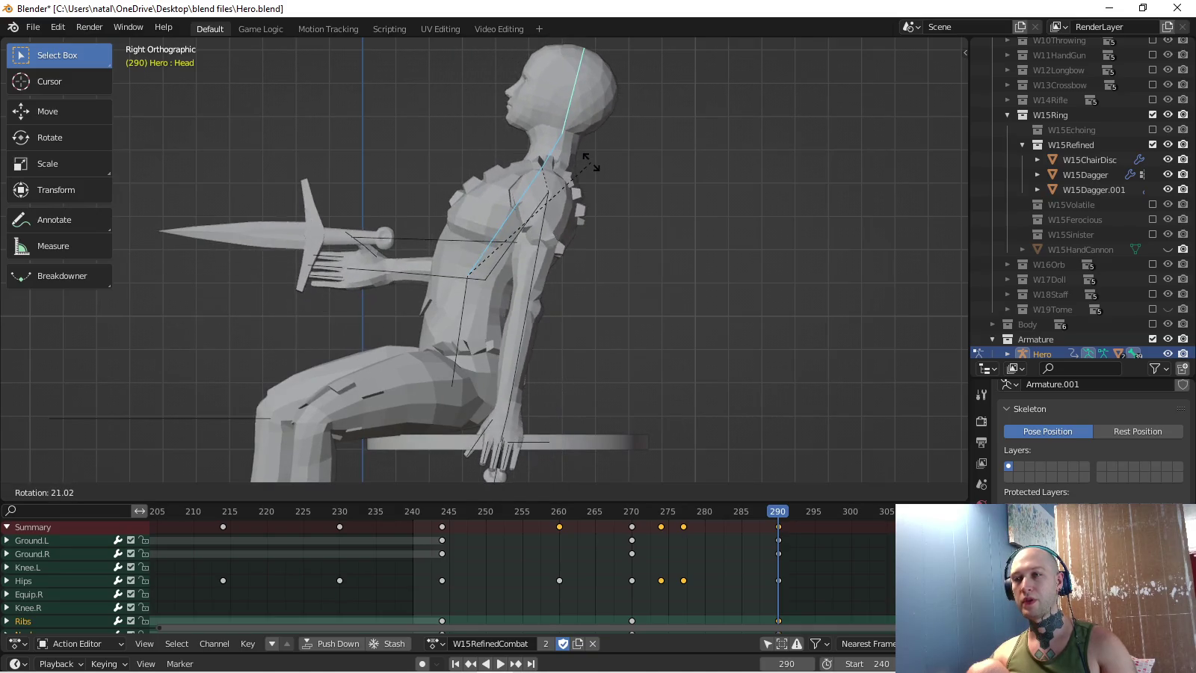
click(542, 160)
key(r)
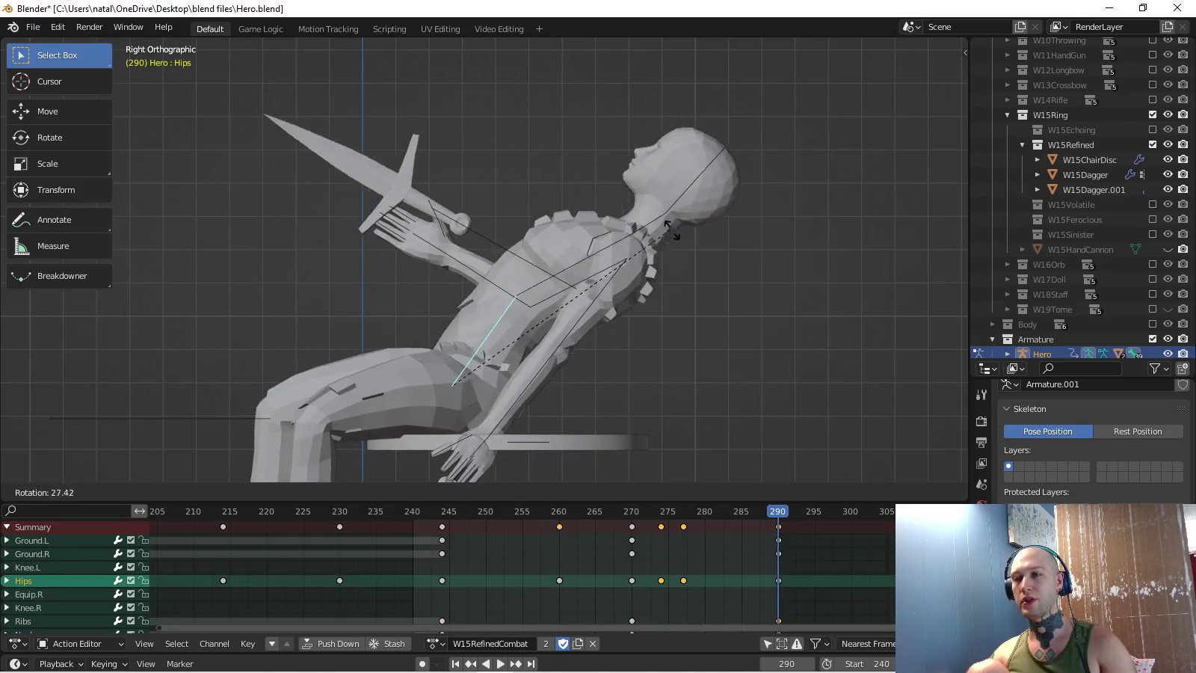
key(Return)
key(r)
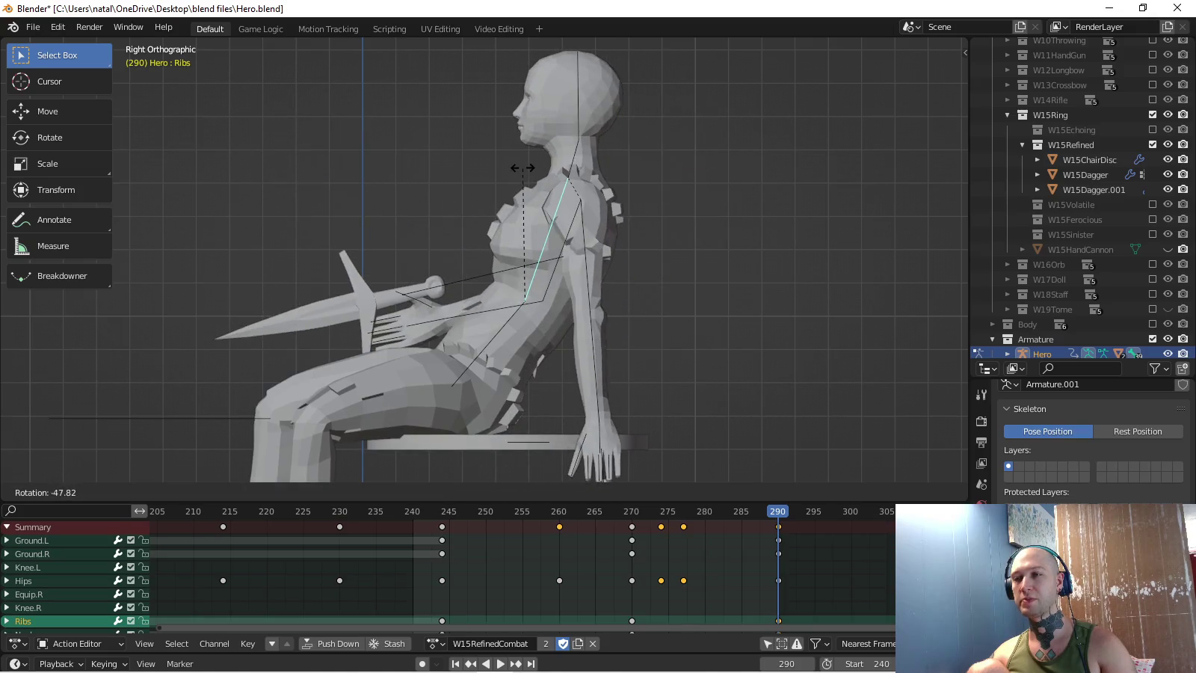
key(Return)
key(ctrl+z)
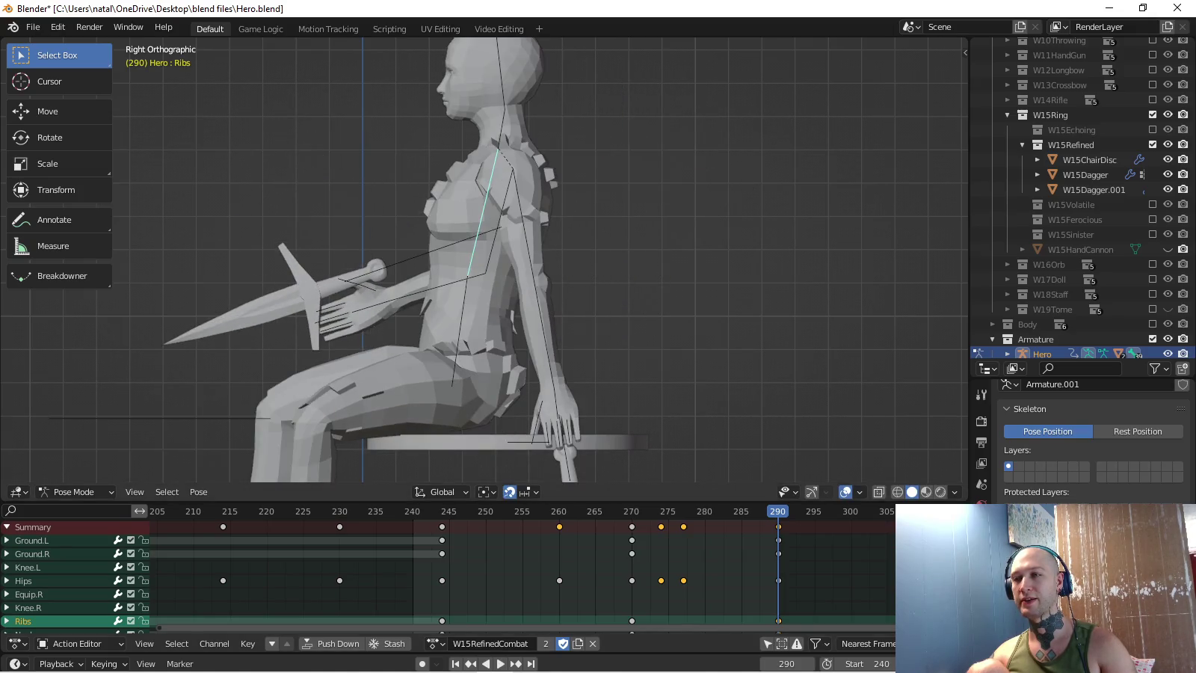
- Rotate the torso twice more, tilt the head, and preview the pose
key(r)
key(Return)
key(r)
key(Return)
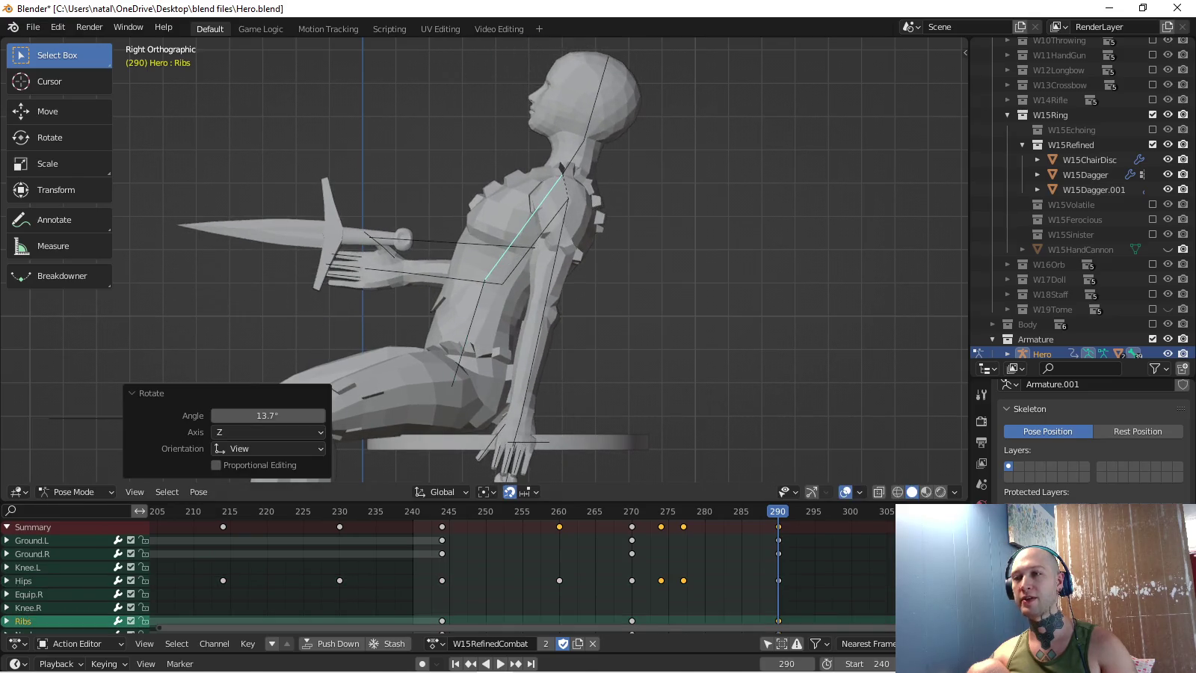
click(585, 97)
key(r)
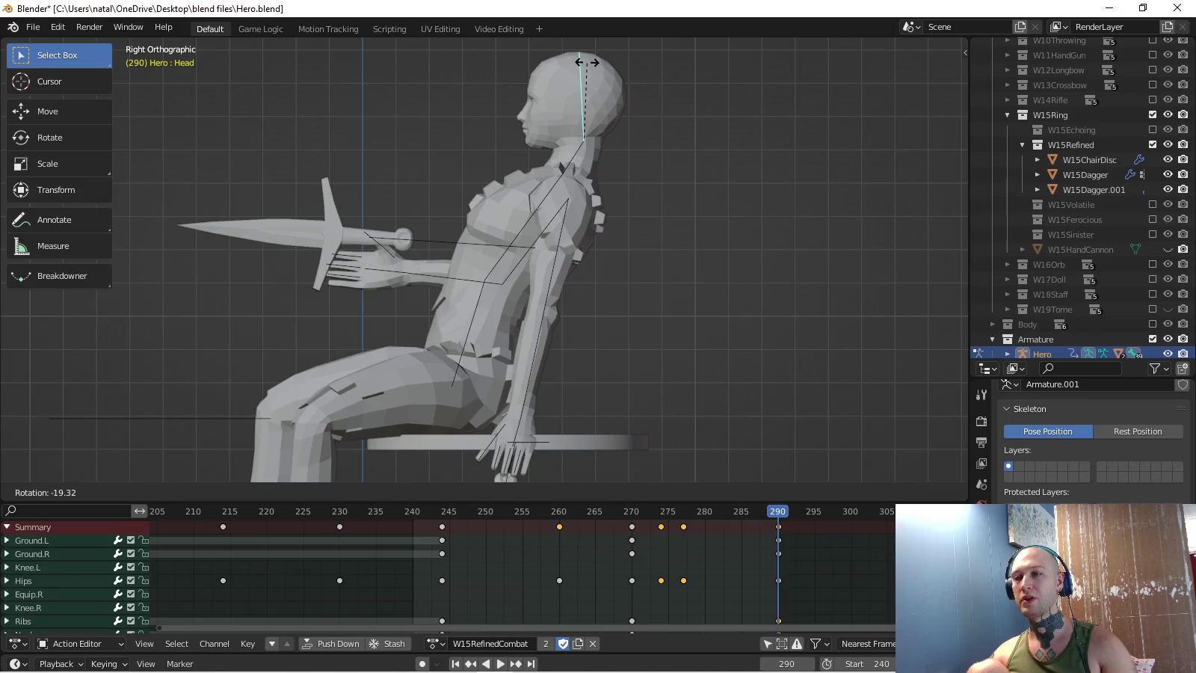
key(Return)
key(space)
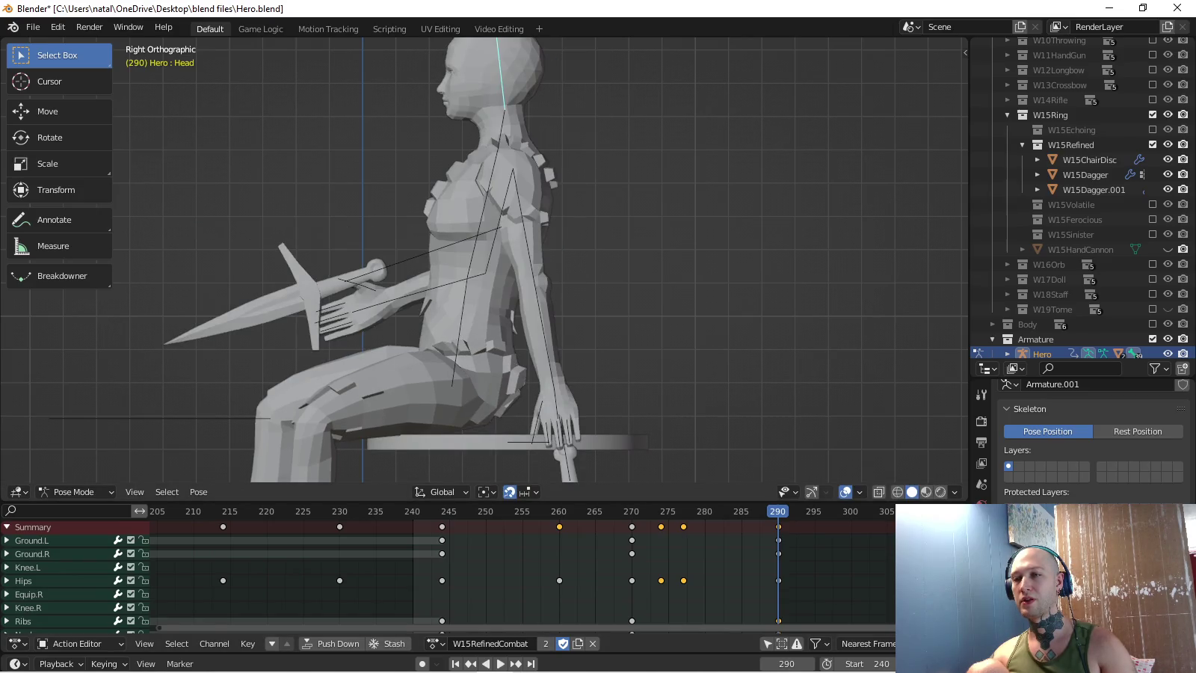
- Lean the Ribs bone back to -25° and inspect the seated pose
click(500, 224)
key(r)
key(Return)
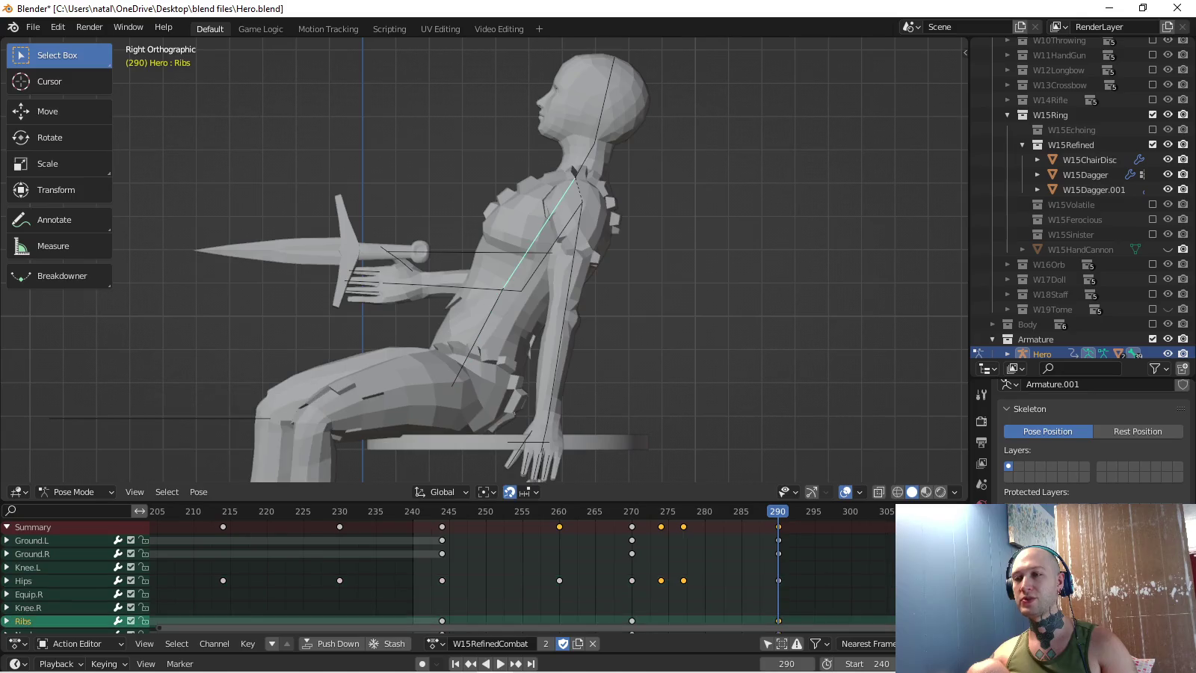
key(r)
key(Return)
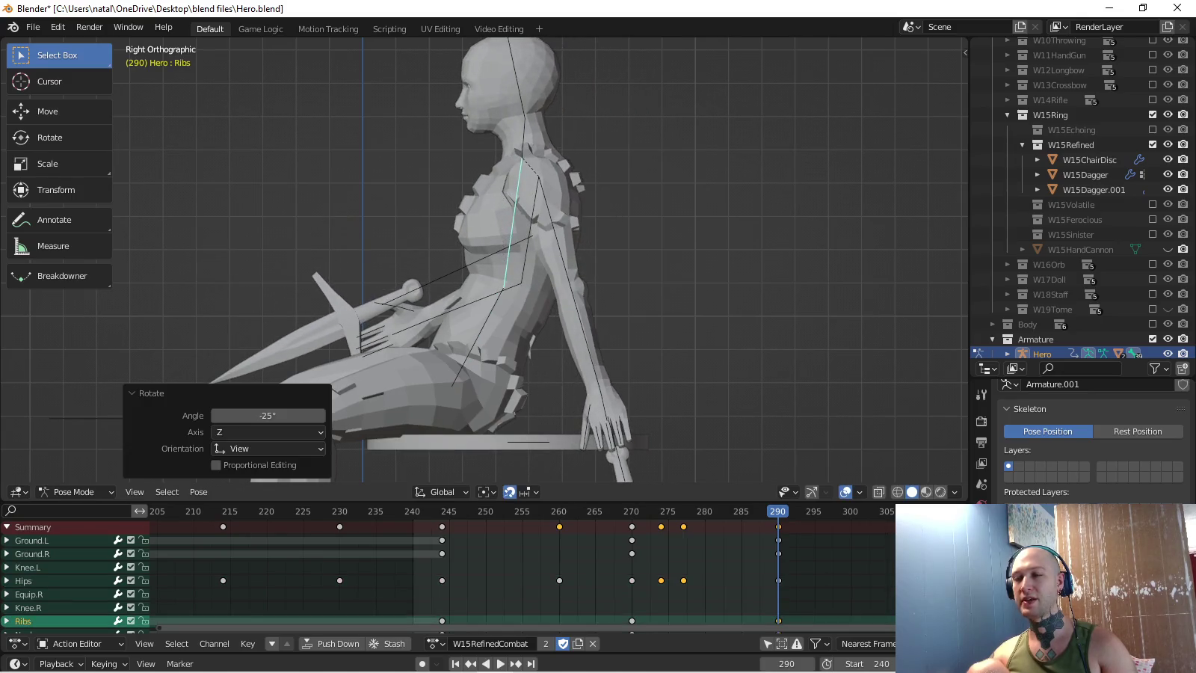
middle_drag(524, 262, 598, 248)
key(KP_3)
middle_drag(523, 262, 449, 254)
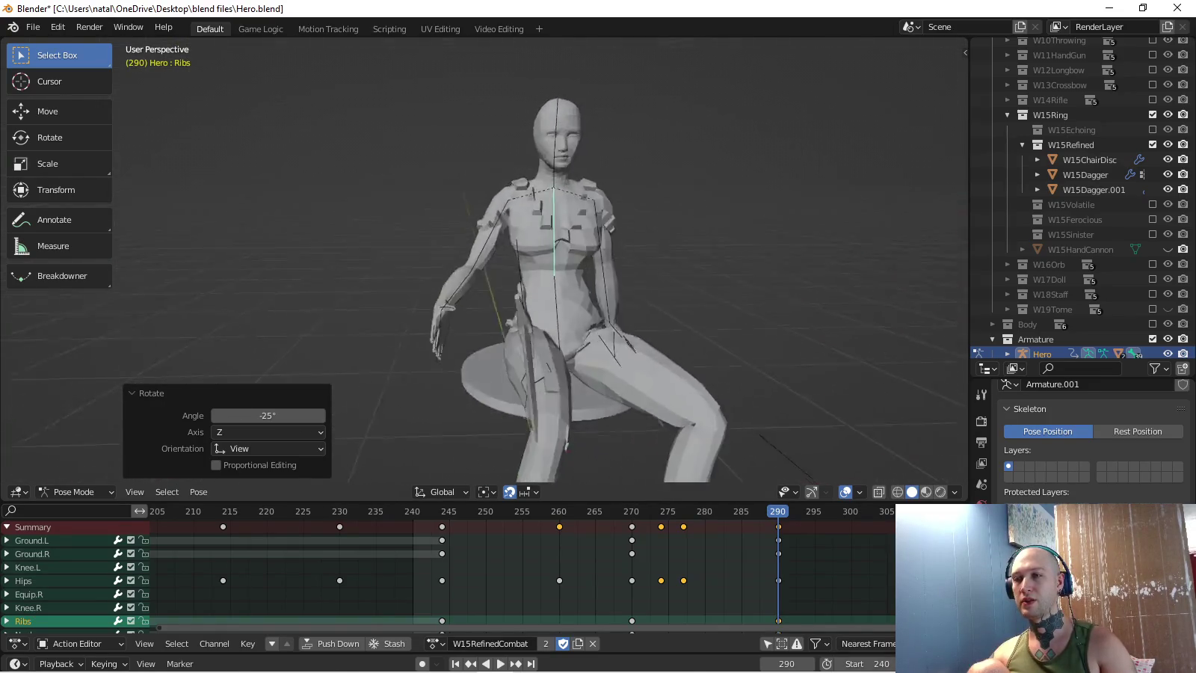
- Frame the seated figure in the right orthographic view
middle_drag(524, 261, 449, 255)
scroll(486, 277, up, 2)
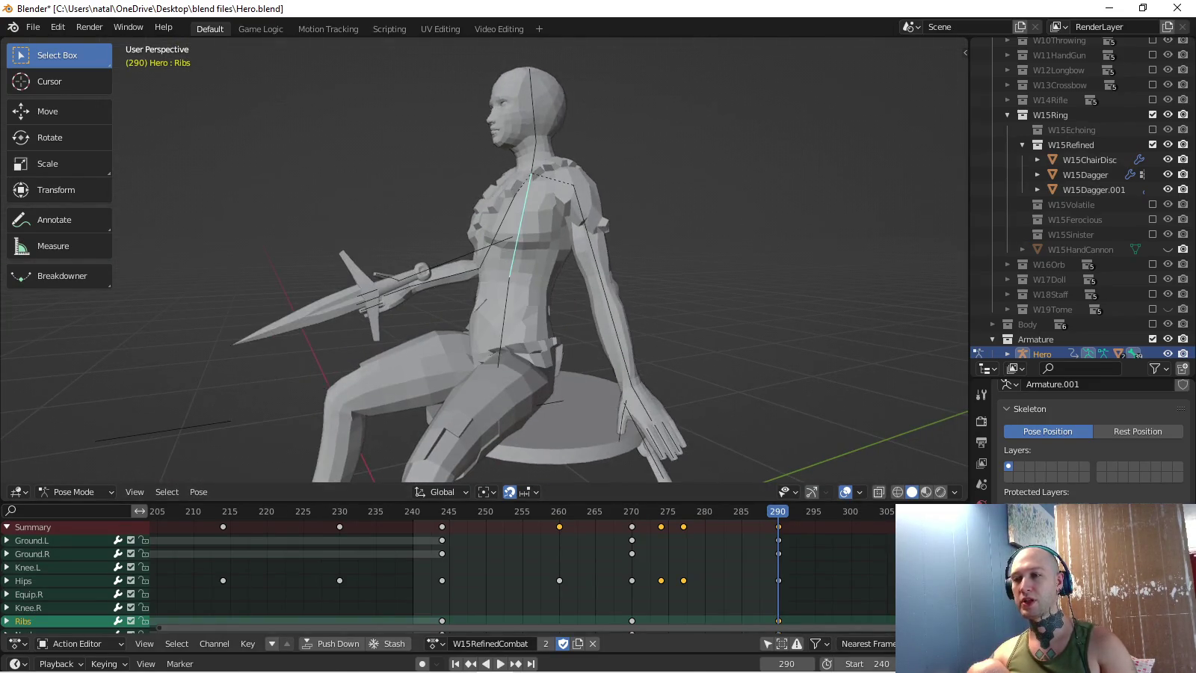
key(KP_3)
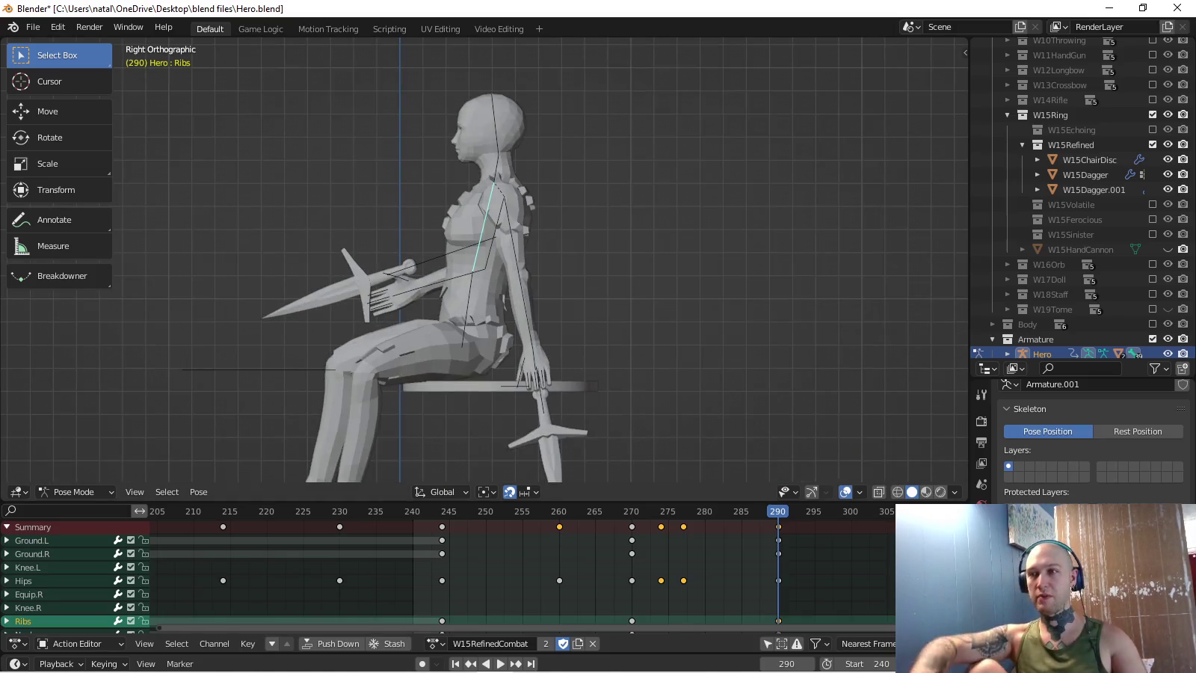
scroll(484, 263, down, 3)
mouse_move(449, 300)
shift+middle_down()
mouse_move(474, 255)
mouse_move(418, 240)
mouse_move(344, 247)
shift+middle_up()
scroll(483, 262, up, 2)
scroll(484, 262, up, 1)
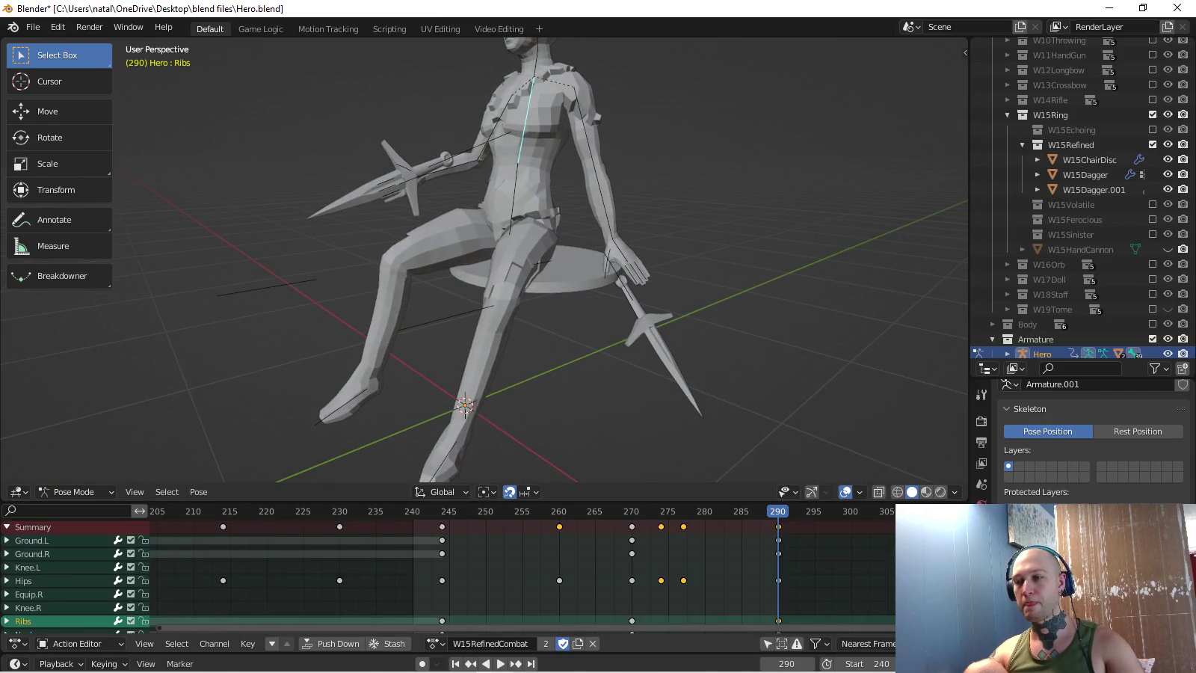
- Play the combat throw action and stop it at frame 244
key(space)
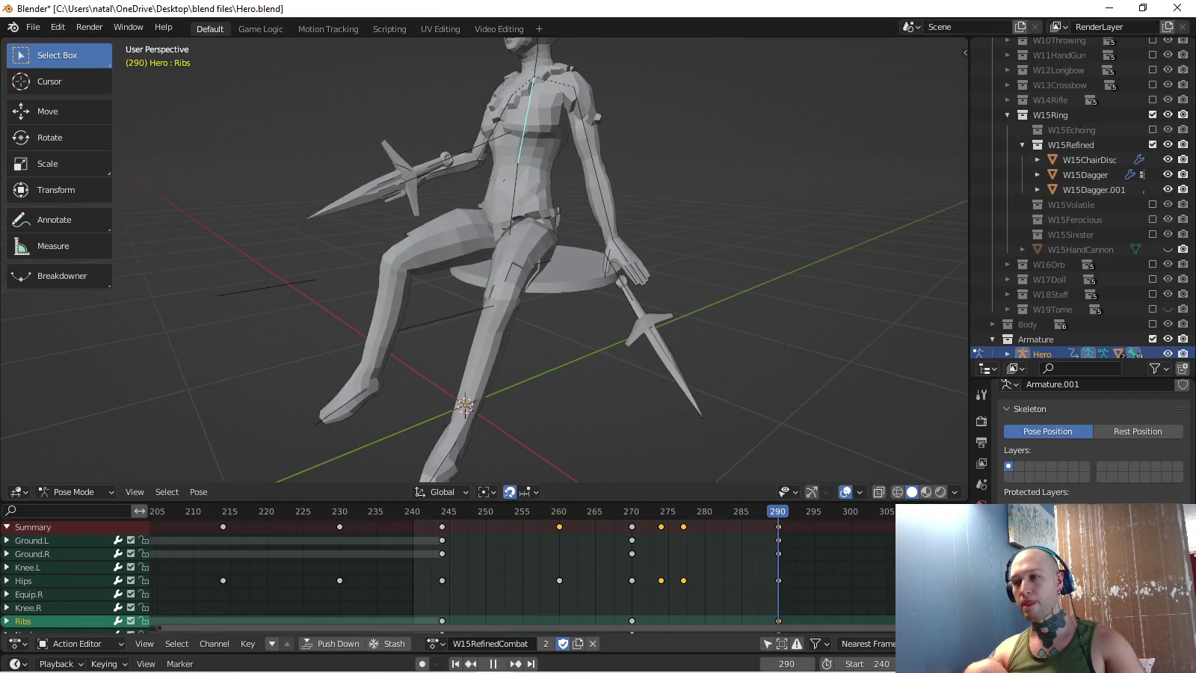
scroll(479, 263, down, 3)
middle_drag(344, 247, 285, 251)
scroll(478, 262, up, 4)
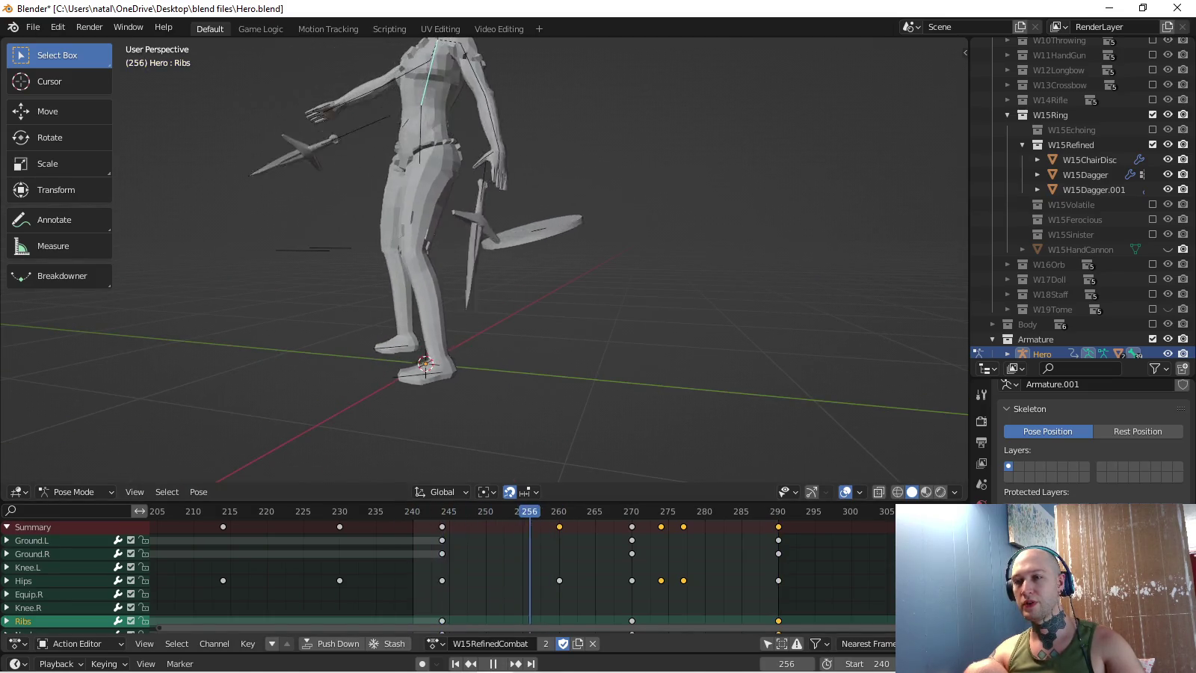
key(Escape)
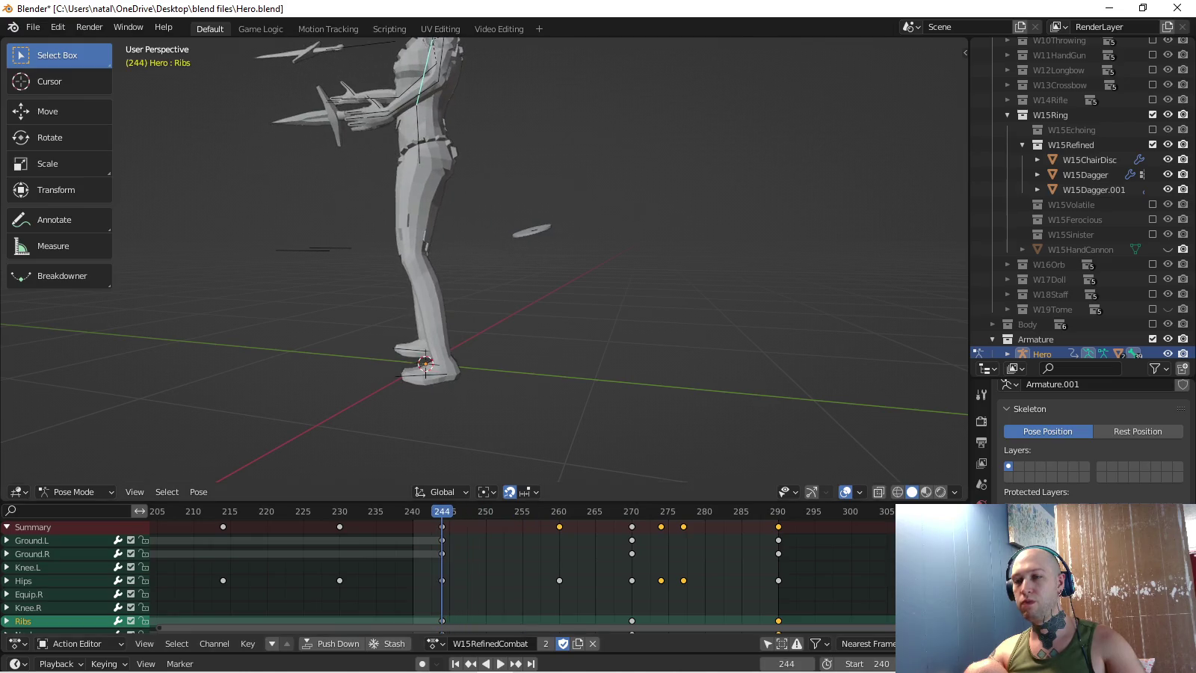
scroll(478, 262, up, 4)
middle_drag(449, 299, 478, 225)
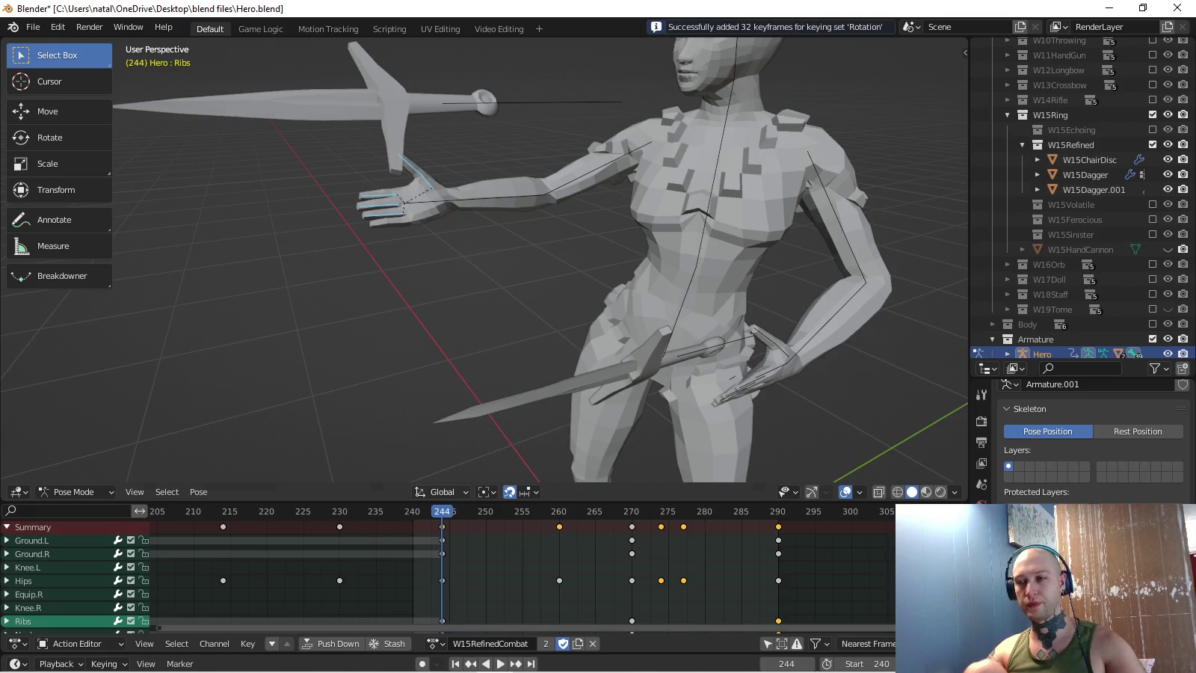
- Play on from frame 244 and brush-select the bones near the right hand
key(space)
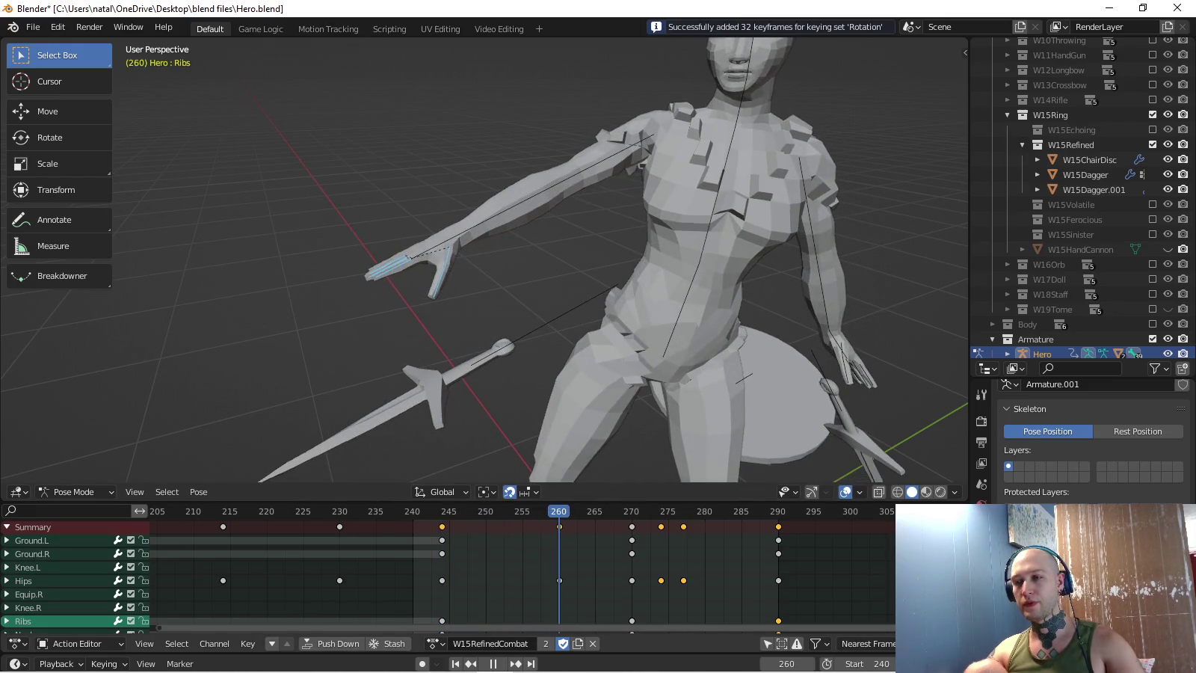
key(space)
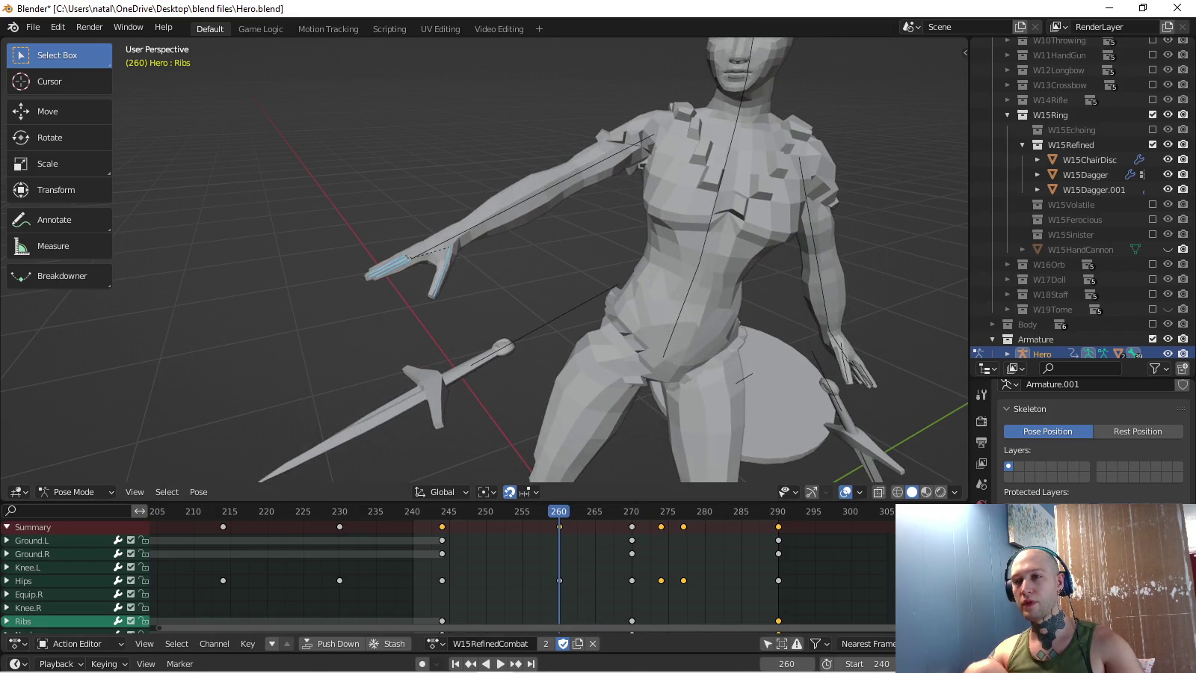
scroll(420, 289, up, 4)
key(c)
middle_drag(406, 252, 479, 307)
- Curl the right finger bones -53.3° about X and keyframe them at frame 260
key(r)
key(x)
key(x)
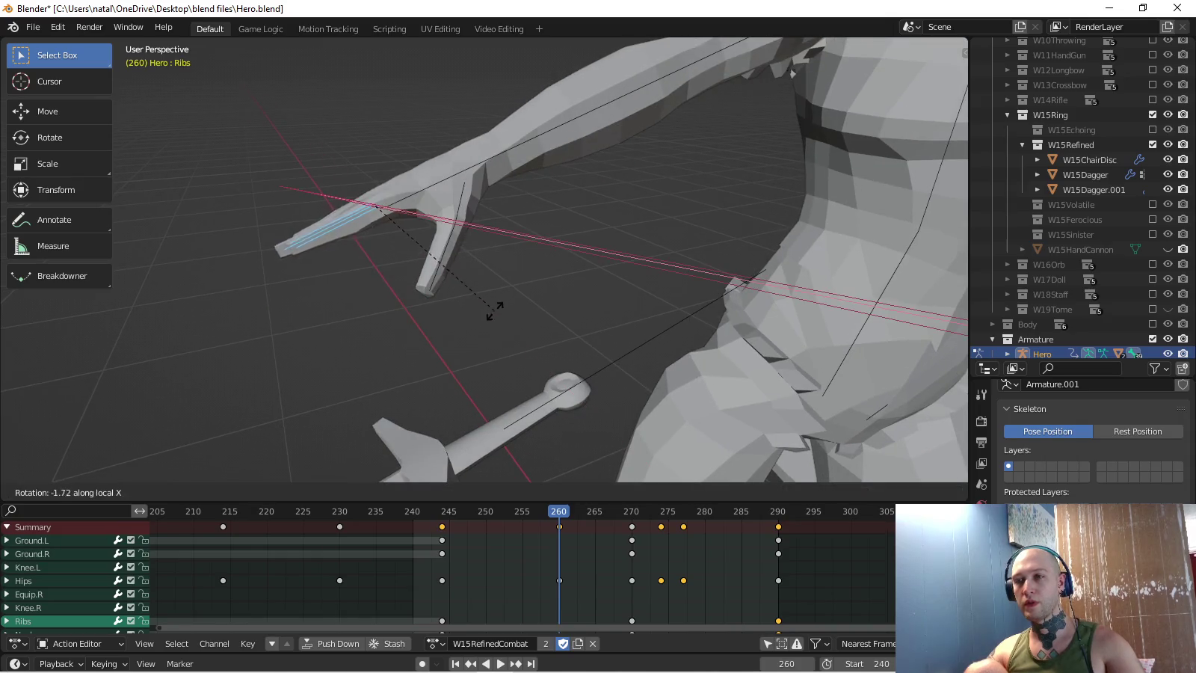
click(513, 253)
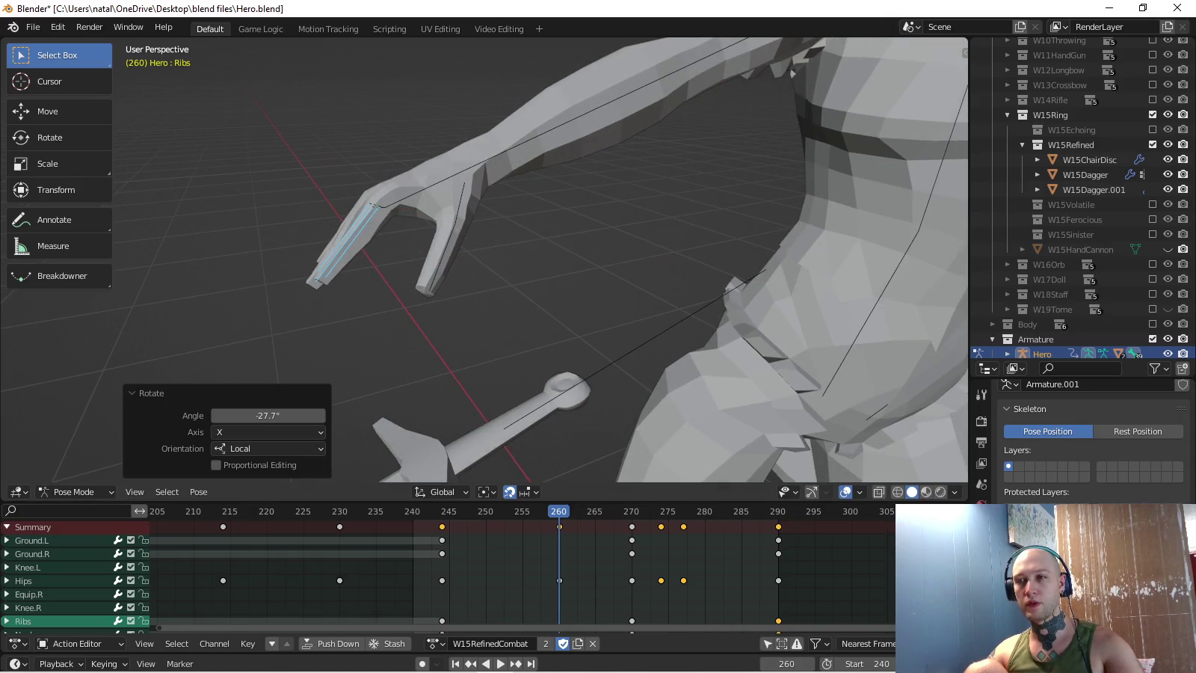
key(ctrl+z)
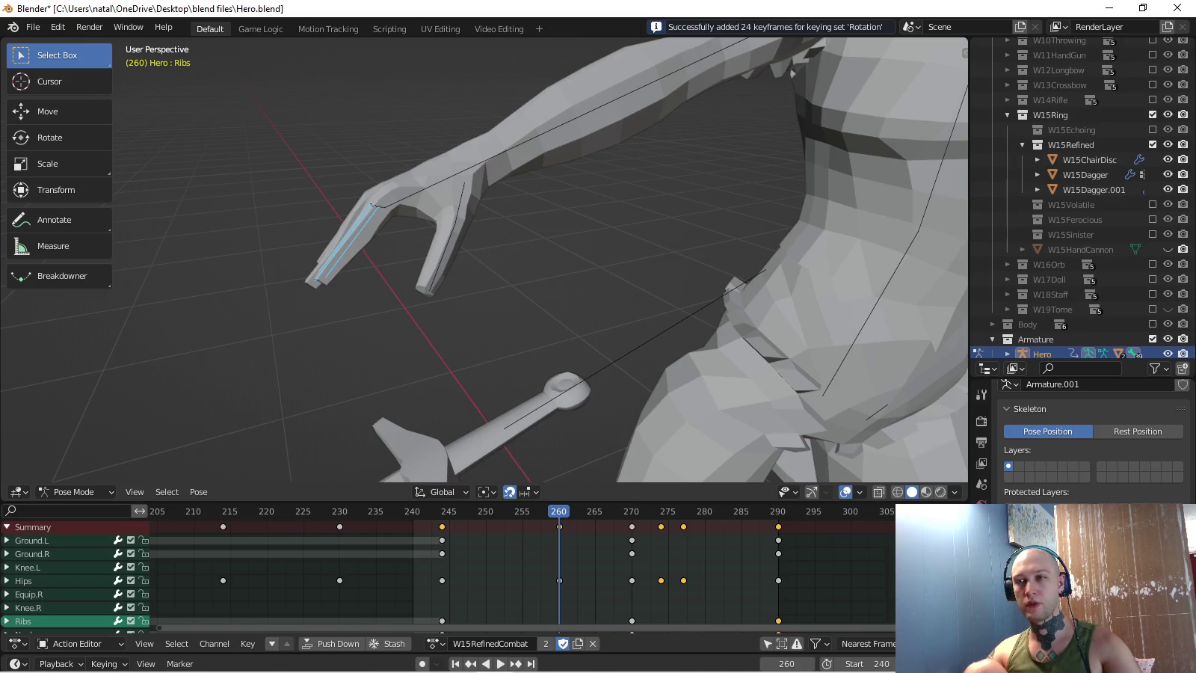
key(r)
key(x)
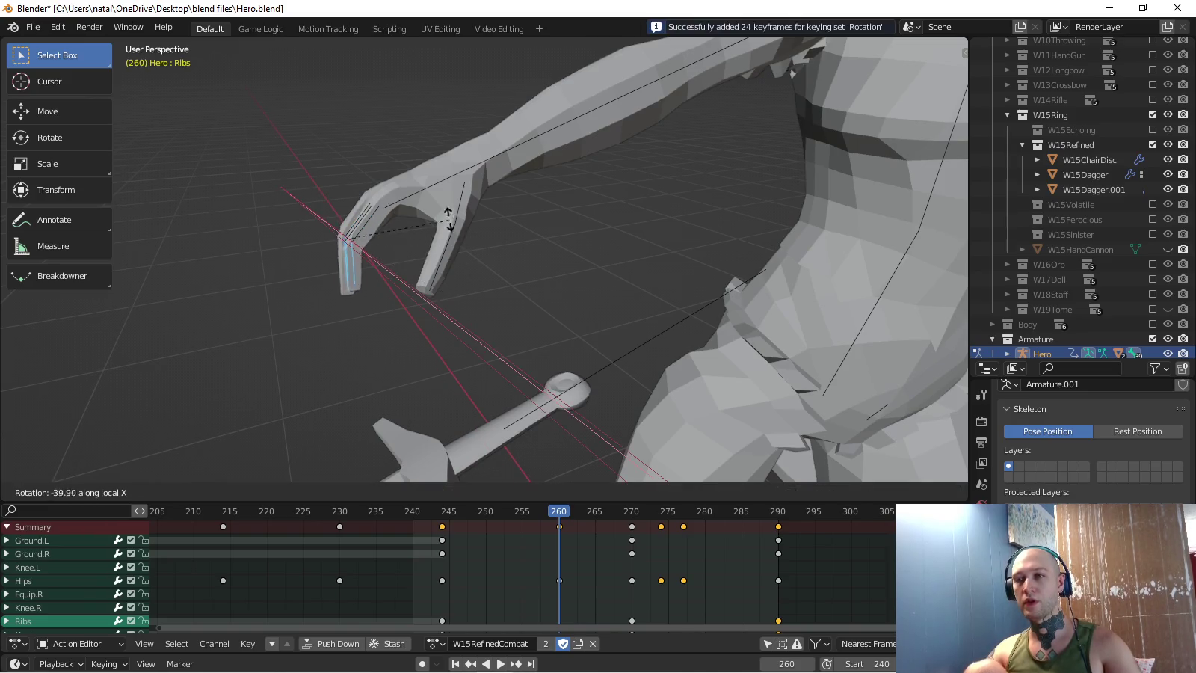
click(450, 225)
key(i)
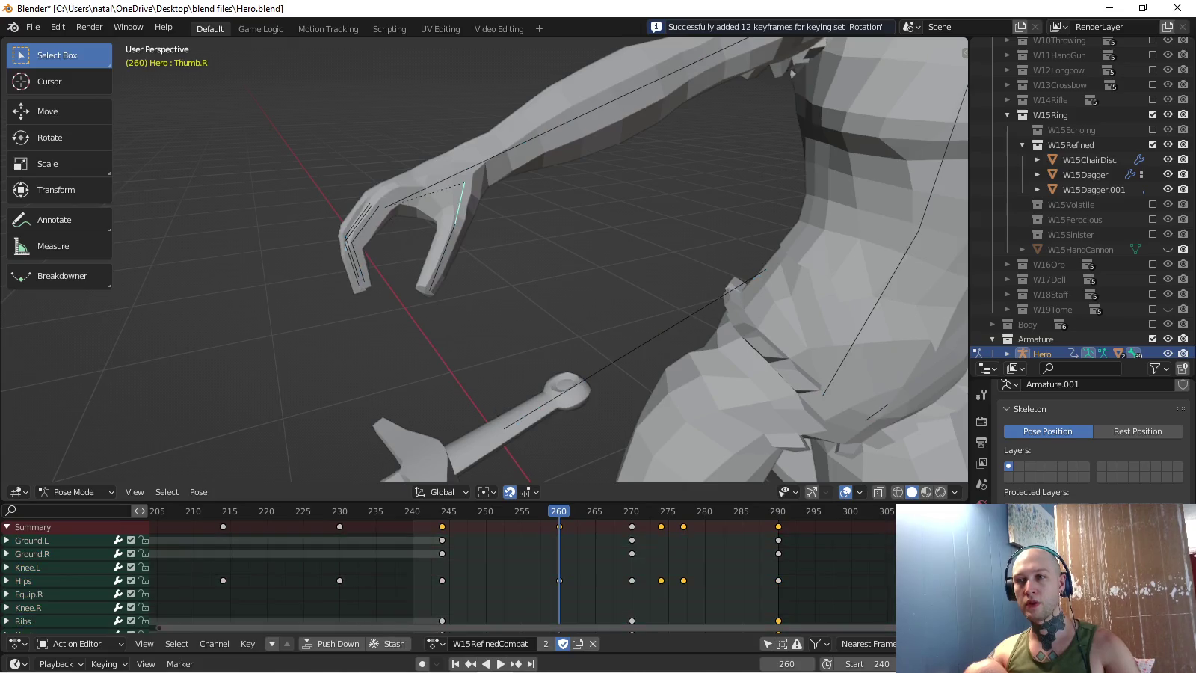
- Reorient the view onto the right hand, staying in Pose Mode on the armature
middle_drag(523, 262, 598, 247)
middle_drag(523, 262, 449, 225)
key(ctrl+Tab)
click(583, 236)
key(ctrl+z)
key(ctrl+z)
middle_drag(523, 262, 486, 150)
- Rotate the right thumb tip 27.7° around the dagger and keyframe it
click(416, 214)
key(r)
click(514, 312)
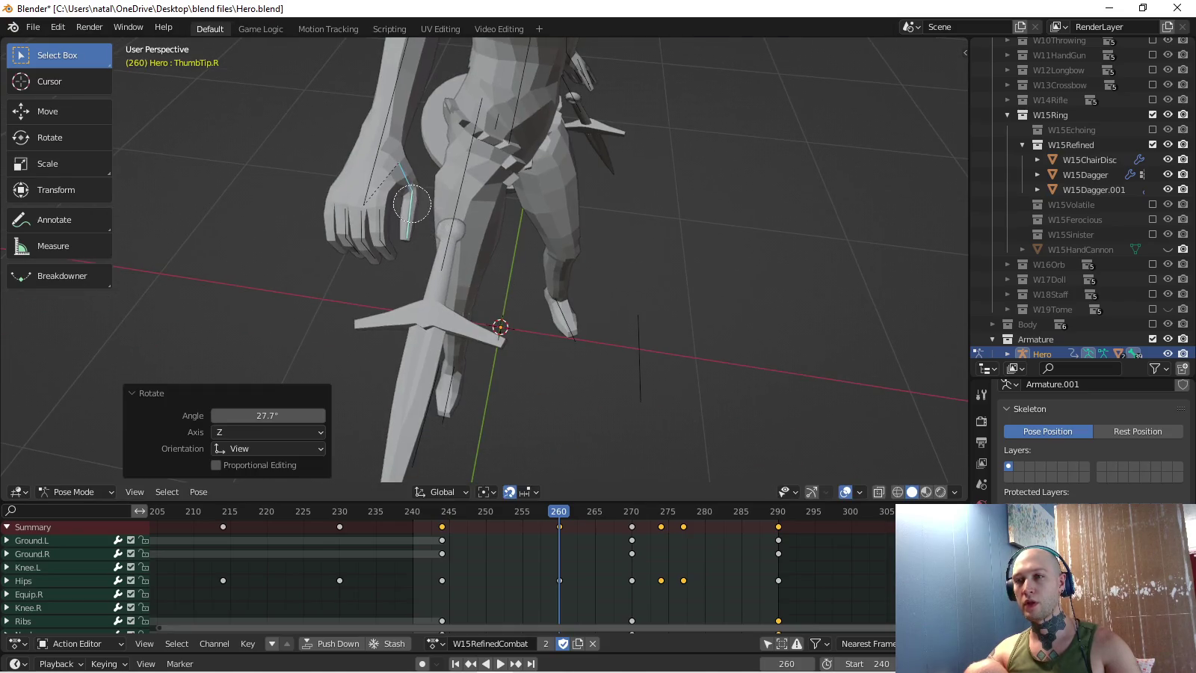
key(i)
- Play back the throw from the right side view
middle_drag(487, 262, 449, 262)
key(KP_3)
scroll(486, 262, up, 2)
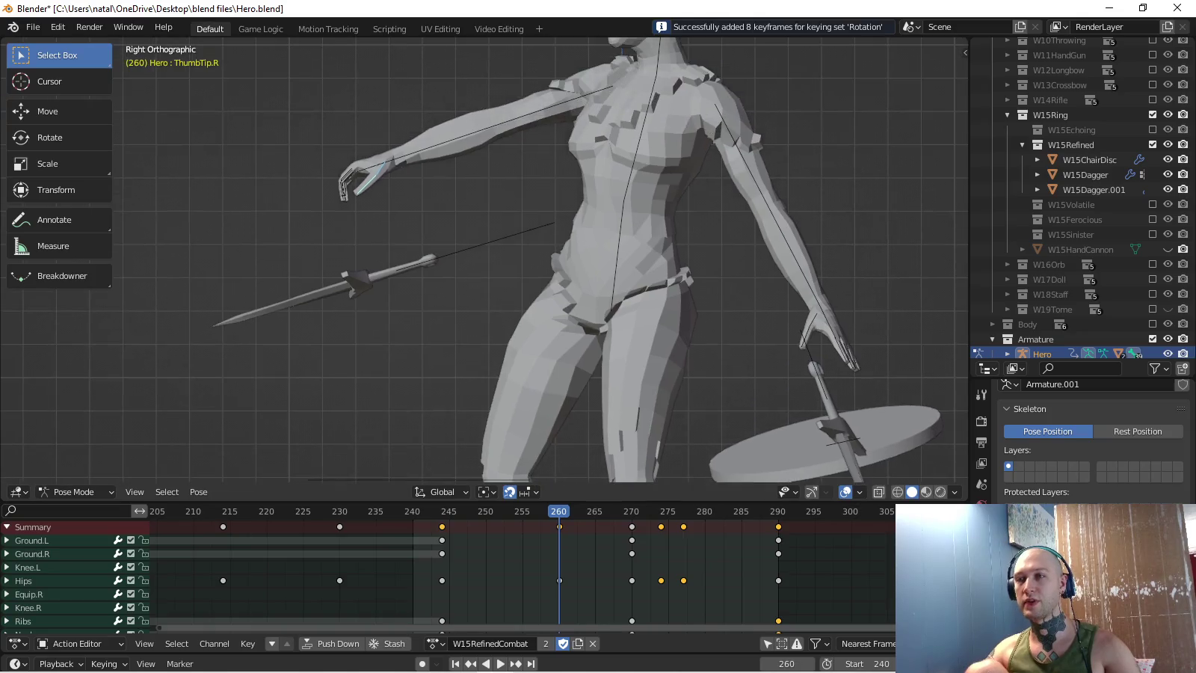
key(space)
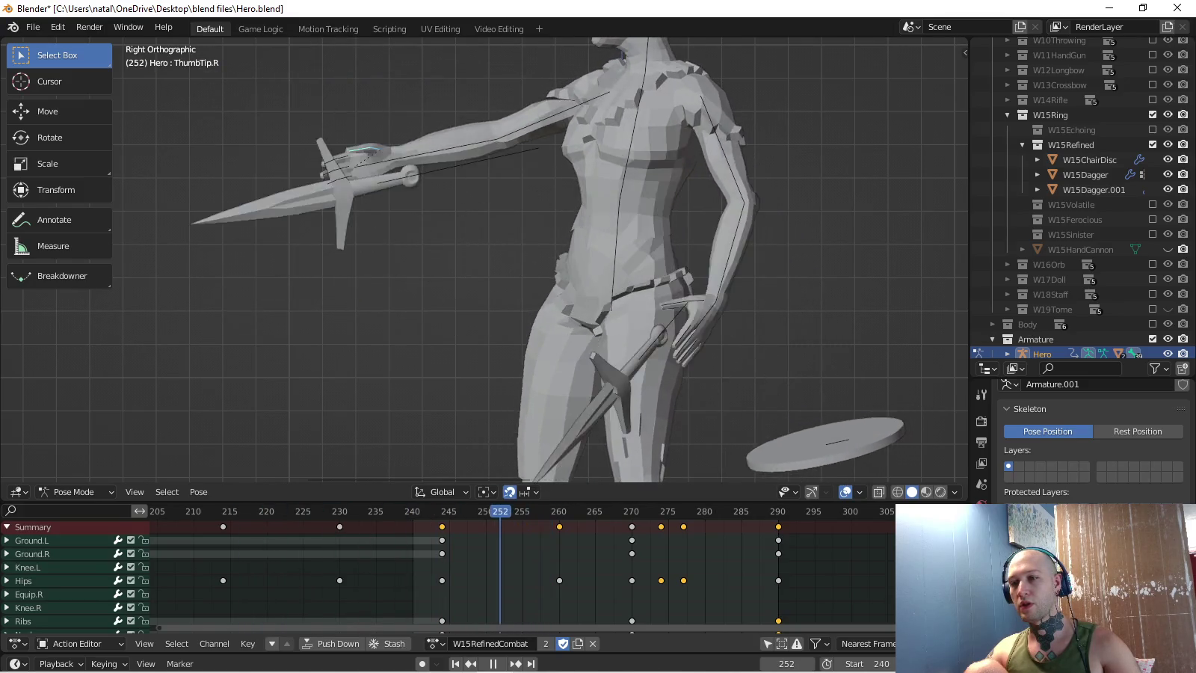
key(Escape)
- Add the pointer finger bone and select the right-hand finger keyframes at frame 260
scroll(449, 572, down, 5)
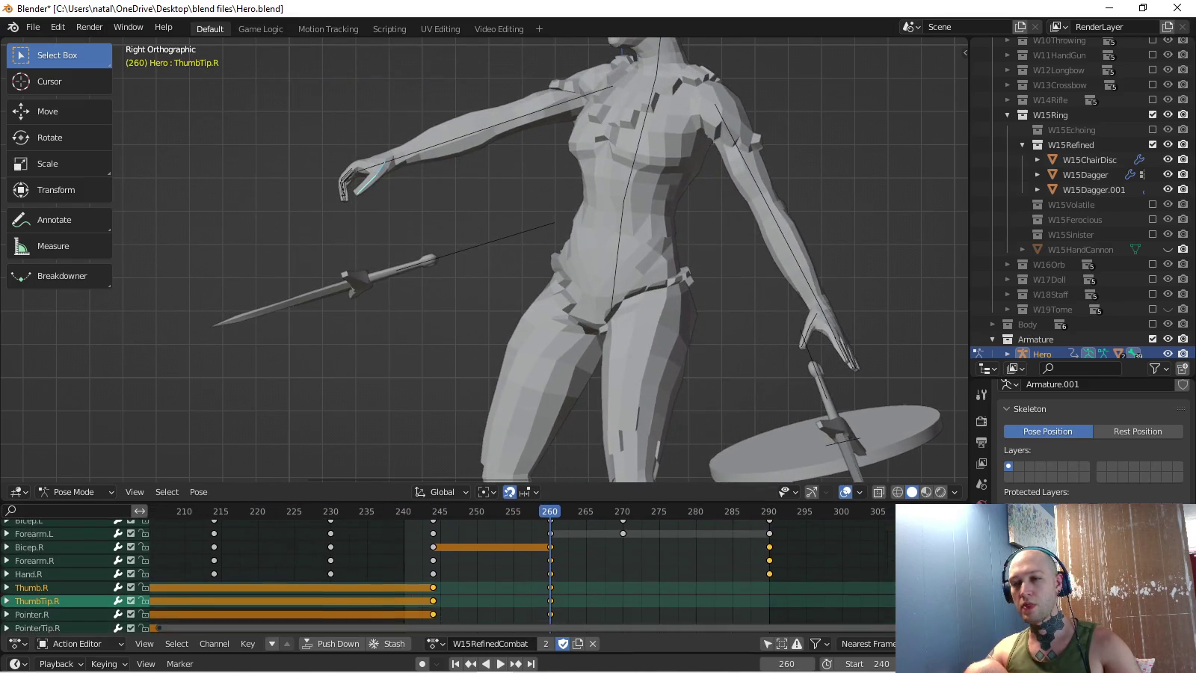
shift+click(343, 185)
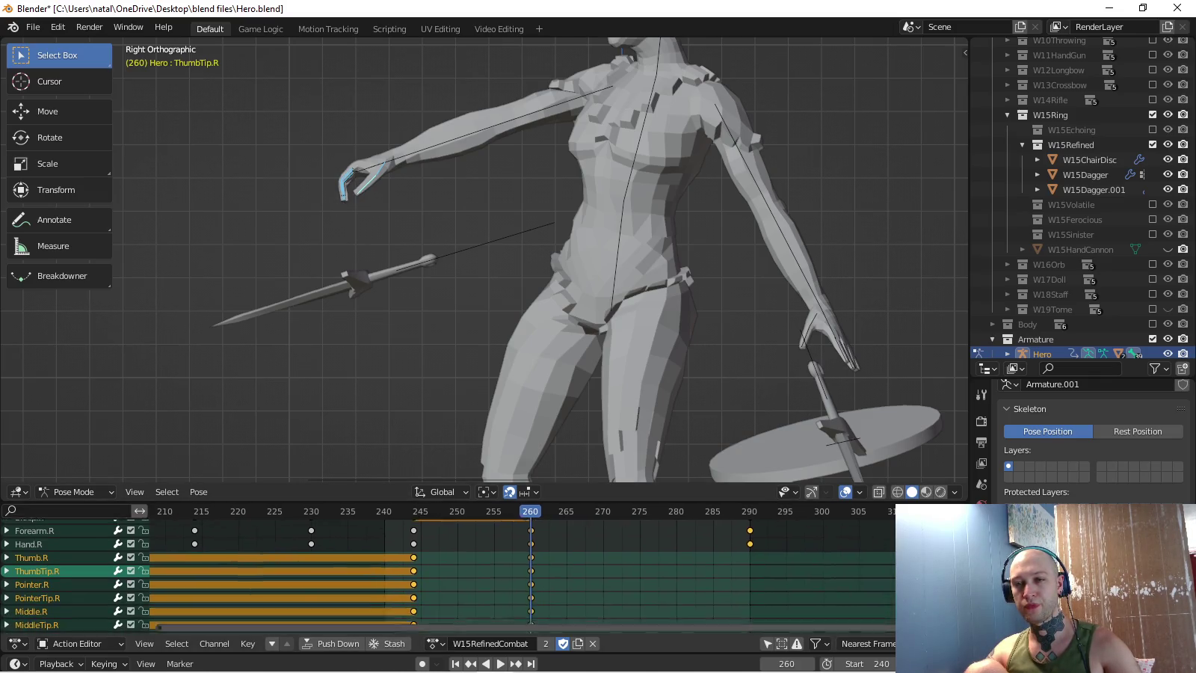
middle_drag(449, 591, 424, 523)
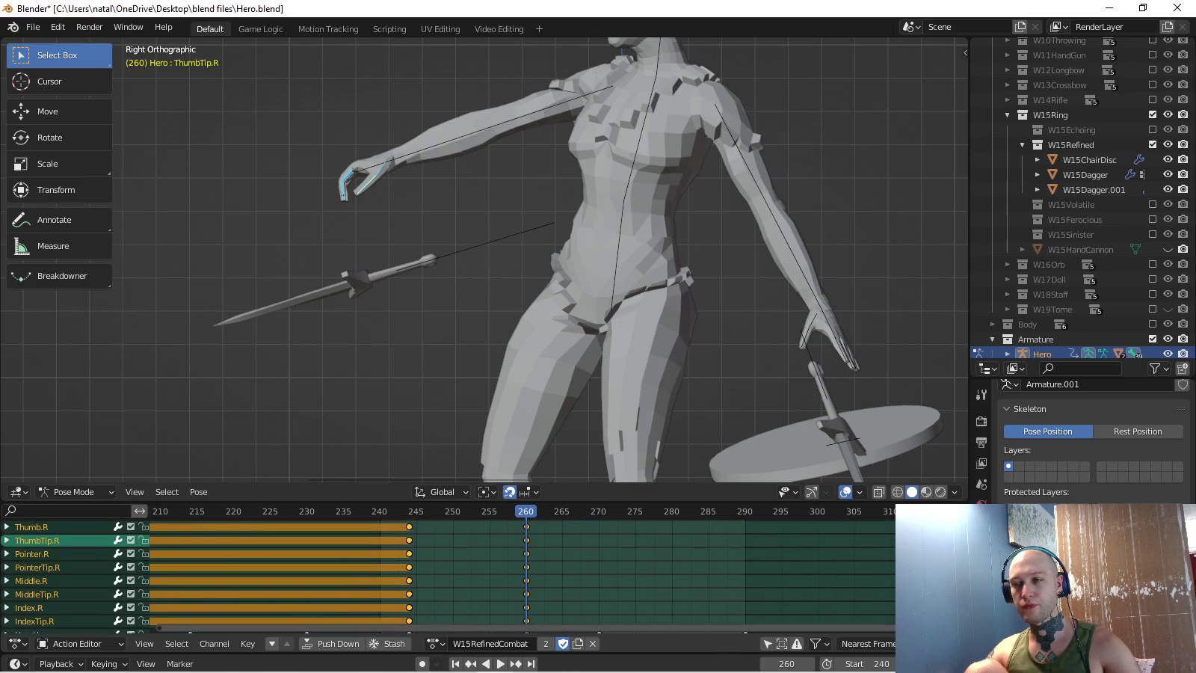
drag(513, 525, 524, 544)
drag(552, 626, 552, 627)
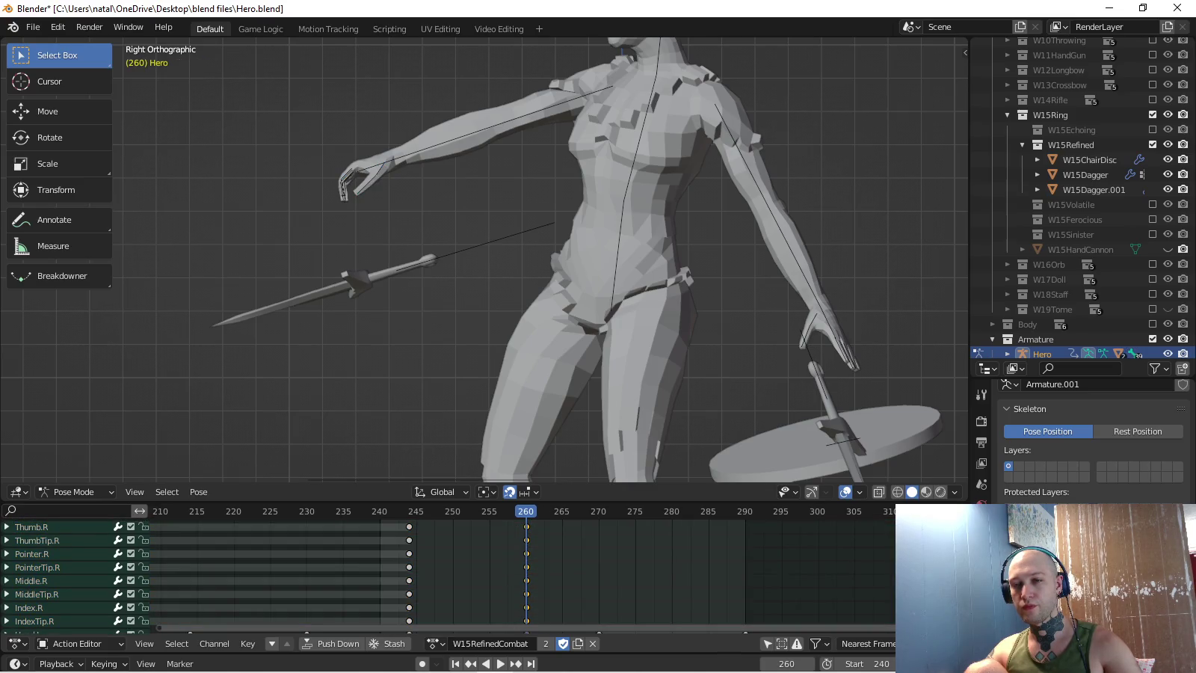
- Slide the finger keyframes to about frame 273 and play back to check the timing
key(g)
key(Return)
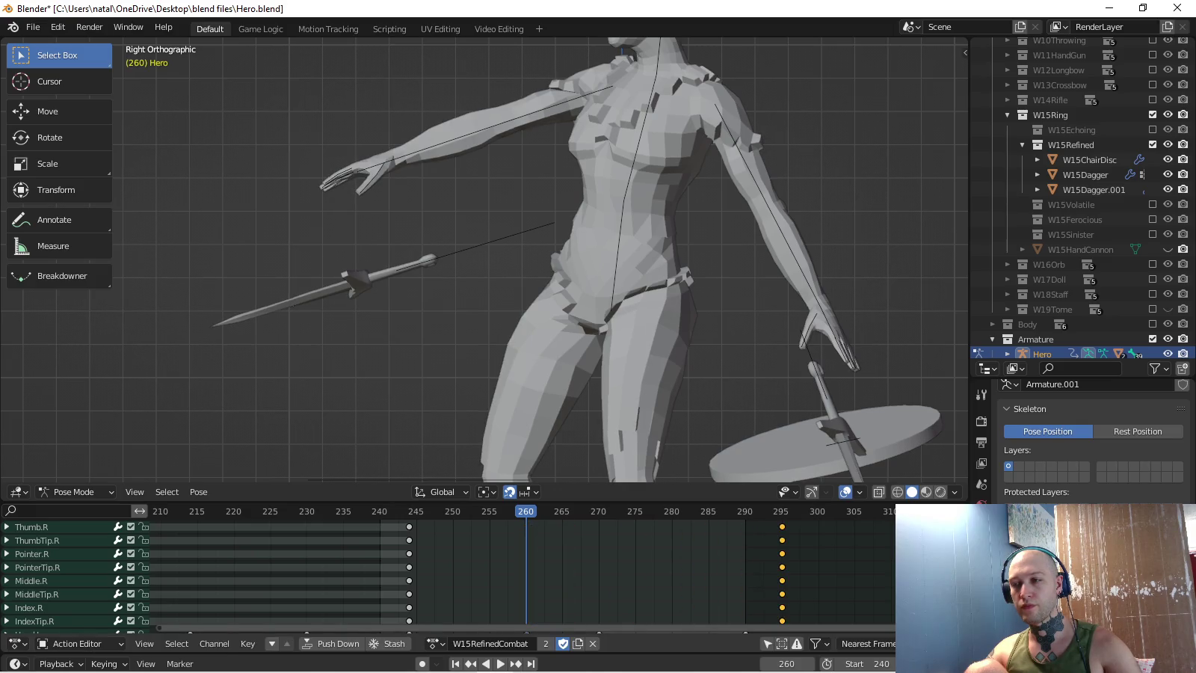
scroll(449, 572, down, 3)
scroll(448, 572, down, 1)
scroll(448, 572, up, 4)
key(g)
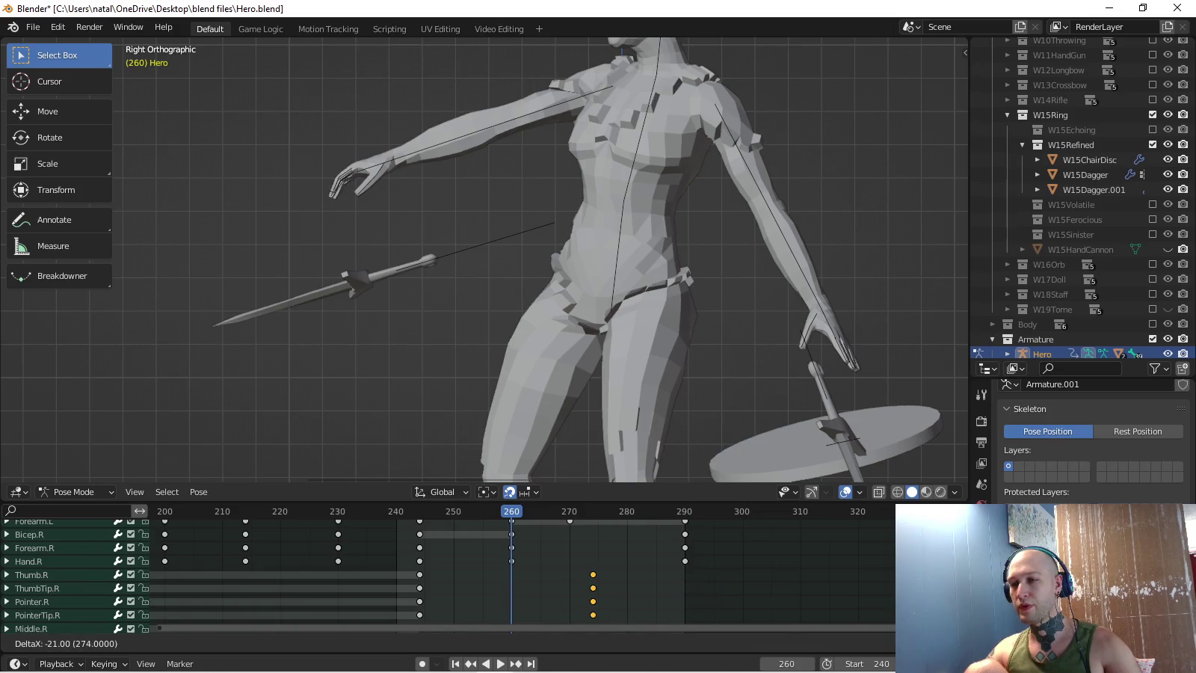
key(Return)
scroll(449, 573, up, 3)
scroll(449, 573, up, 3)
key(space)
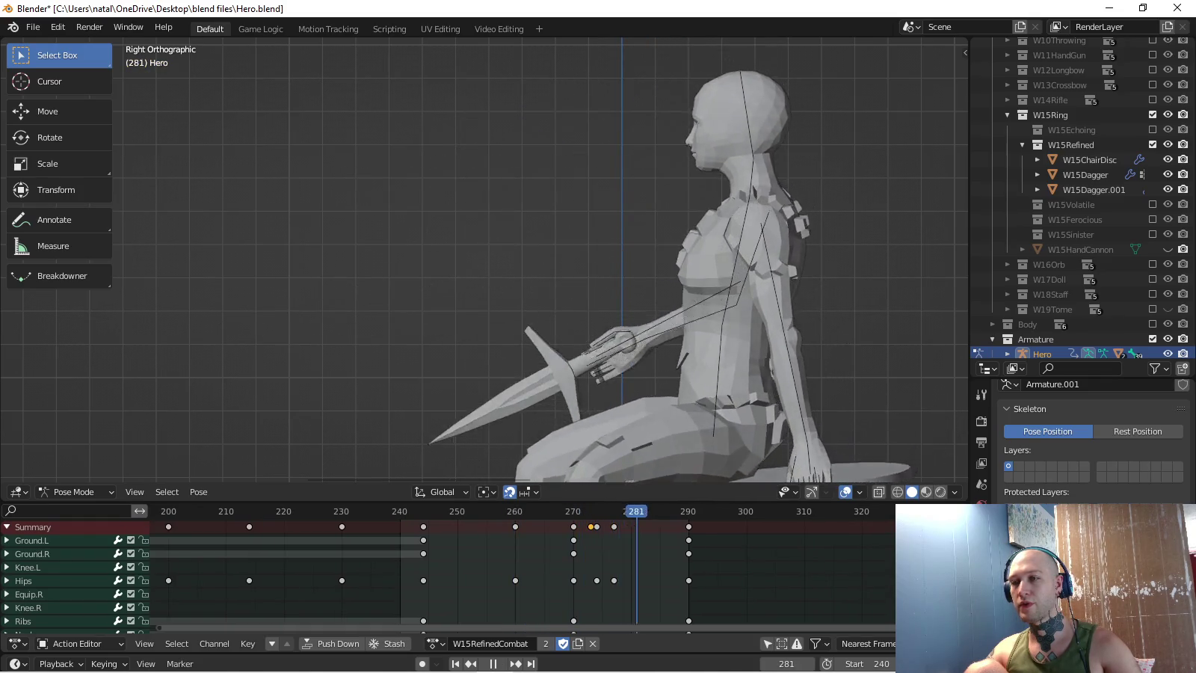
- Select the left thumb bone and replay the action from the start
key(space)
middle_drag(524, 299, 613, 291)
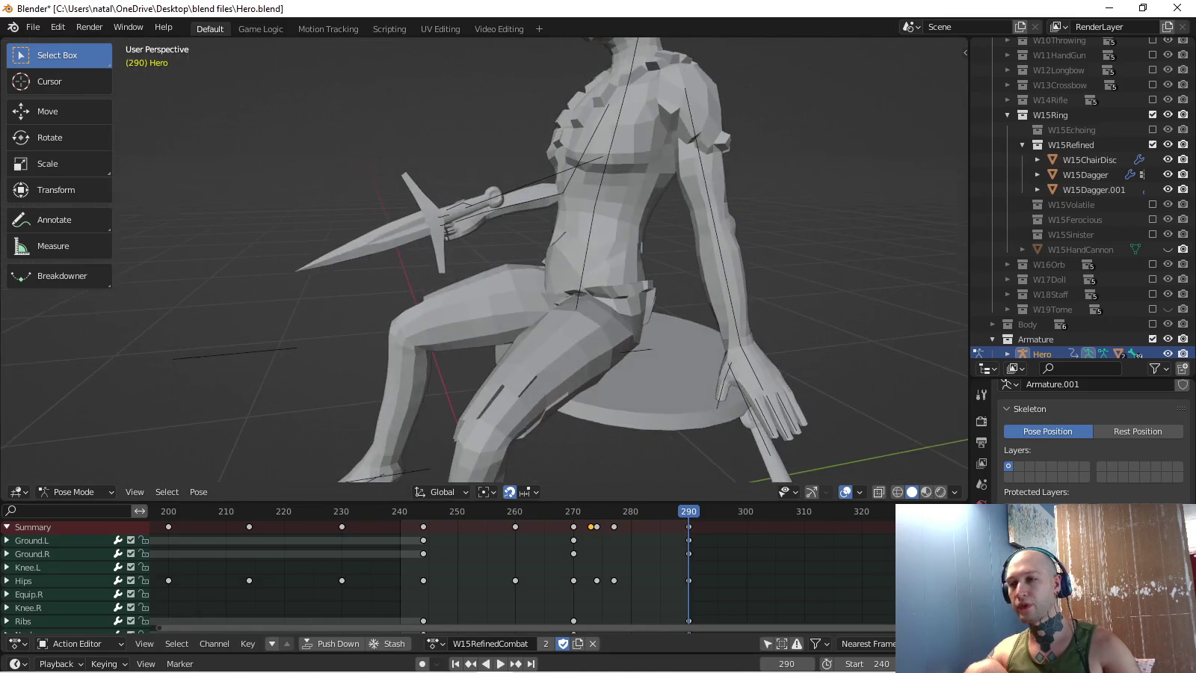
click(736, 401)
middle_drag(524, 299, 568, 247)
scroll(486, 187, up, 2)
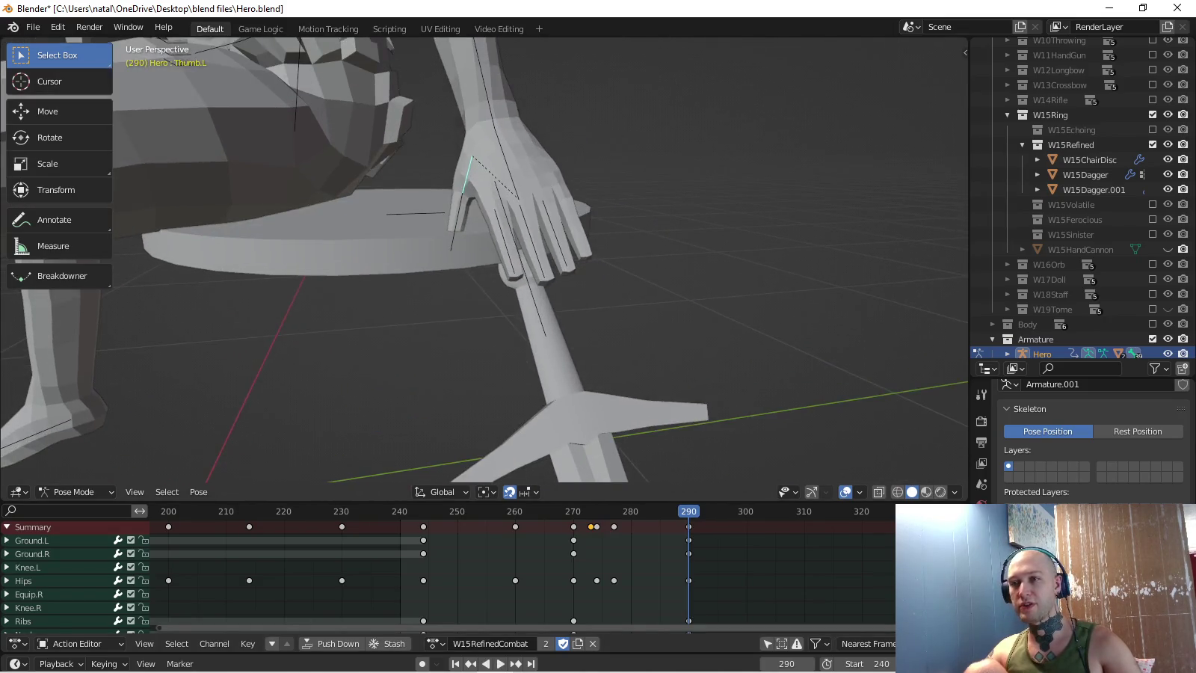
key(space)
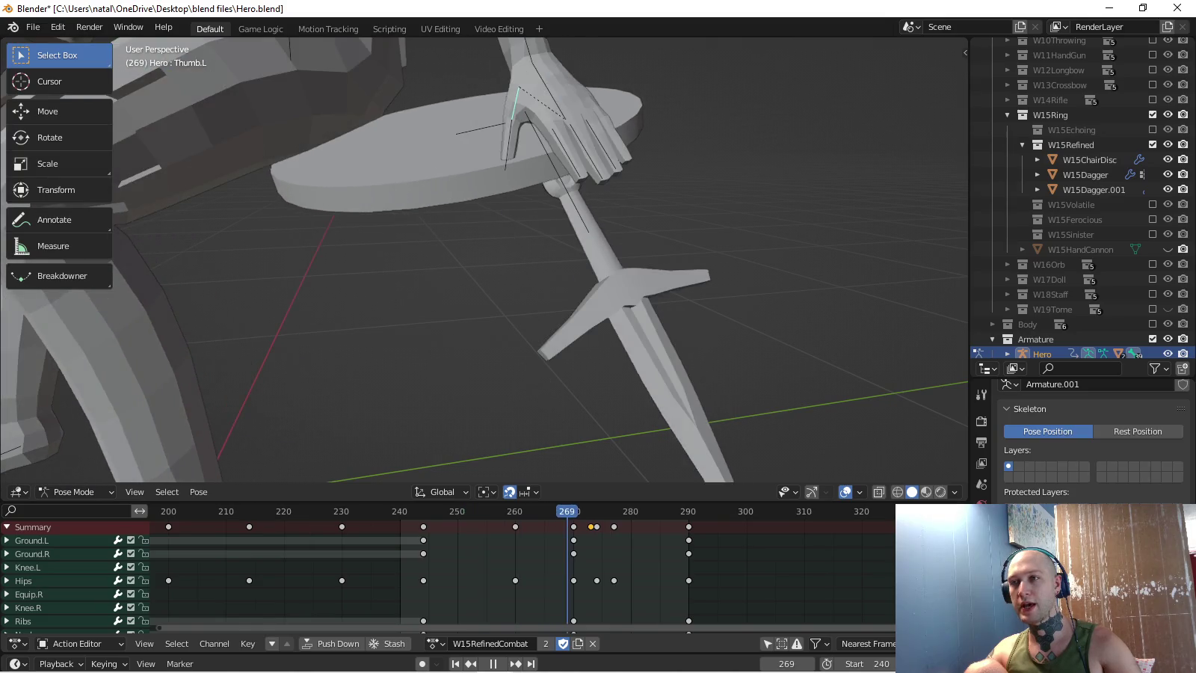
key(shift+Left)
key(space)
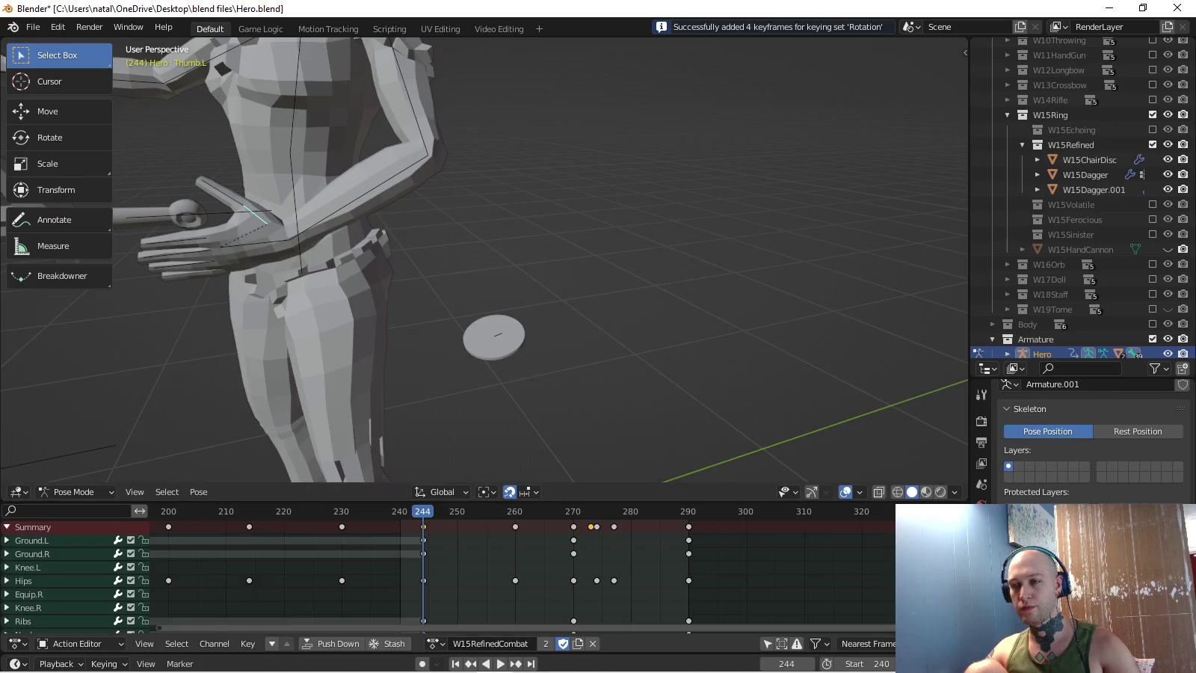
- Rotate the left thumb and keyframe its rotation at frame 270
key(Up)
scroll(484, 262, up, 3)
middle_drag(484, 262, 524, 248)
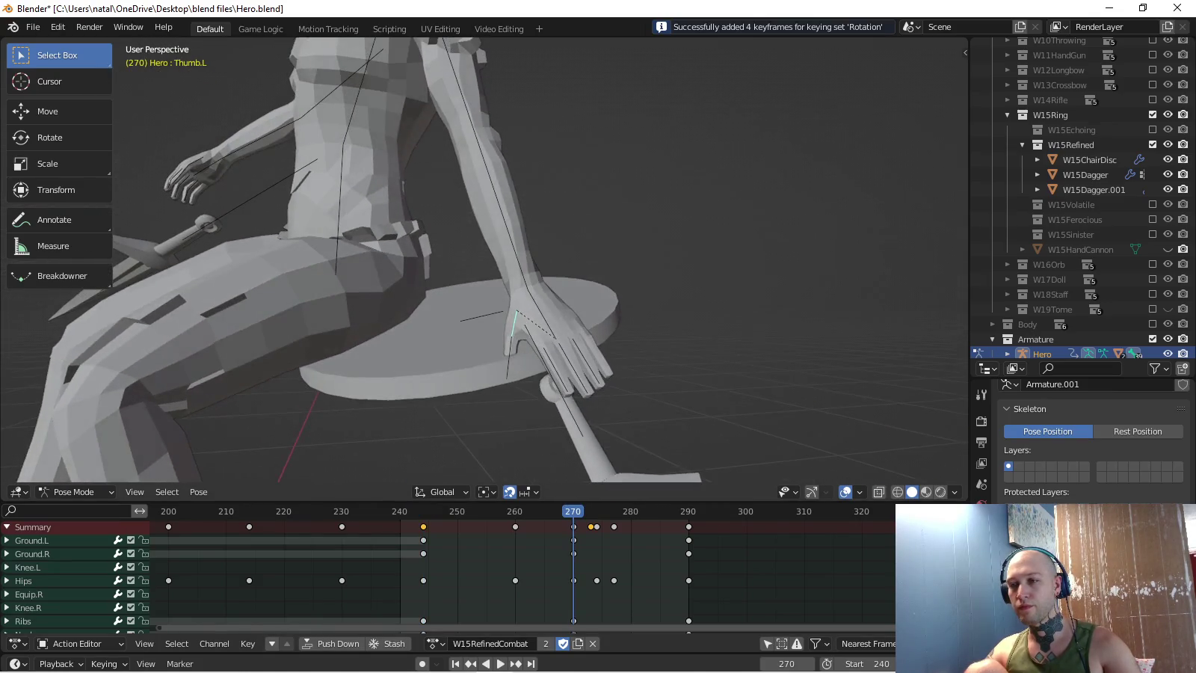
click(485, 404)
mouse_move(483, 404)
middle_down()
mouse_move(419, 374)
mouse_move(509, 352)
middle_up()
key(i)
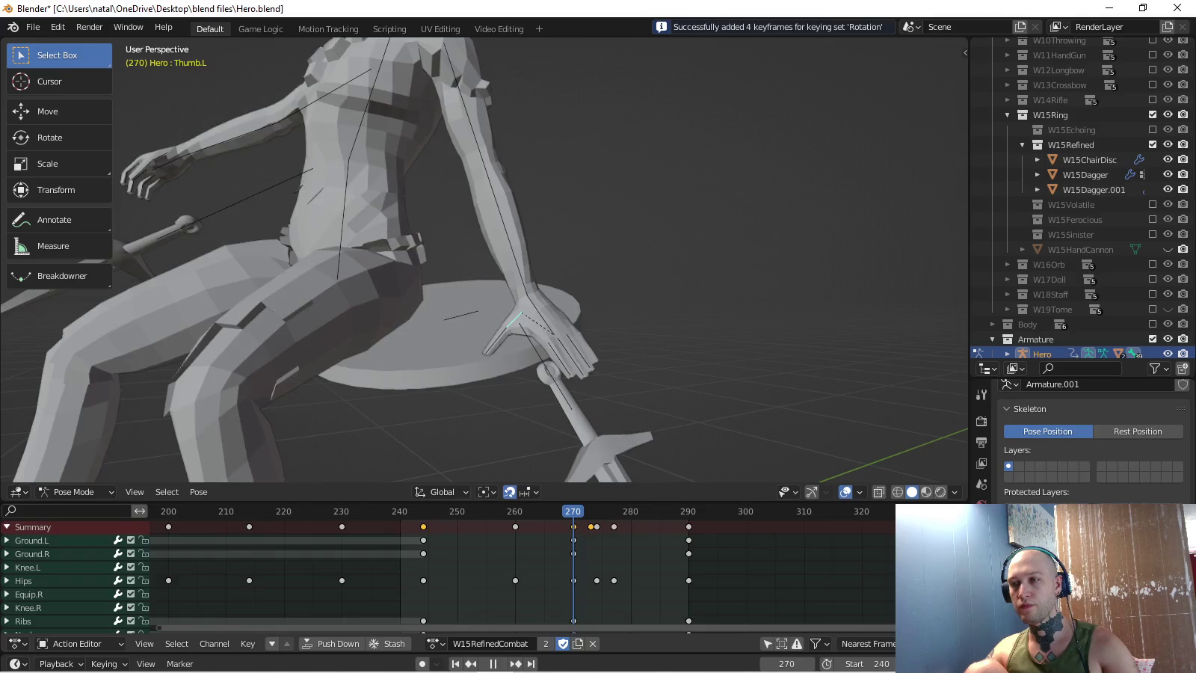
- Play the animation in reverse and forward to review the thumb pose
key(shift+ctrl+space)
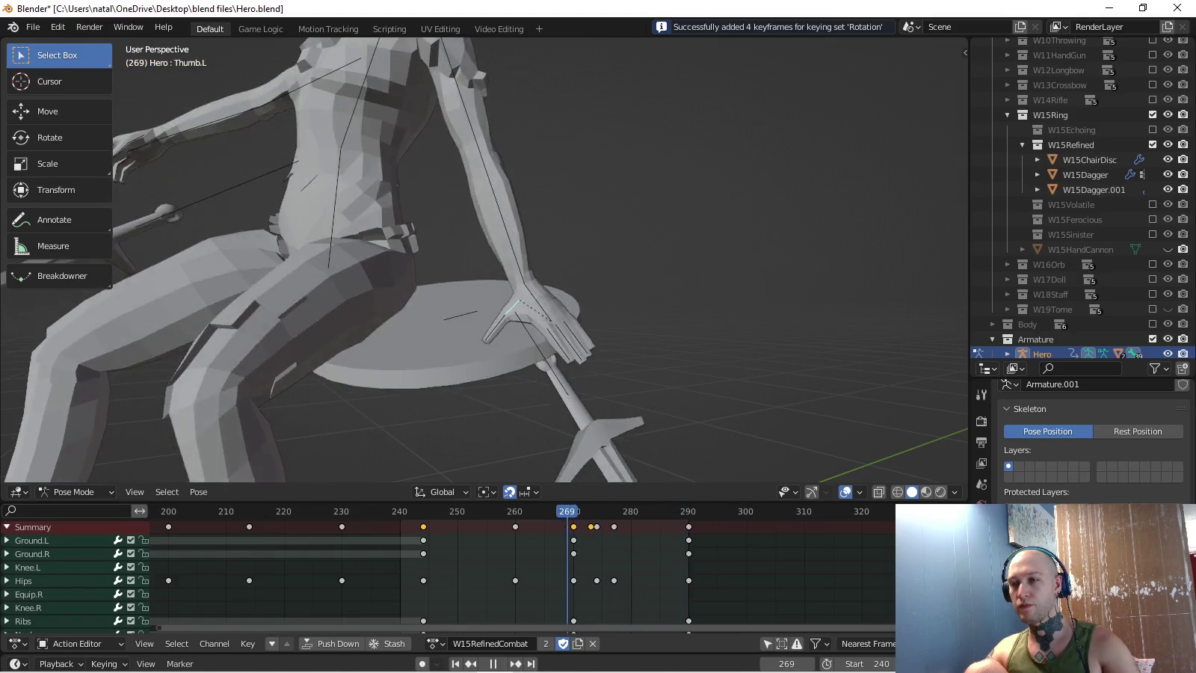
key(space)
scroll(486, 262, down, 3)
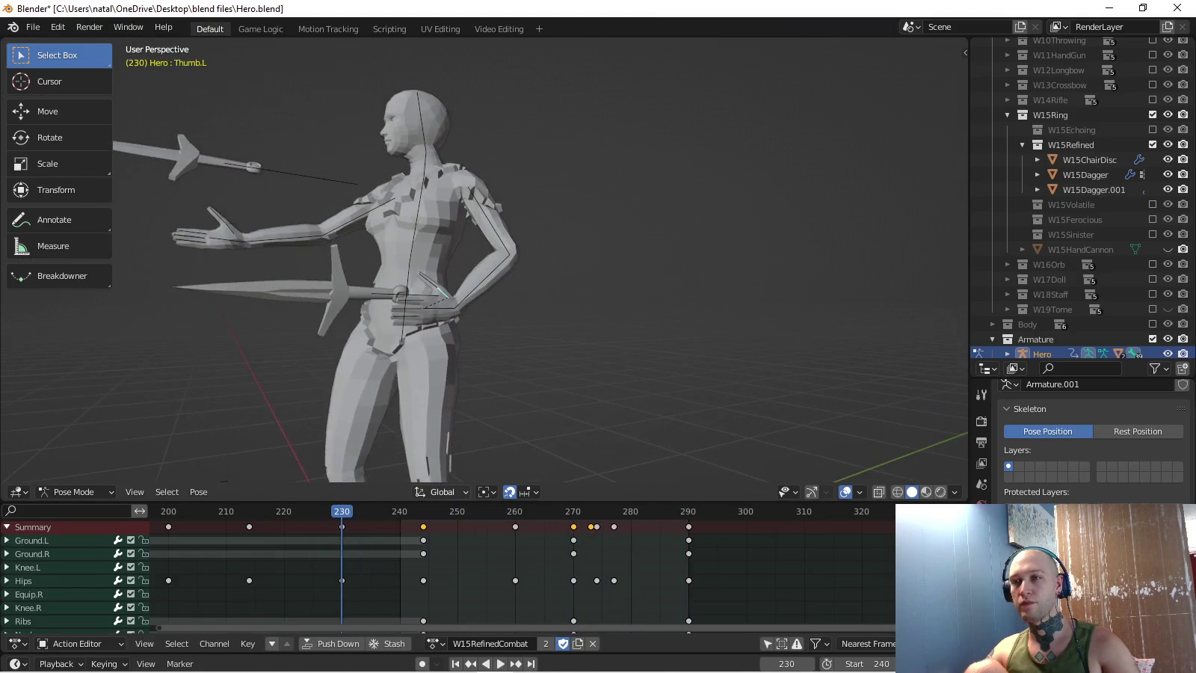
key(space)
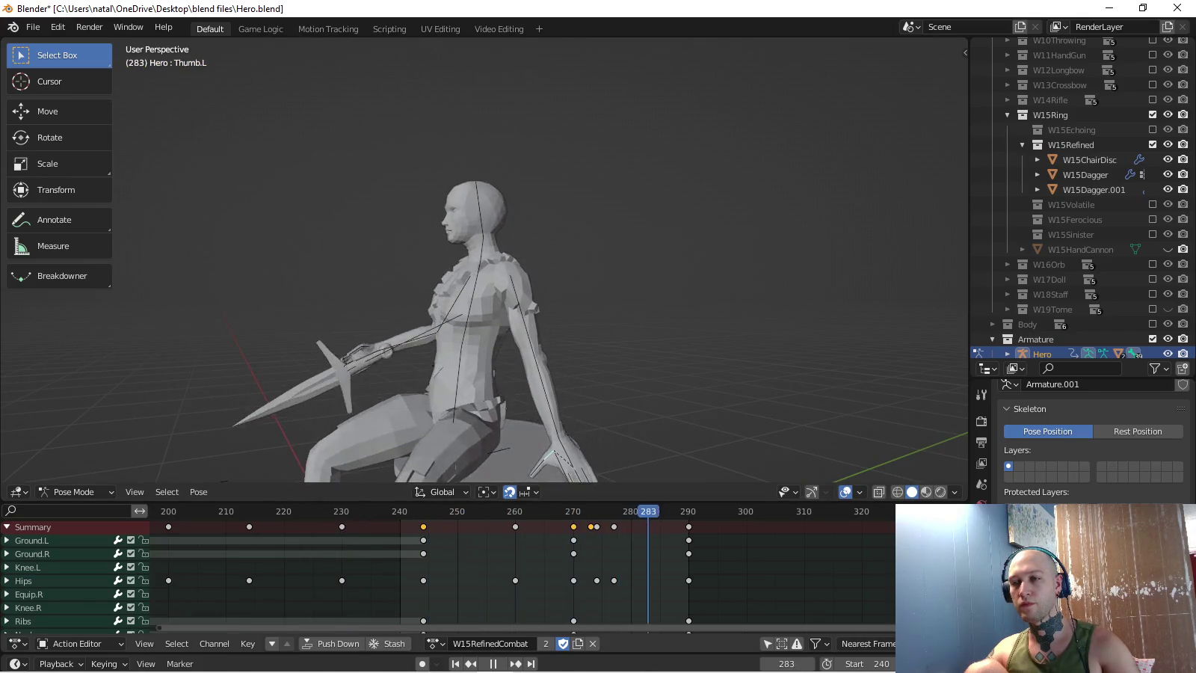
scroll(486, 262, up, 2)
mouse_move(486, 262)
middle_down()
mouse_move(523, 224)
mouse_move(486, 262)
mouse_move(419, 247)
middle_up()
scroll(486, 262, up, 4)
scroll(486, 262, down, 2)
scroll(486, 261, up, 1)
- Tilt the left hand 15.8° about Z so it rests on the chair disc
middle_drag(486, 263, 486, 239)
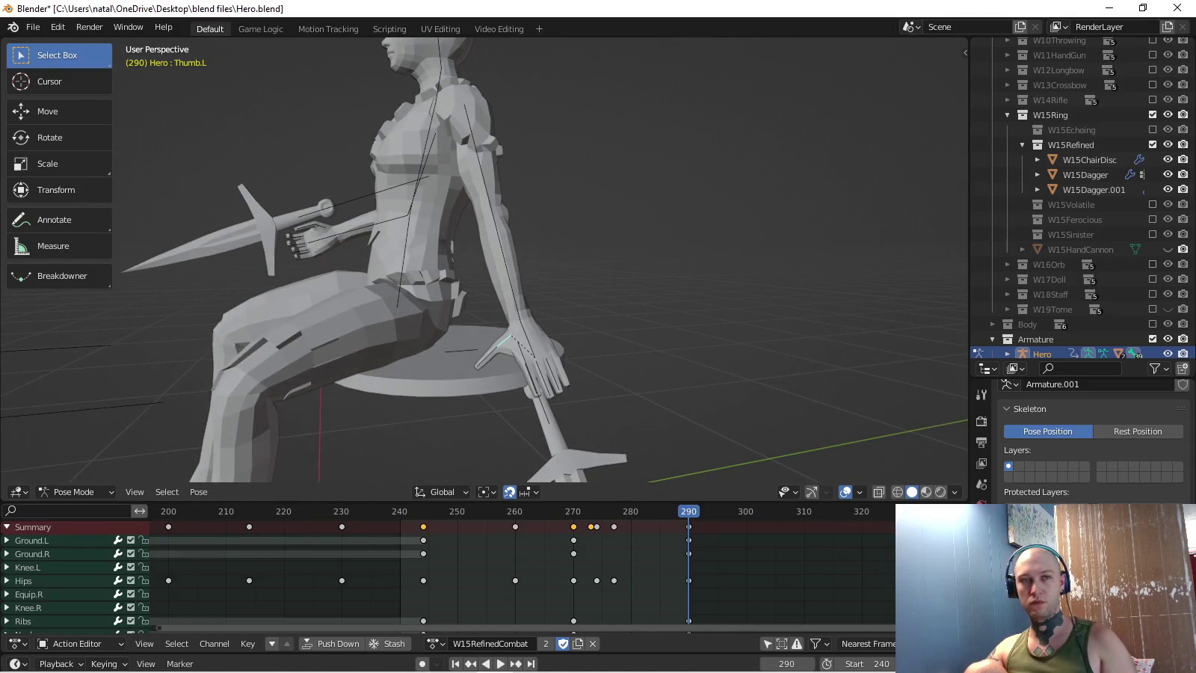
mouse_move(486, 262)
middle_down()
mouse_move(441, 254)
mouse_move(408, 221)
middle_up()
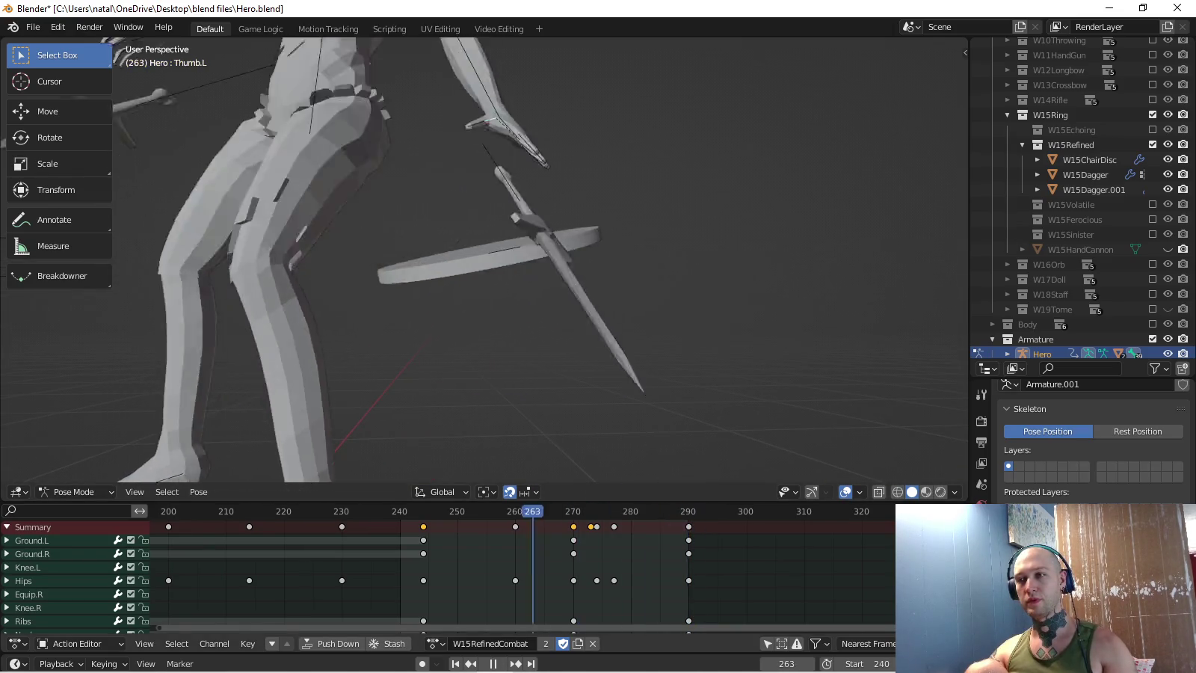
mouse_move(487, 261)
middle_down()
mouse_move(448, 243)
mouse_move(463, 254)
middle_up()
key(space)
scroll(484, 261, up, 4)
mouse_move(605, 292)
middle_down()
mouse_move(610, 266)
mouse_move(569, 263)
middle_up()
key(r)
click(616, 272)
- Rotate the left upper arm in the right side view, staying in Pose Mode
key(KP_3)
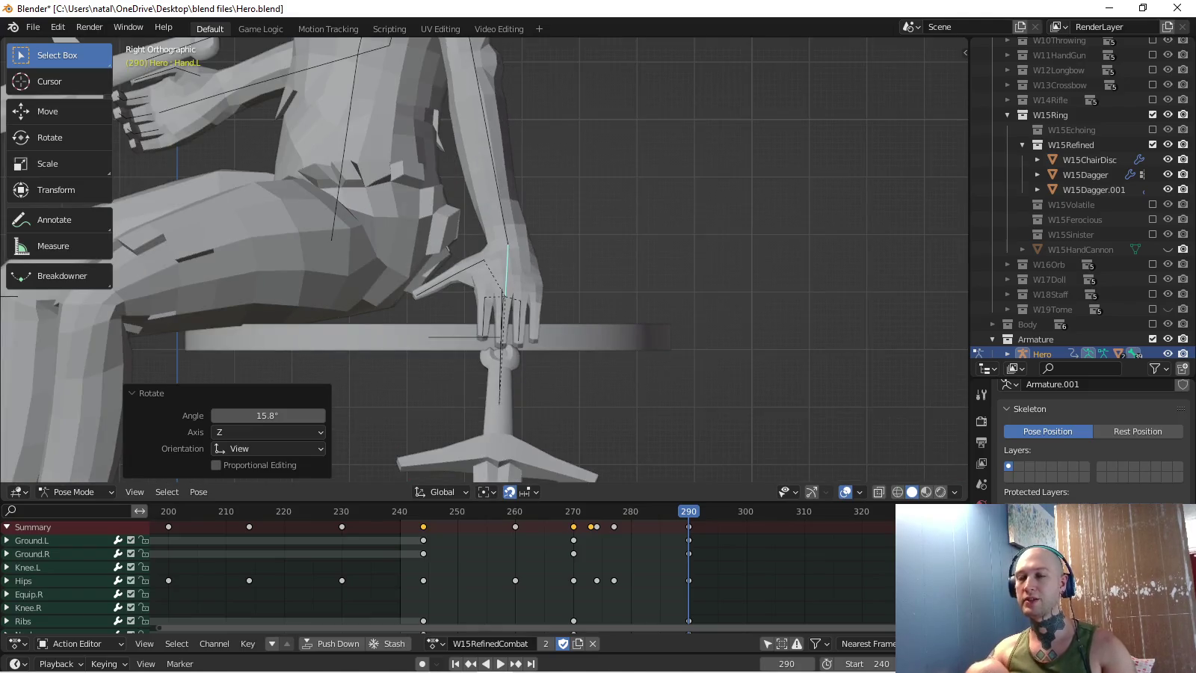
shift+middle_drag(524, 299, 569, 411)
click(516, 146)
shift+middle_drag(524, 225, 515, 176)
key(r)
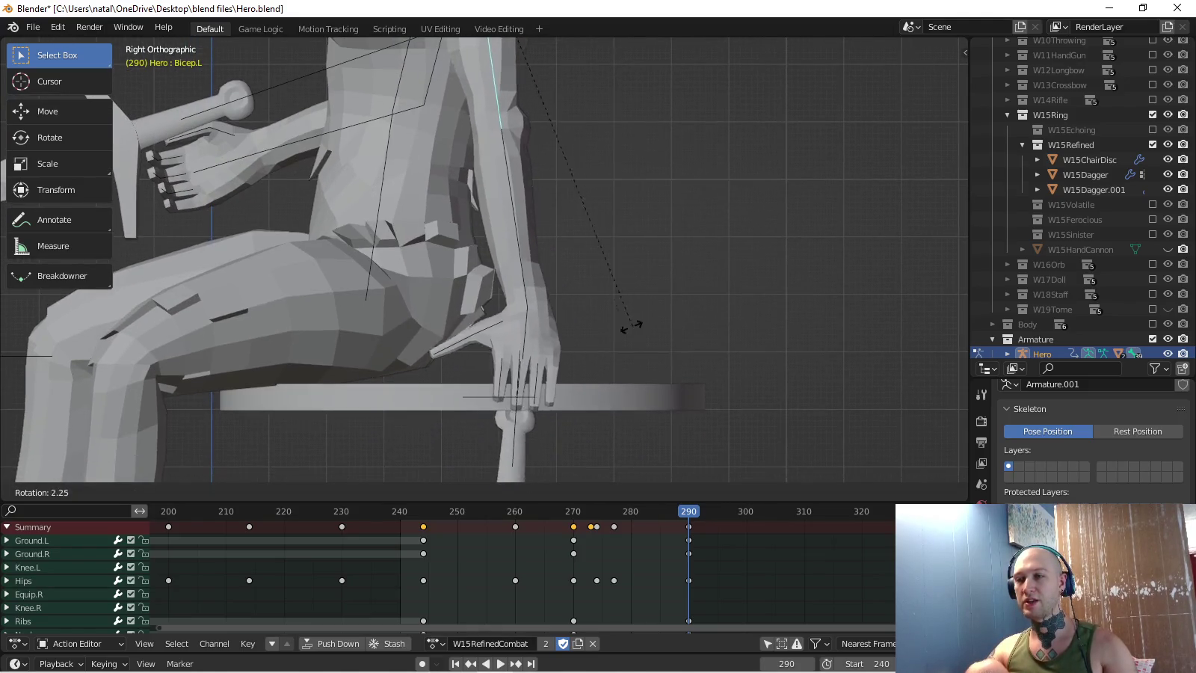
click(569, 351)
key(ctrl+Tab)
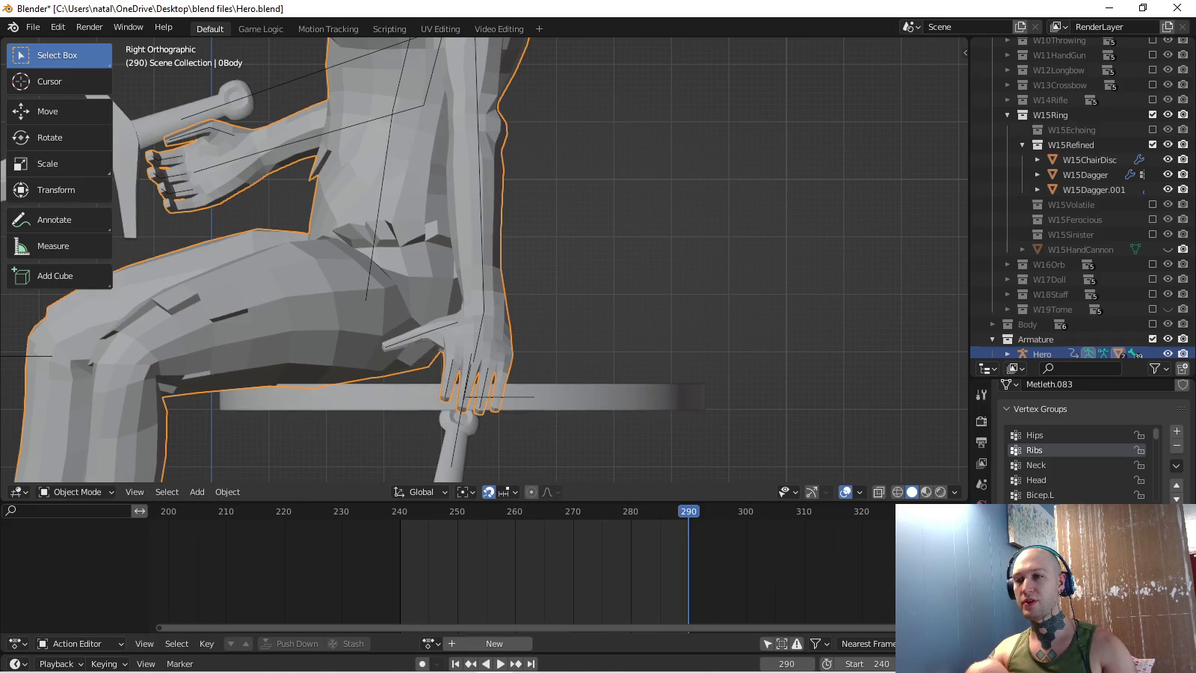
key(ctrl+z)
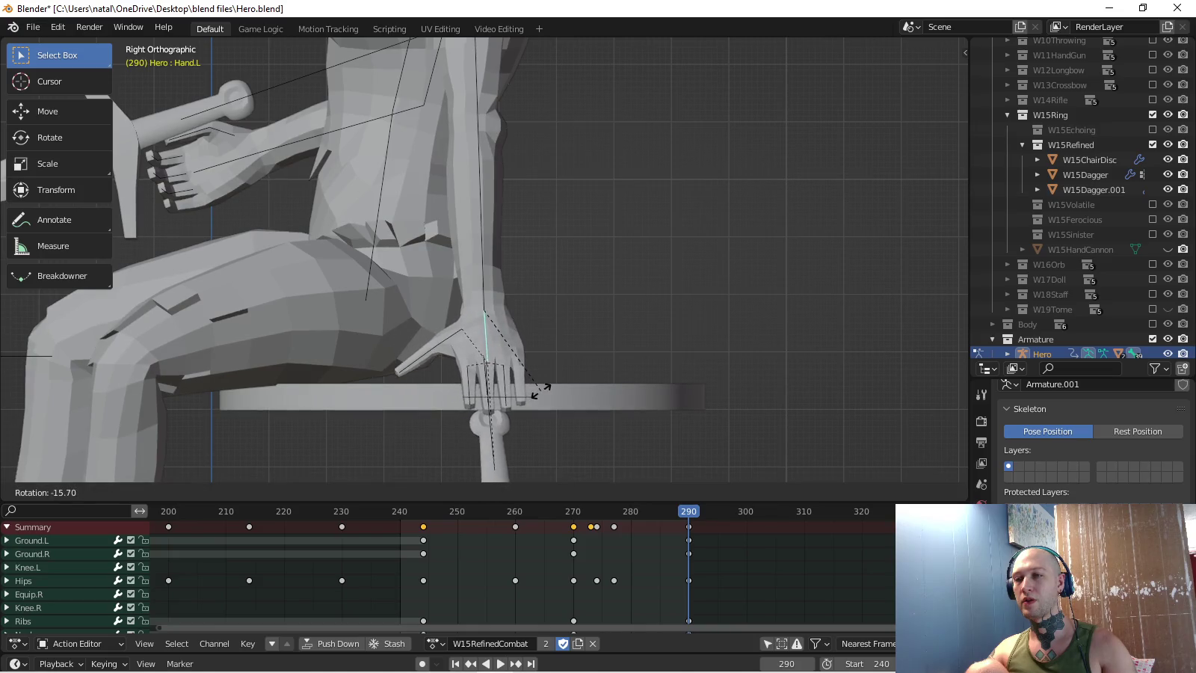
- Set the left hand rotation to -12.7° and check the pose from front, side and back
click(542, 389)
middle_drag(541, 390, 478, 352)
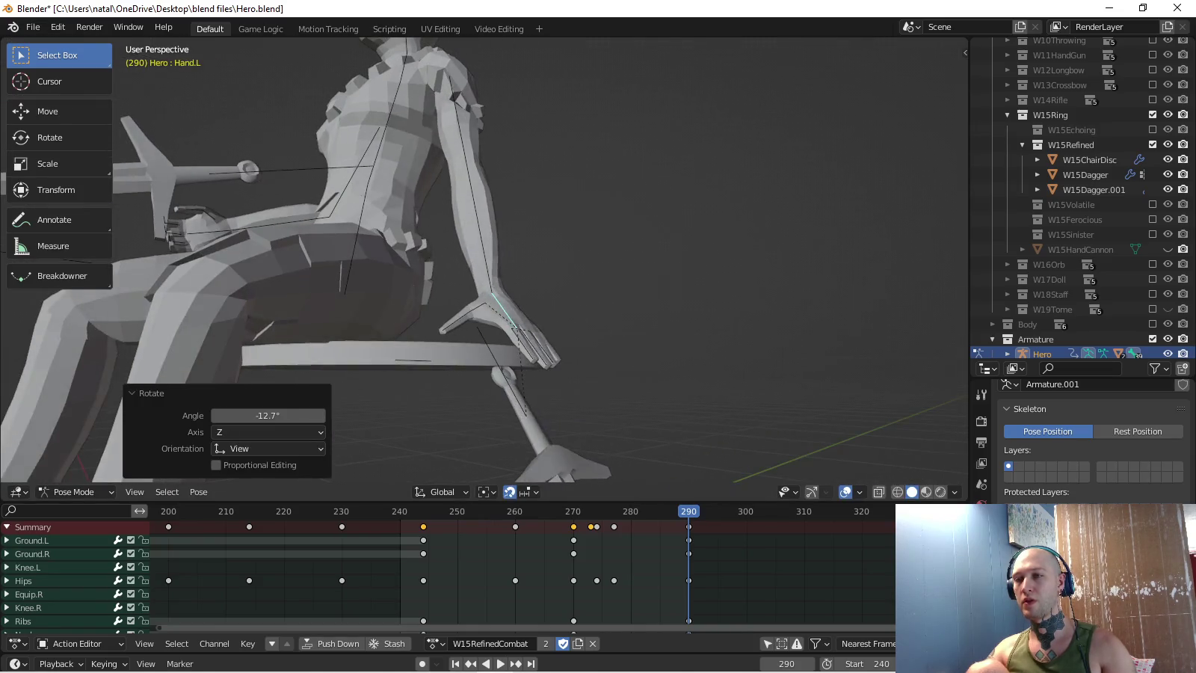
key(KP_1)
scroll(485, 259, down, 3)
key(KP_3)
scroll(484, 260, up, 3)
middle_drag(485, 300, 673, 277)
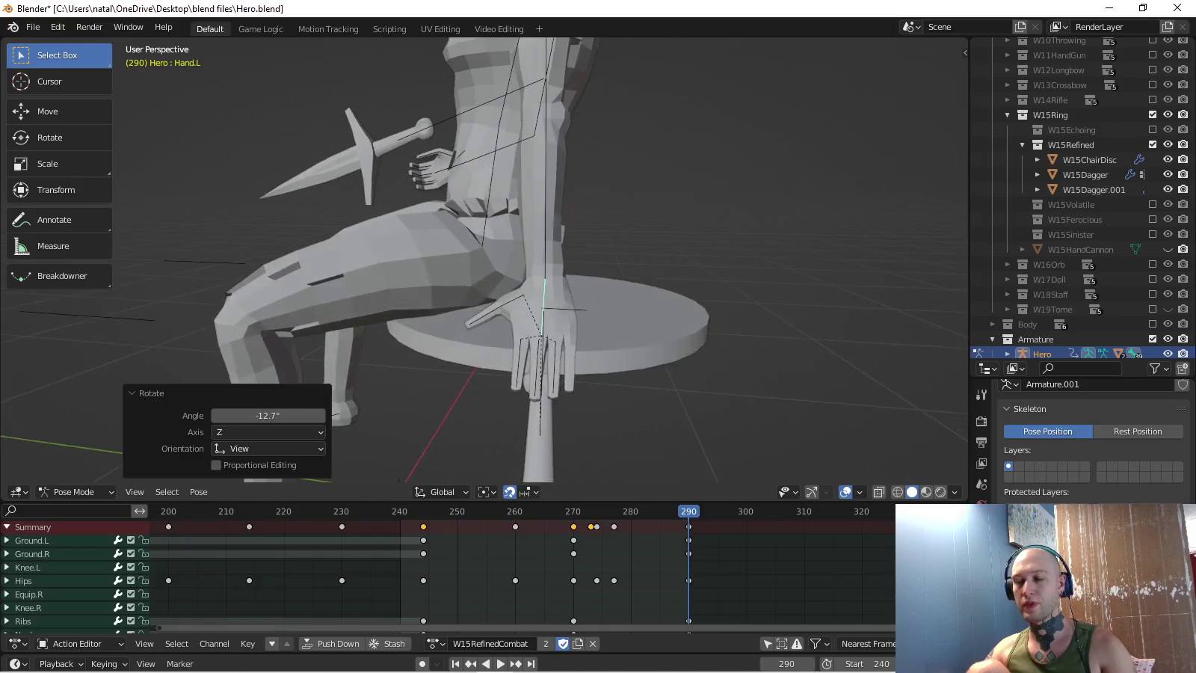
key(KP_3)
shift+middle_drag(524, 300, 525, 317)
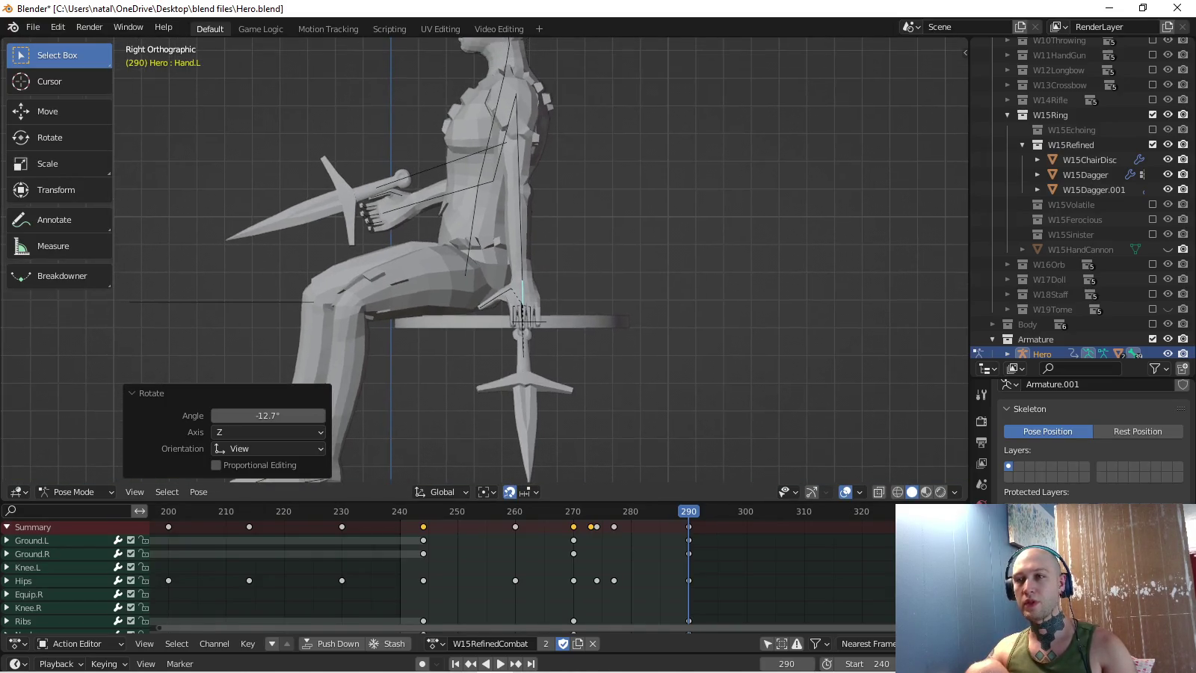
- Nudge the hips bone to adjust the seated pose at frame 290
click(471, 262)
key(g)
click(478, 269)
middle_drag(480, 270, 598, 239)
scroll(524, 262, up, 3)
middle_drag(523, 262, 599, 252)
- Rotate the left hand 5.32° and keyframe the posed bones' rotation at frame 290
click(557, 386)
middle_drag(523, 262, 508, 262)
key(r)
click(568, 359)
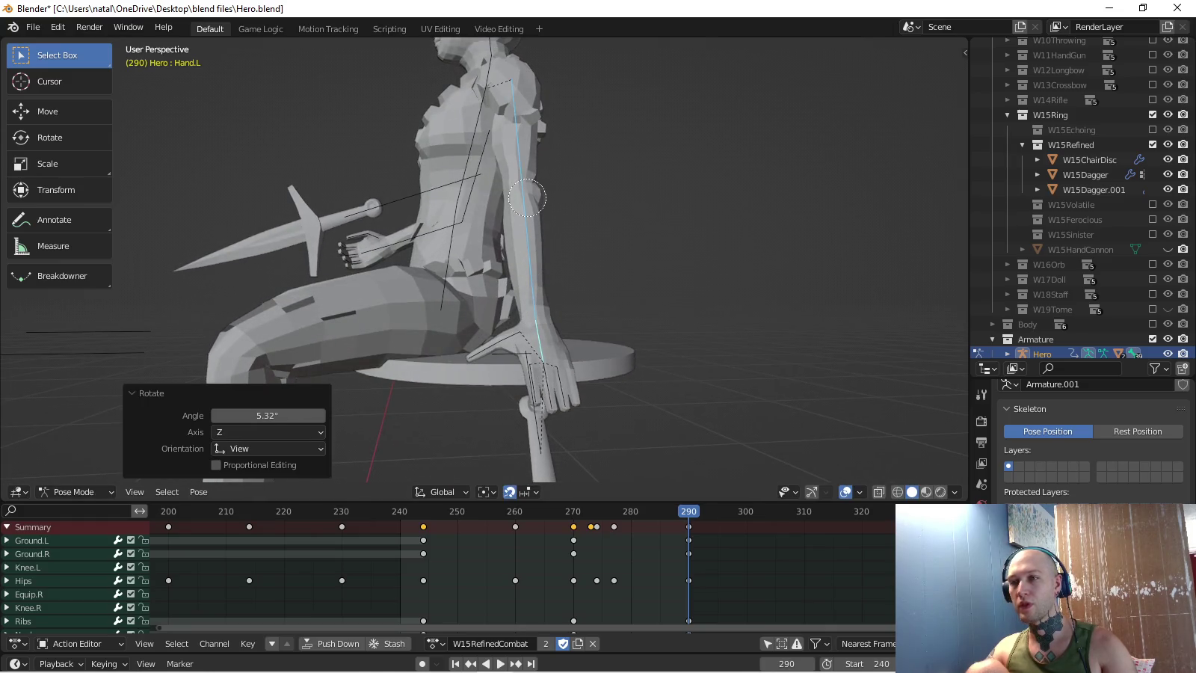
key(Escape)
click(24, 581)
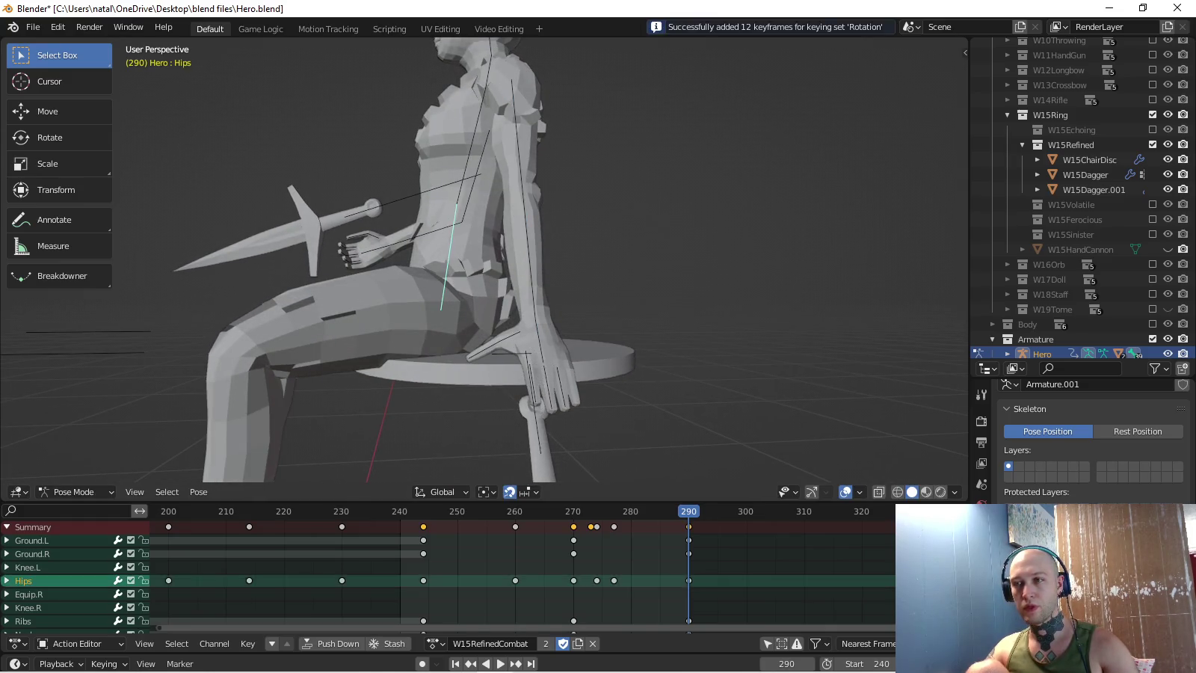
- Set the active keying set to Location & Rotation
click(104, 664)
click(83, 581)
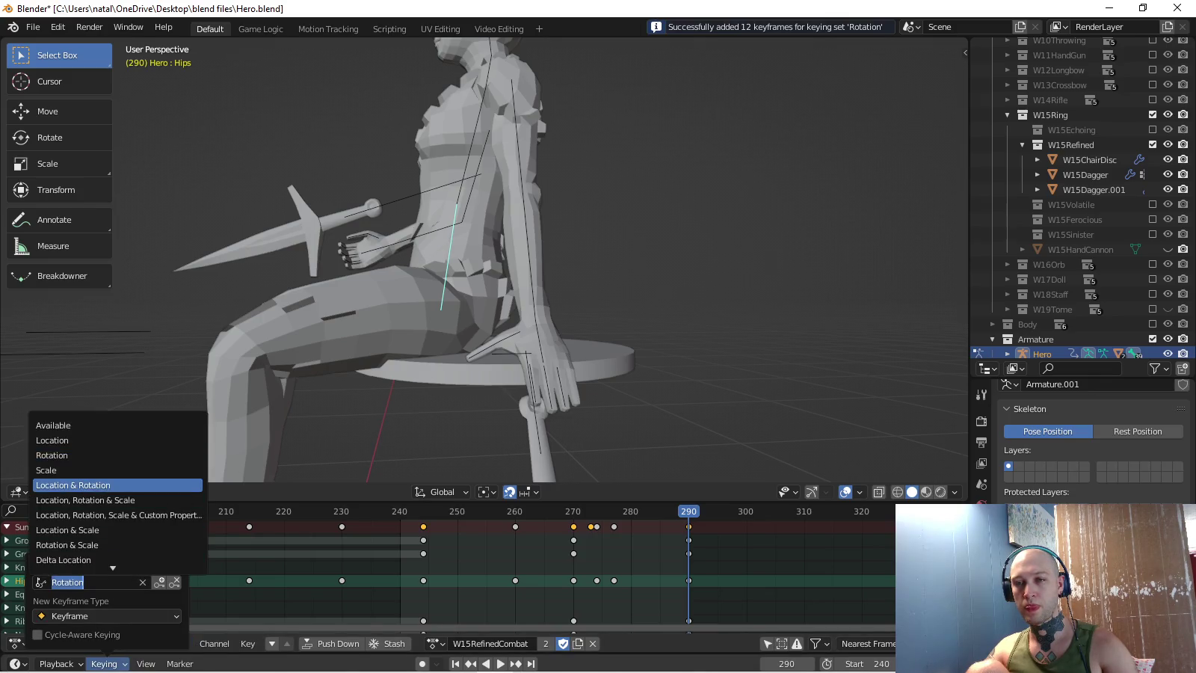
click(73, 486)
- Move the Ground.L and Ground.R bones vertically and keyframe them at frame 290
key(KP_3)
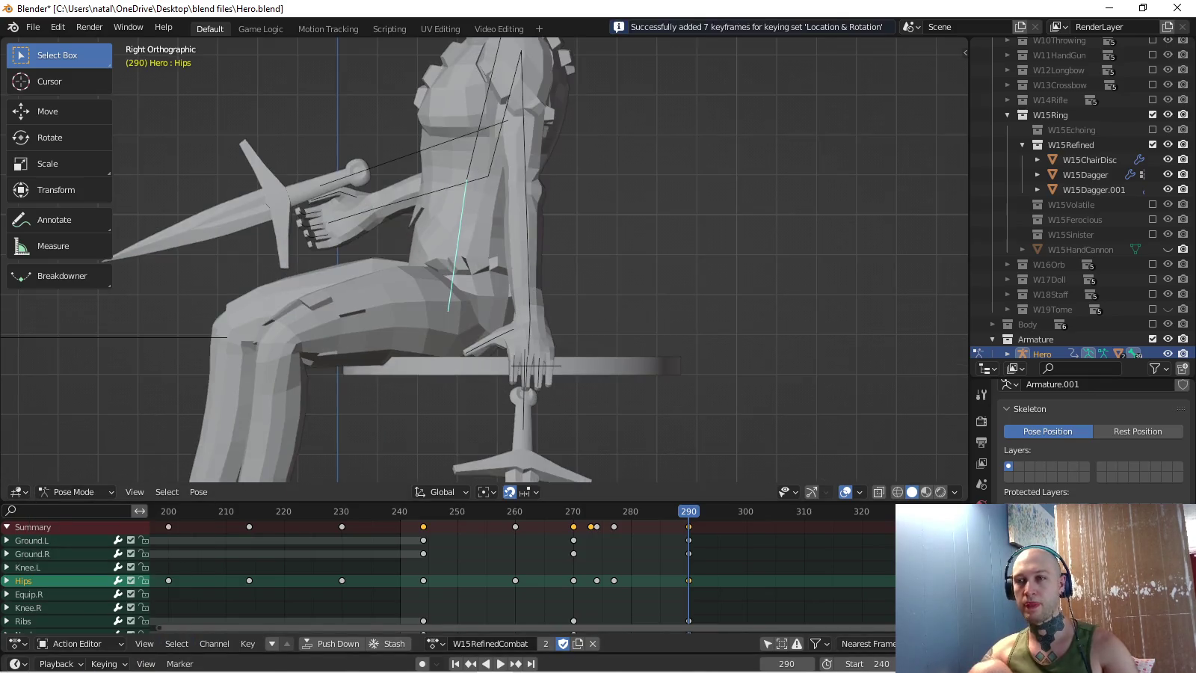
shift+middle_drag(375, 336, 506, 197)
drag(217, 418, 419, 480)
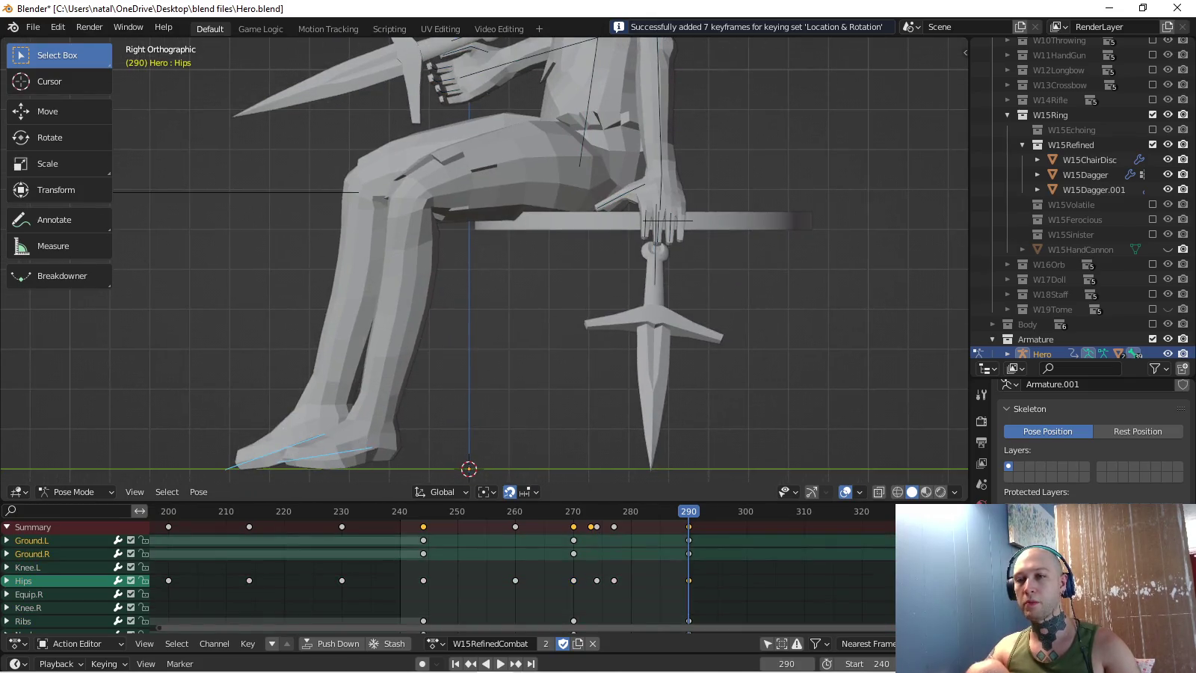
shift+middle_drag(494, 300, 518, 304)
key(g)
key(z)
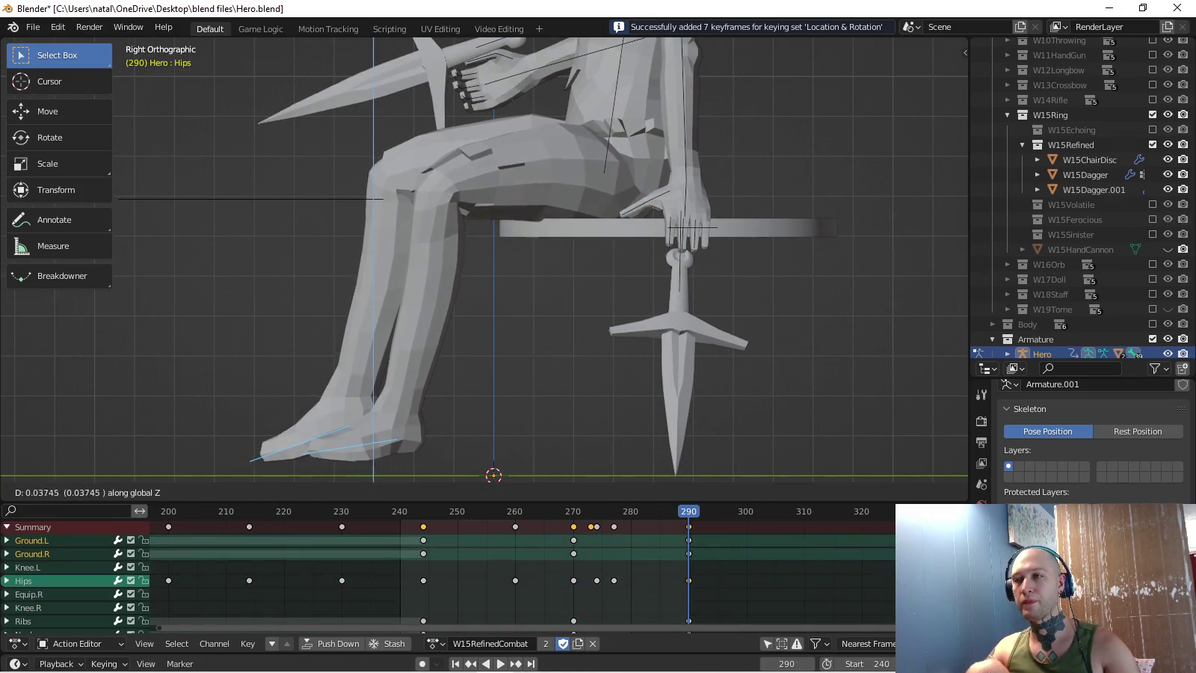
key(Return)
key(i)
- Rotate the Ground.R foot bone flat and keyframe it
shift+middle_drag(494, 300, 531, 217)
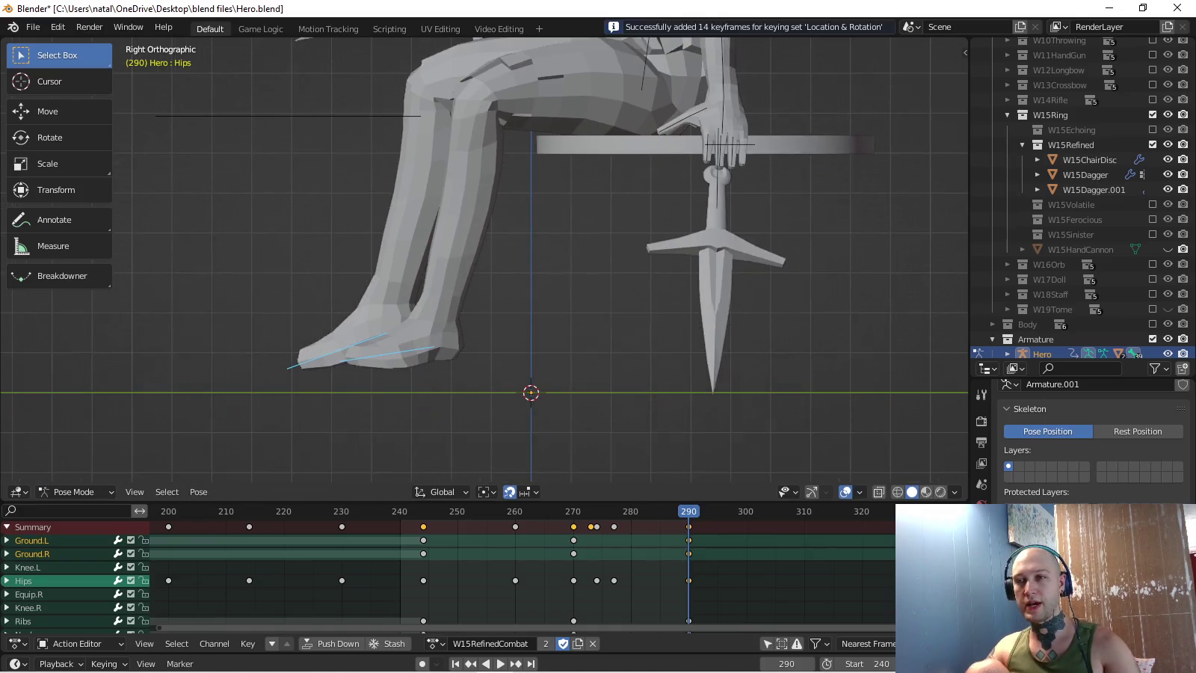
click(314, 360)
key(r)
click(322, 410)
key(i)
- Tilt the Ground.L foot bone about -8.8°, keyframe it and play back
click(389, 354)
mouse_move(389, 353)
middle_down()
mouse_move(420, 329)
mouse_move(437, 348)
middle_up()
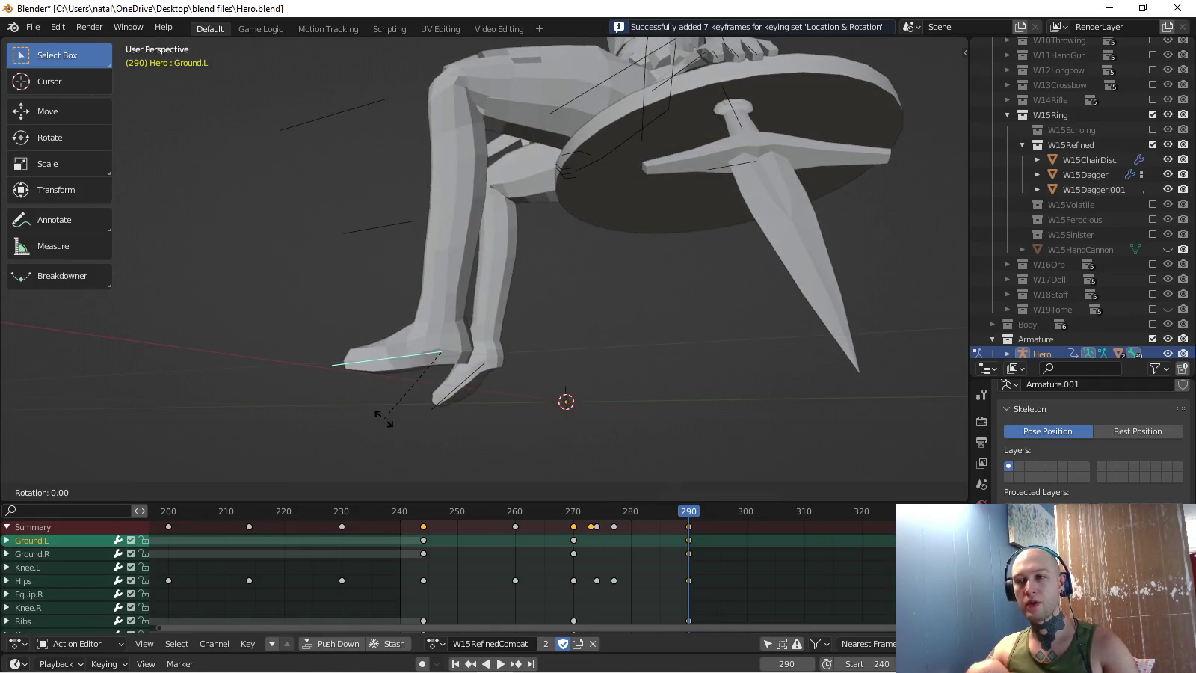
click(436, 430)
middle_drag(436, 430, 449, 403)
key(KP_3)
key(r)
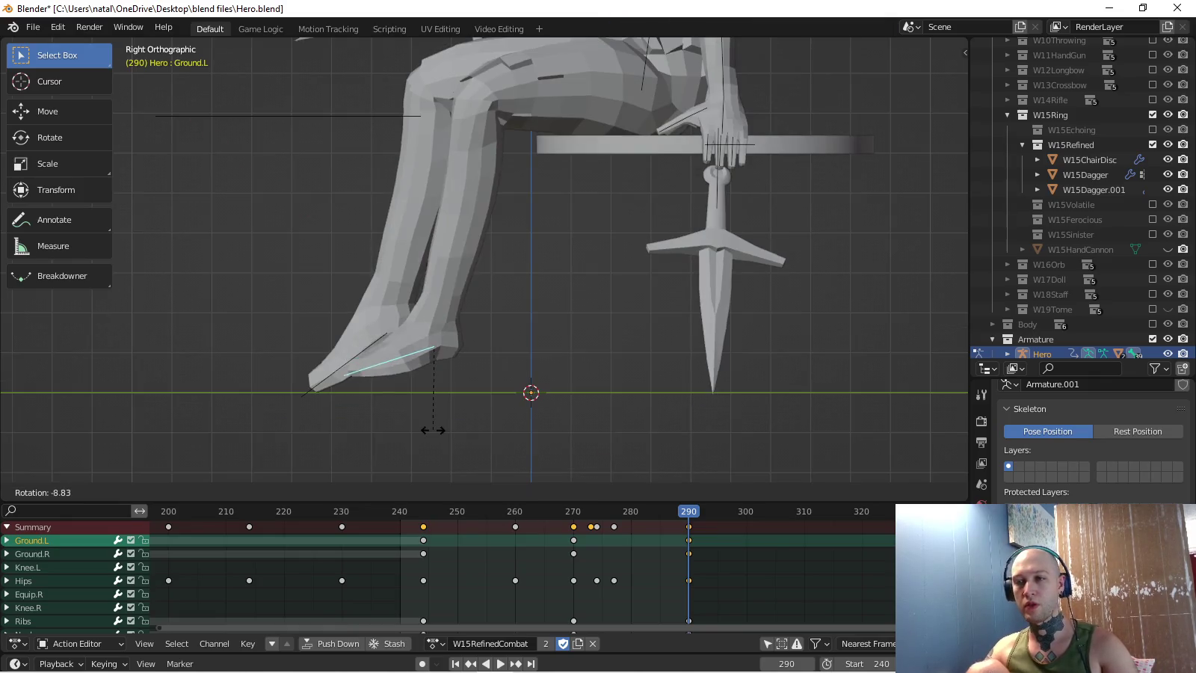
click(447, 432)
key(i)
mouse_move(447, 432)
middle_down()
mouse_move(418, 403)
mouse_move(465, 418)
middle_up()
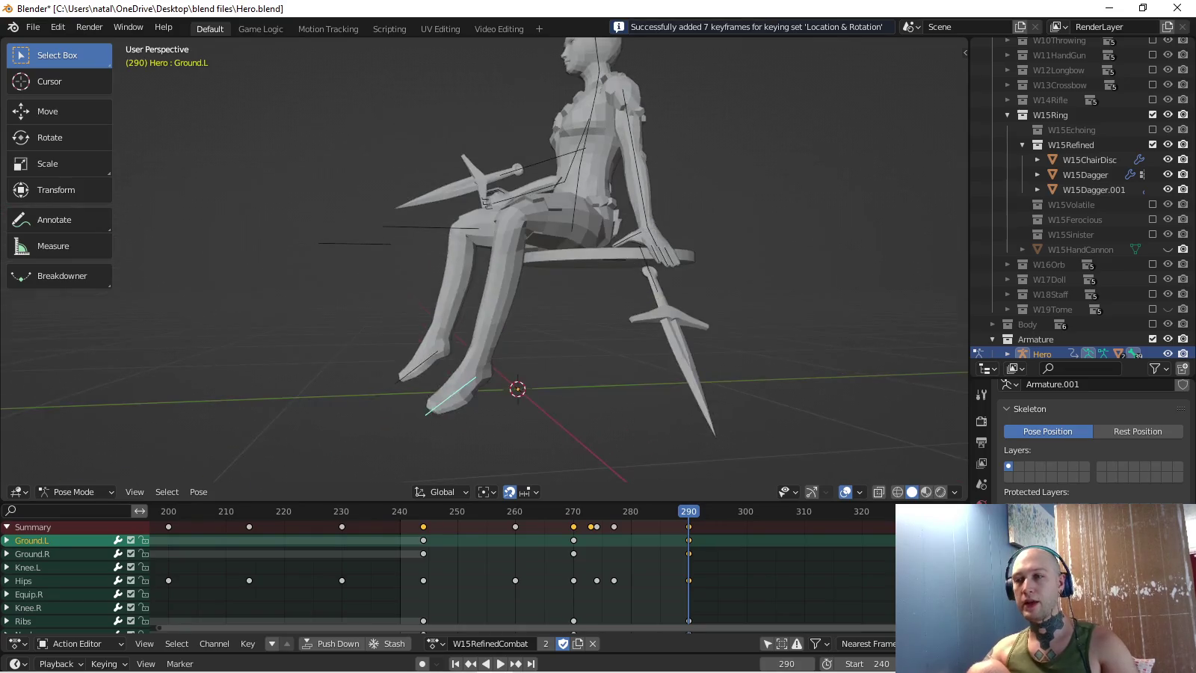
key(KP_3)
key(space)
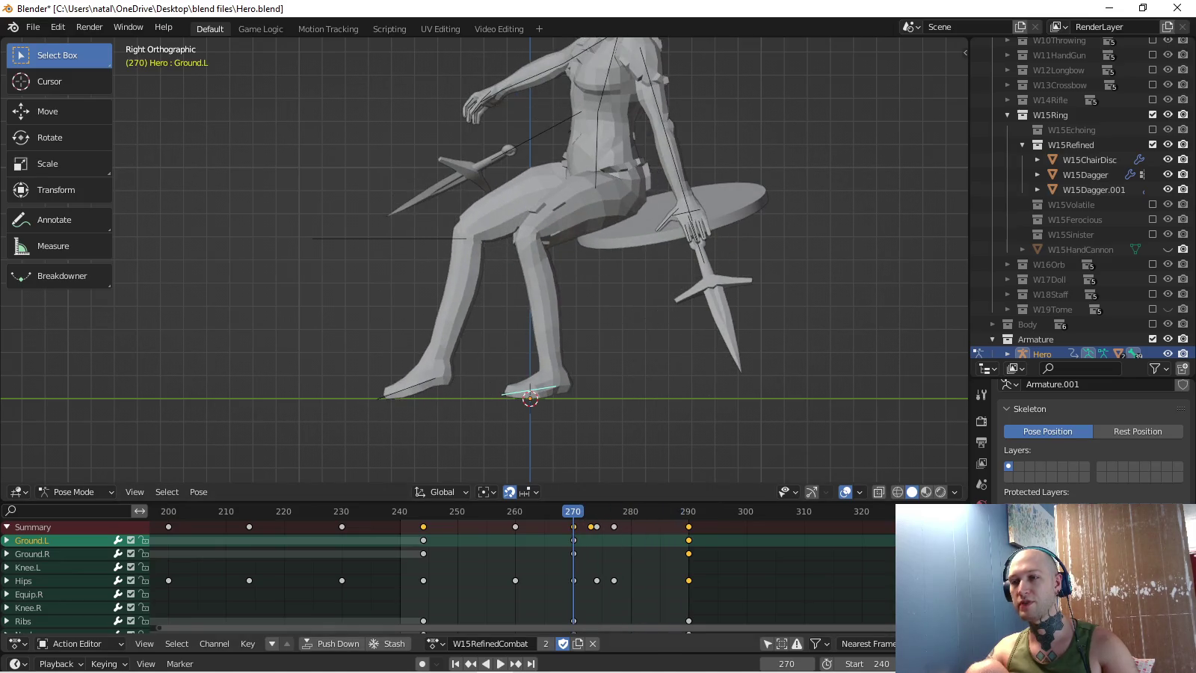
key(space)
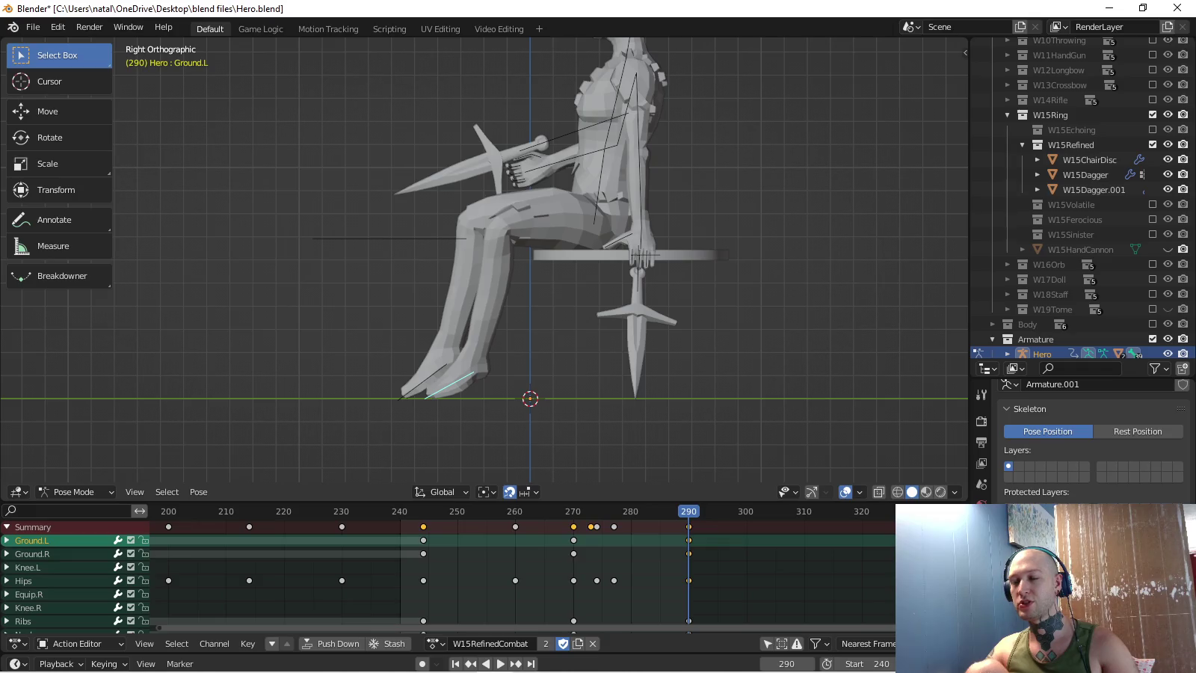
middle_drag(524, 261, 464, 247)
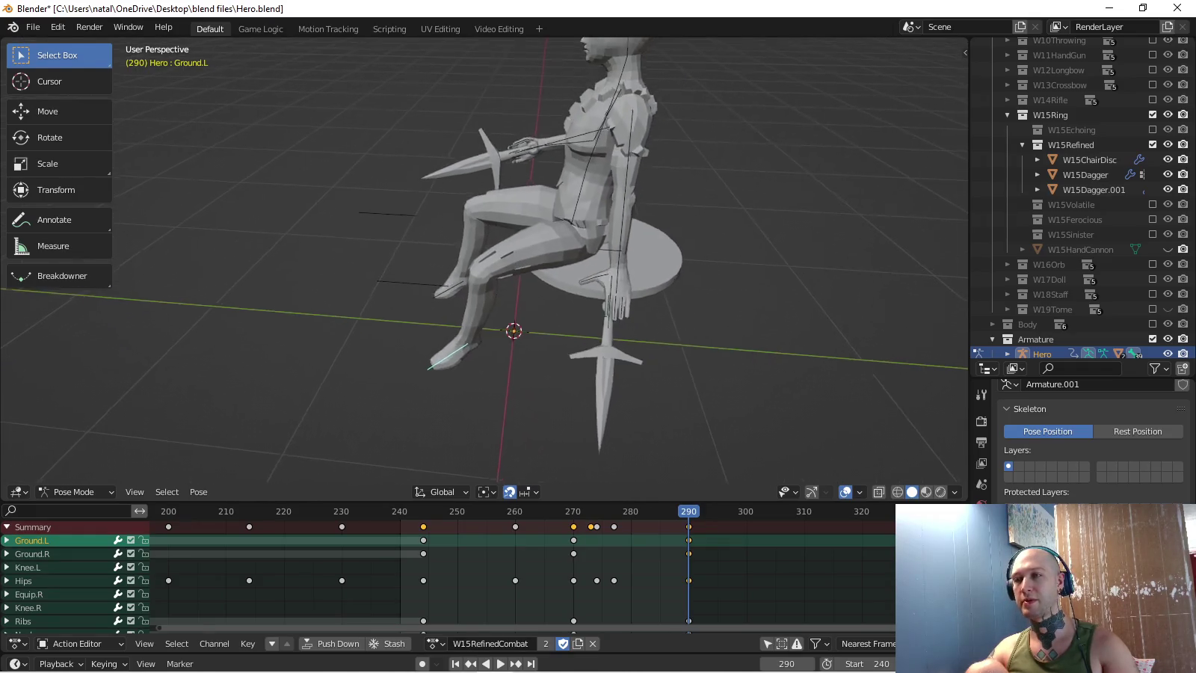
key(space)
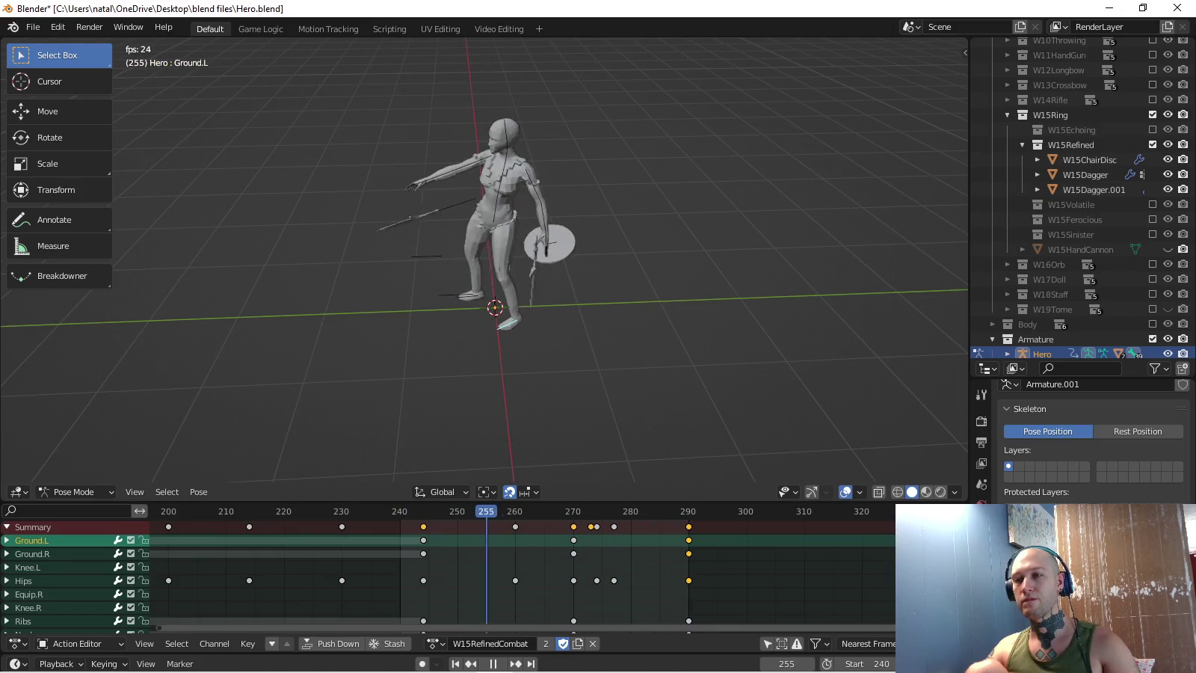
key(KP_3)
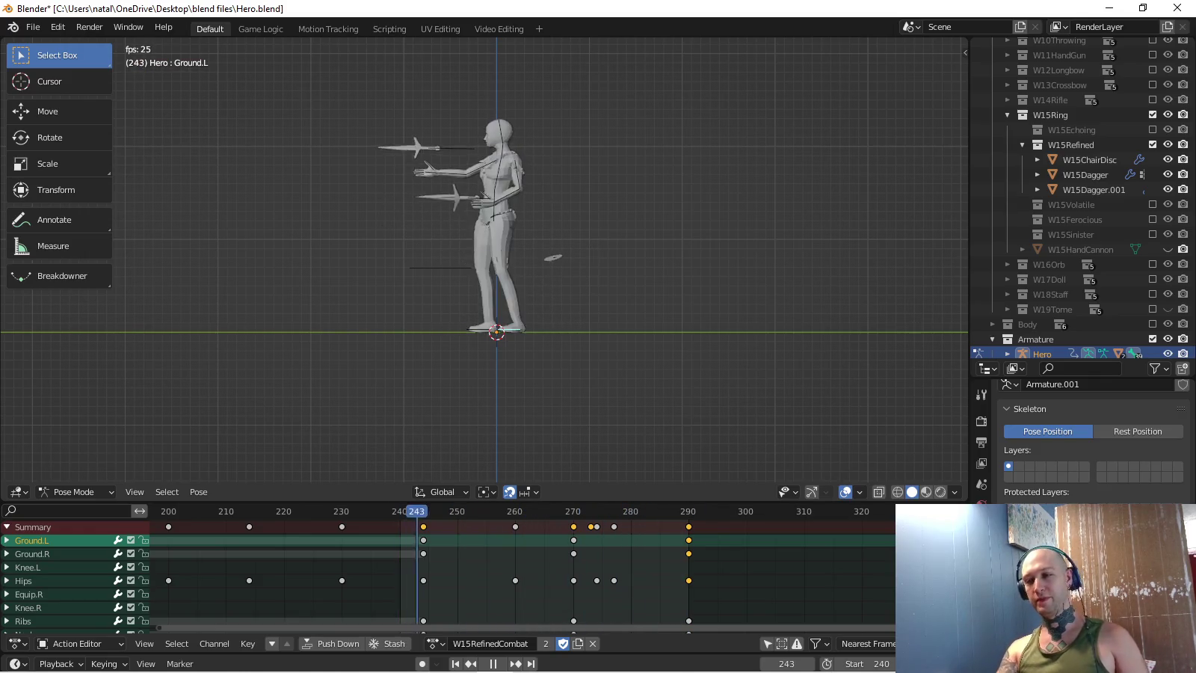
key(space)
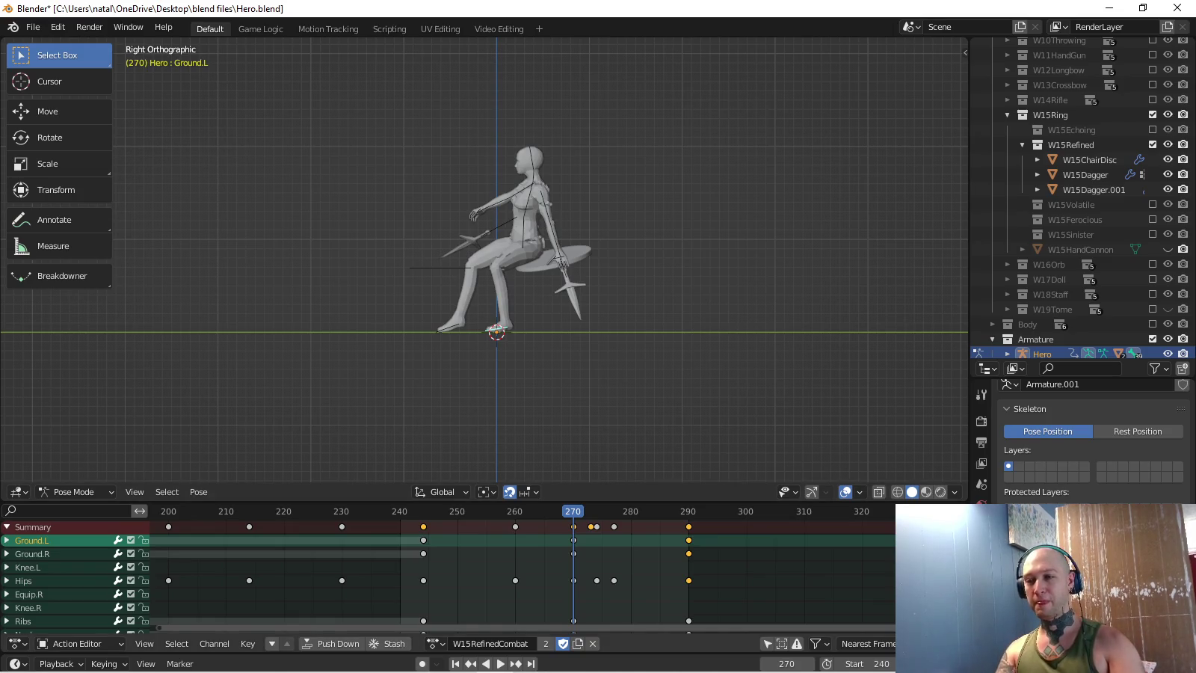
key(space)
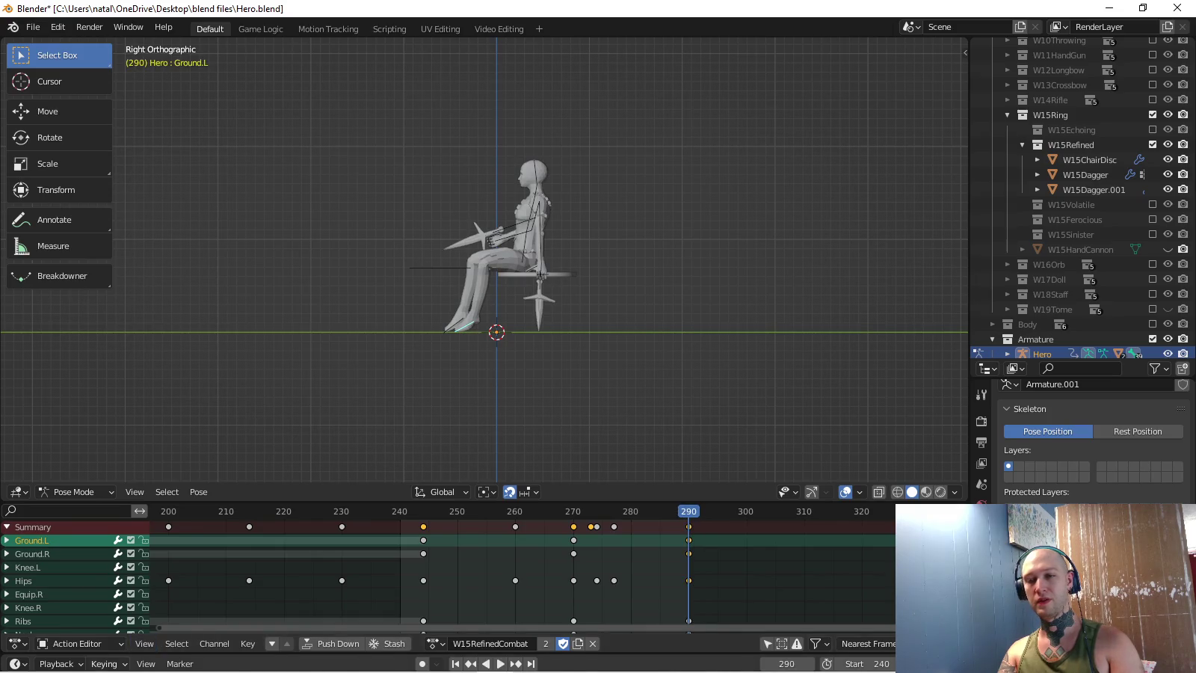
key(i)
click(84, 582)
- Select the Equip.R dagger bone and reposition it
click(82, 479)
scroll(484, 260, up, 4)
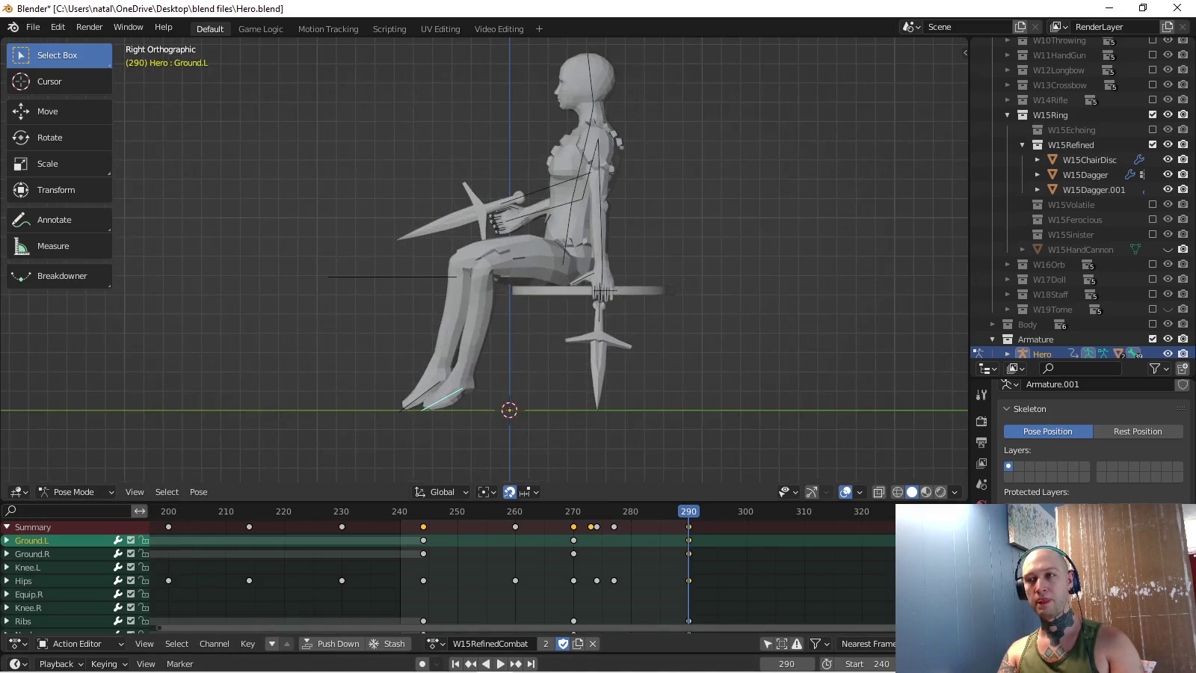
click(542, 195)
key(g)
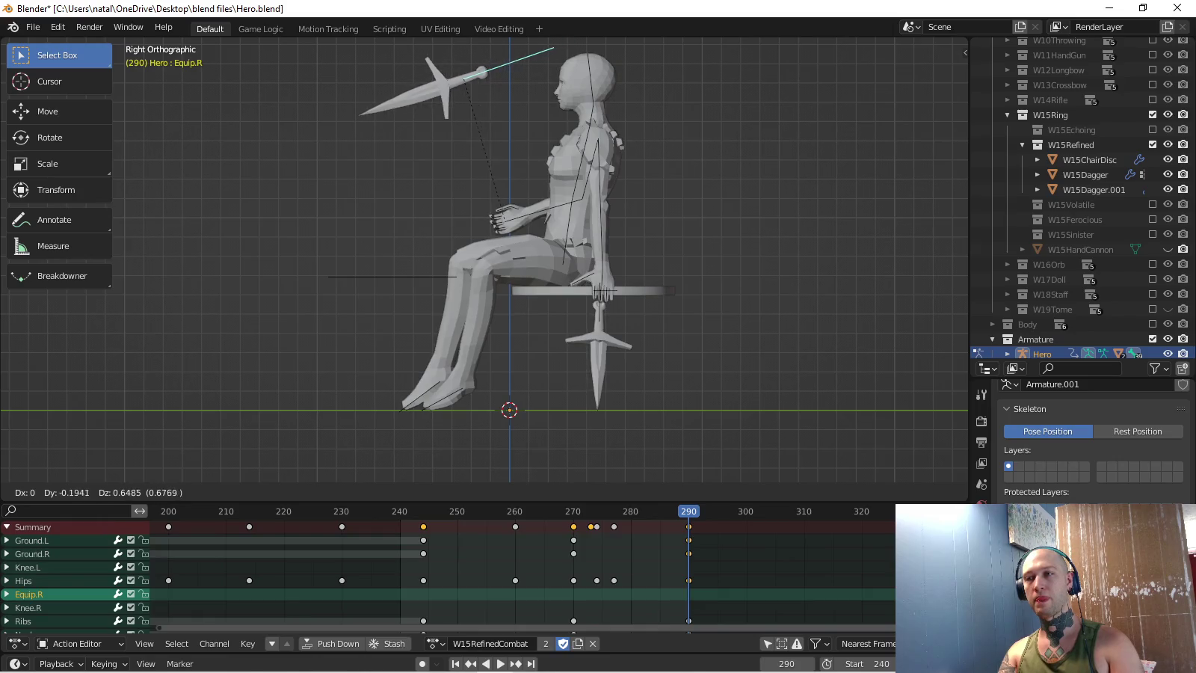
key(Return)
- Level the dagger horizontally at the seated frame and keyframe its location and rotation
key(Down)
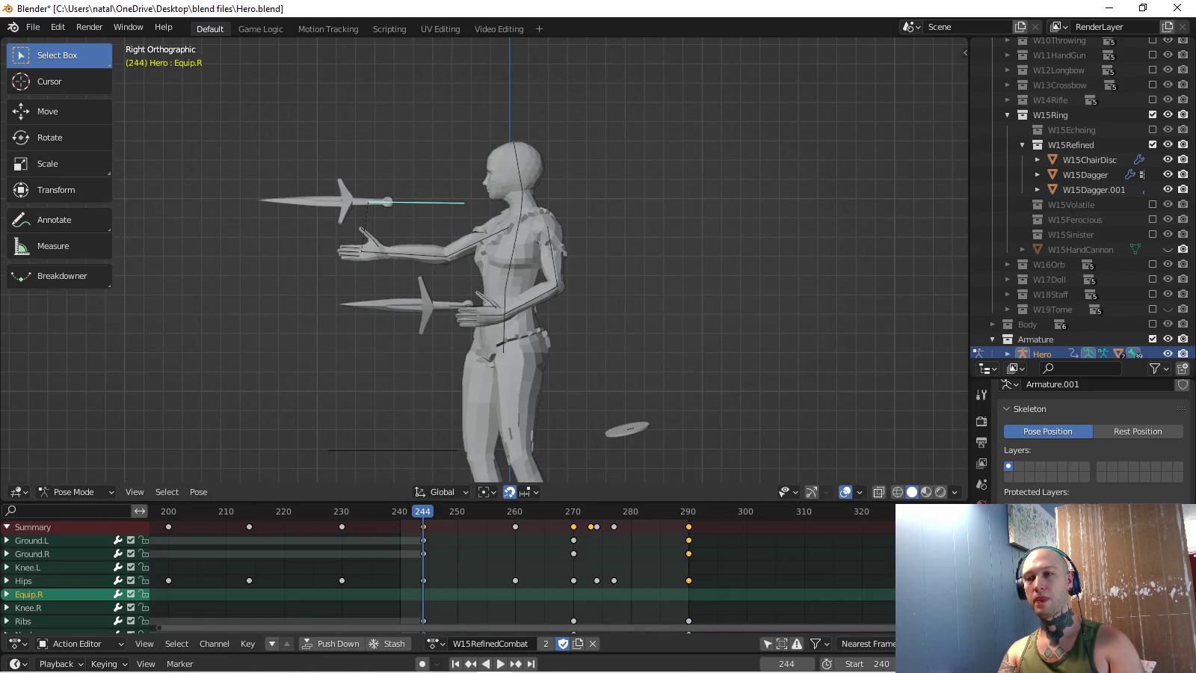
key(shift+s)
key(Up)
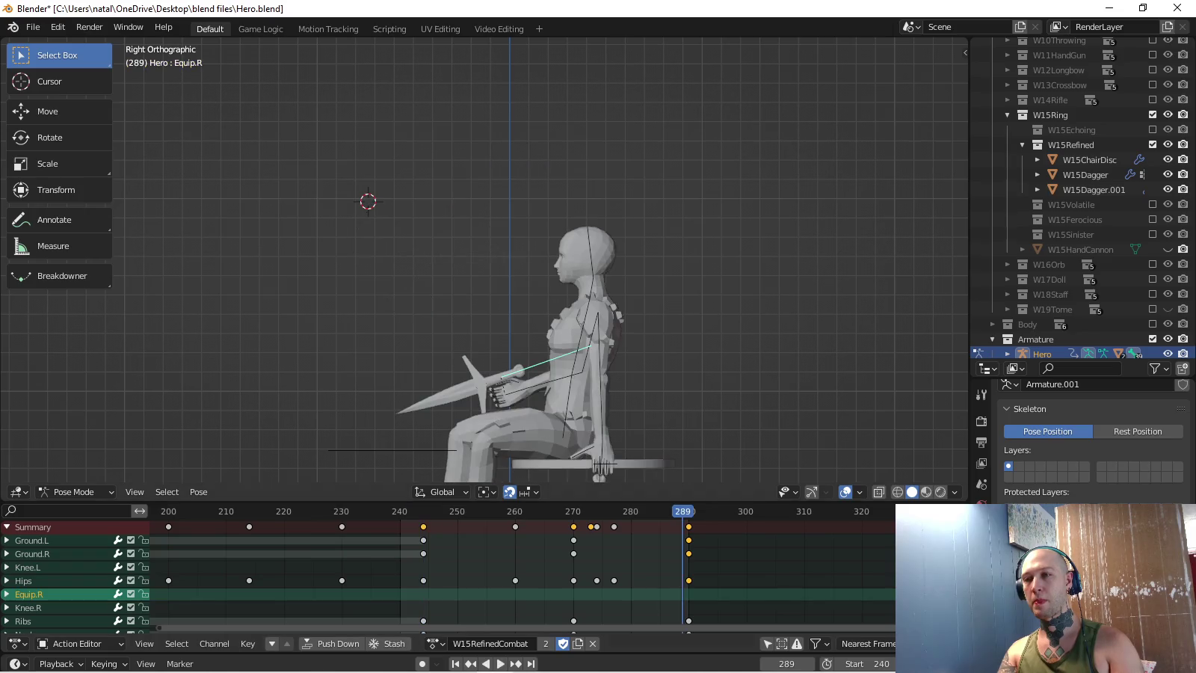
key(g)
key(Return)
key(r)
key(Return)
key(g)
key(Return)
key(i)
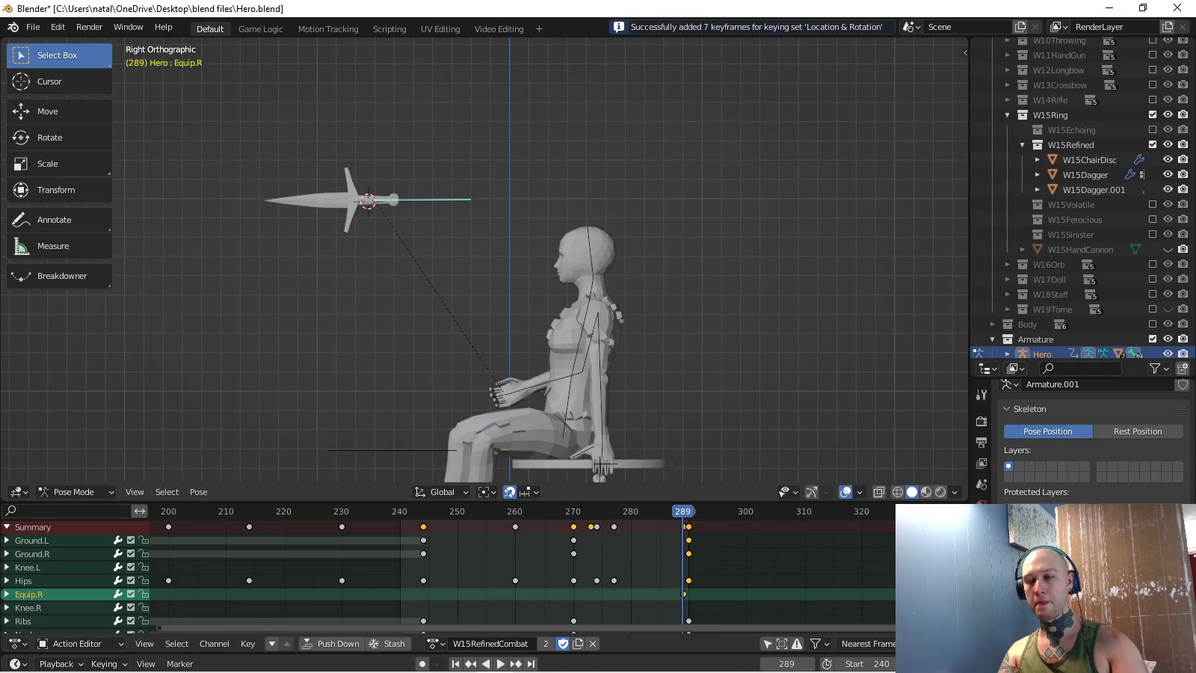
- Paste the copied dagger pose further along the timeline and preview it
key(space)
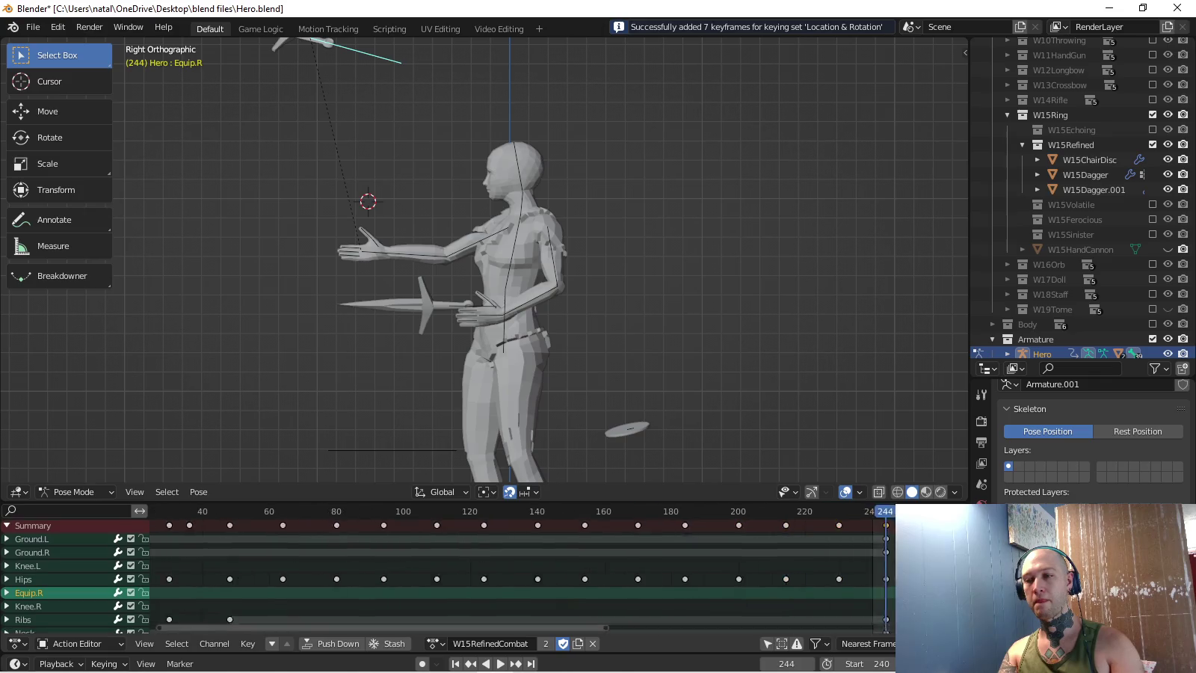
key(space)
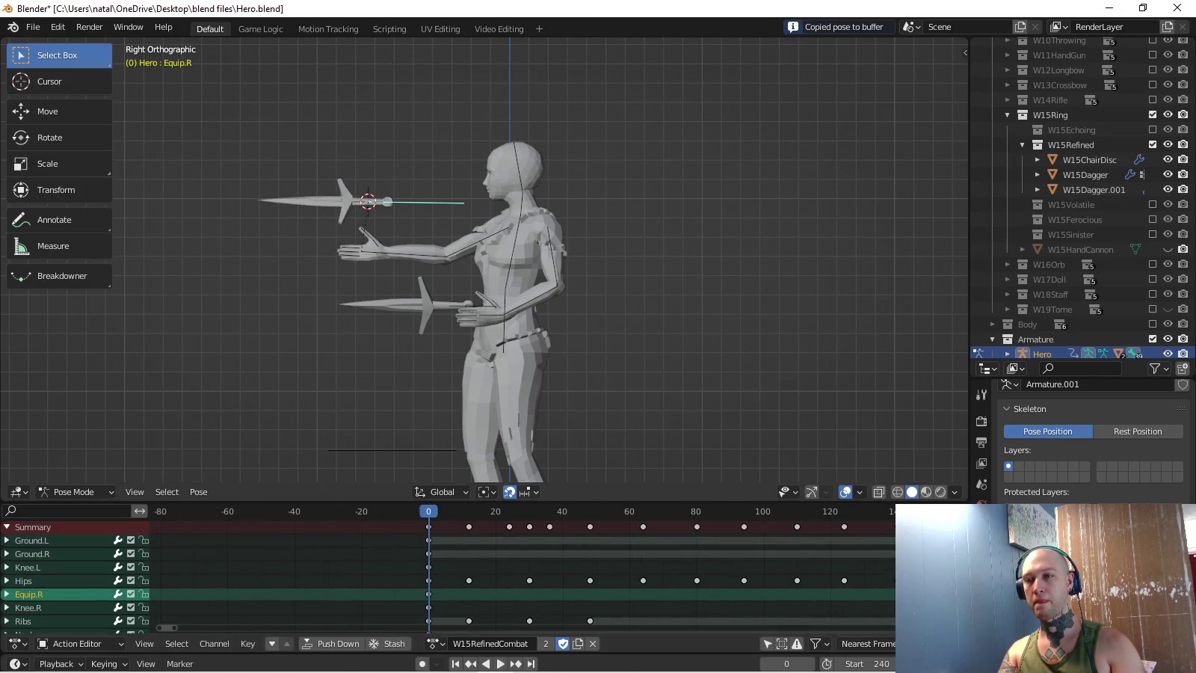
scroll(449, 572, right, 10)
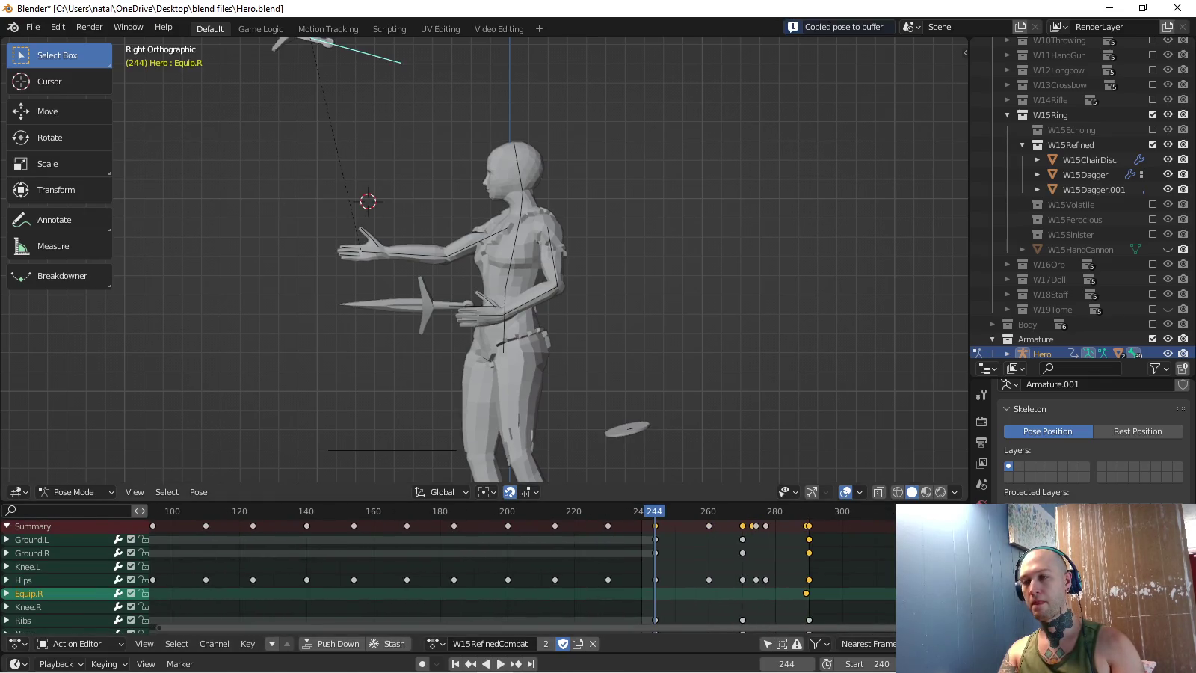
key(ctrl+v)
scroll(449, 572, right, 2)
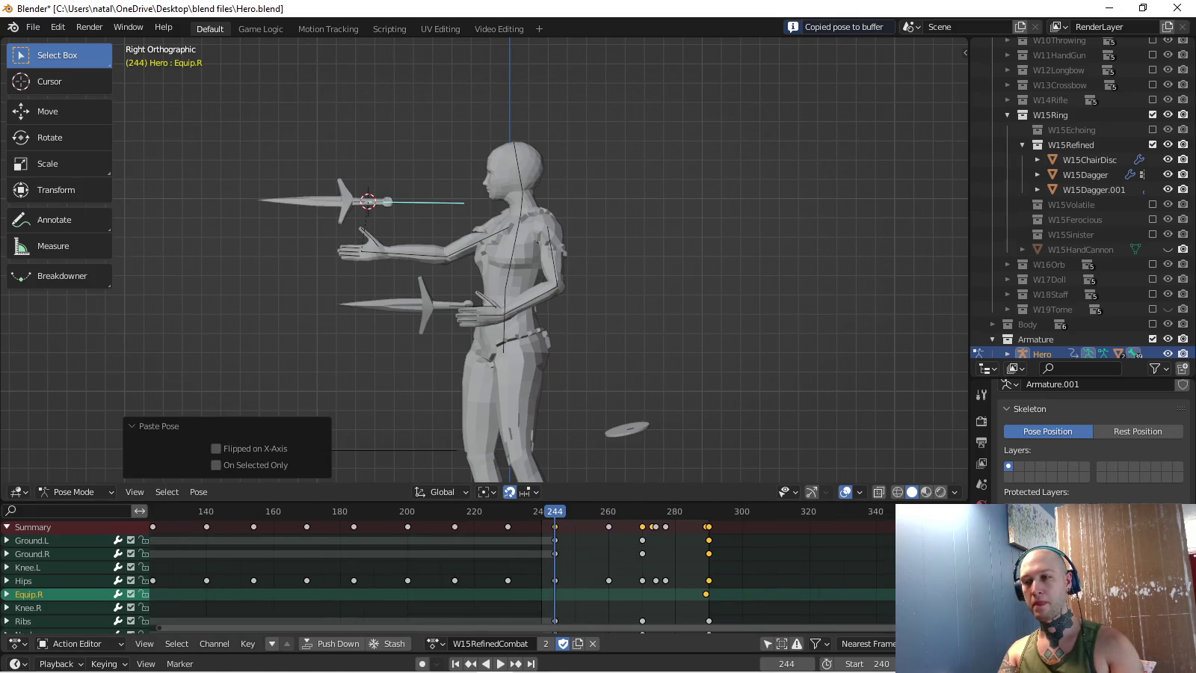
key(space)
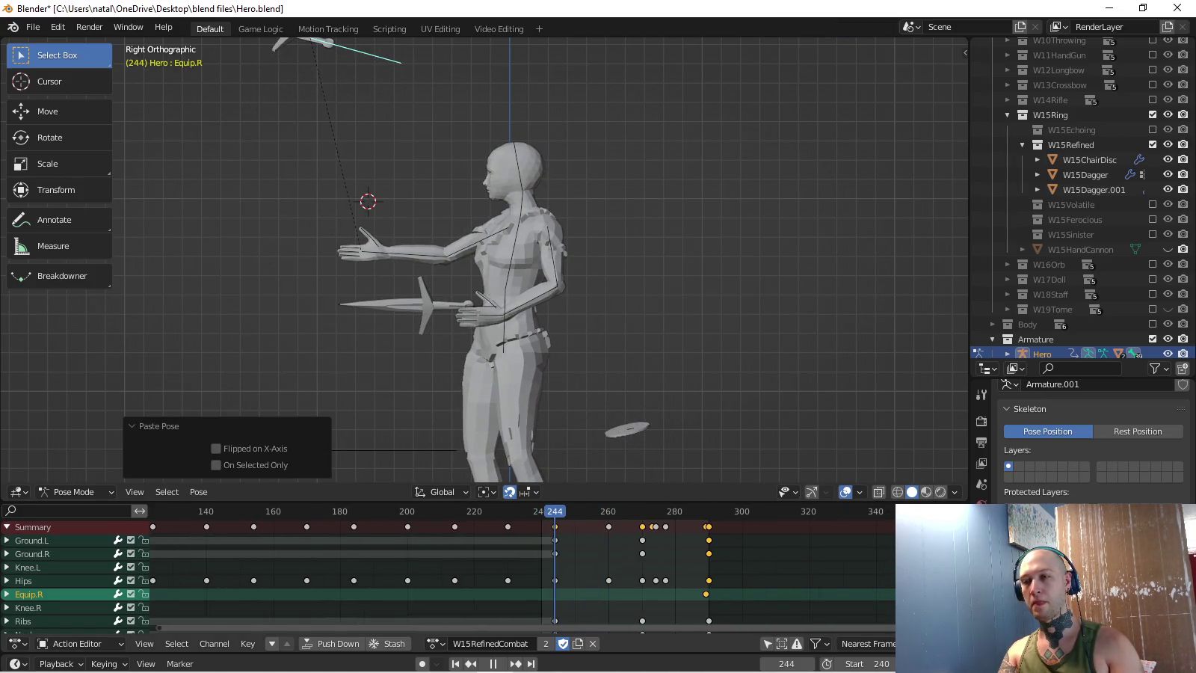
key(Escape)
- Keyframe the dagger's pasted pose at frame 243 and a new position at frame 260
click(106, 664)
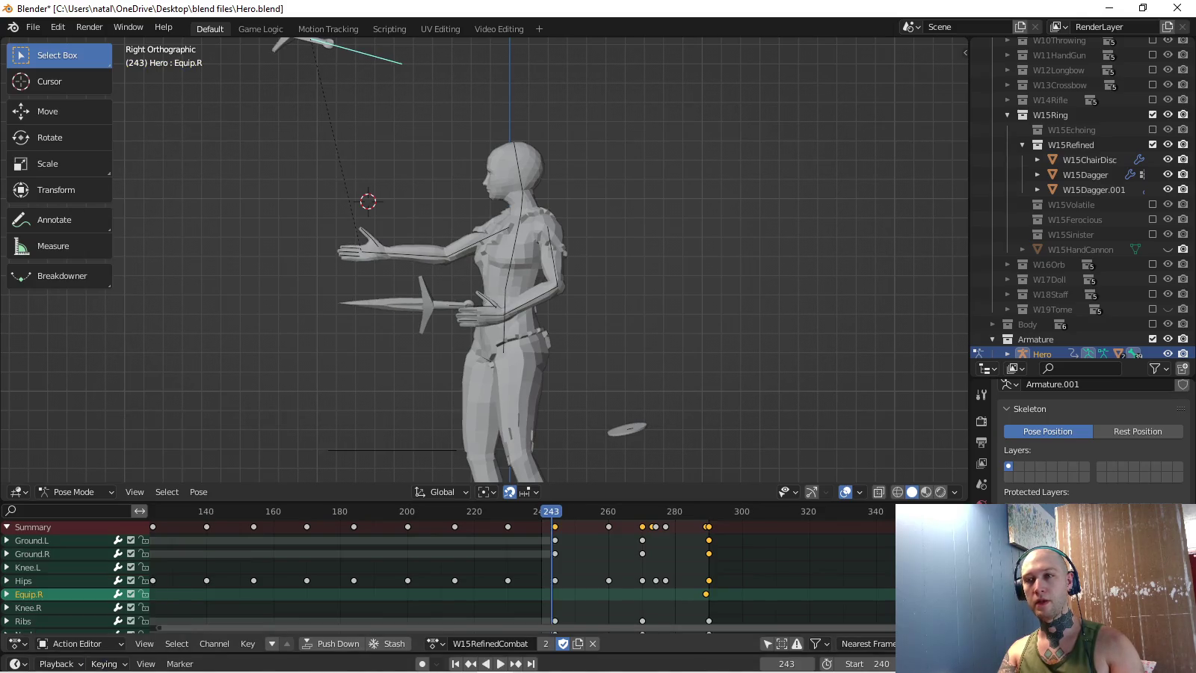
key(ctrl+v)
key(i)
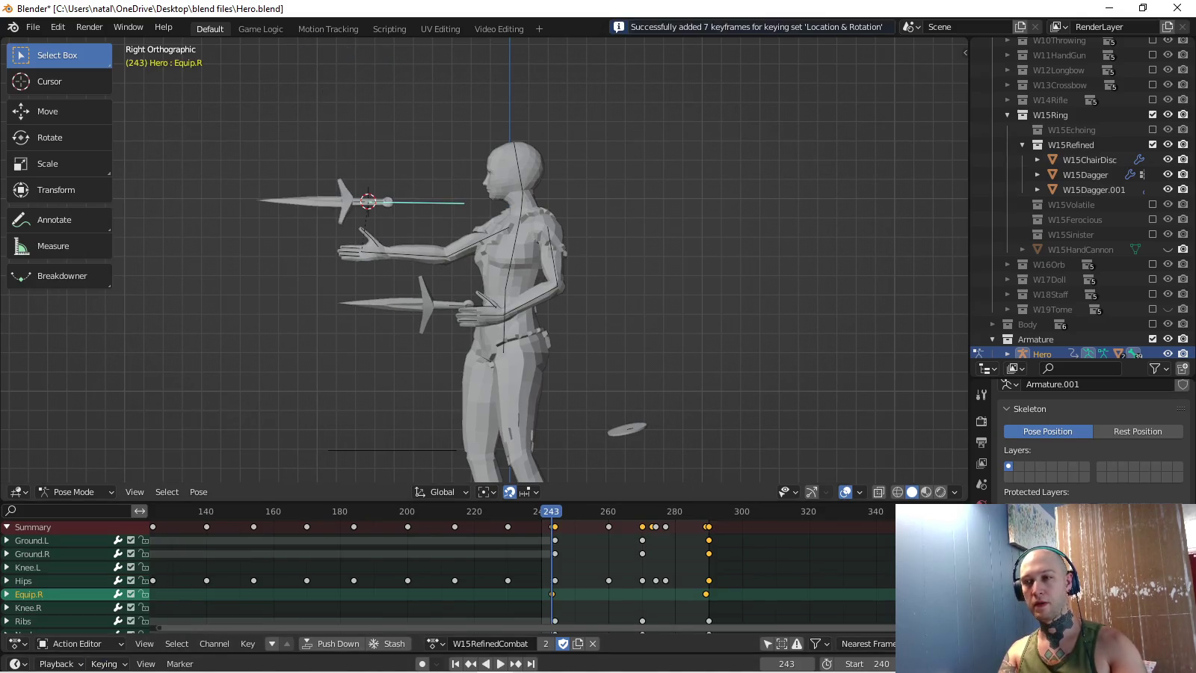
key(space)
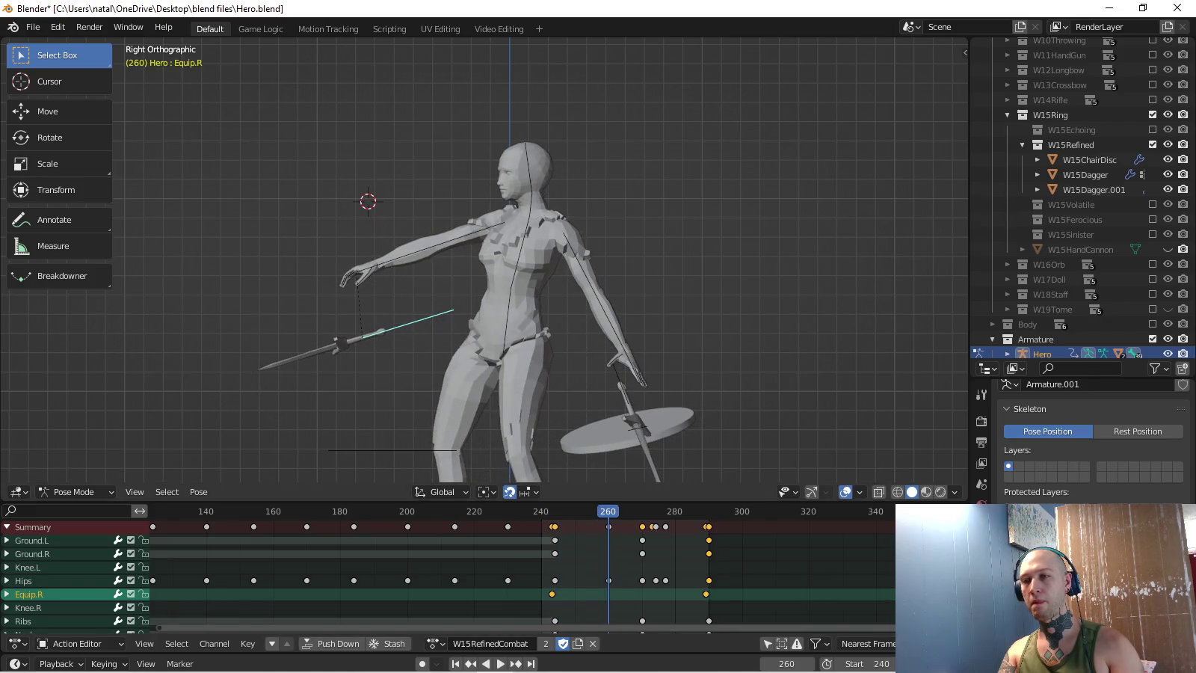
key(Return)
key(Return)
key(i)
key(space)
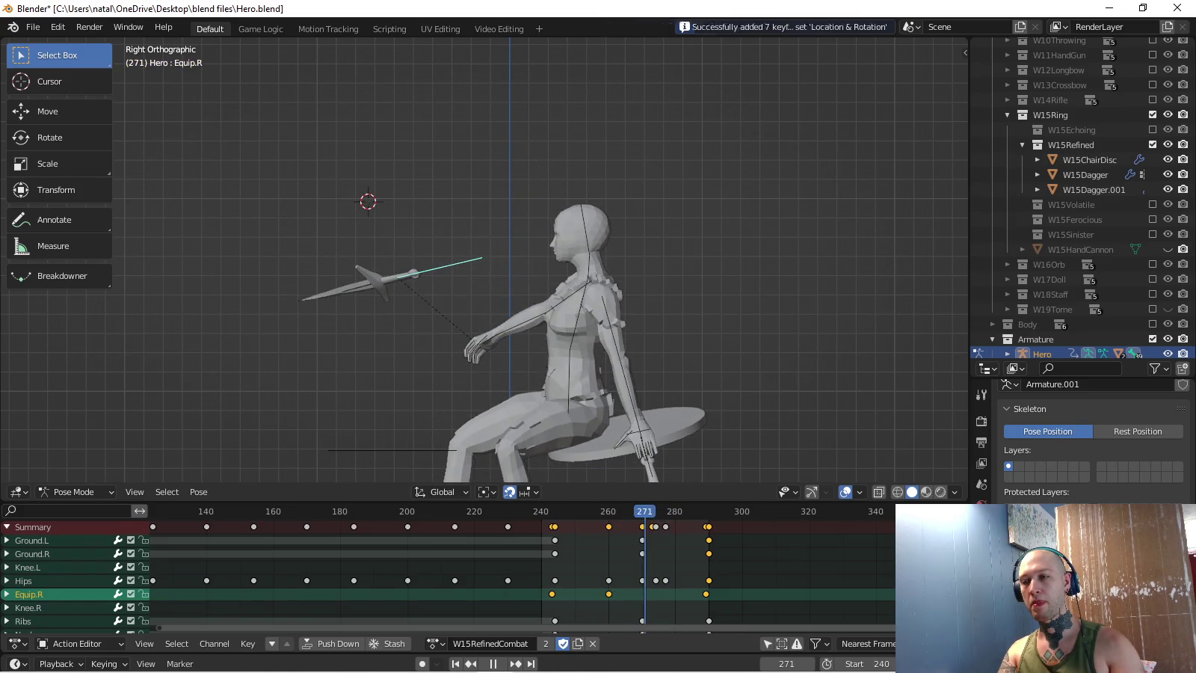
- Tilt, raise and level the dagger, keyframe it at frame 270, and replay the throw
click(490, 377)
key(g)
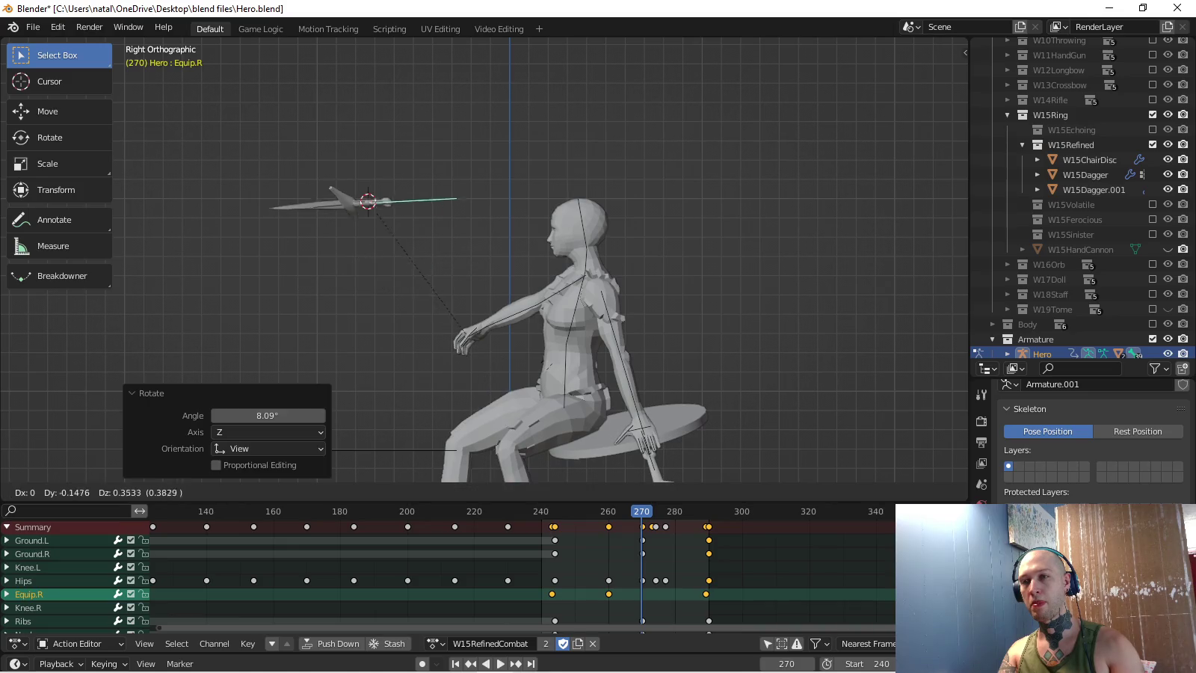
key(Return)
click(460, 313)
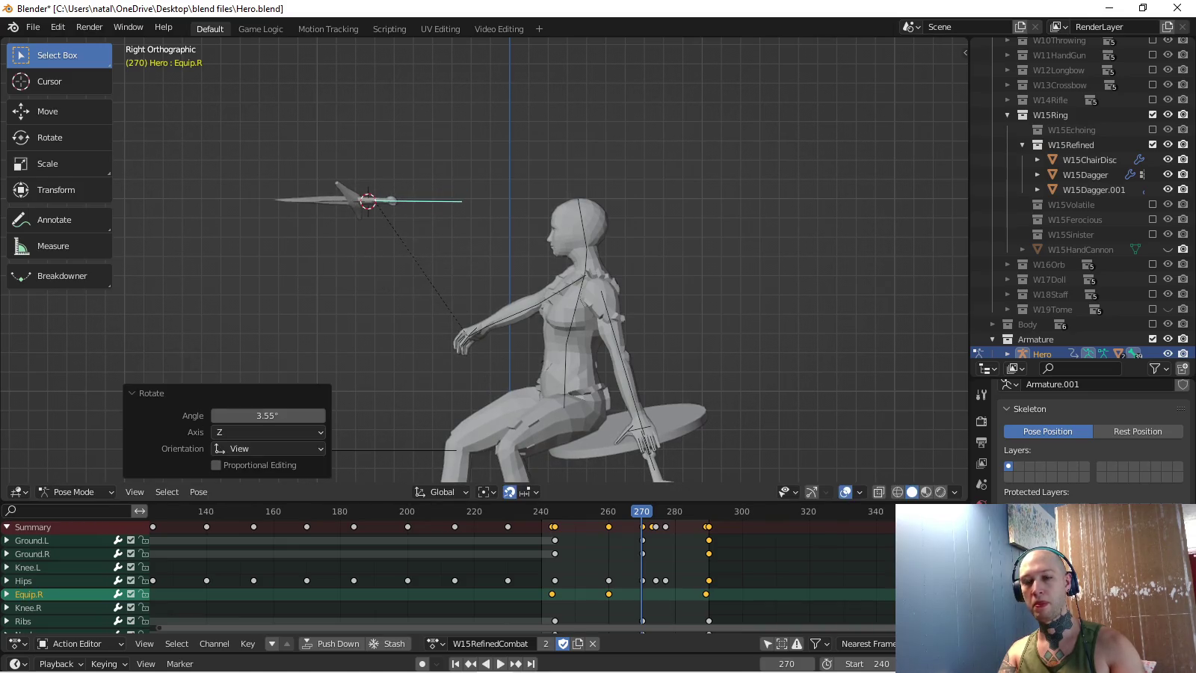
key(i)
key(space)
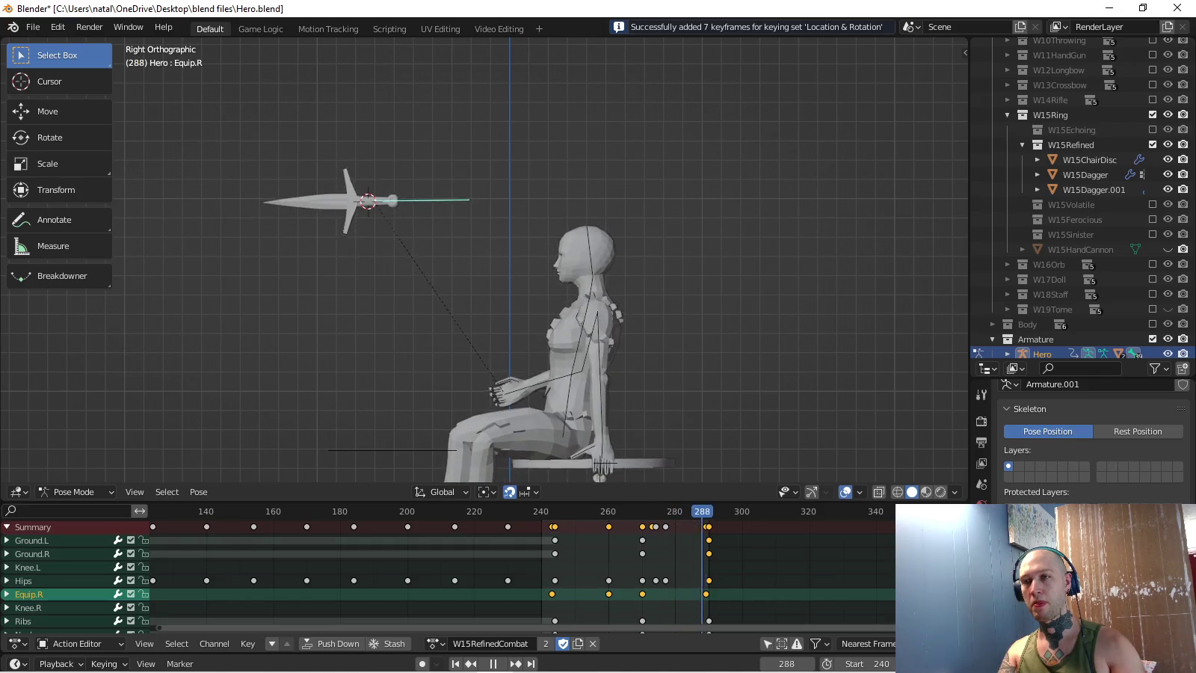
key(space)
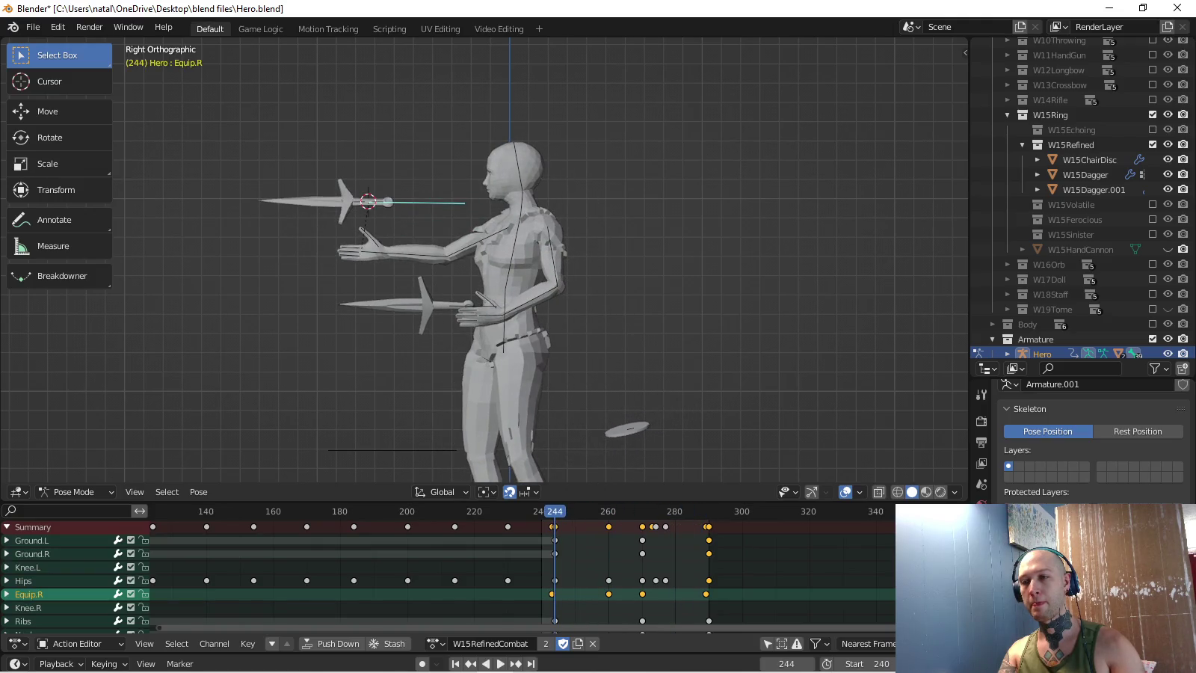
click(475, 305)
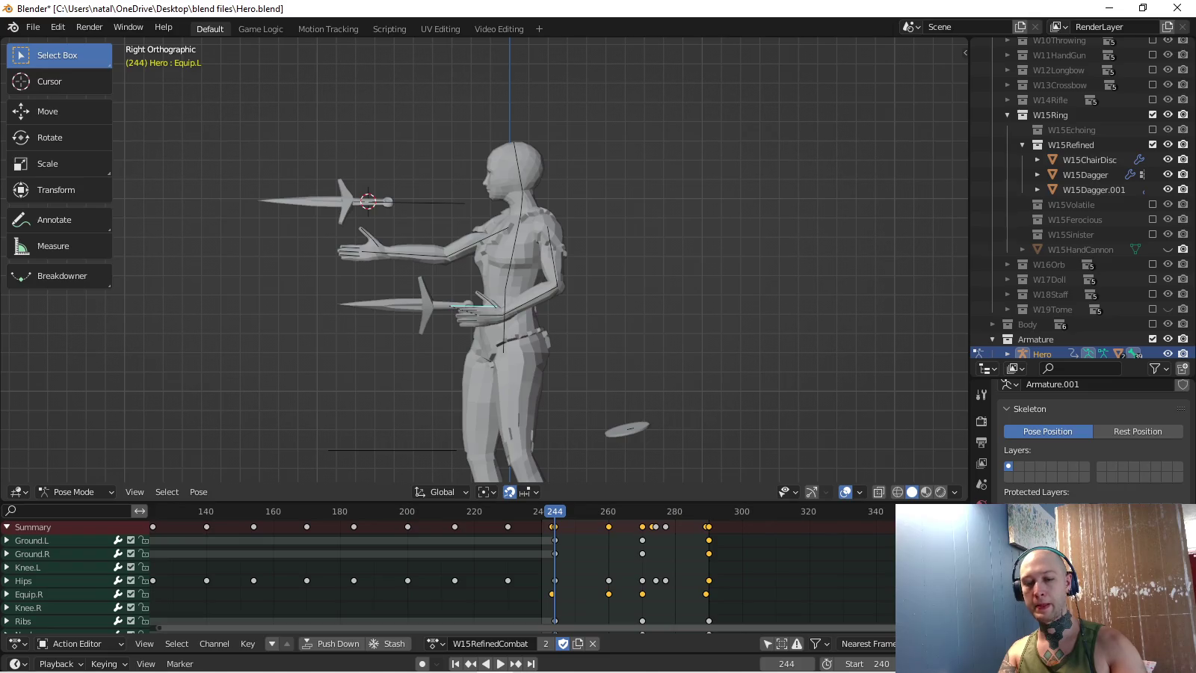
- At frame 290, snap the Equip.L dagger to the 3D cursor at its handle and nudge it down
shift+right_click(448, 306)
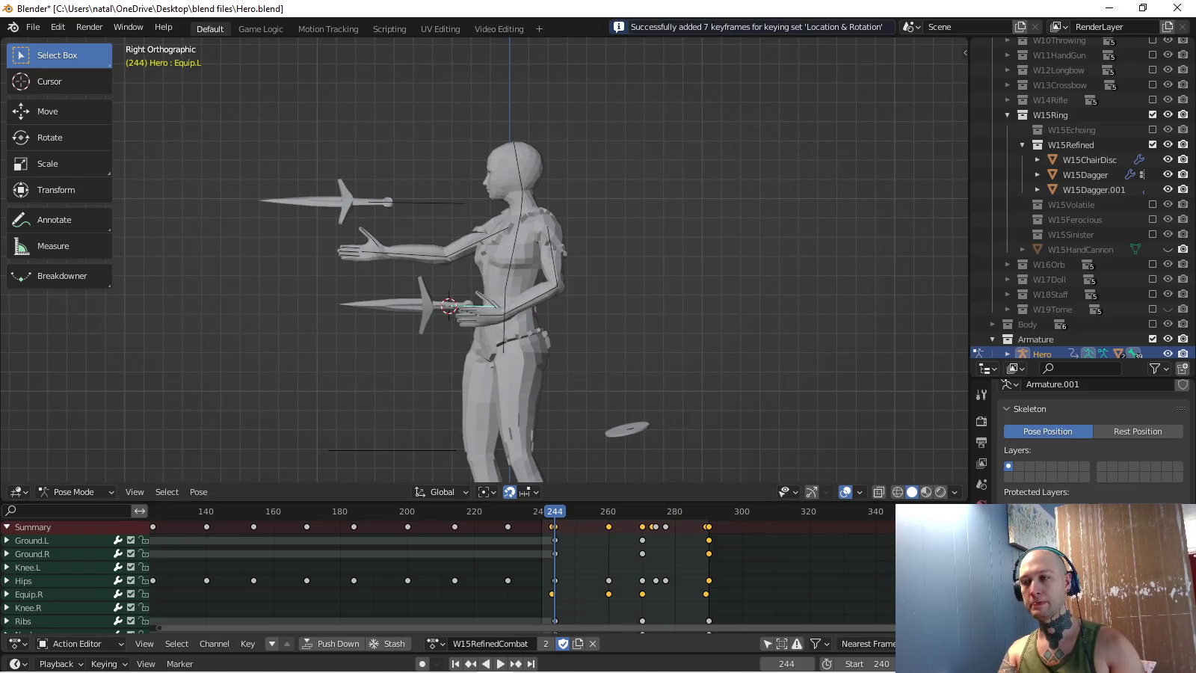
key(shift+Right)
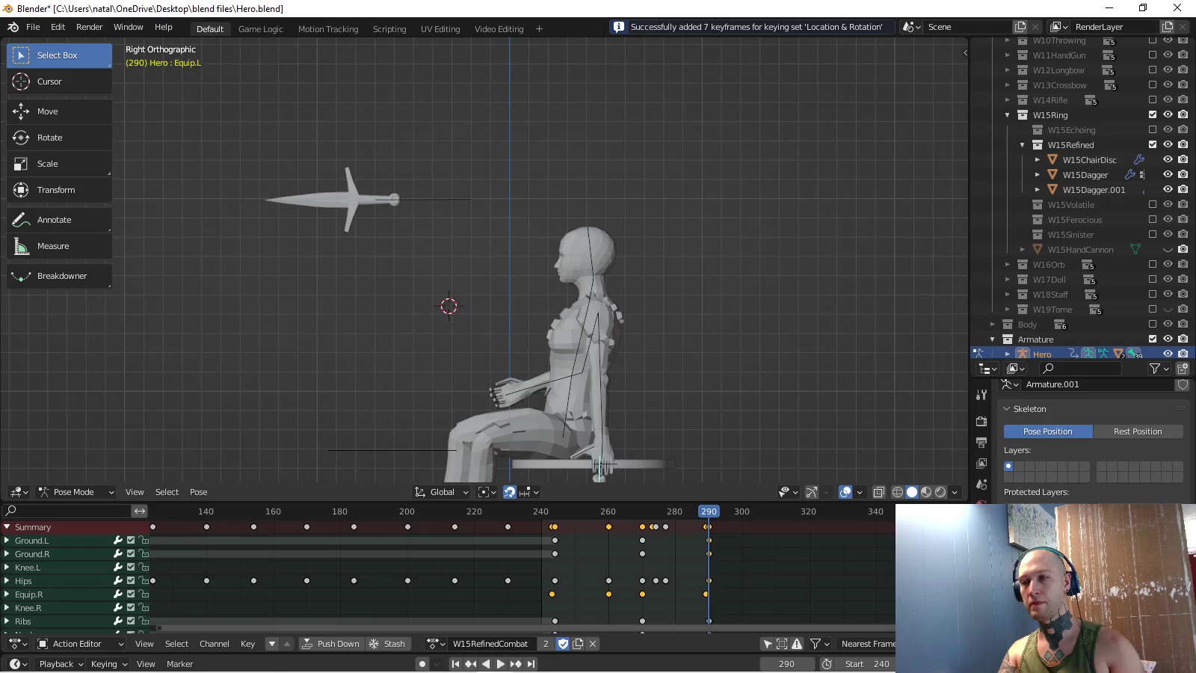
key(g)
key(Return)
key(r)
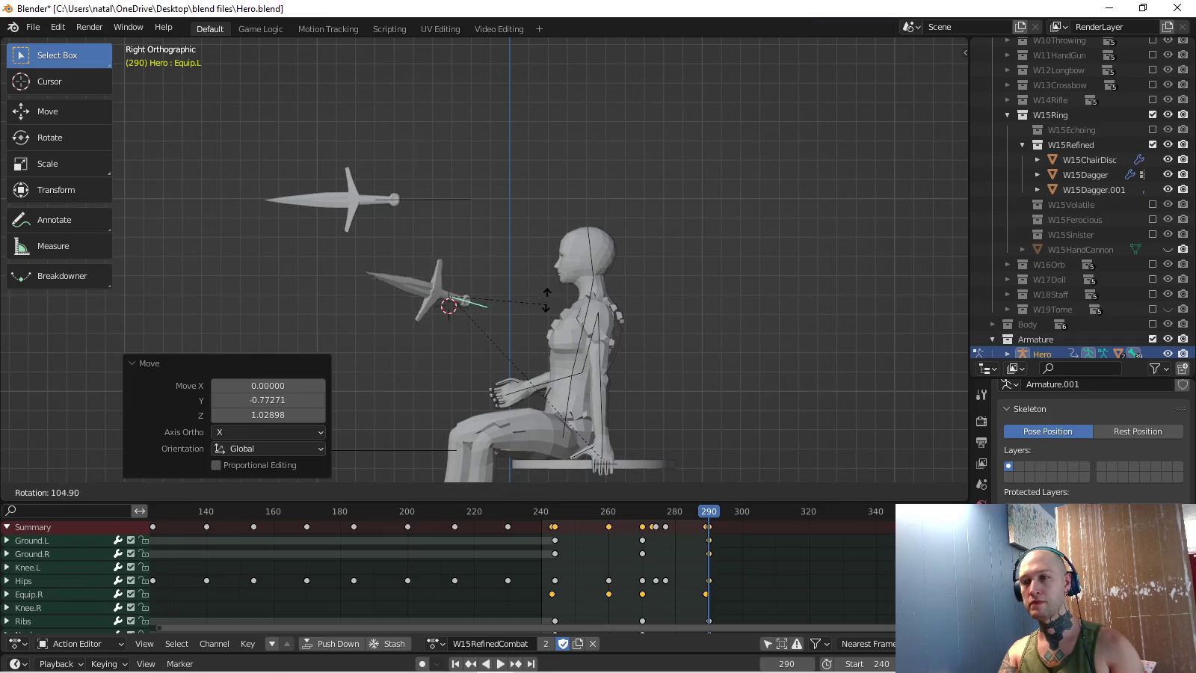
key(Escape)
key(g)
key(Return)
- In top view, move Equip.L left beside the legs and keyframe it at frame 290
key(KP_7)
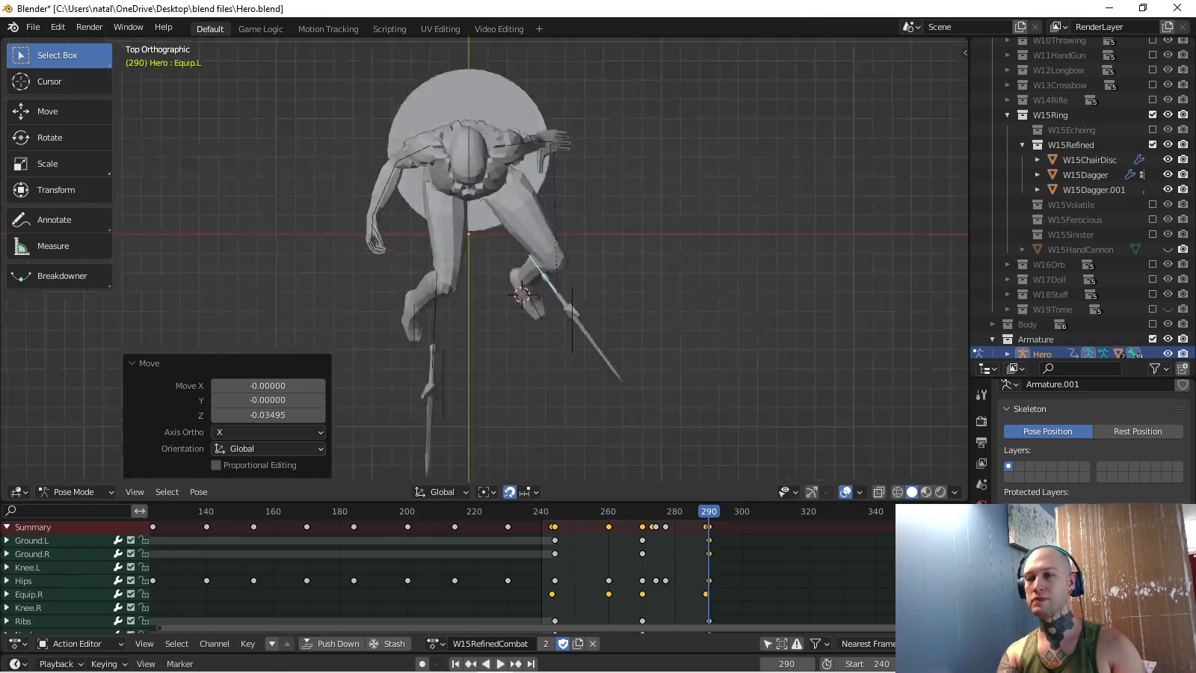
key(r)
key(Escape)
key(g)
key(Return)
key(i)
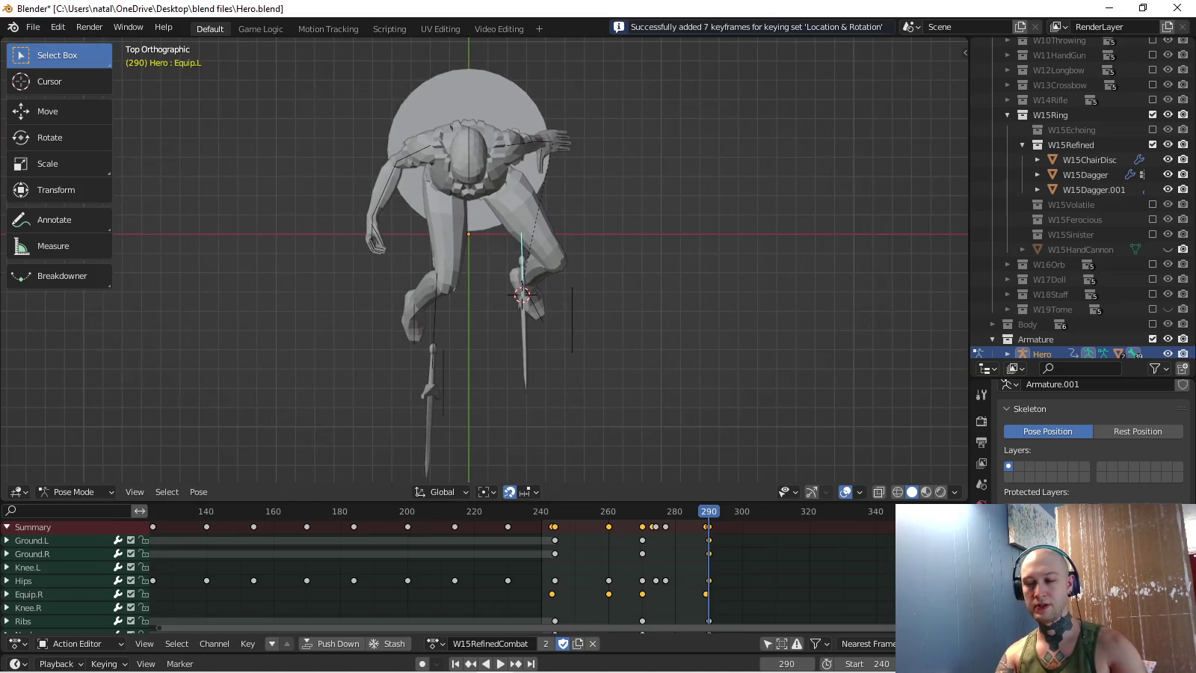
- Move and rotate the Equip.R dagger, keyframe it at frame 290, and play back the throw
key(space)
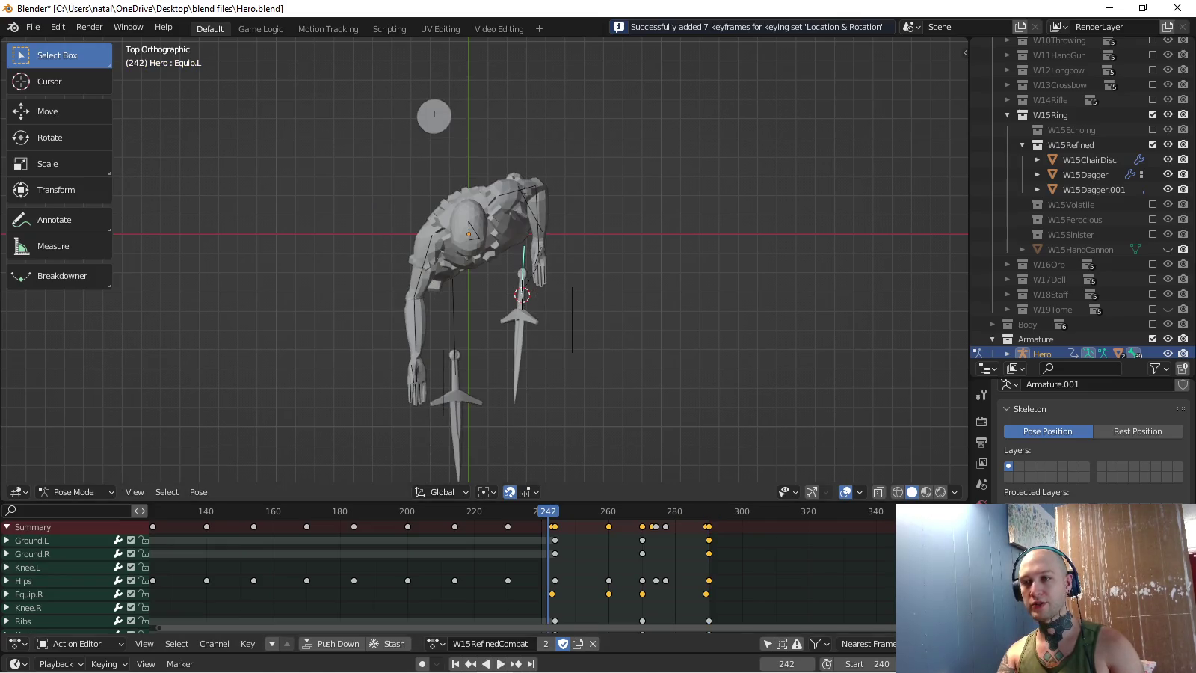
click(456, 376)
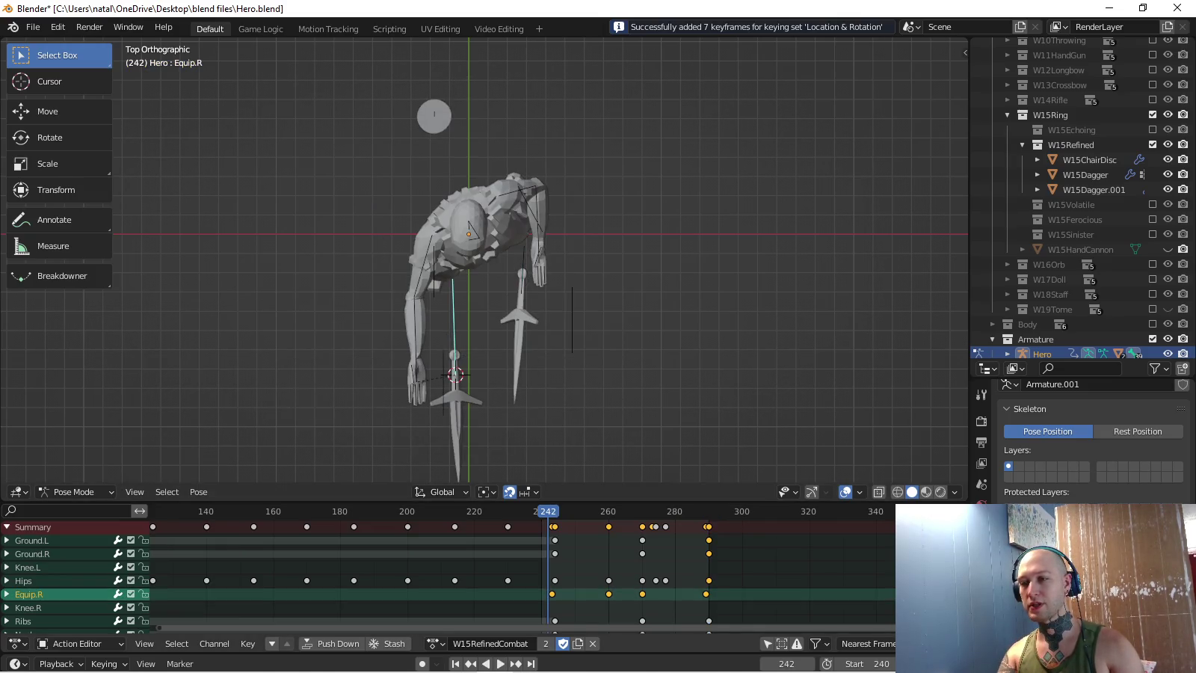
key(Escape)
key(g)
click(484, 242)
key(r)
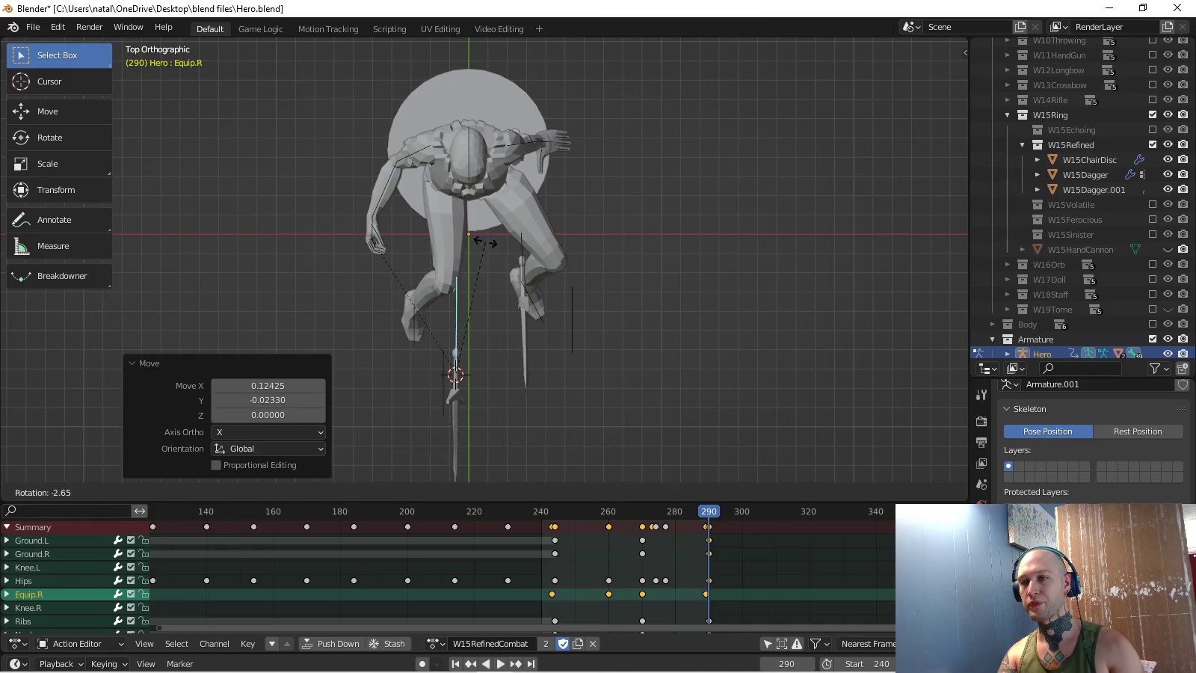
click(484, 240)
key(i)
key(space)
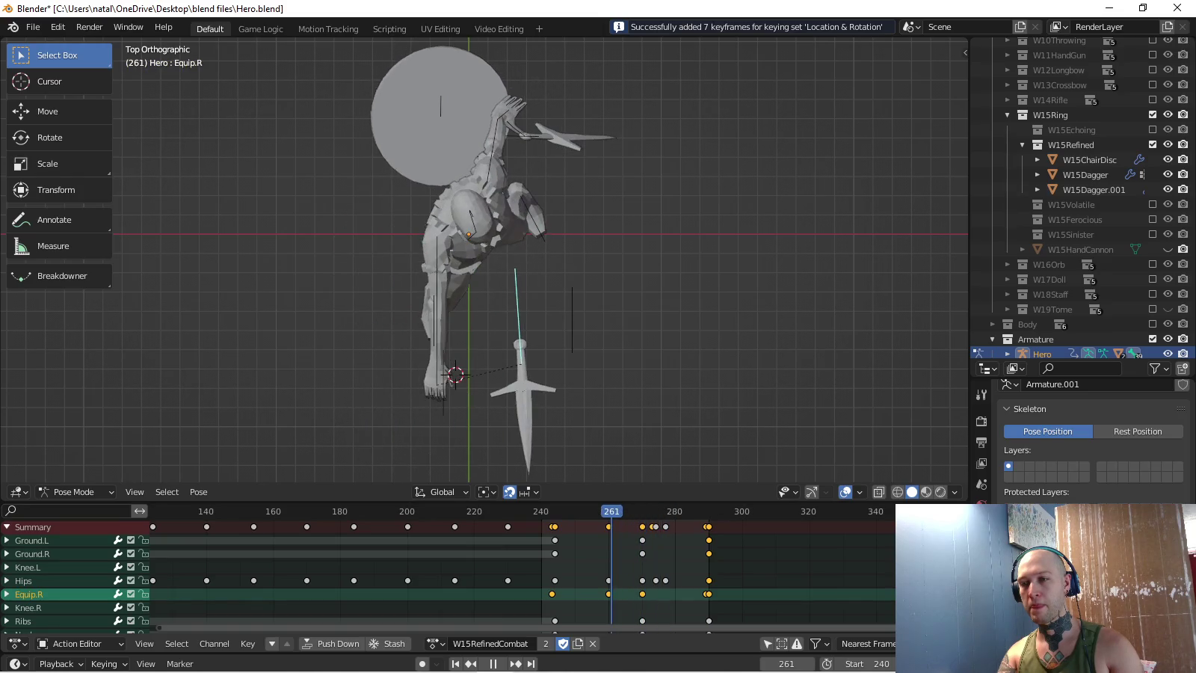
key(space)
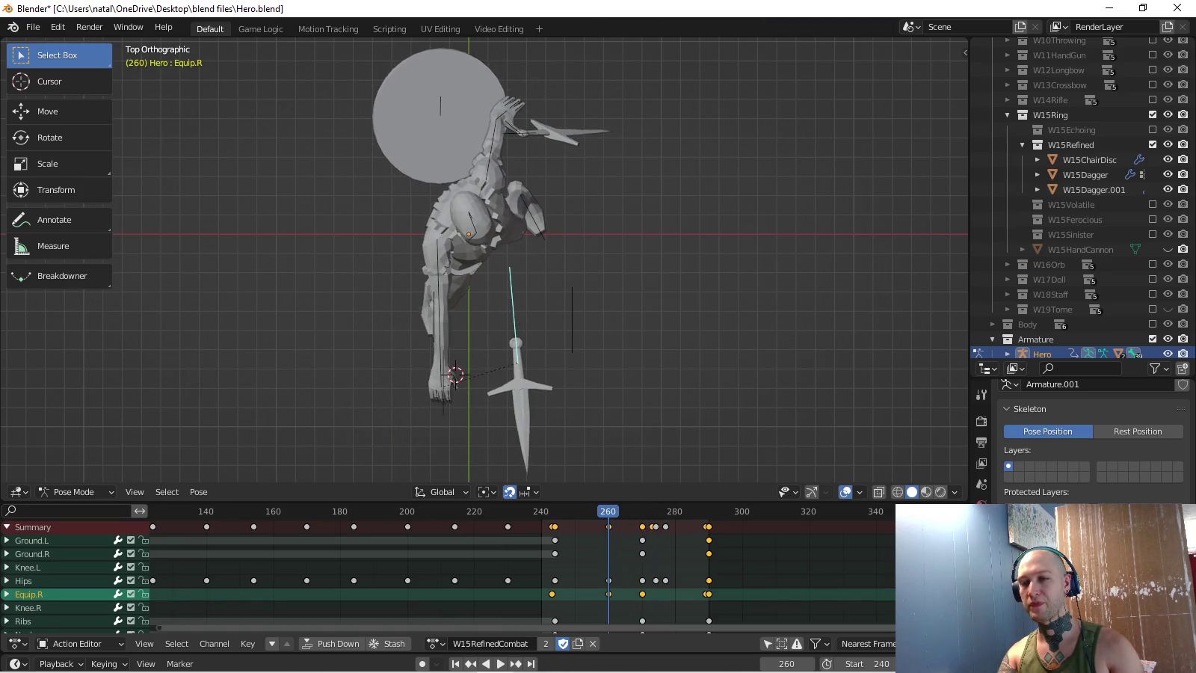
- Move the Equip.R channel to the bottom of the channel list, below BulletSpawn
scroll(448, 568, down, 10)
scroll(449, 561, up, 2)
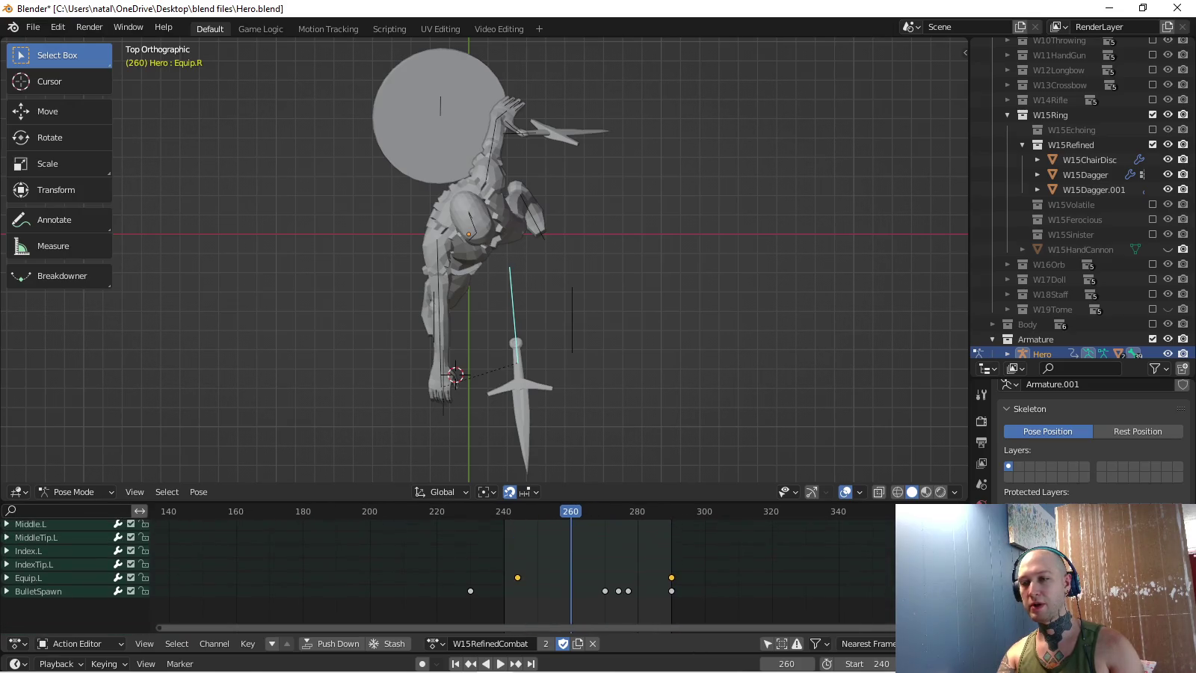
scroll(449, 561, up, 1)
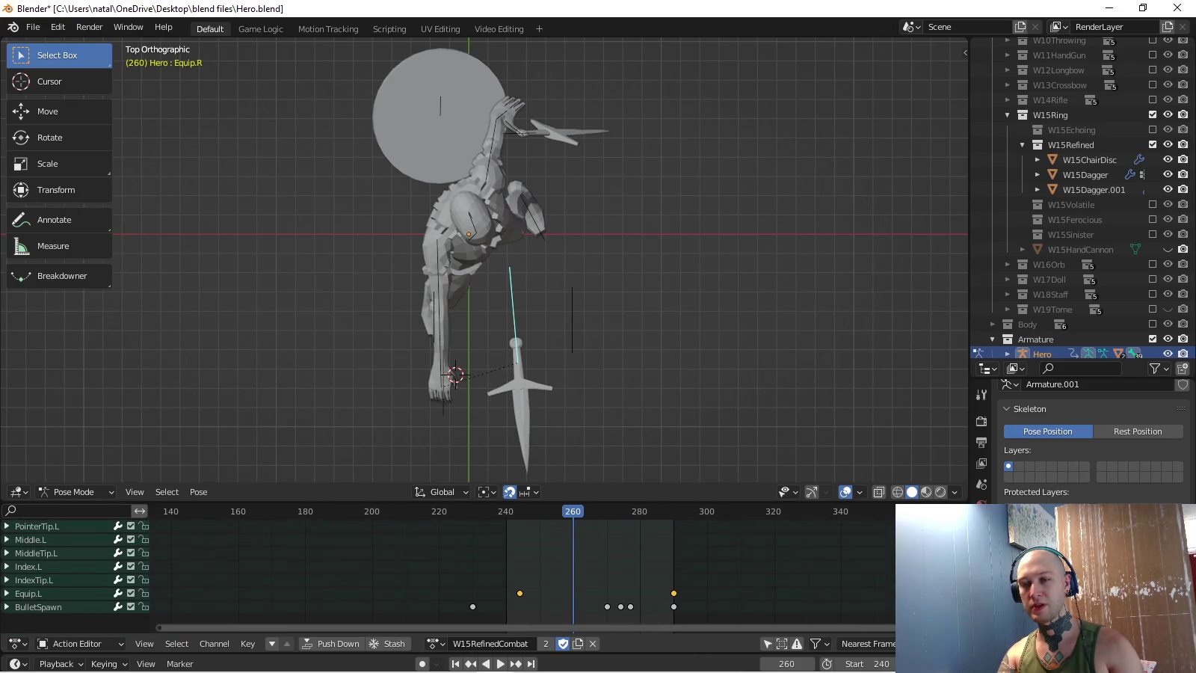
scroll(74, 568, up, 3)
scroll(75, 569, up, 4)
scroll(449, 569, up, 2)
scroll(448, 568, up, 2)
scroll(449, 569, up, 2)
scroll(450, 568, up, 2)
scroll(448, 569, up, 2)
scroll(448, 568, up, 2)
scroll(449, 568, up, 2)
scroll(448, 568, up, 2)
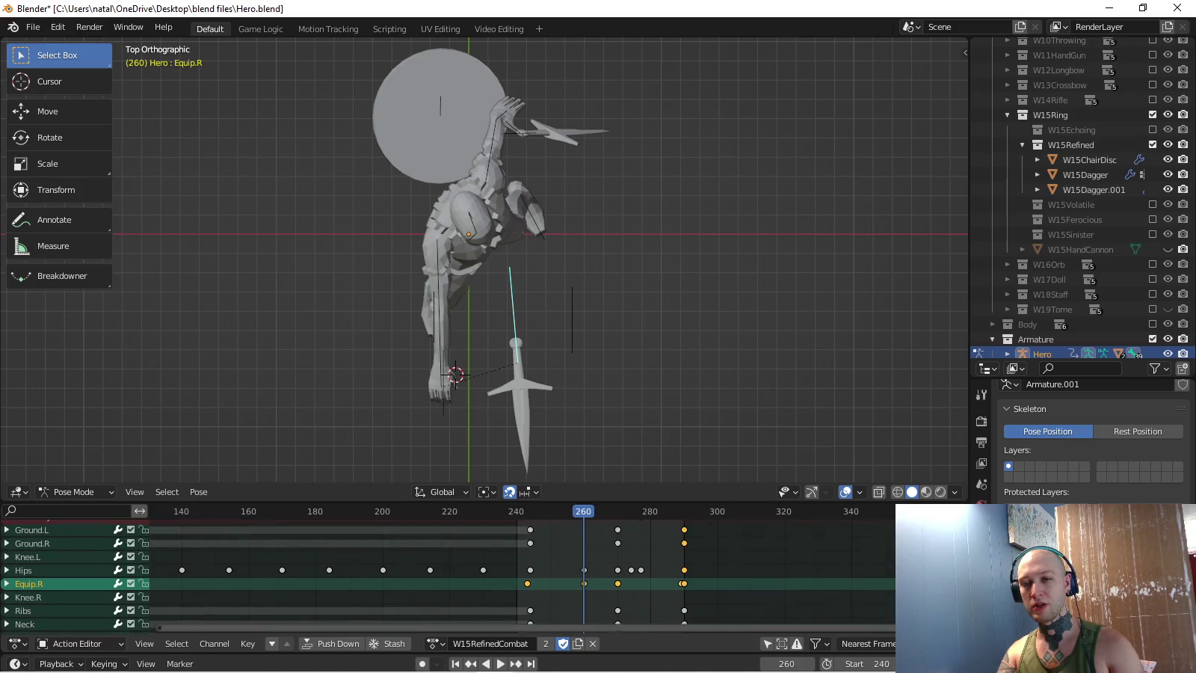
scroll(449, 568, up, 1)
right_click(44, 594)
mouse_move(46, 632)
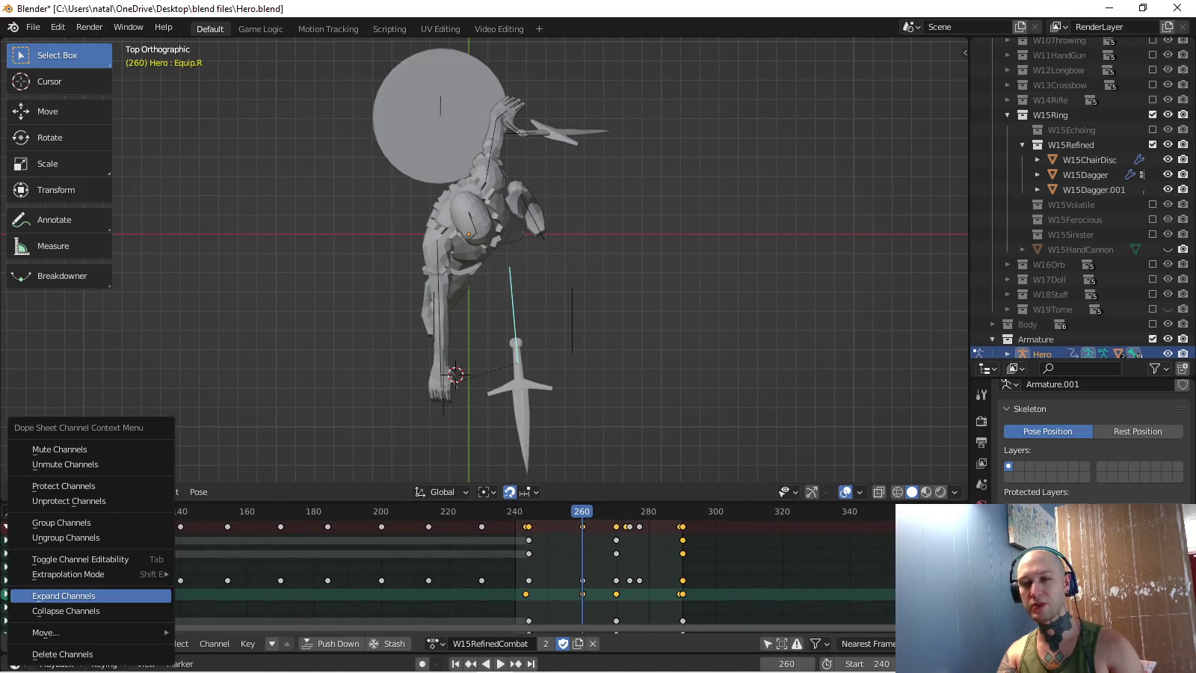
click(217, 632)
- Slide the Equip.R dagger back into the hero's right hand at frame 260
scroll(225, 569, down, 3)
scroll(224, 568, down, 3)
scroll(224, 569, up, 1)
scroll(449, 568, up, 1)
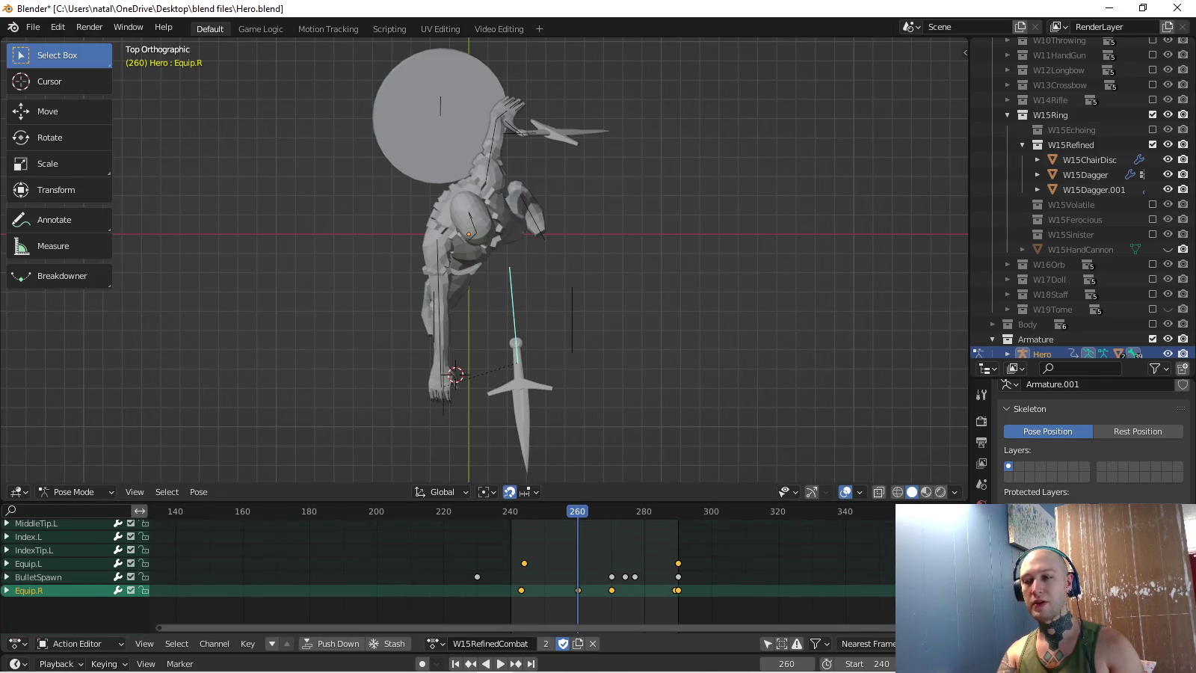
key(g)
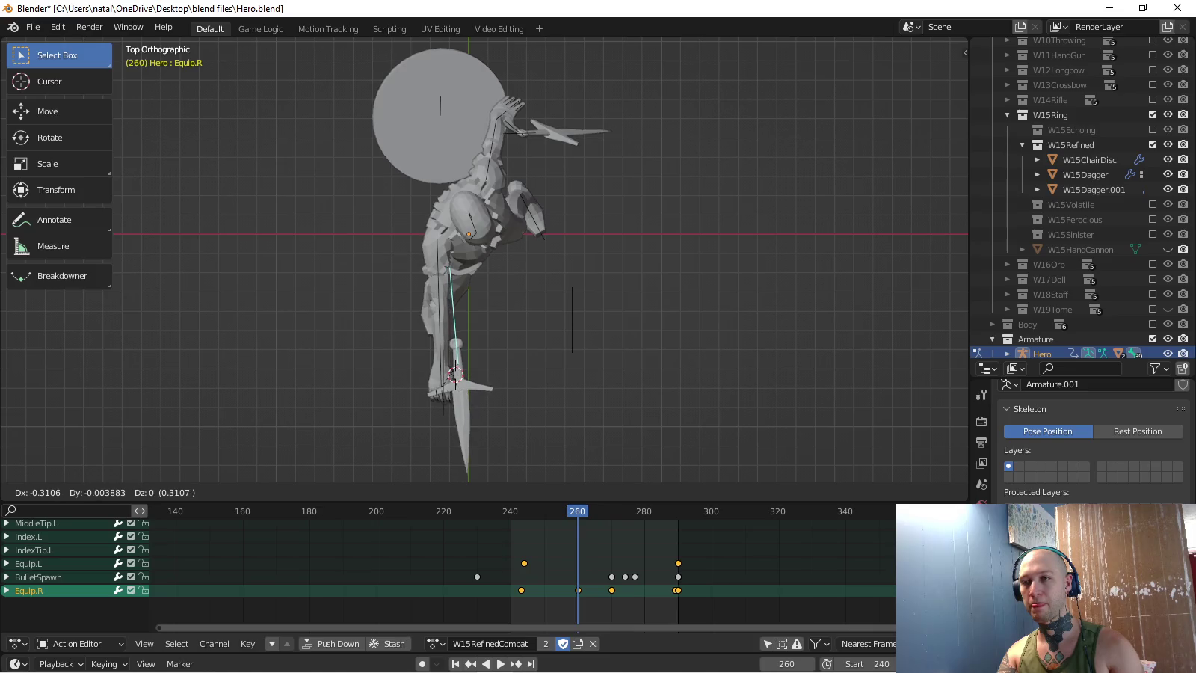
key(Return)
- Keyframe Equip.R at frame 260, then play back and stop near frame 252
key(i)
middle_drag(479, 263, 523, 224)
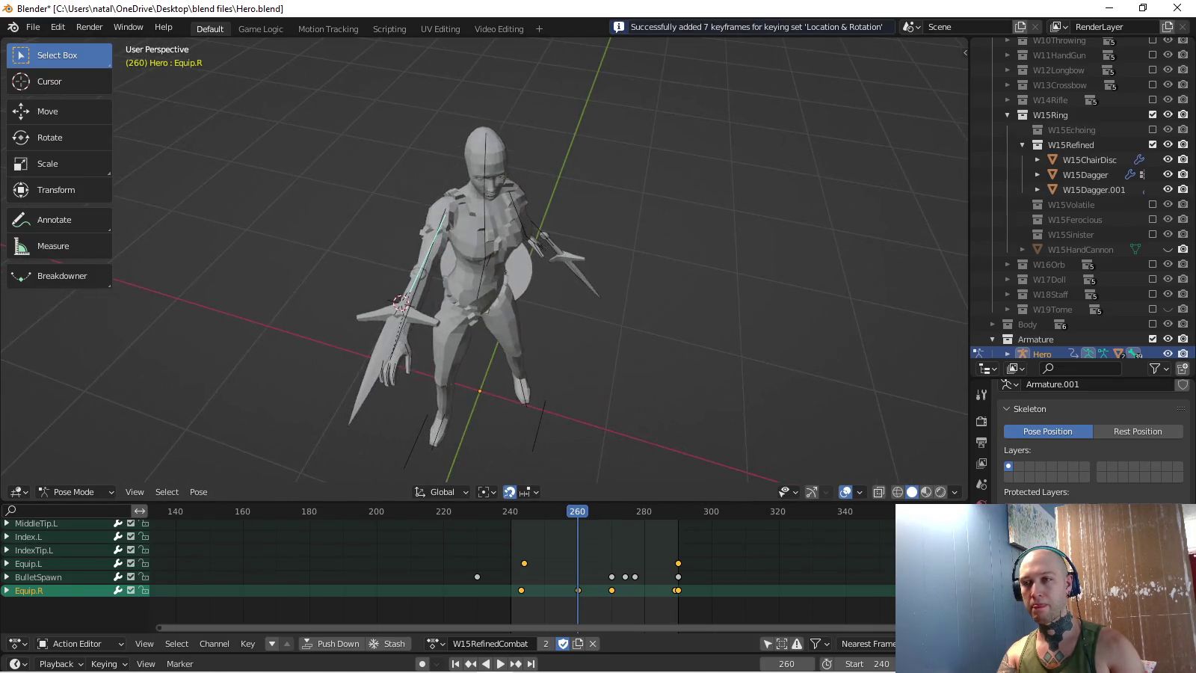
key(space)
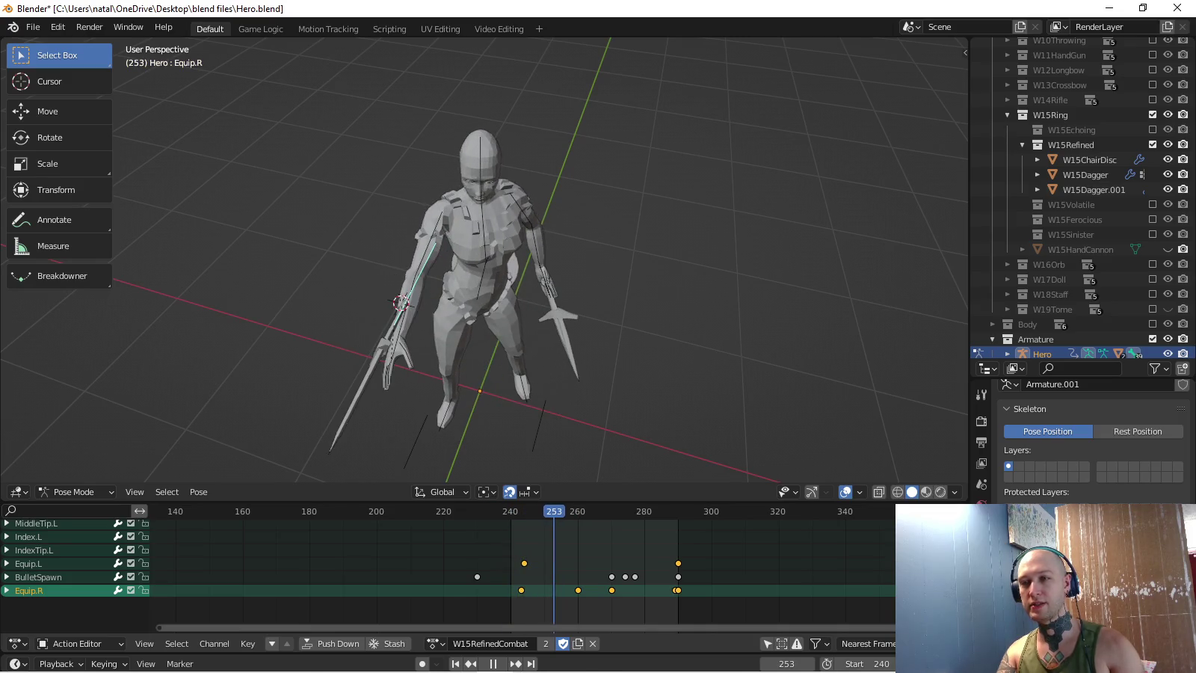
middle_drag(523, 300, 553, 296)
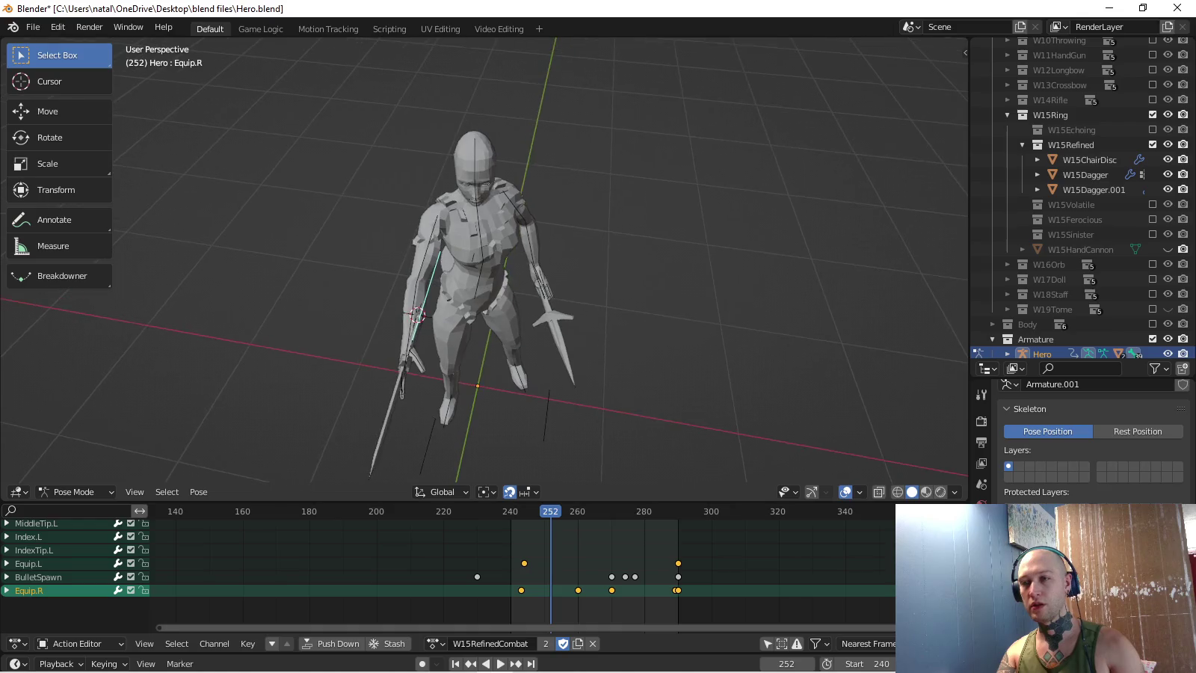
key(space)
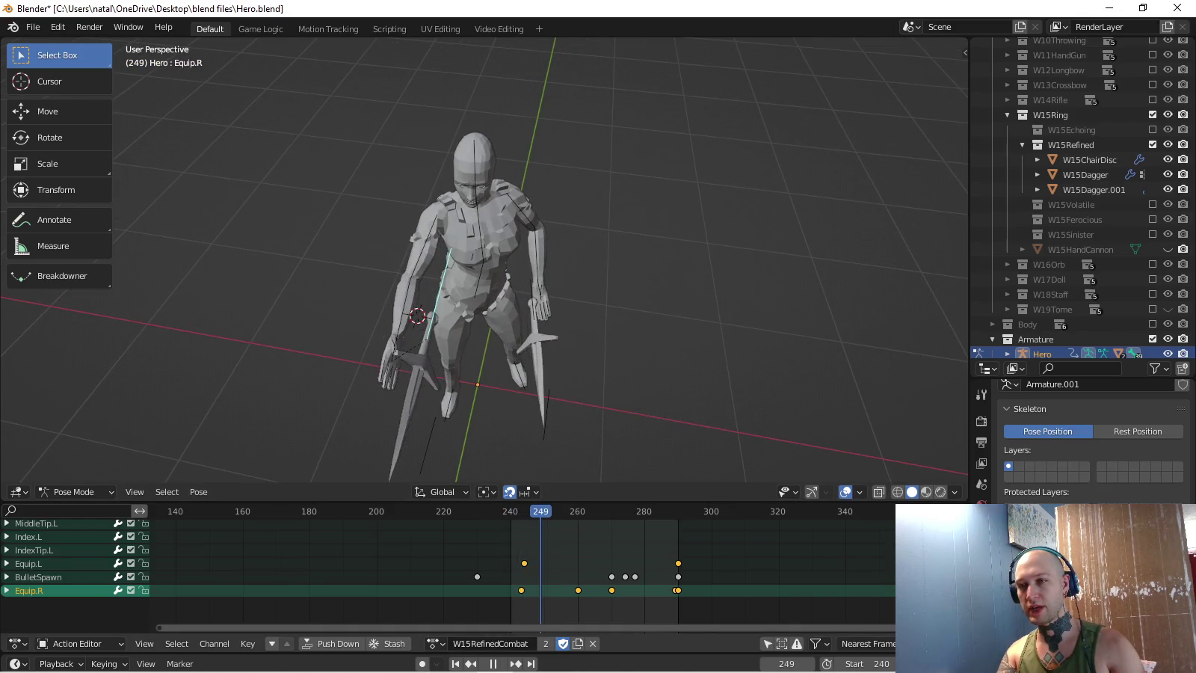
- Shift the Equip.R dagger along X and keyframe it at frame 252
key(g)
key(x)
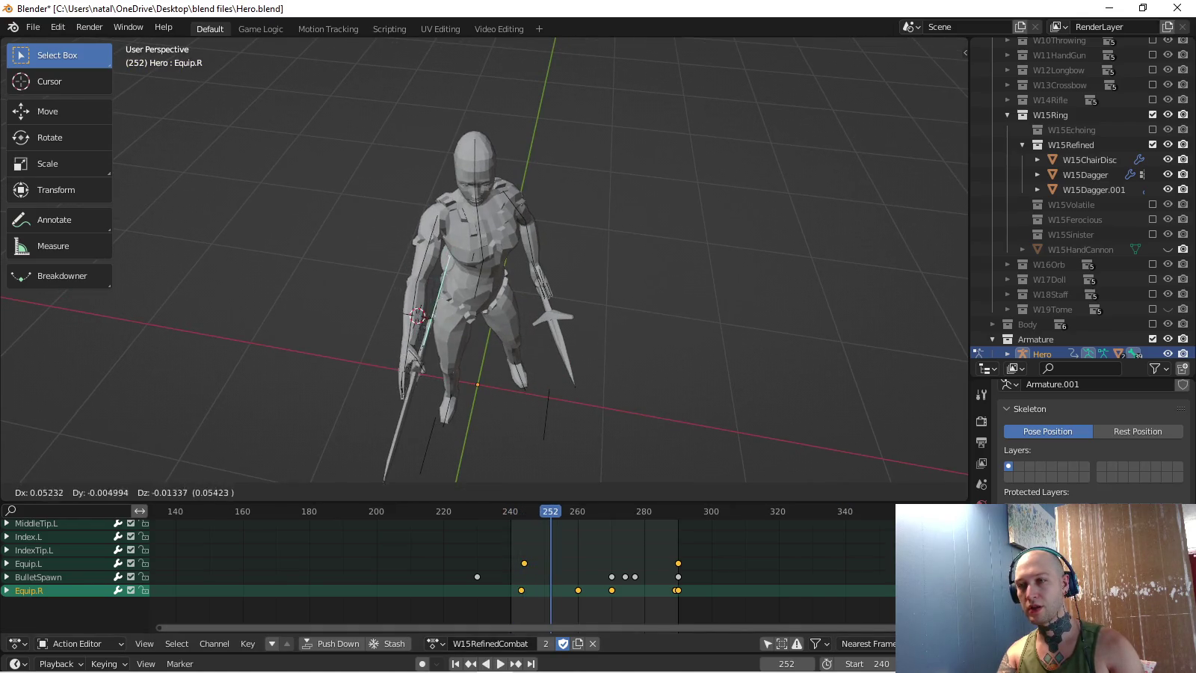
key(Return)
key(i)
key(space)
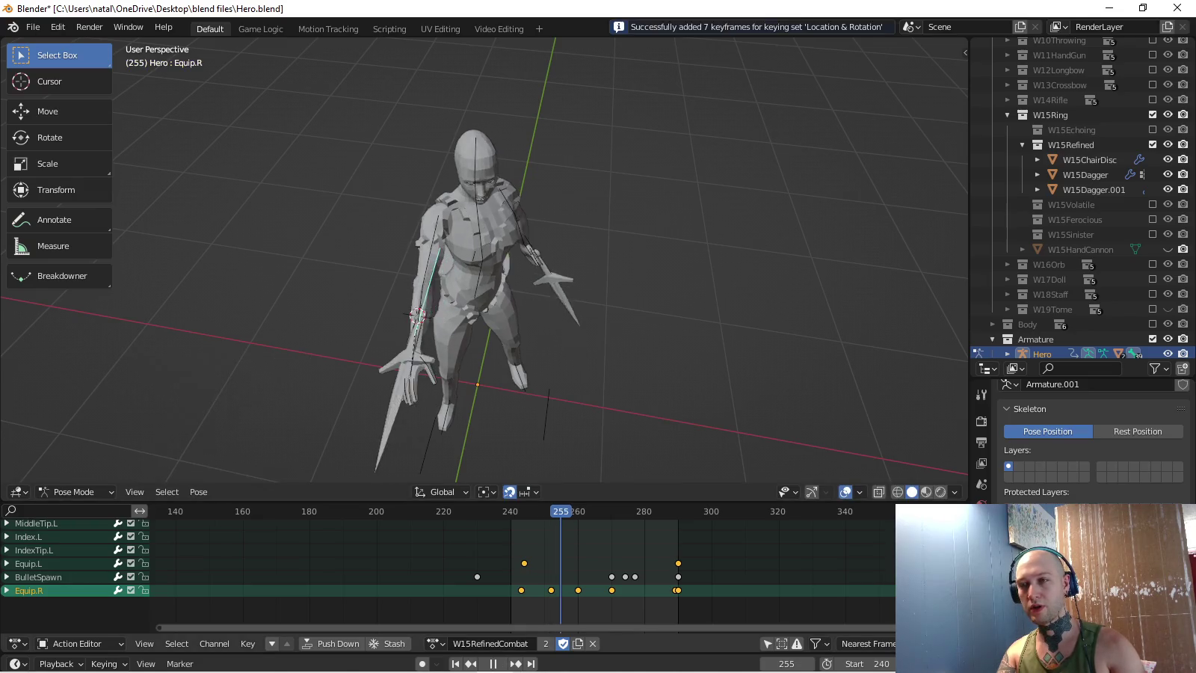
- Reposition Equip.R at frame 255, keyframe it, and play back to check the path
key(space)
middle_drag(479, 299, 494, 246)
key(g)
key(Return)
key(i)
key(space)
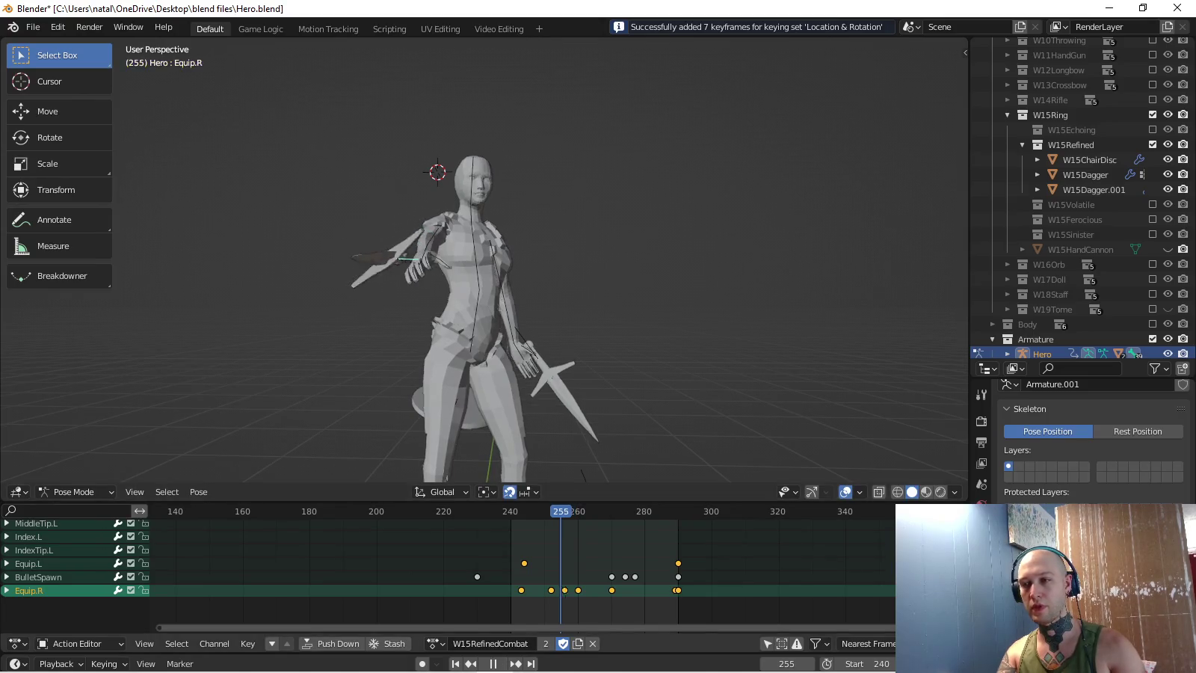
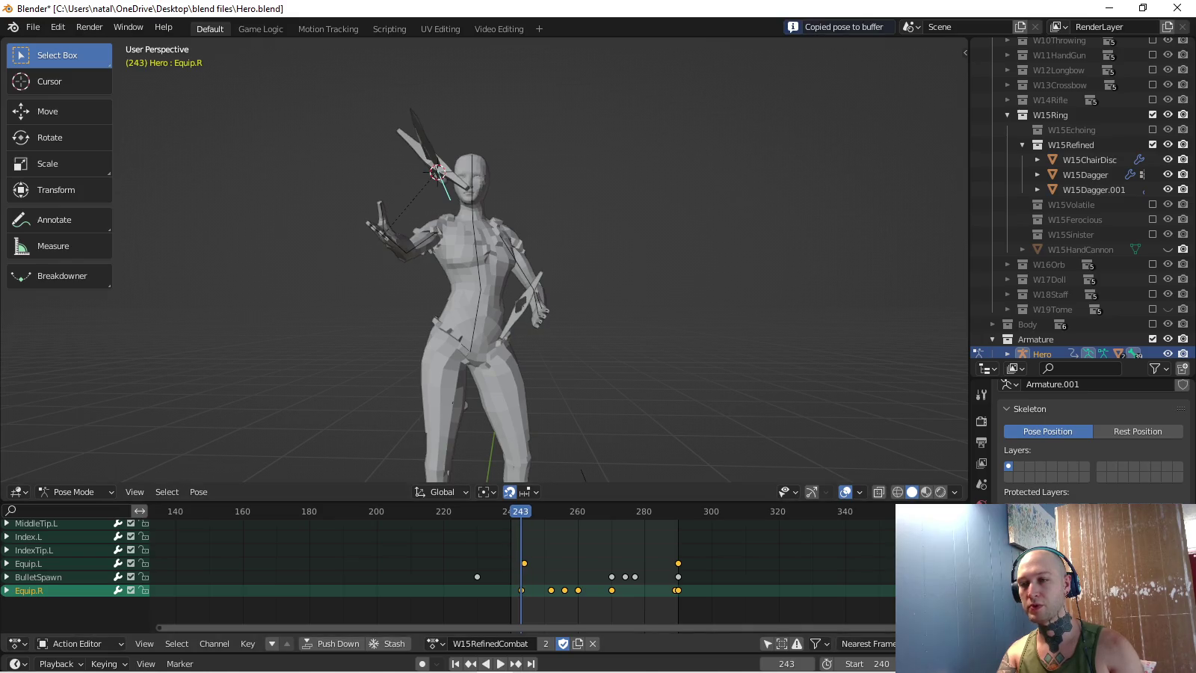
- Paste the copied pose onto the Equip.R dagger at frame 260 and key it
key(space)
key(ctrl+v)
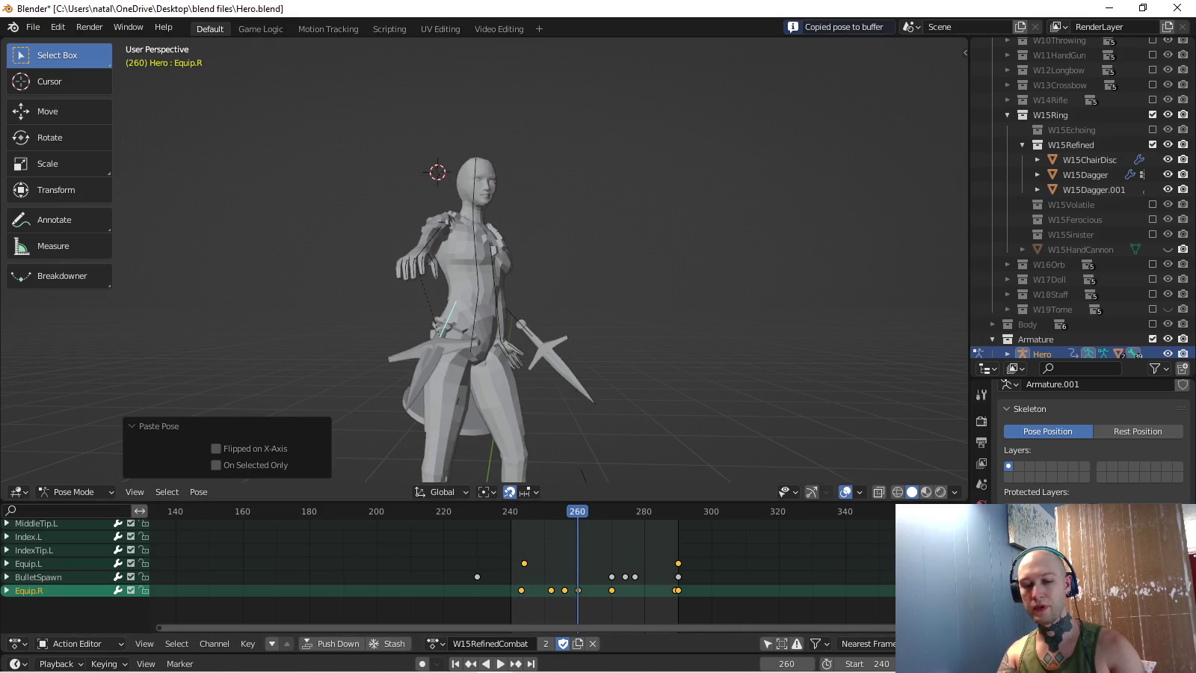
key(i)
- Delete two in-between Equip.R keys and play the animation backwards
key(x)
key(Return)
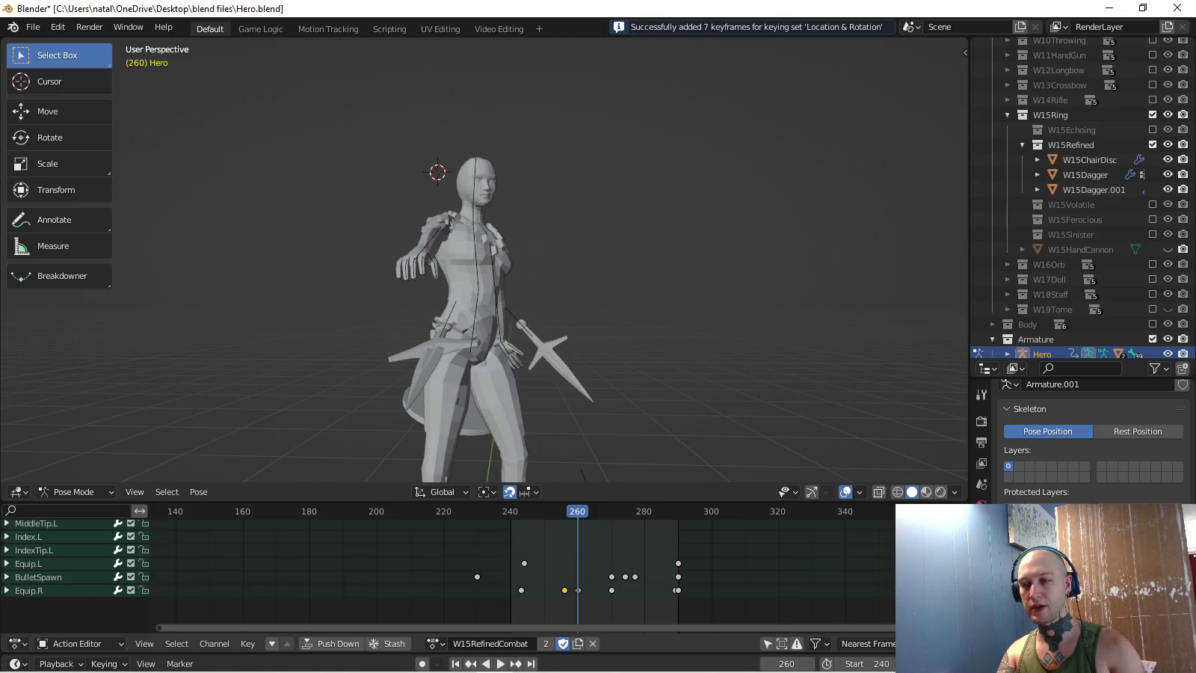
key(ctrl+shift+space)
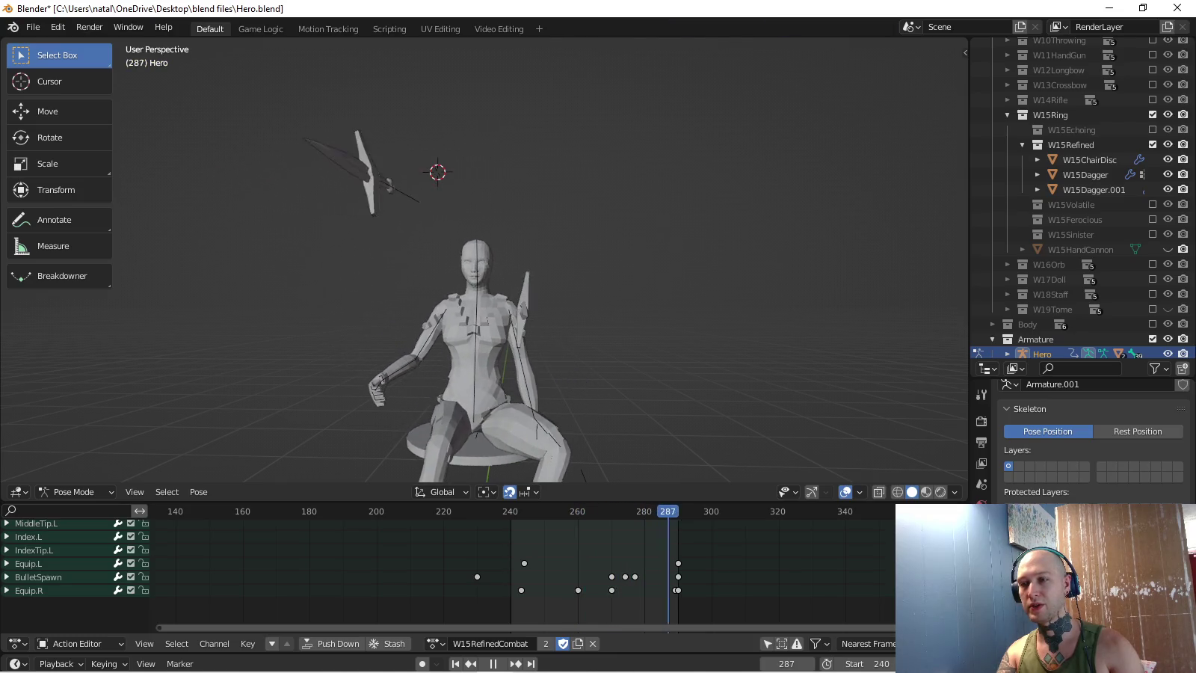
key(space)
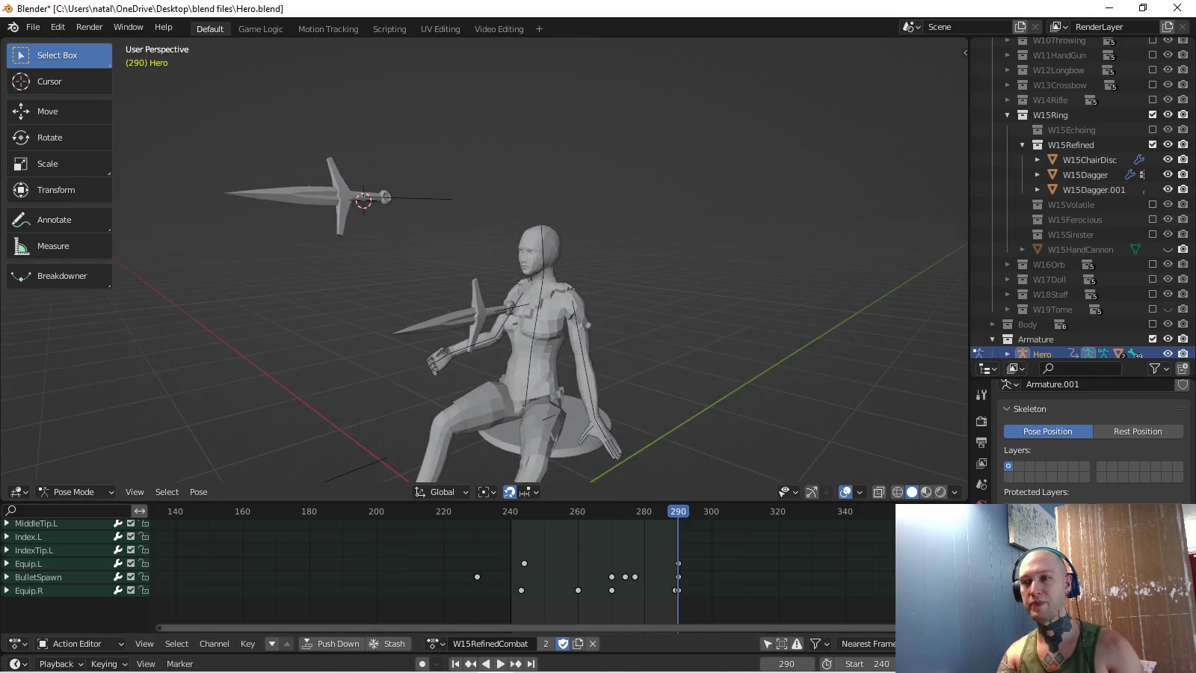
key(KP_3)
middle_drag(486, 263, 523, 224)
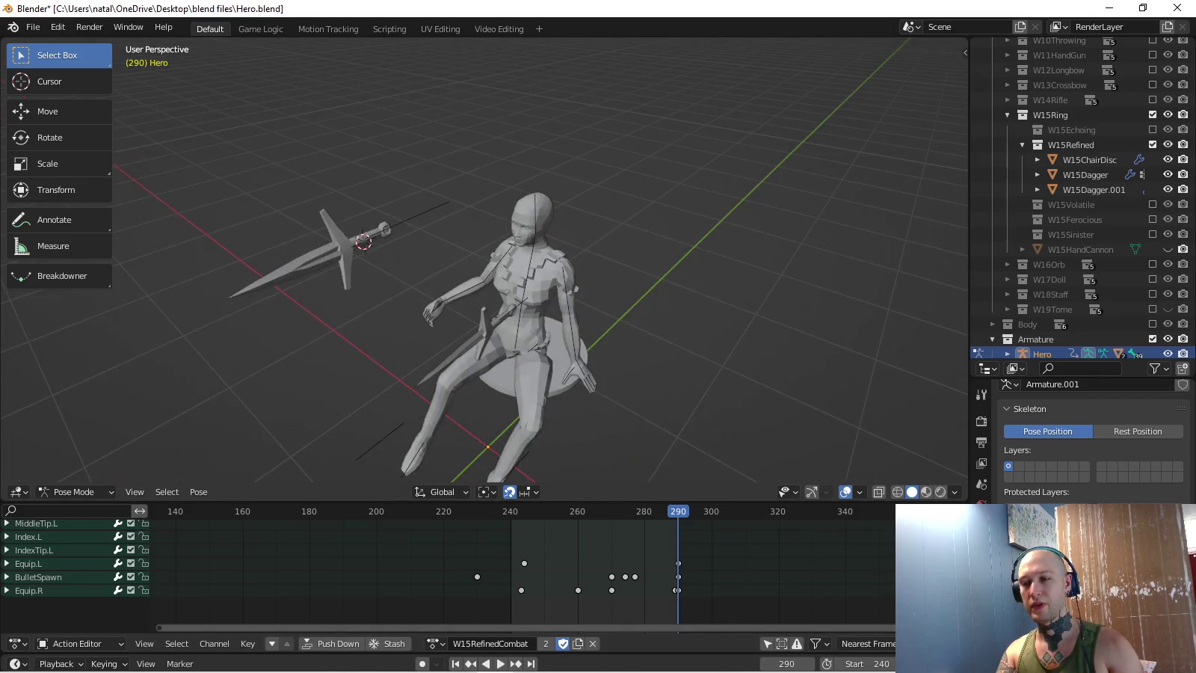
key(space)
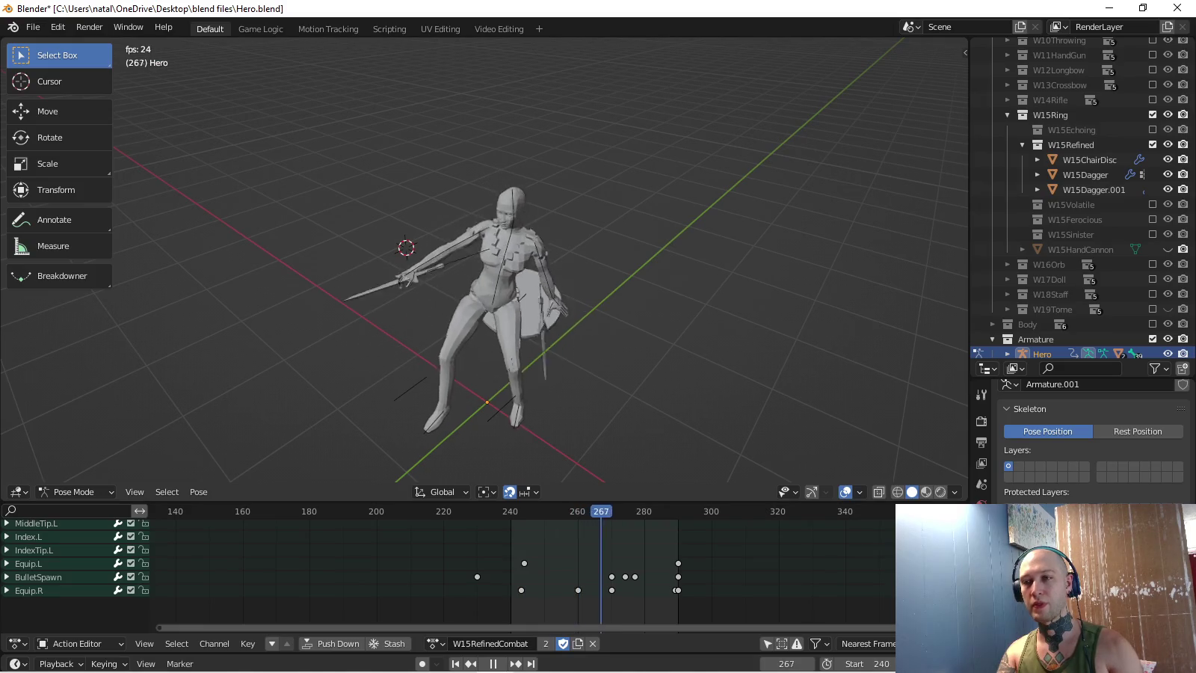
middle_drag(486, 262, 524, 254)
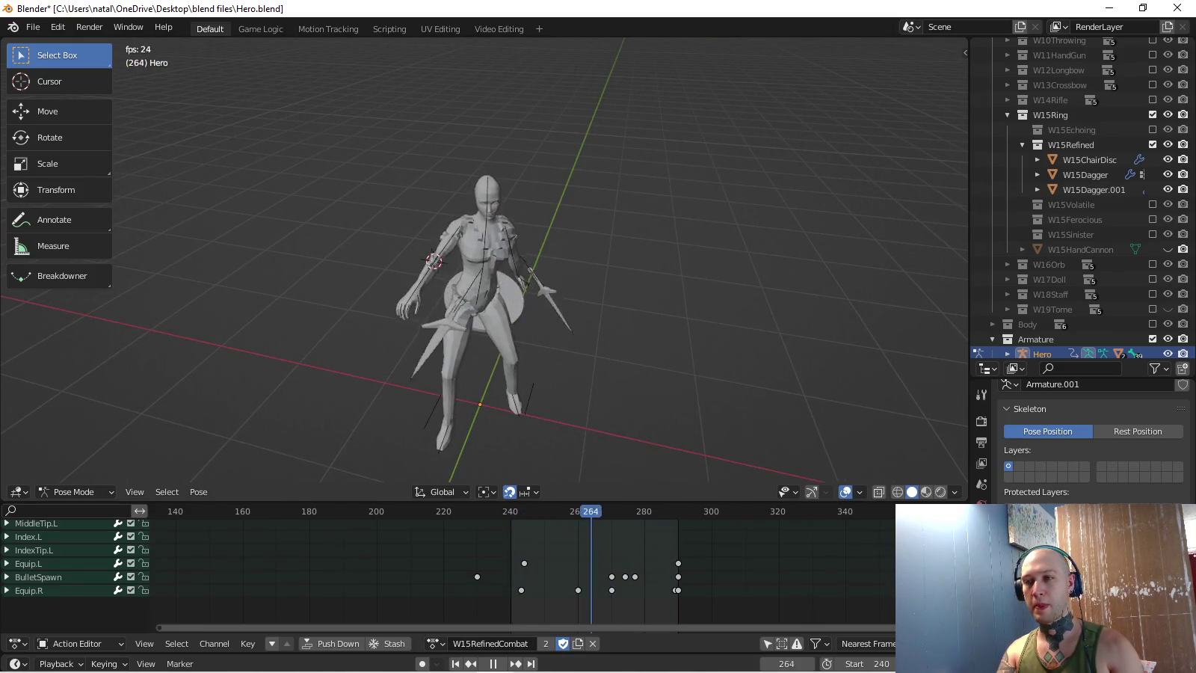
key(space)
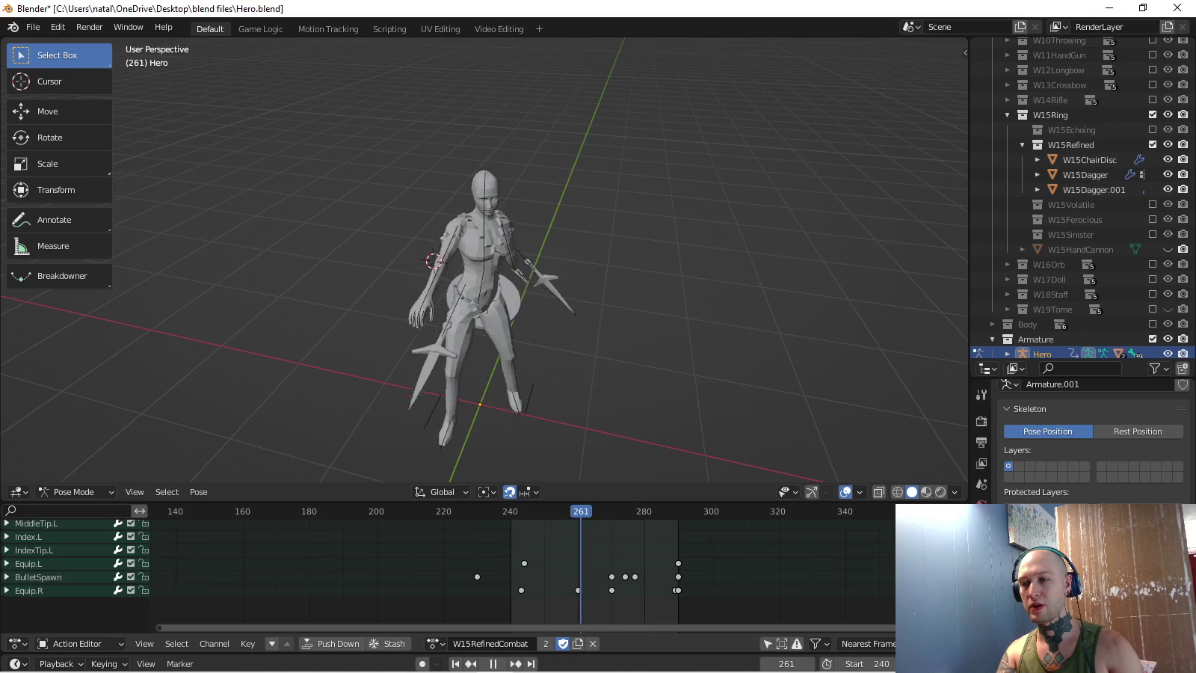
key(Escape)
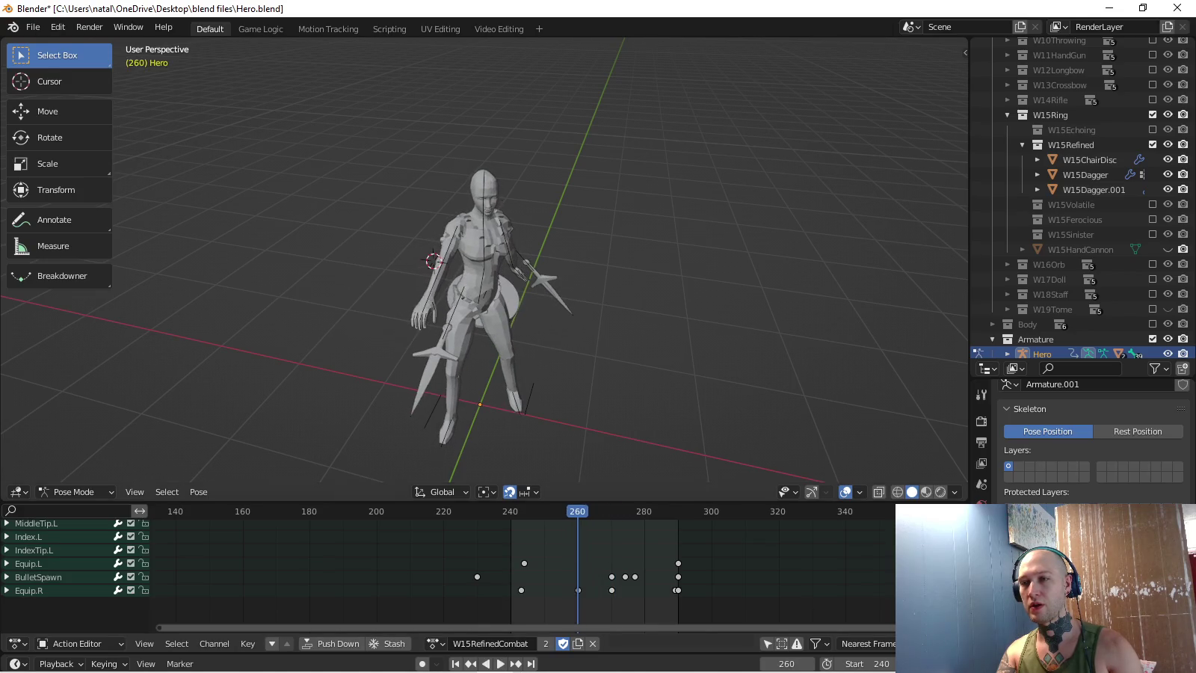
- Move the Equip.R dagger in Top view and key its pose at frame 260
click(29, 590)
key(KP_7)
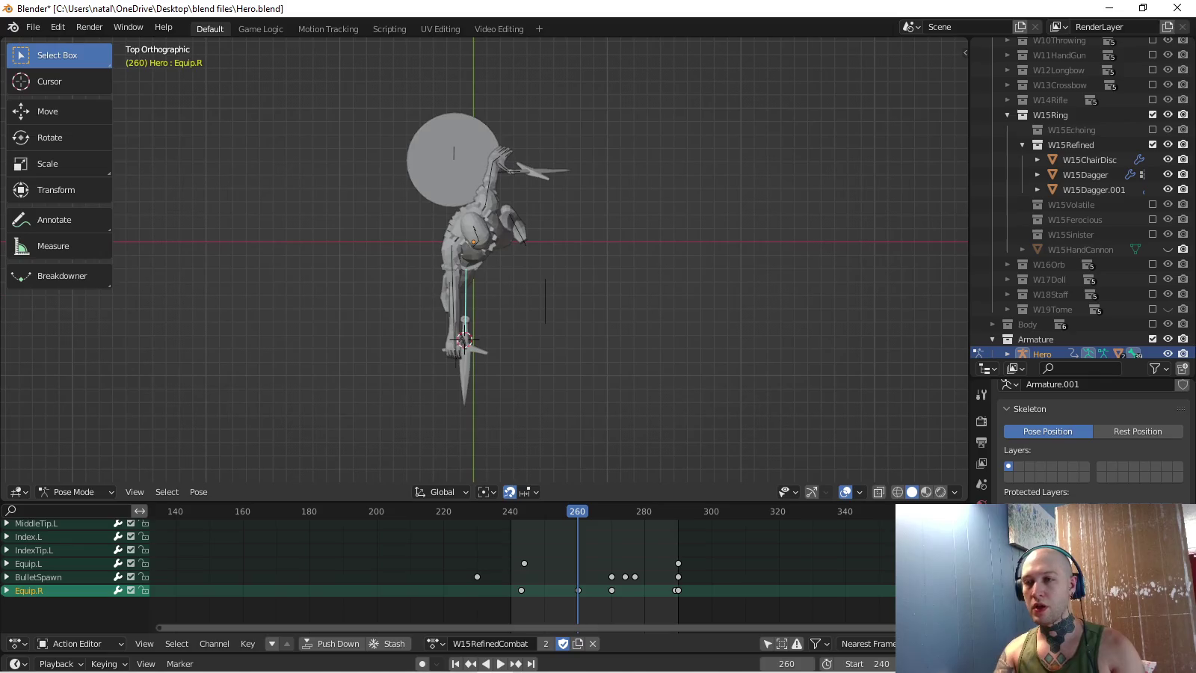
key(g)
key(Return)
key(i)
key(KP_1)
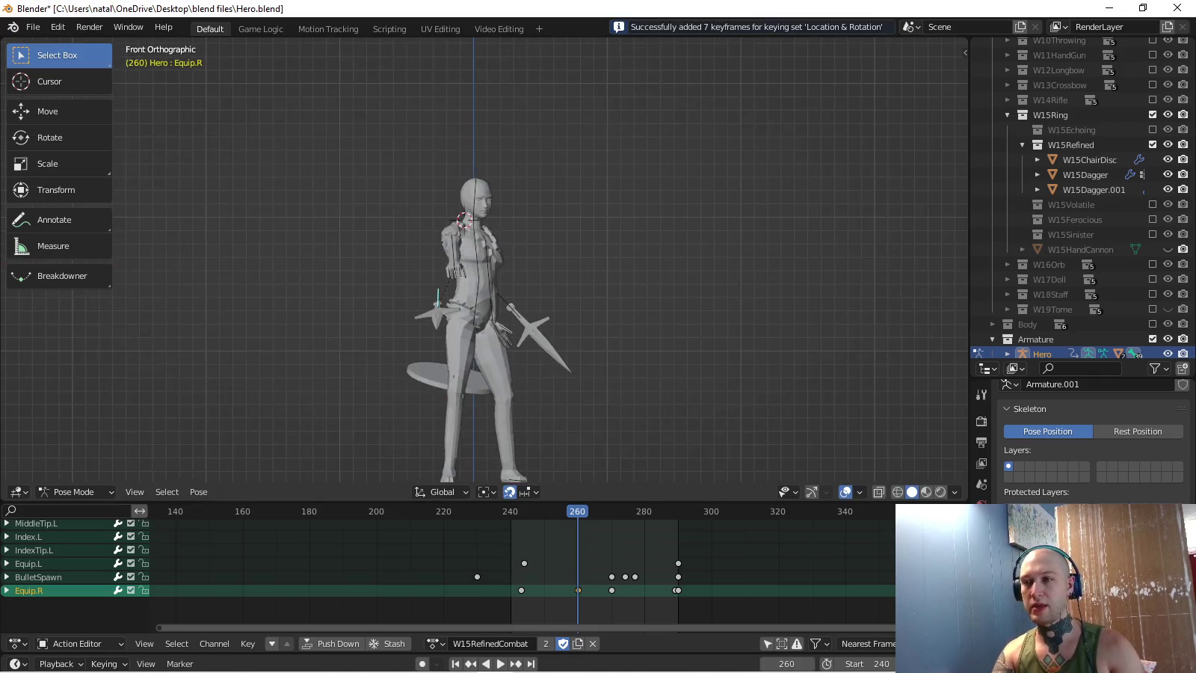
key(space)
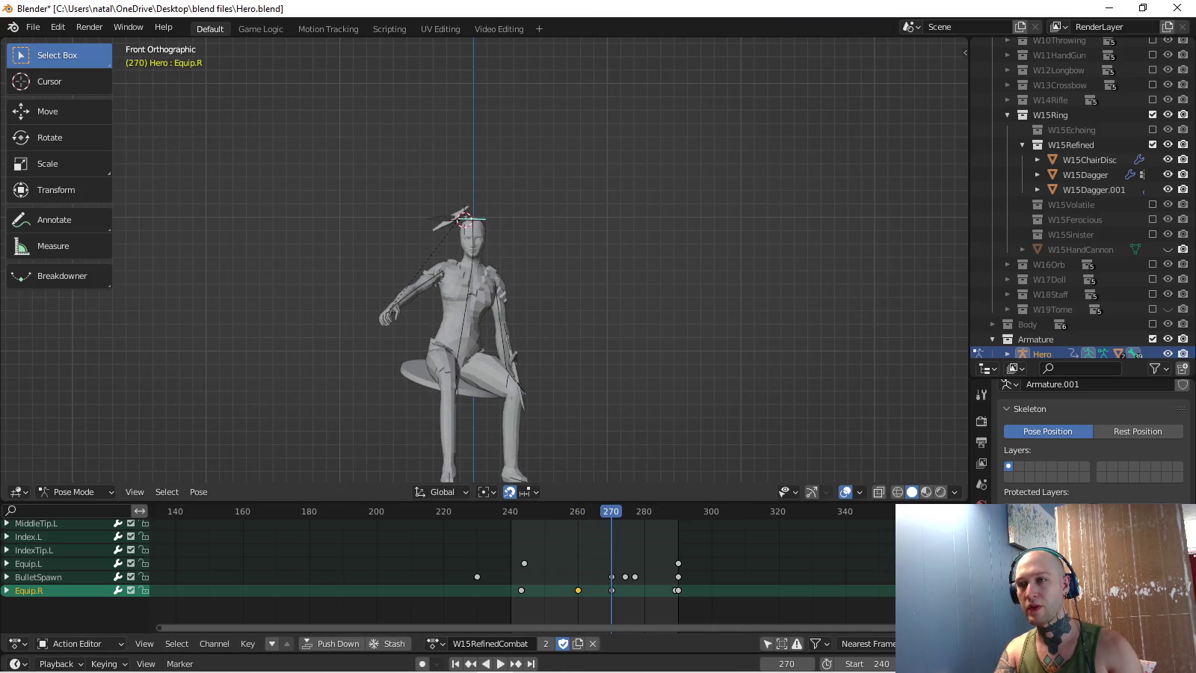
- Shift the dagger slightly left and key its pose at frame 264
key(space)
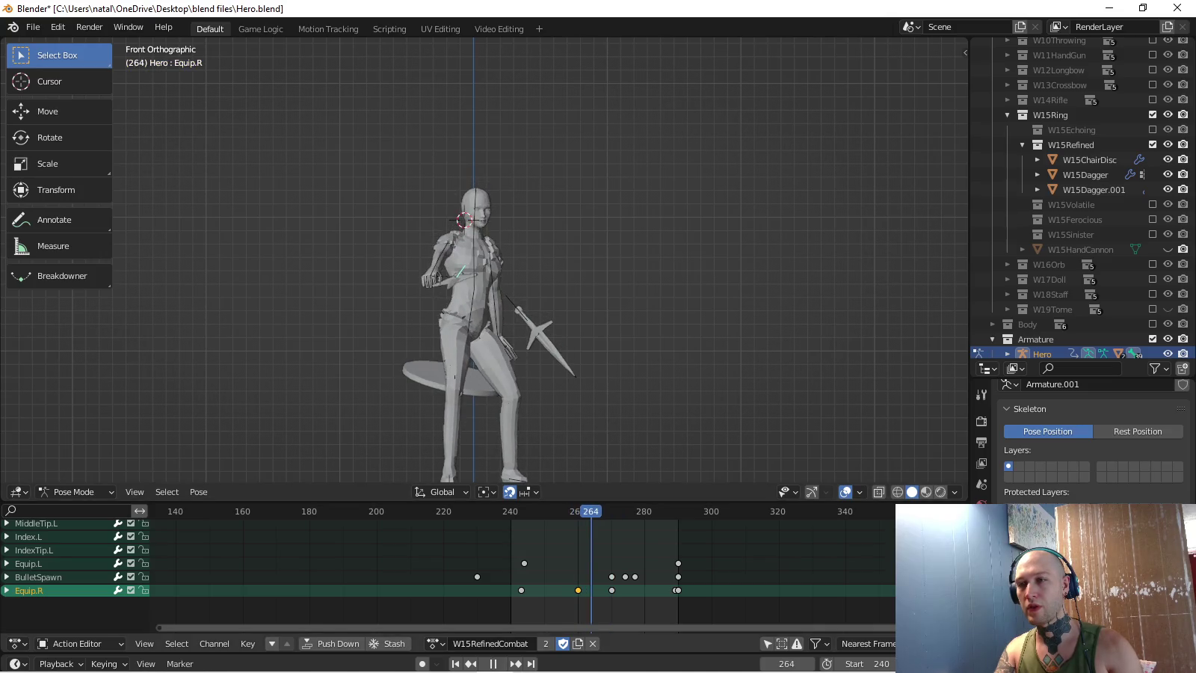
key(g)
key(Return)
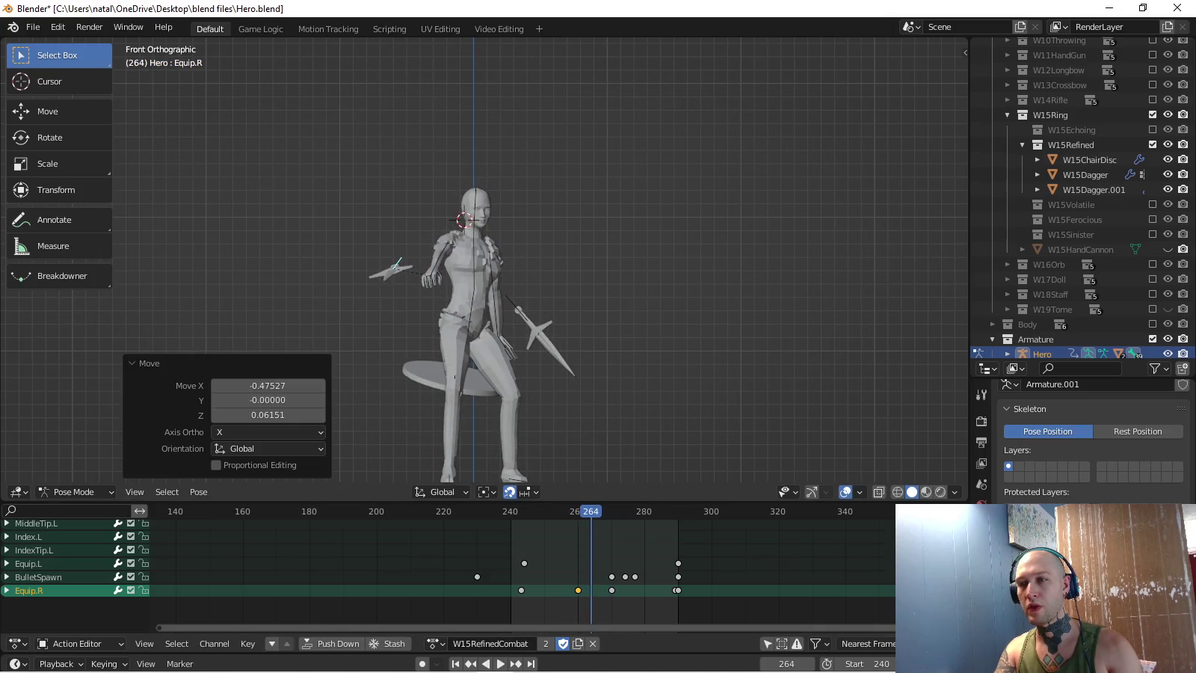
key(i)
key(space)
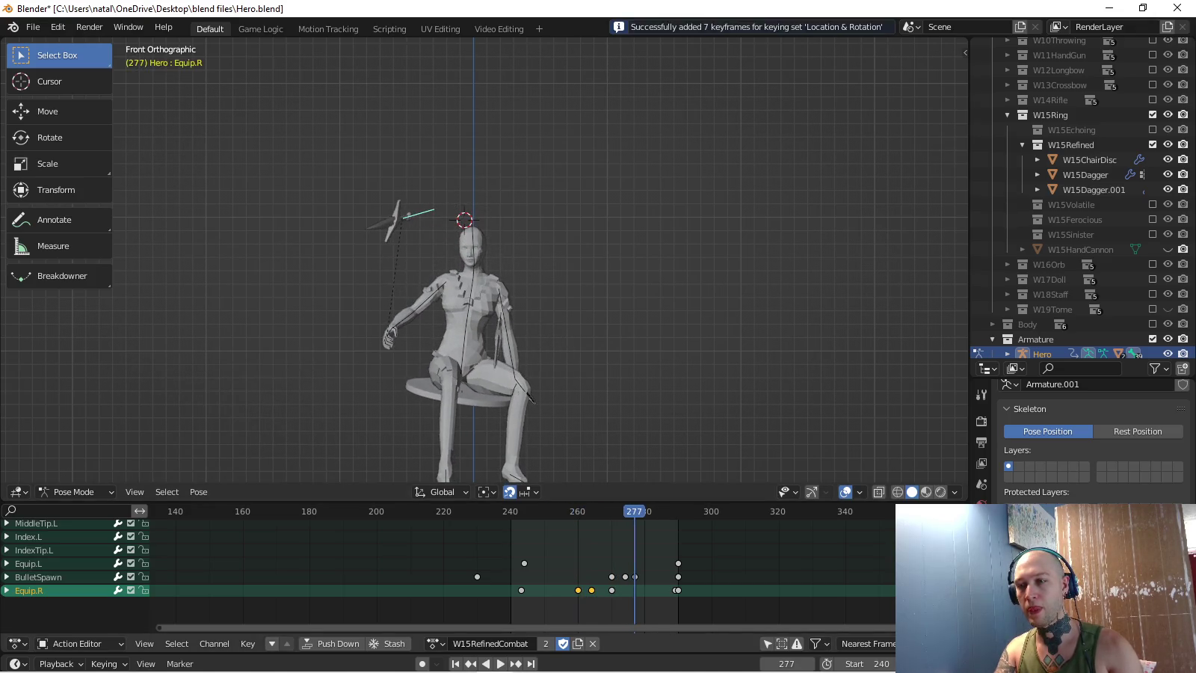
key(space)
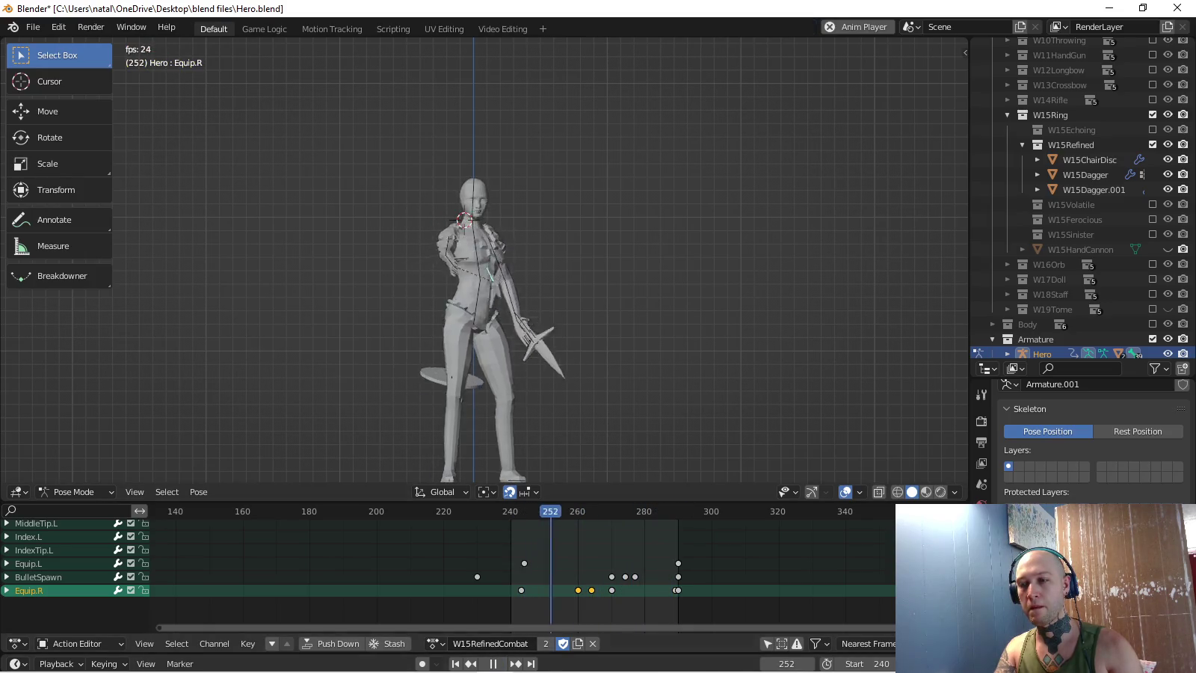
key(space)
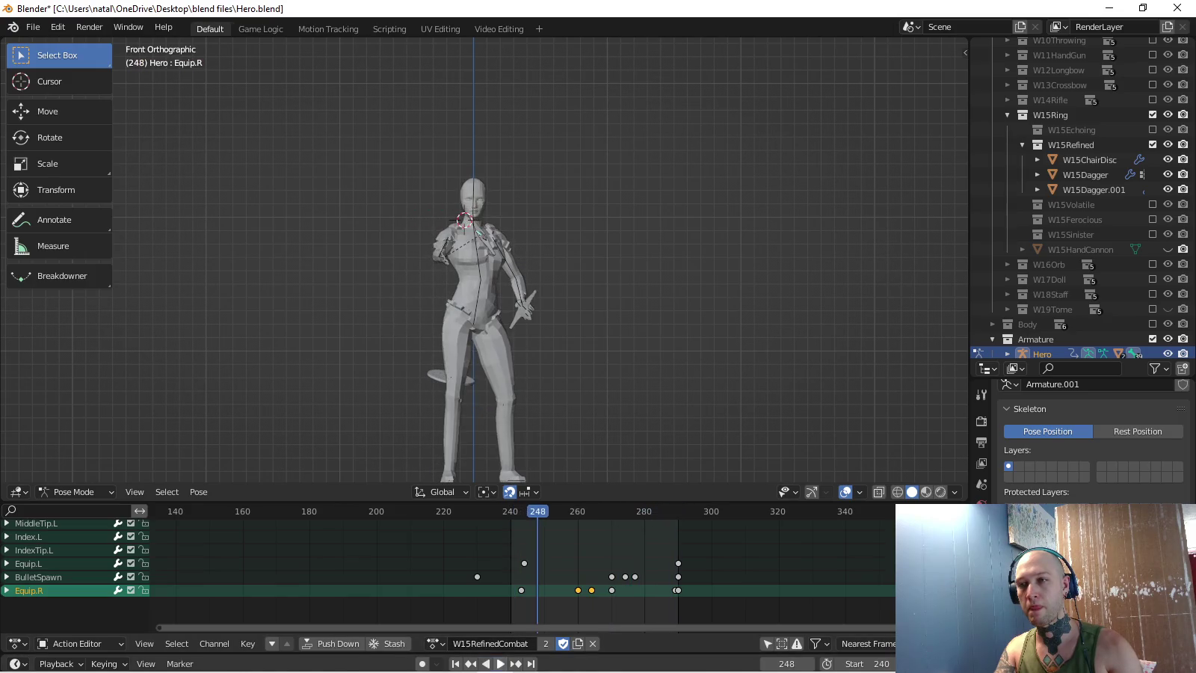
key(space)
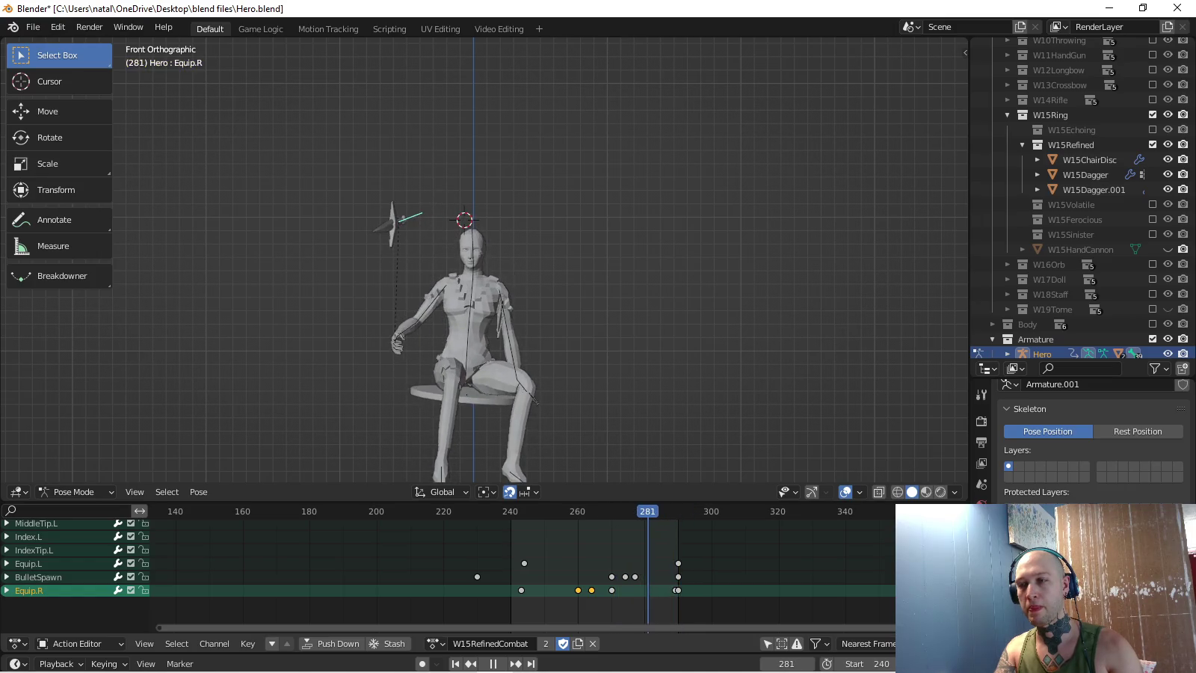
key(KP_7)
- Rotate Equip.R about -31°, move it toward the centre, and key it at frame 280
key(r)
key(Return)
key(g)
key(Return)
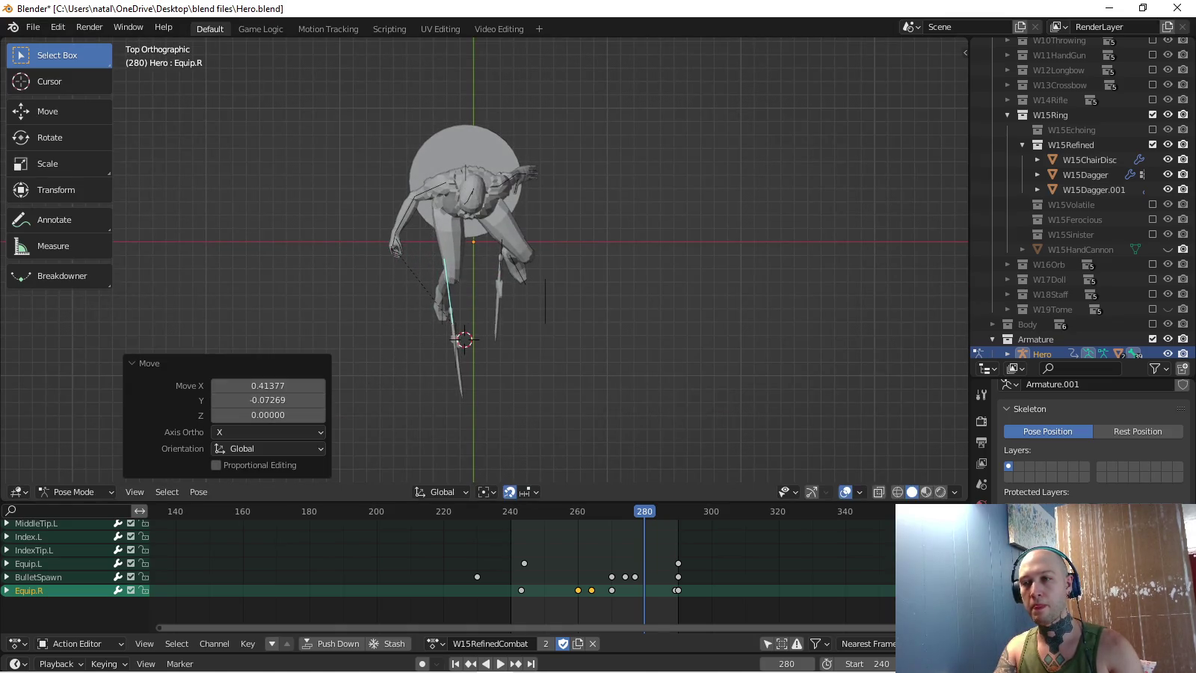
key(i)
key(space)
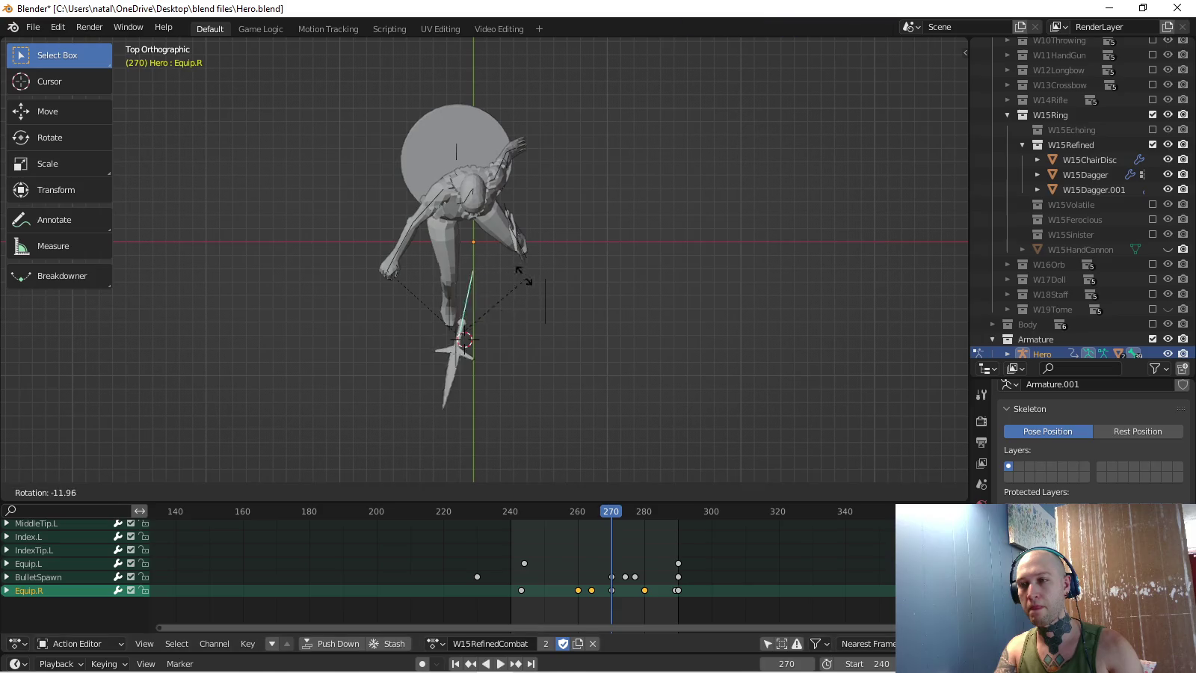
- Shift the dagger X -0.21247 to the left and key it at frame 270
click(502, 260)
key(g)
click(468, 260)
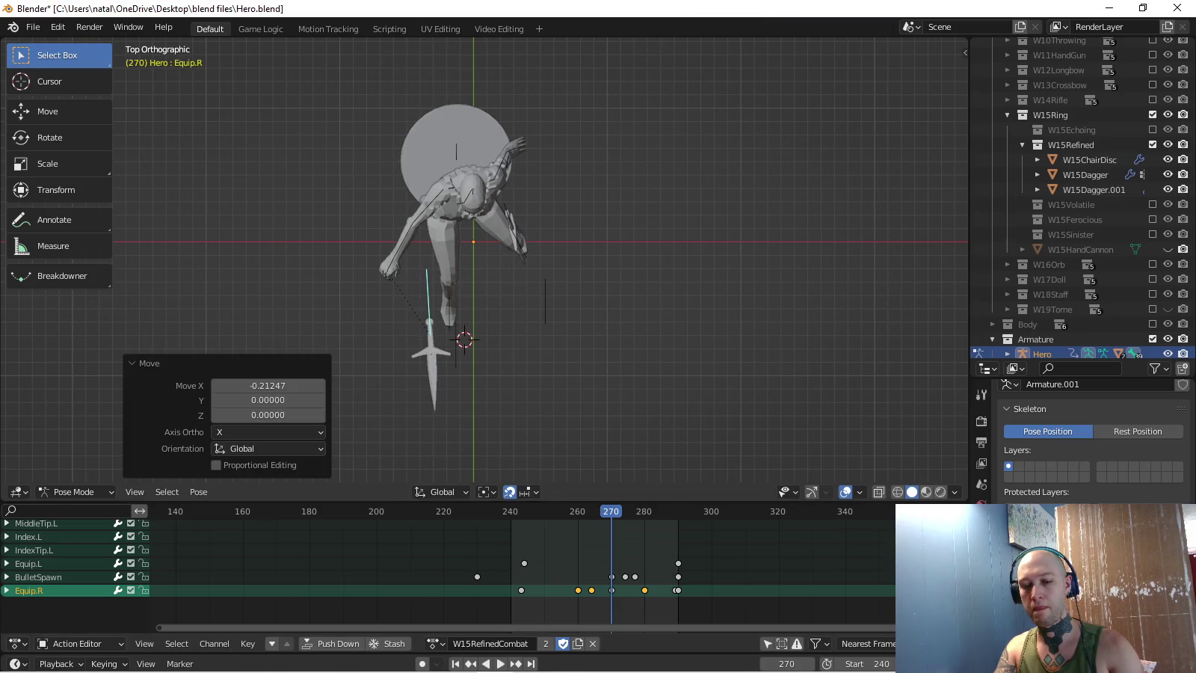
key(i)
key(space)
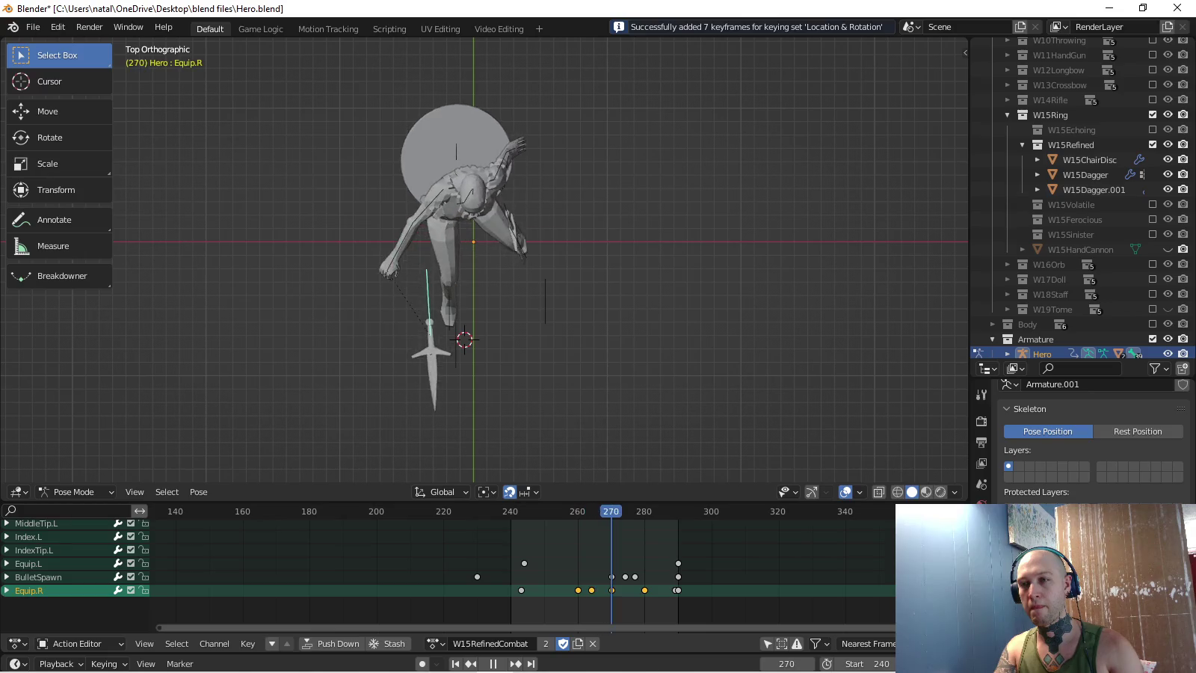
- Review the dagger's orbit from Right and perspective views, then play backwards
key(space)
key(KP_3)
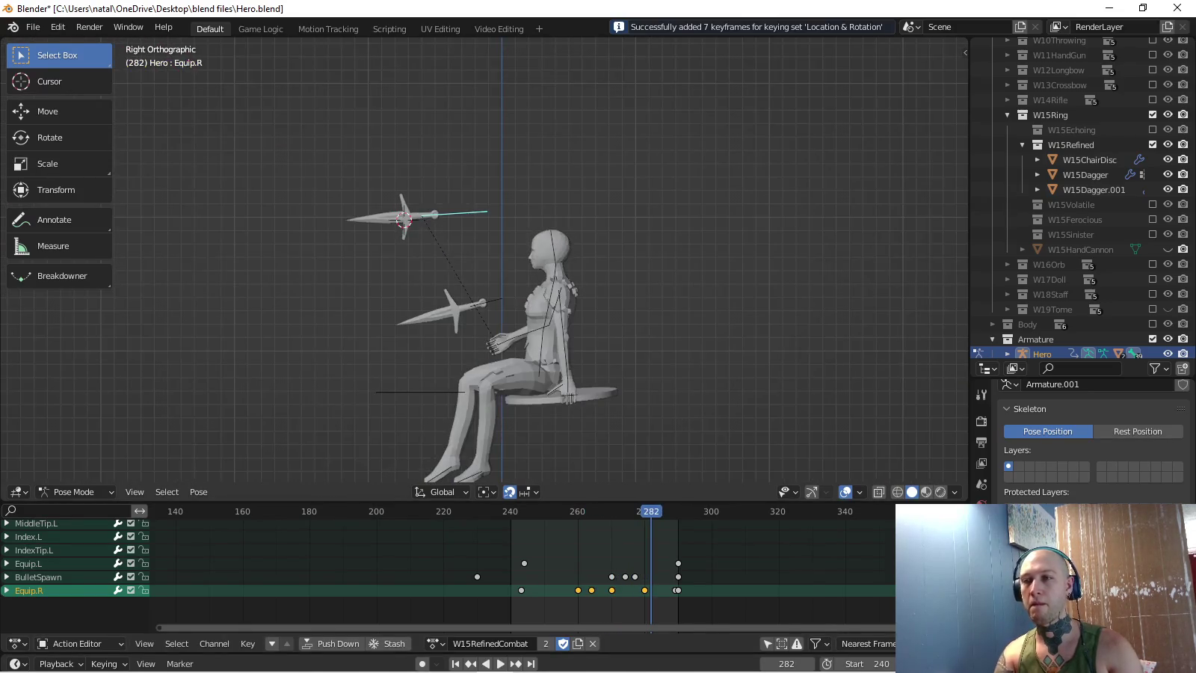
key(space)
mouse_move(539, 262)
middle_down()
mouse_move(569, 224)
mouse_move(554, 231)
middle_up()
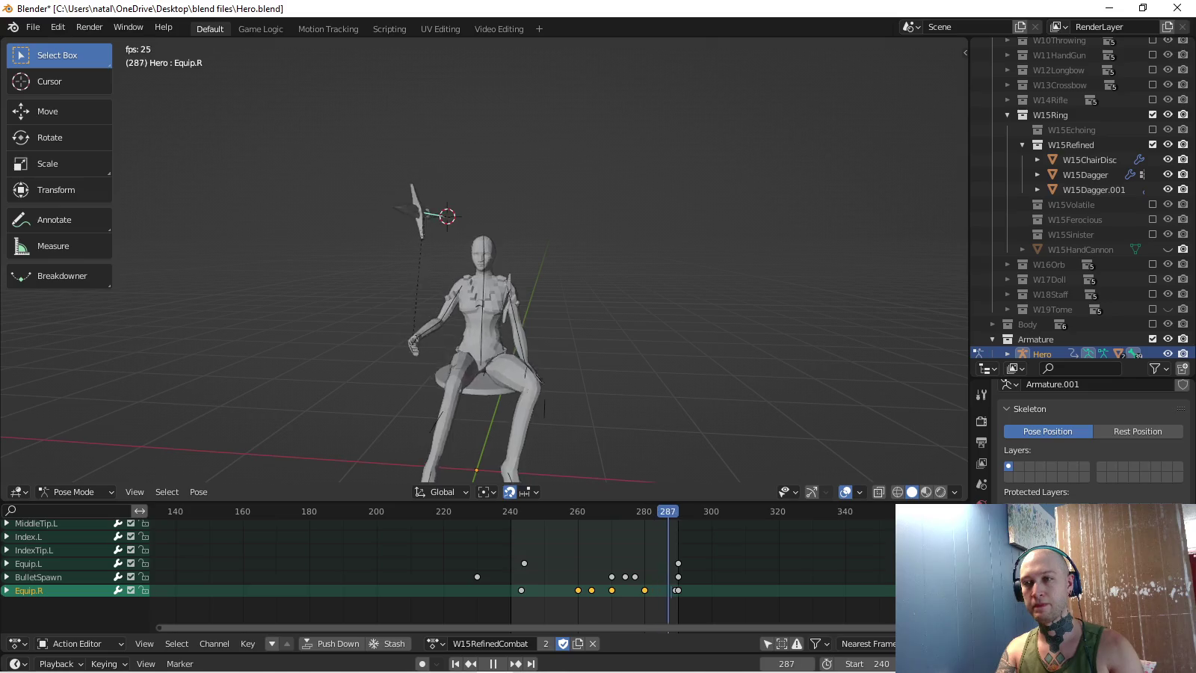
key(KP_3)
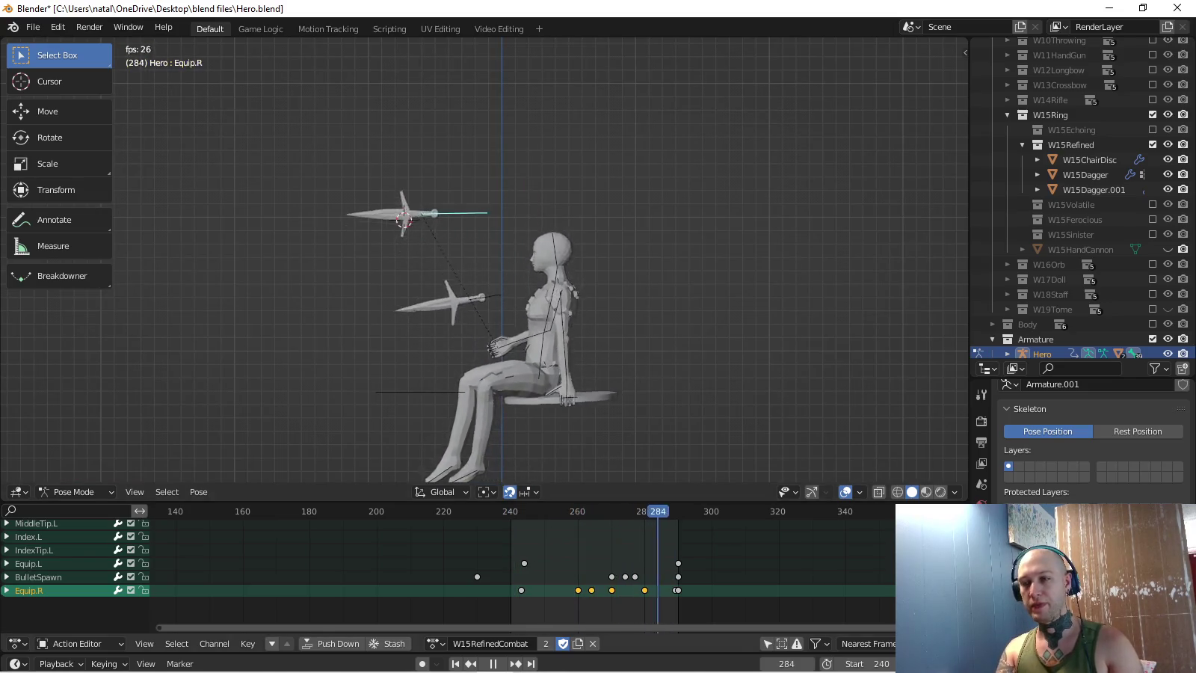
key(space)
key(shift+ctrl+space)
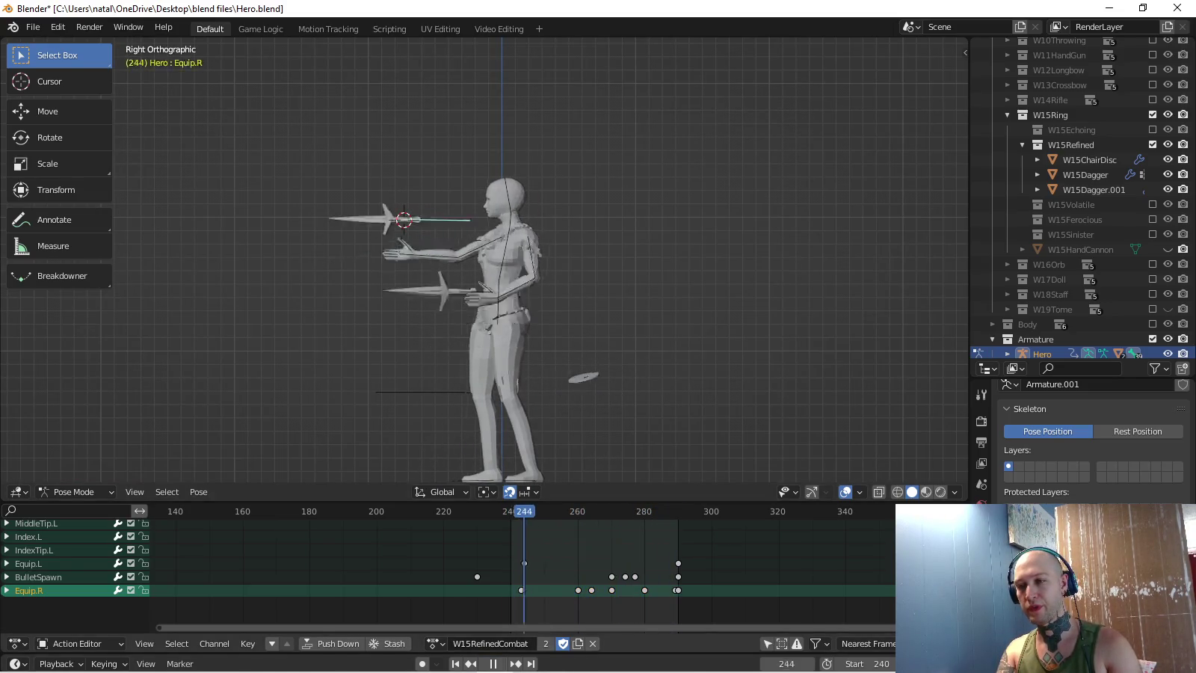
- Select the Equip.L dagger bone, rotate it 78° and move it beside the figure
click(475, 295)
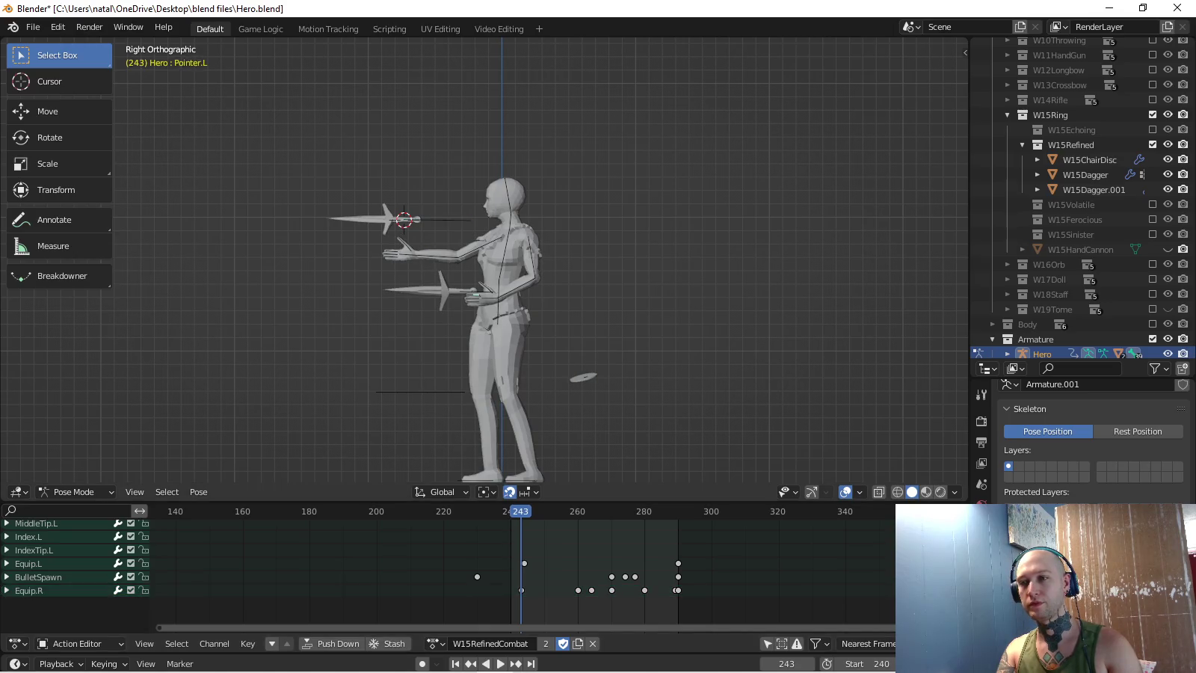
click(476, 295)
key(space)
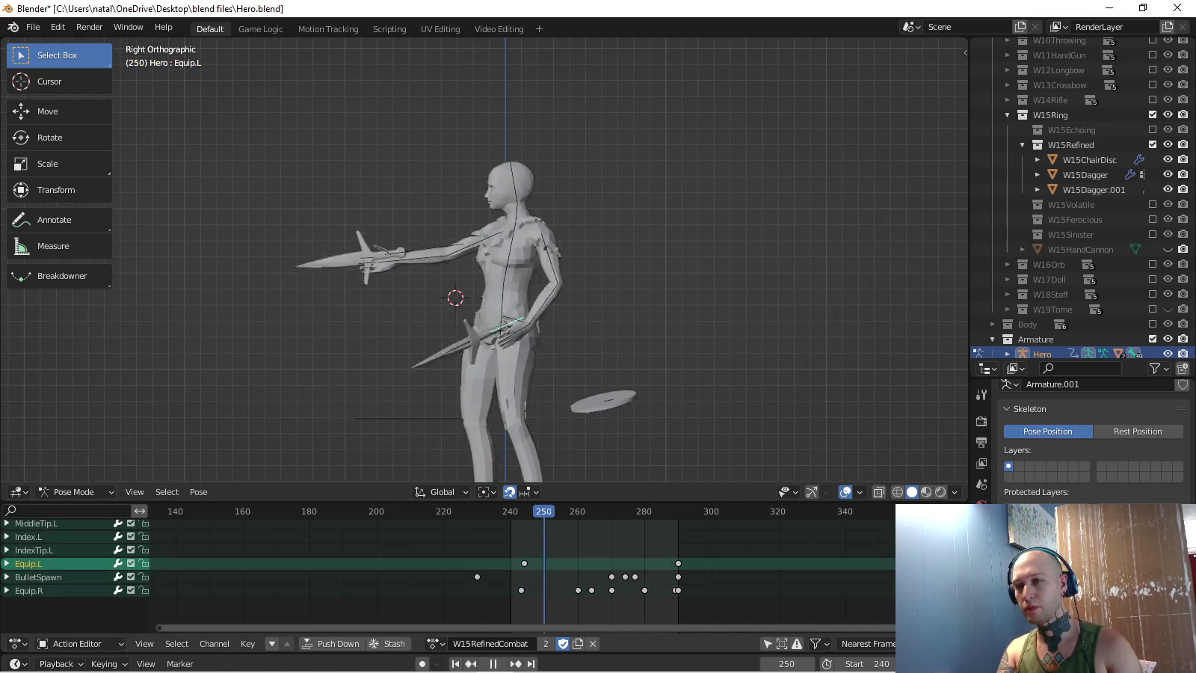
text(r78)
key(Return)
key(g)
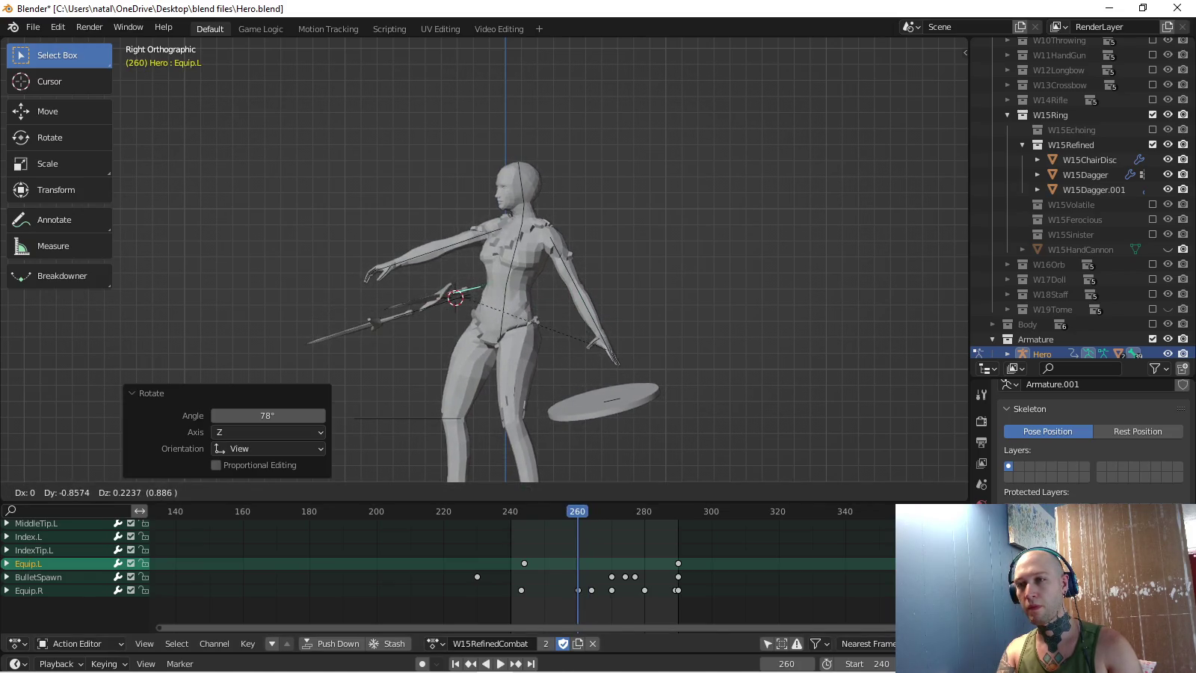
click(430, 306)
- Turn Equip.L further around the figure in Top view and key it at frame 260
key(r)
click(419, 311)
middle_drag(419, 310, 463, 247)
key(KP_7)
key(r)
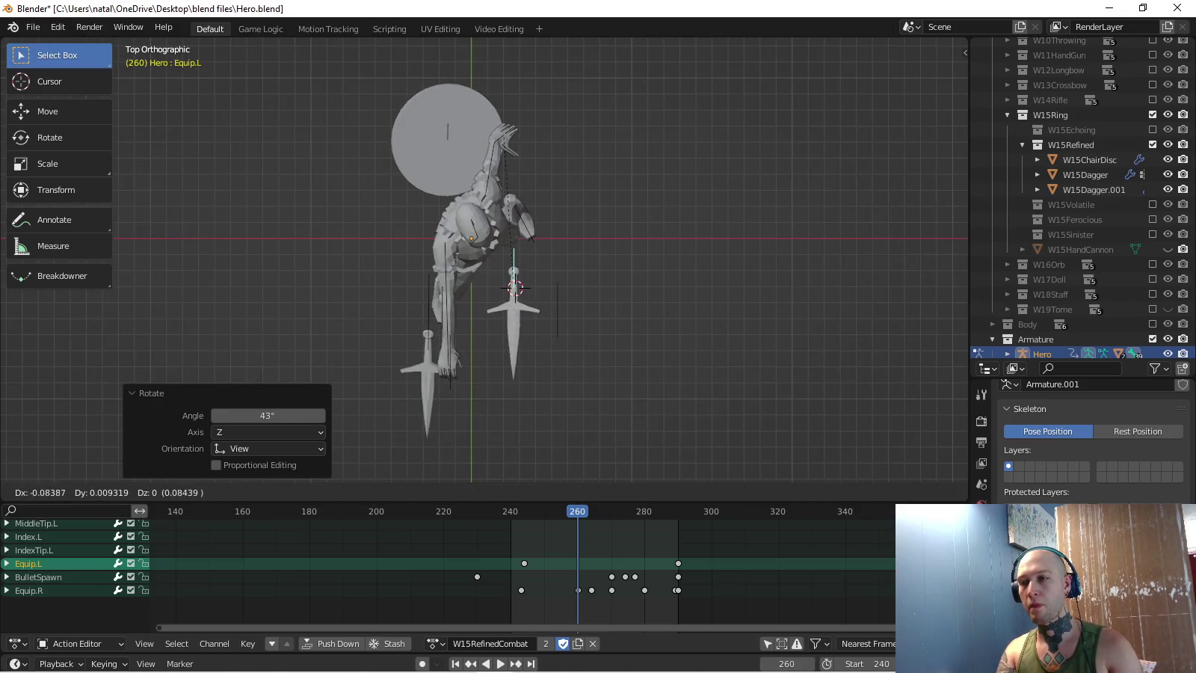
key(Return)
key(i)
key(space)
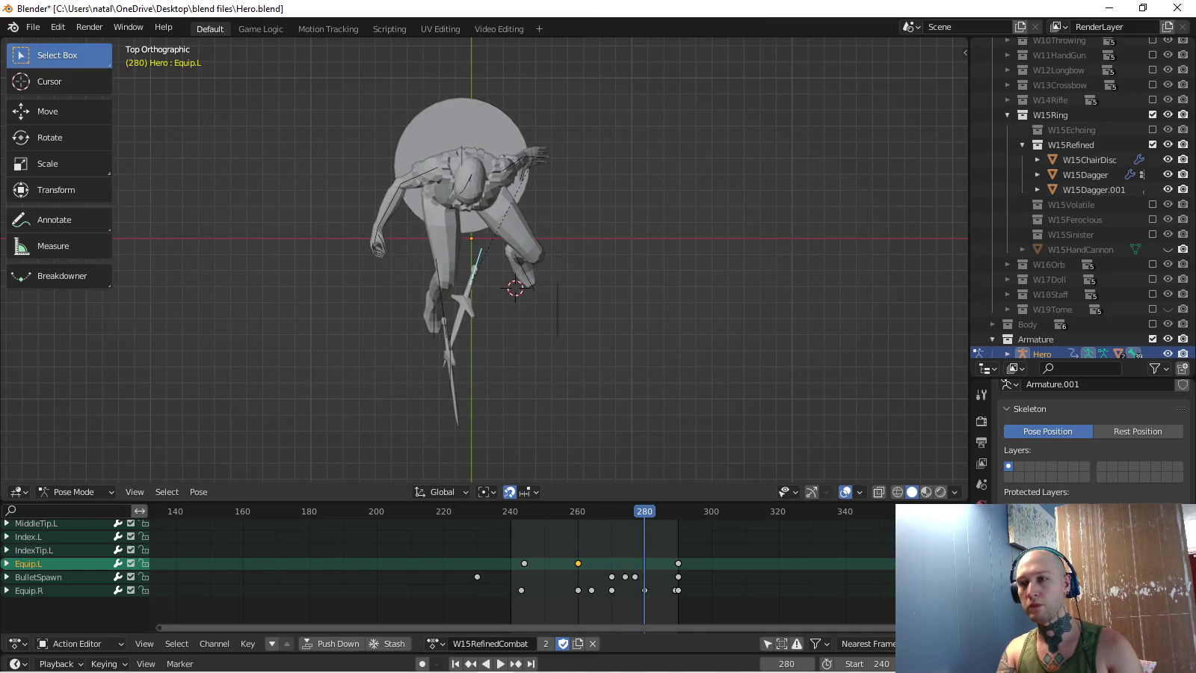
- Rotate and shift Equip.L in Top and Right views and key it at frame 280
key(r)
key(Return)
key(g)
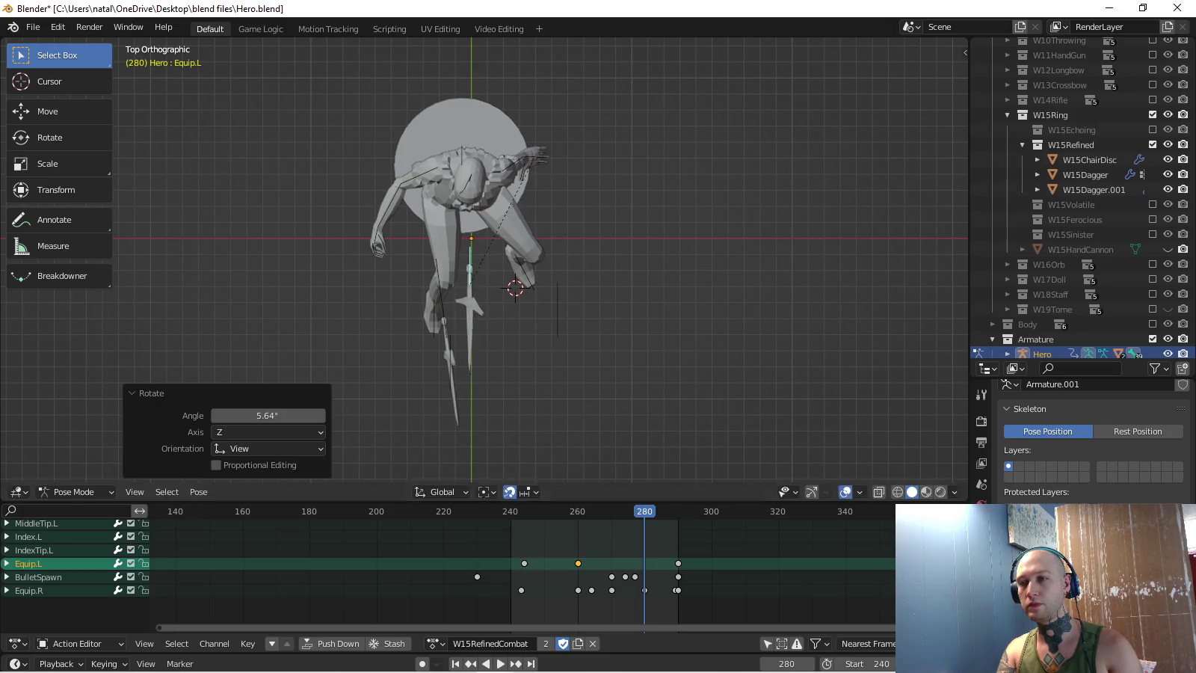
key(Return)
key(KP_3)
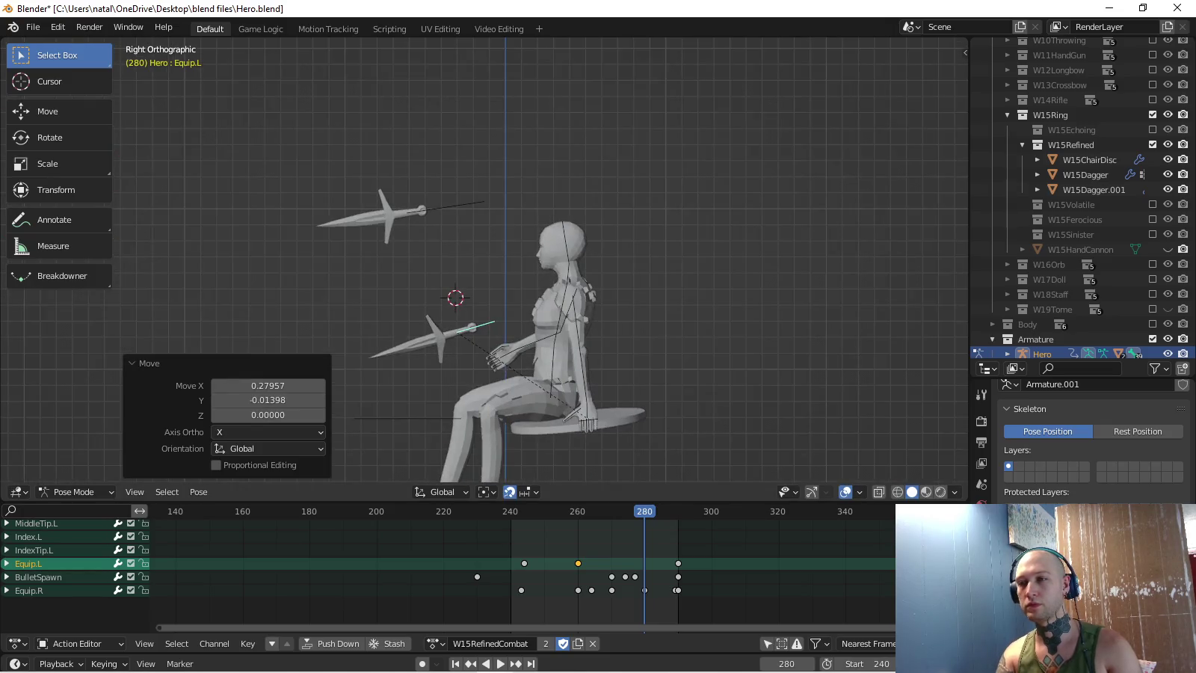
key(r)
key(Return)
key(g)
key(Return)
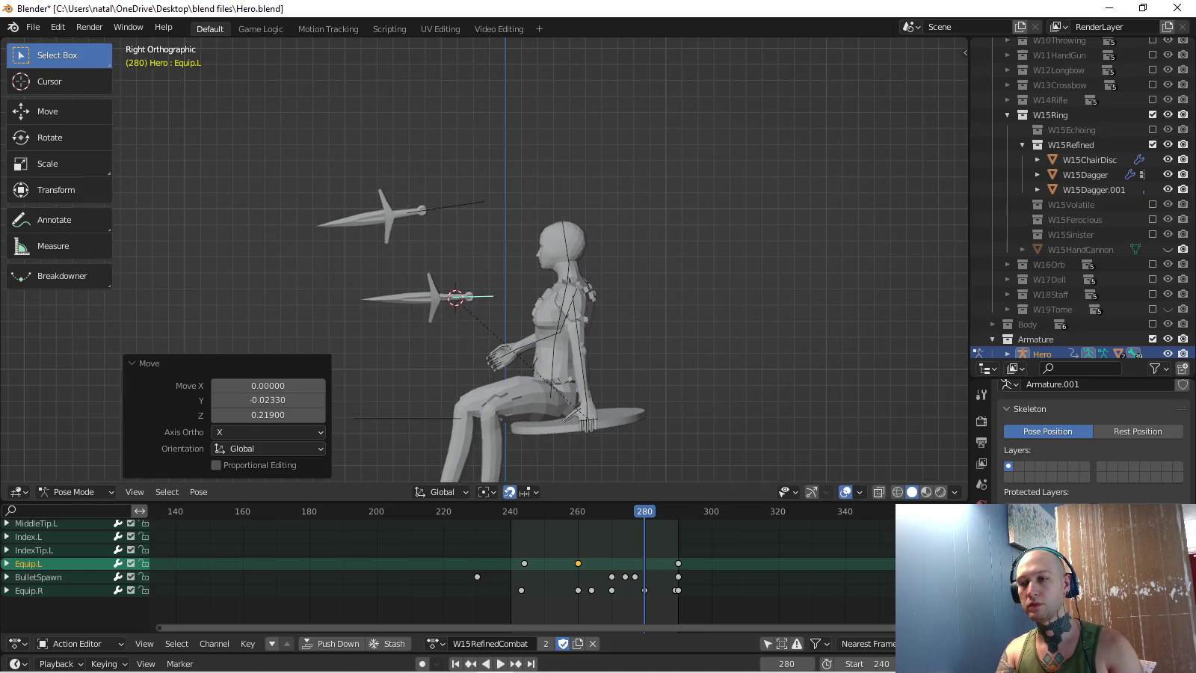
key(i)
key(space)
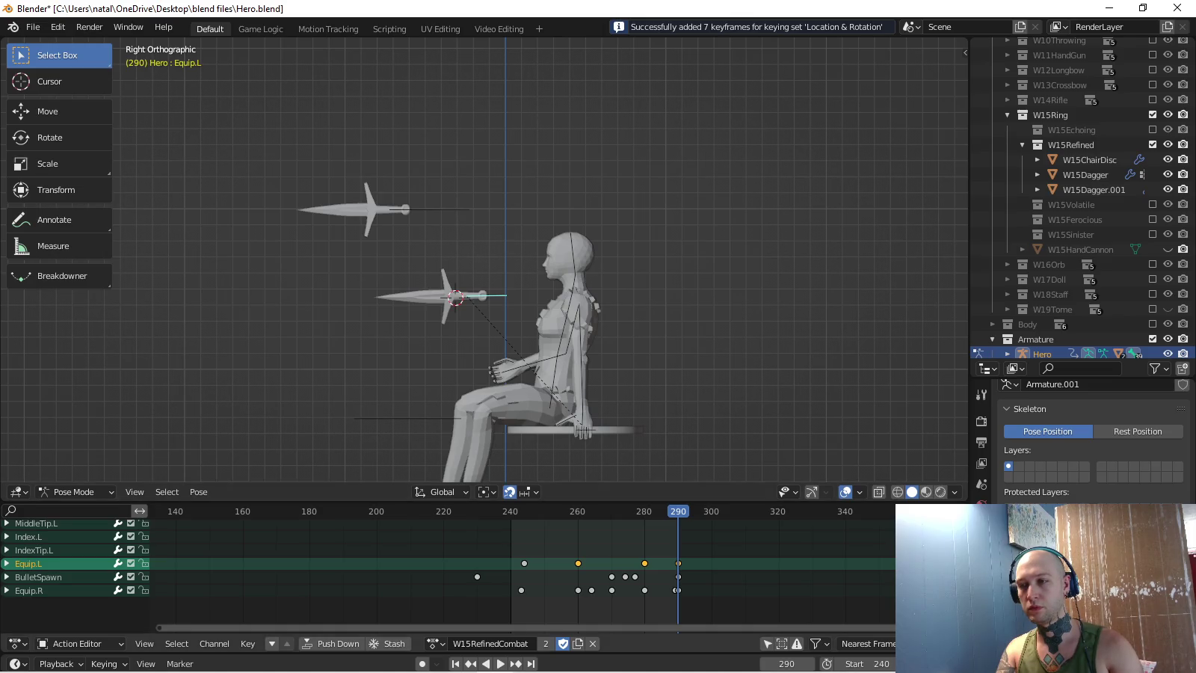
key(space)
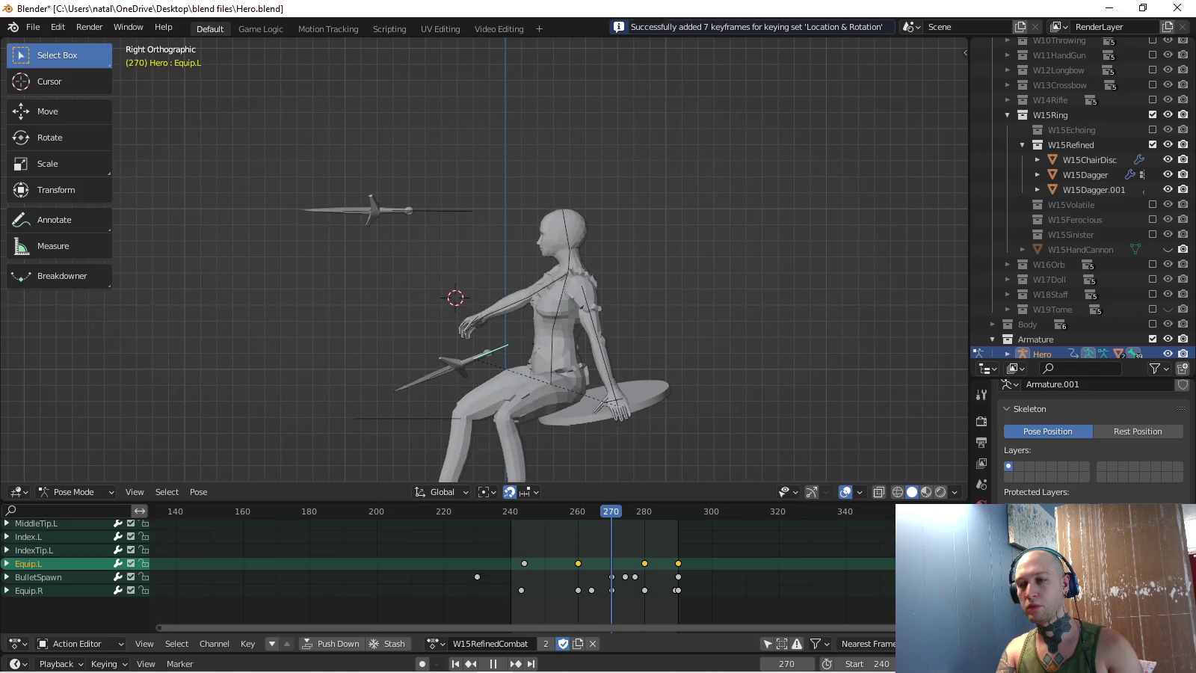
- Rotate Equip.L 24.7°, shift it X 0.33083, and key it at frame 270
key(r)
key(Return)
key(g)
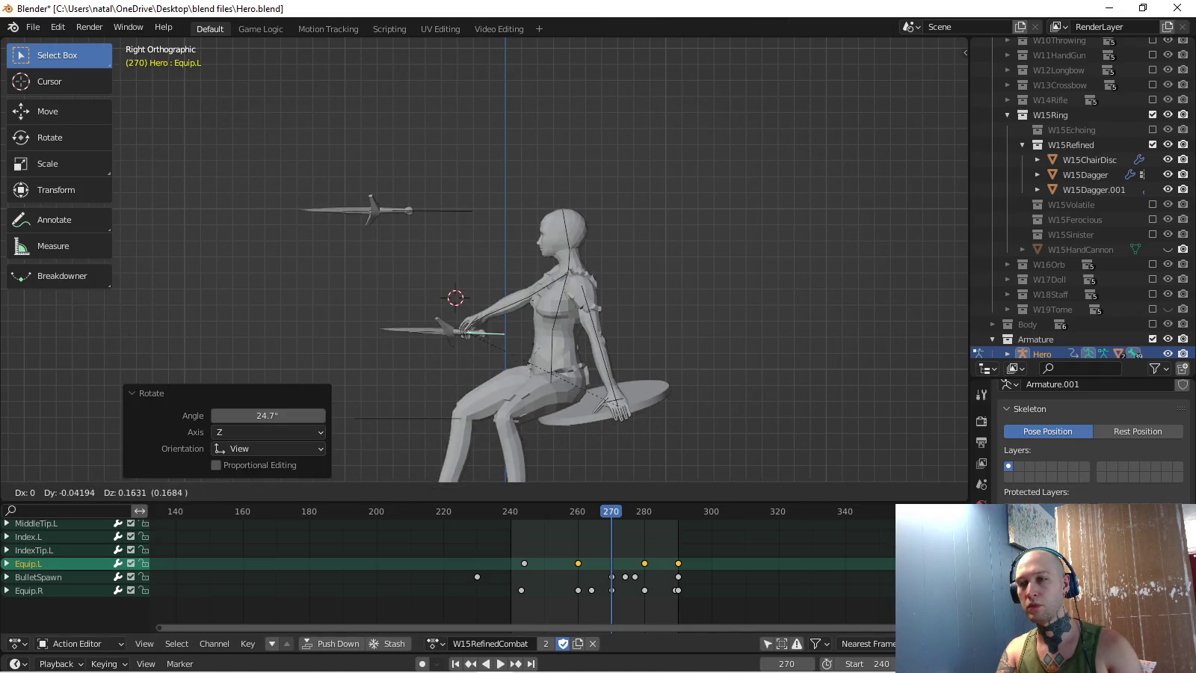
click(555, 286)
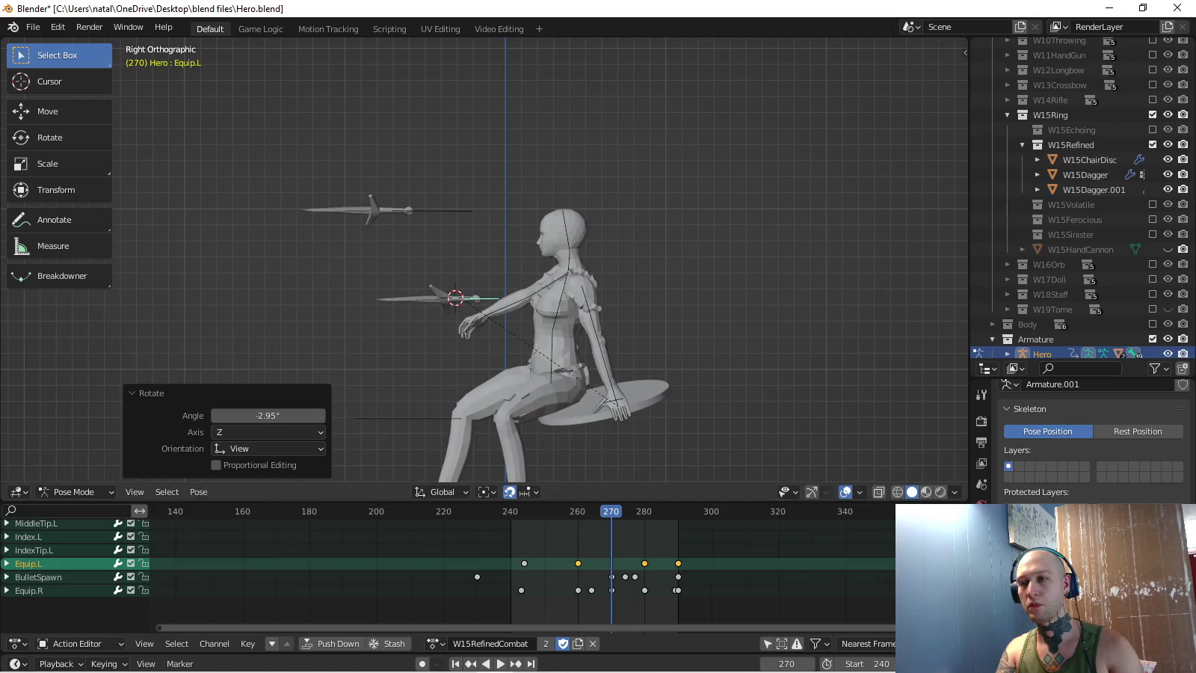
key(KP_7)
key(r)
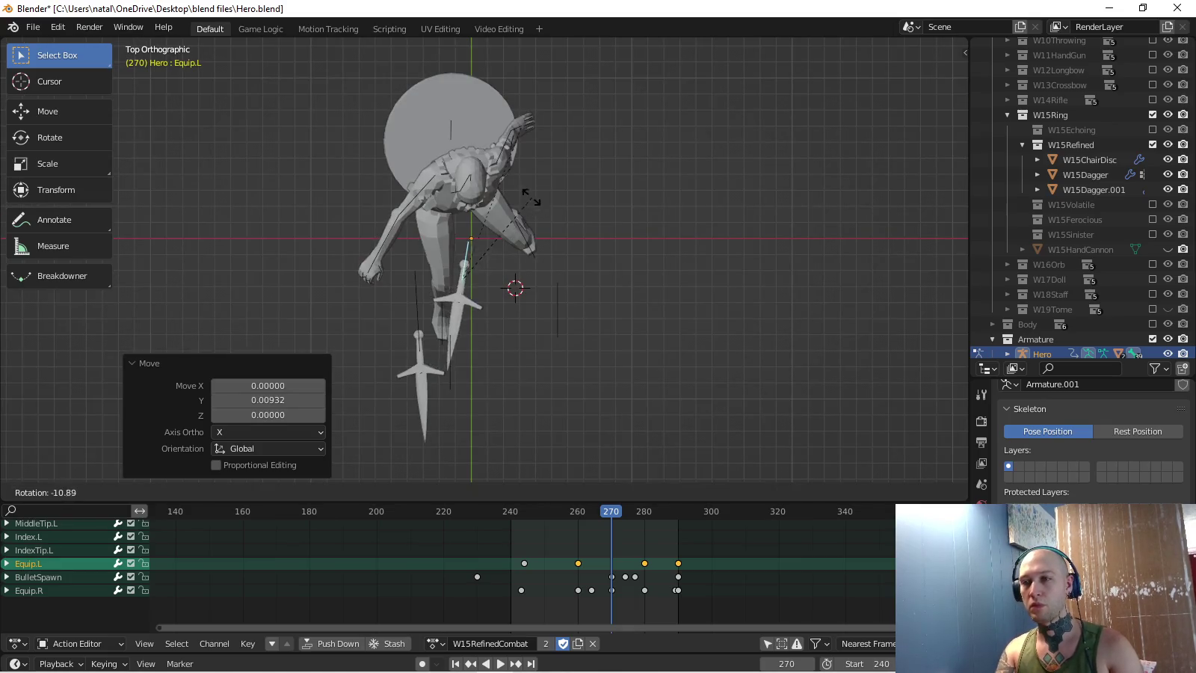
click(520, 193)
key(g)
click(516, 289)
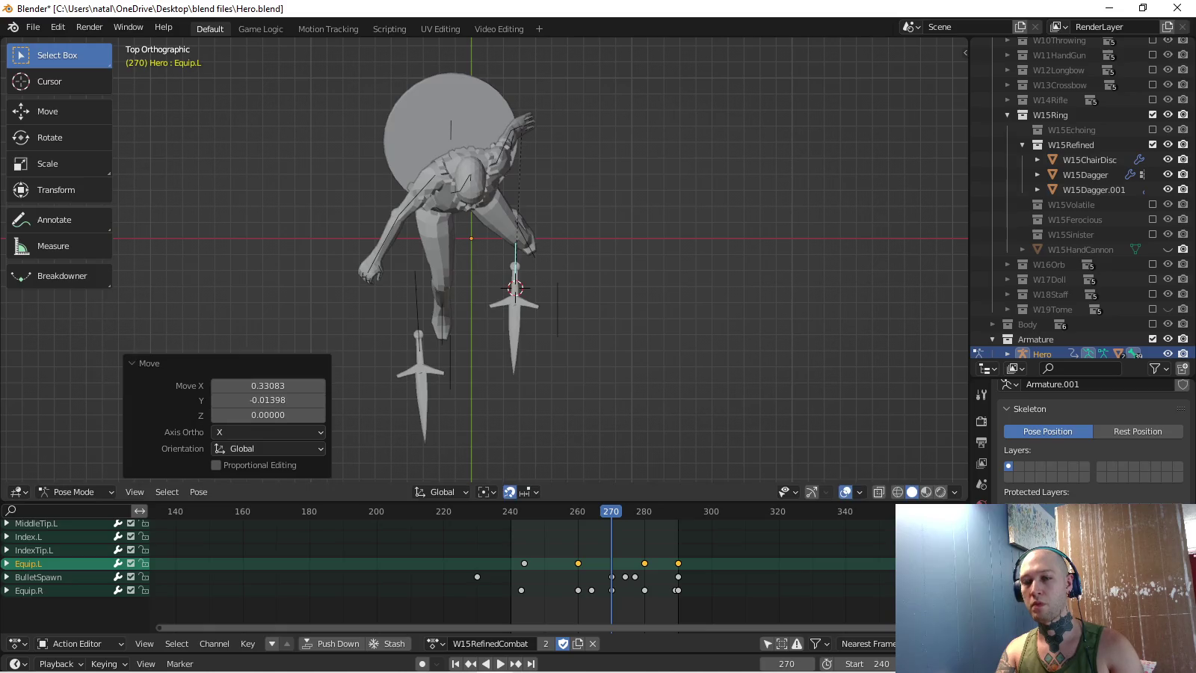
key(i)
key(space)
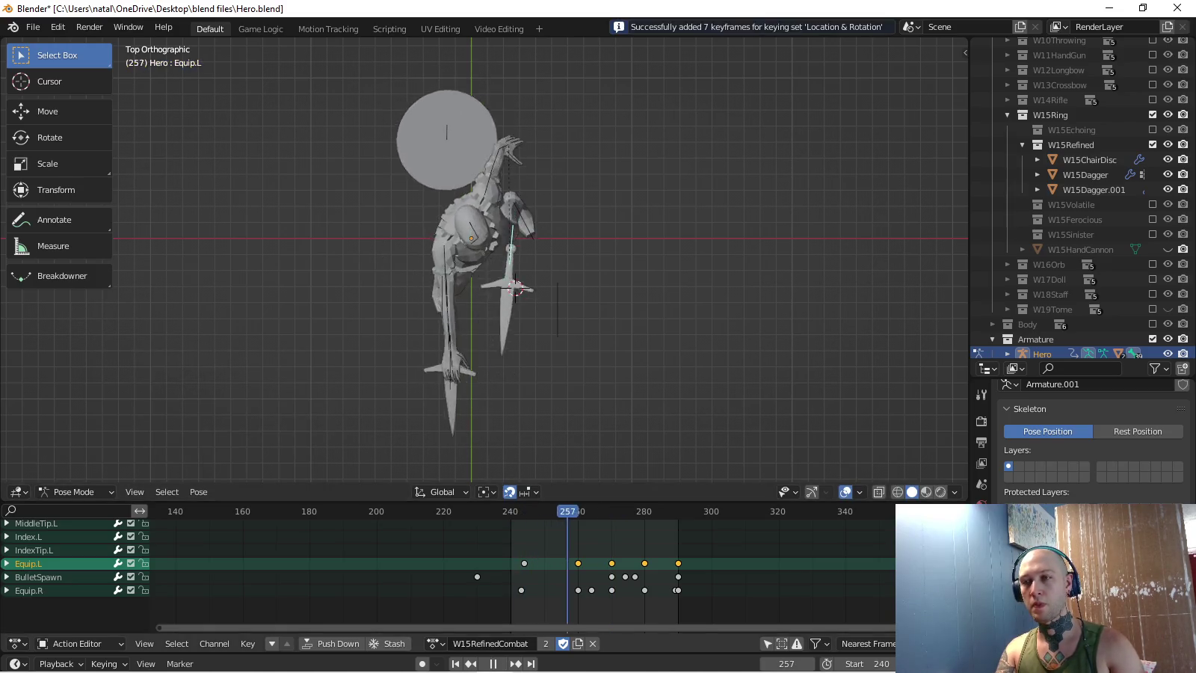
key(space)
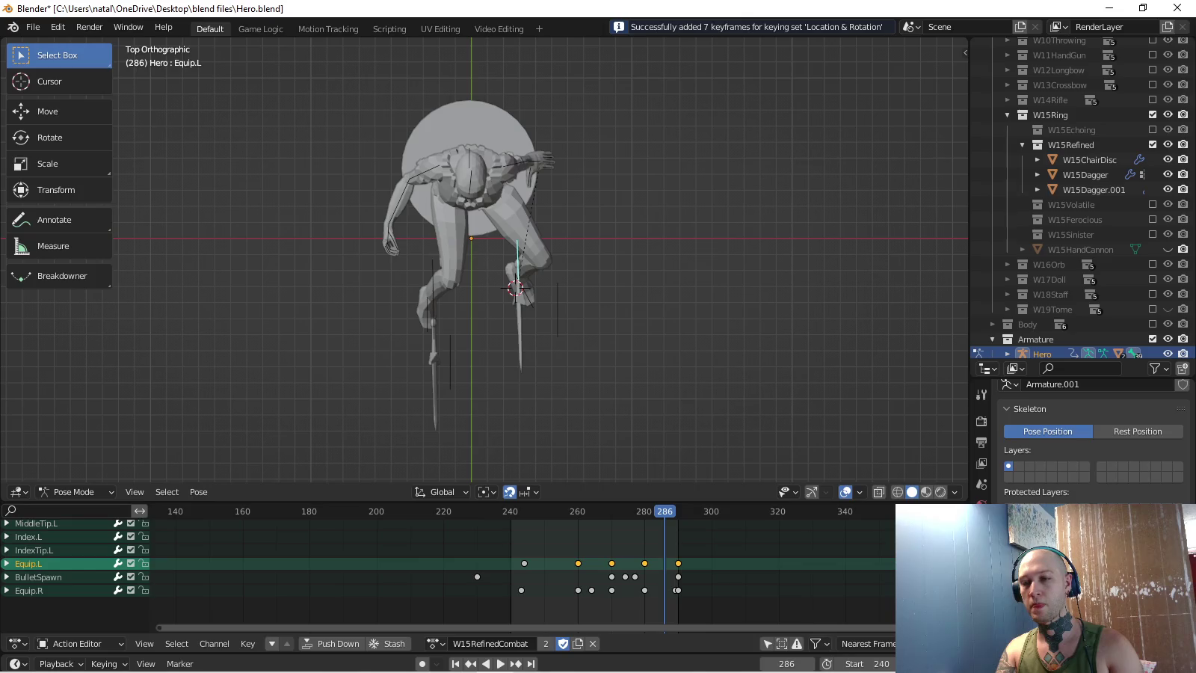
key(space)
middle_drag(523, 299, 599, 262)
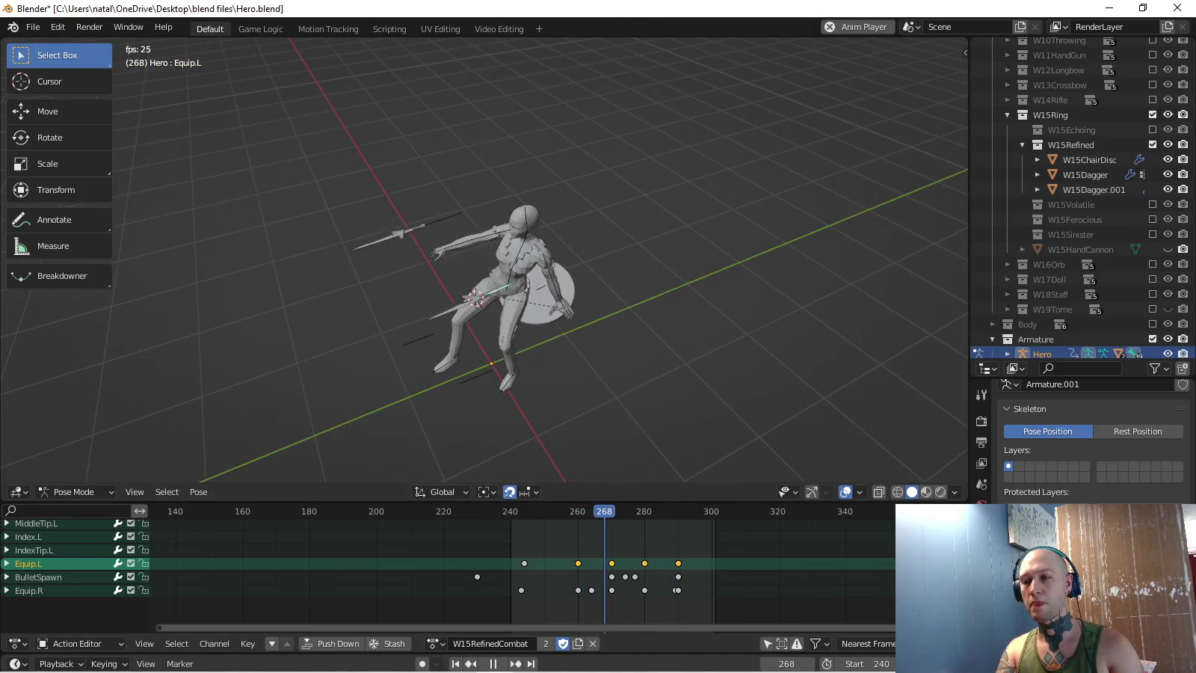
middle_drag(524, 299, 568, 224)
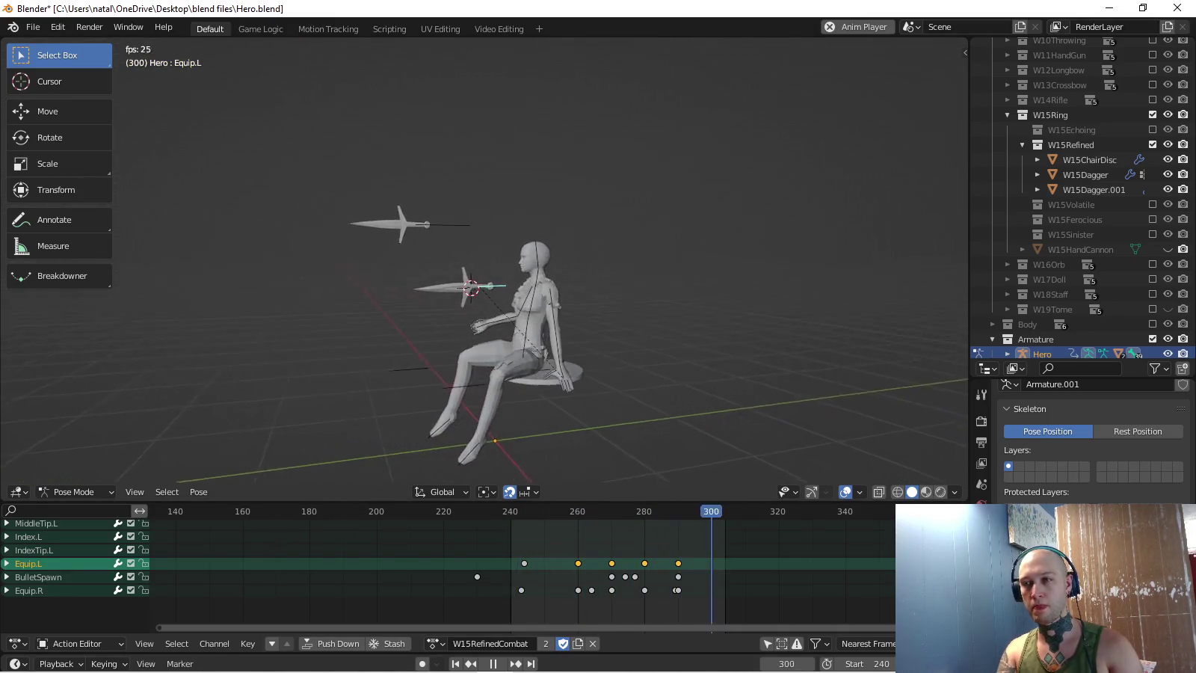
middle_drag(524, 299, 448, 299)
middle_drag(524, 300, 598, 285)
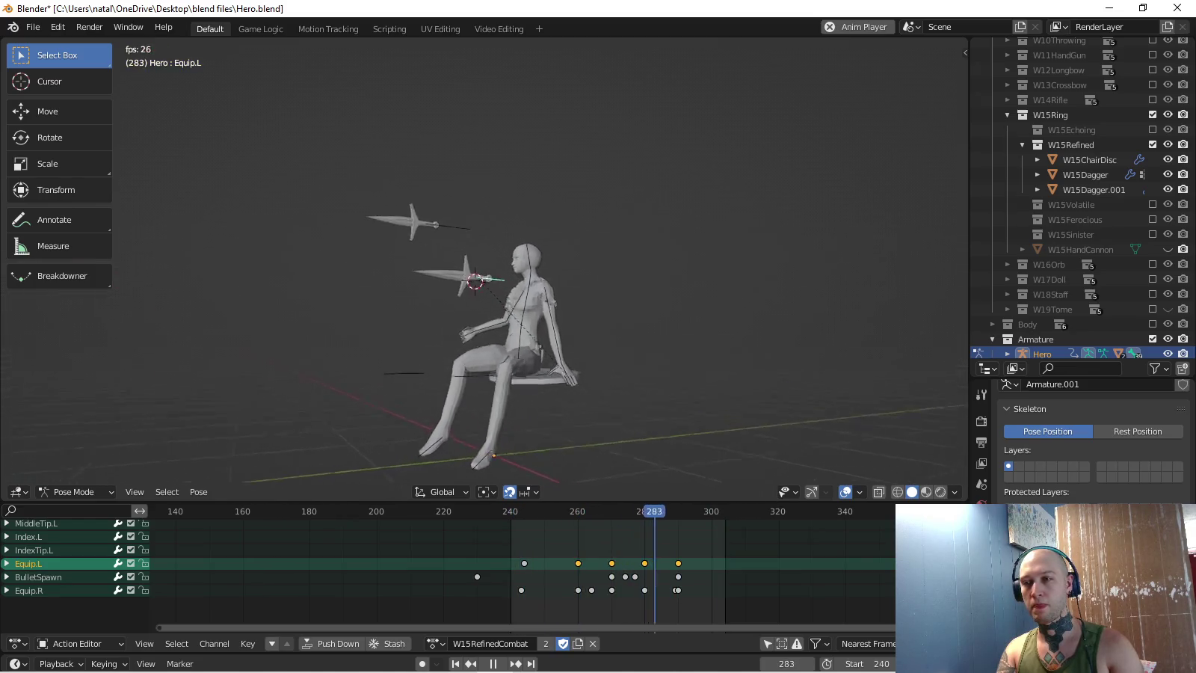
middle_drag(524, 299, 493, 337)
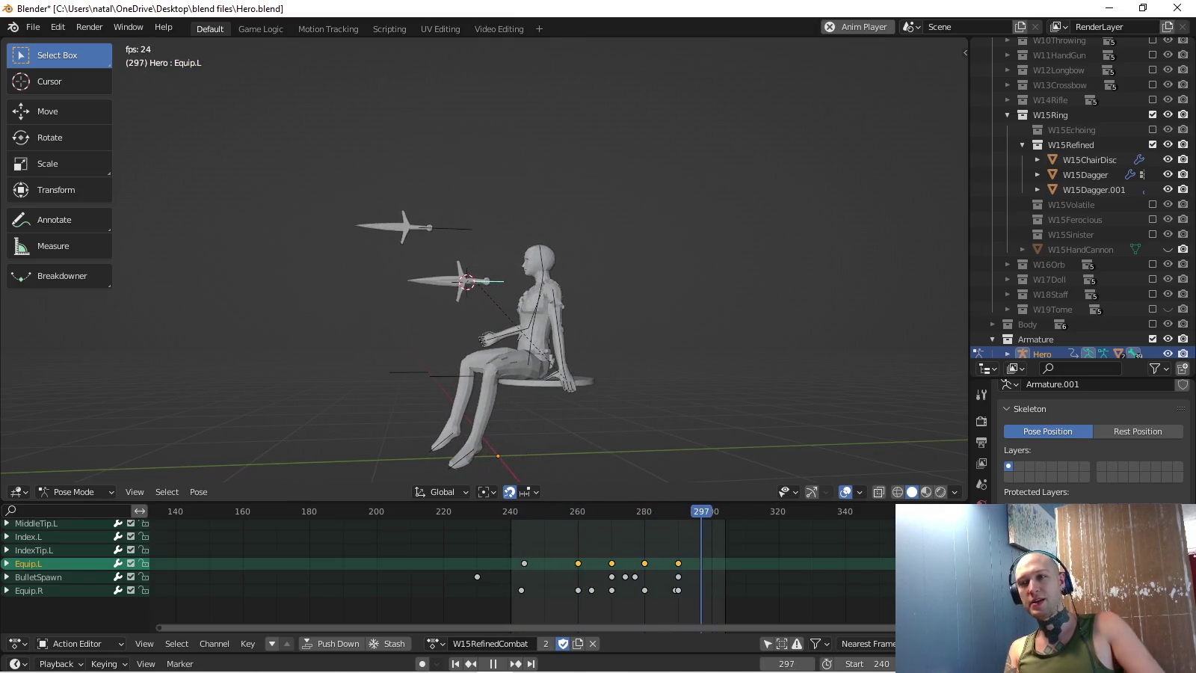
key(KP_3)
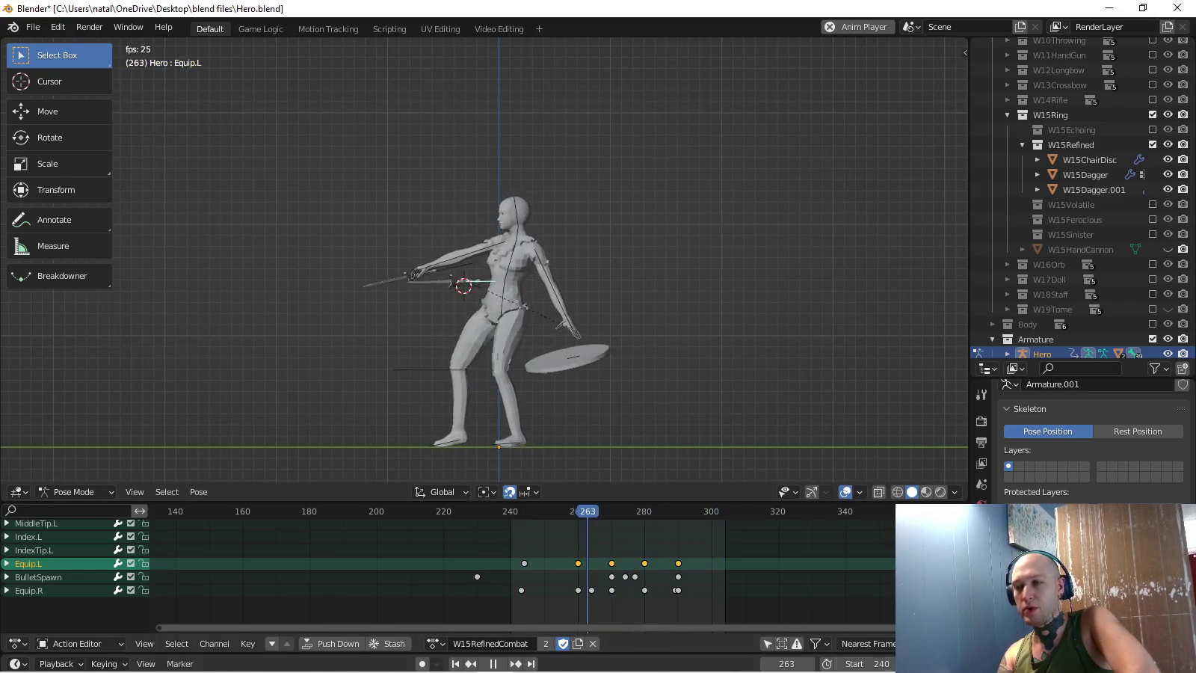
key(Escape)
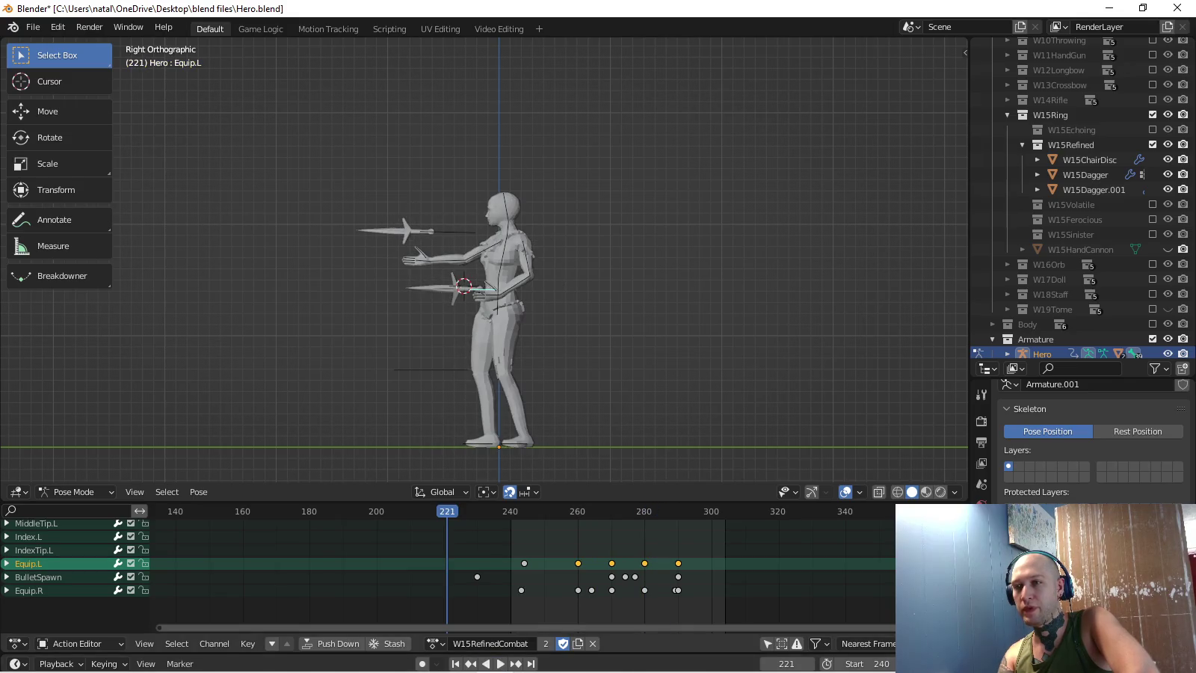
key(space)
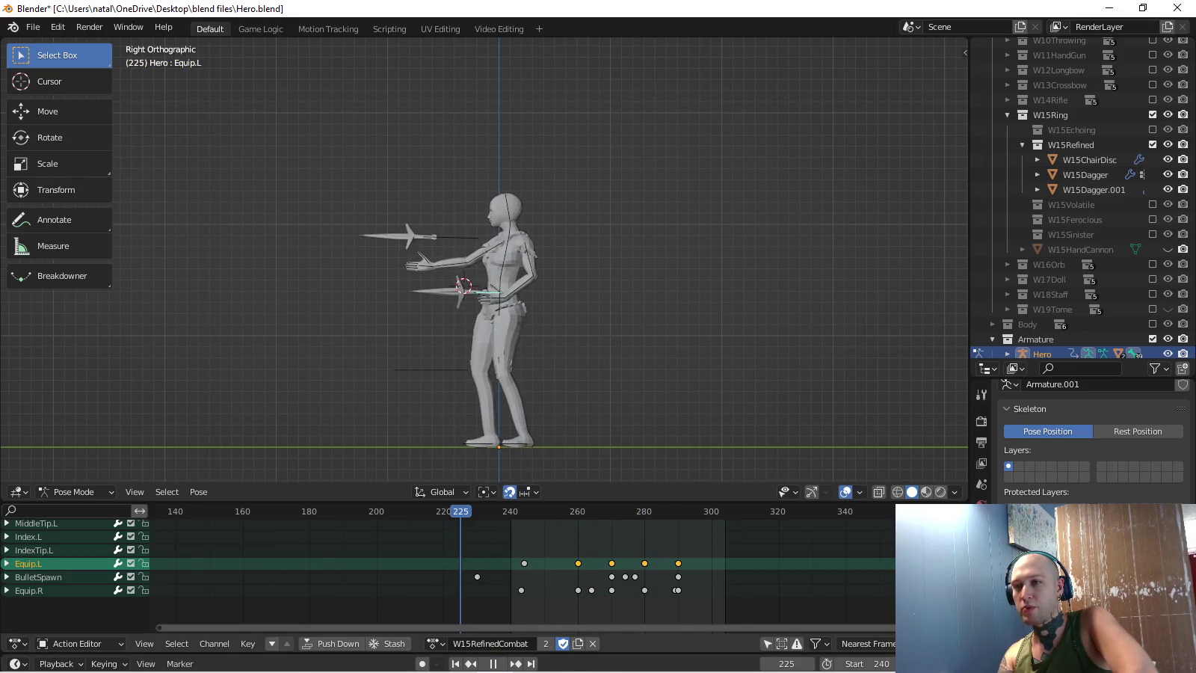
middle_drag(487, 299, 569, 292)
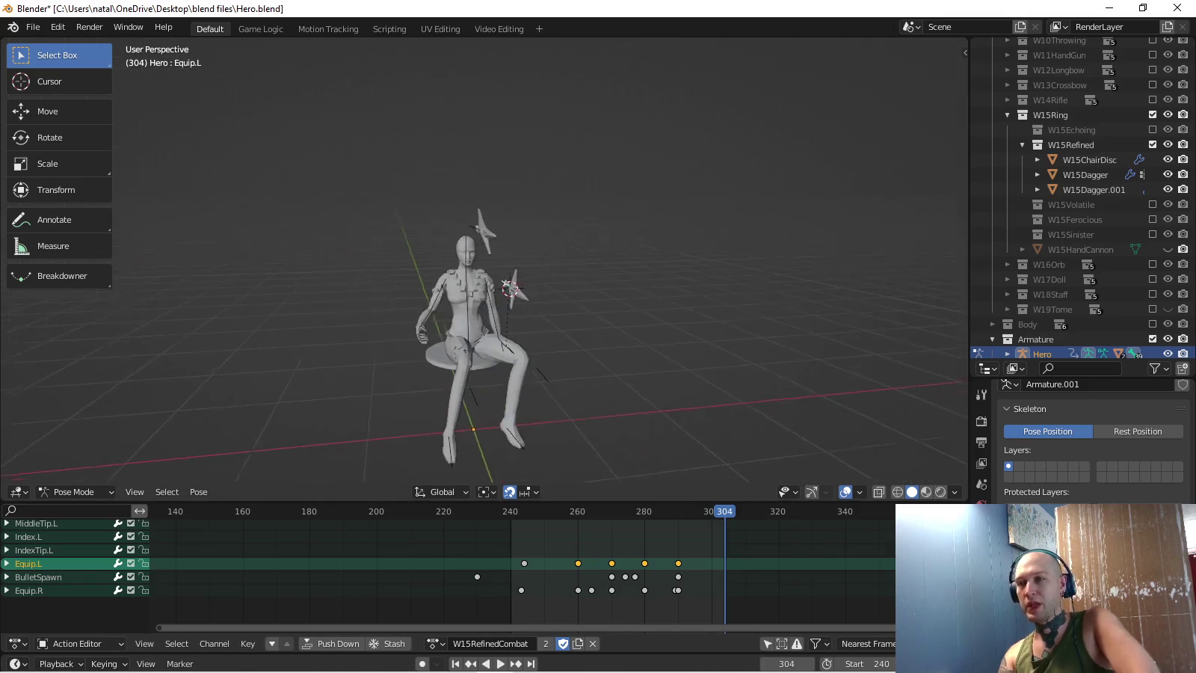
key(KP_1)
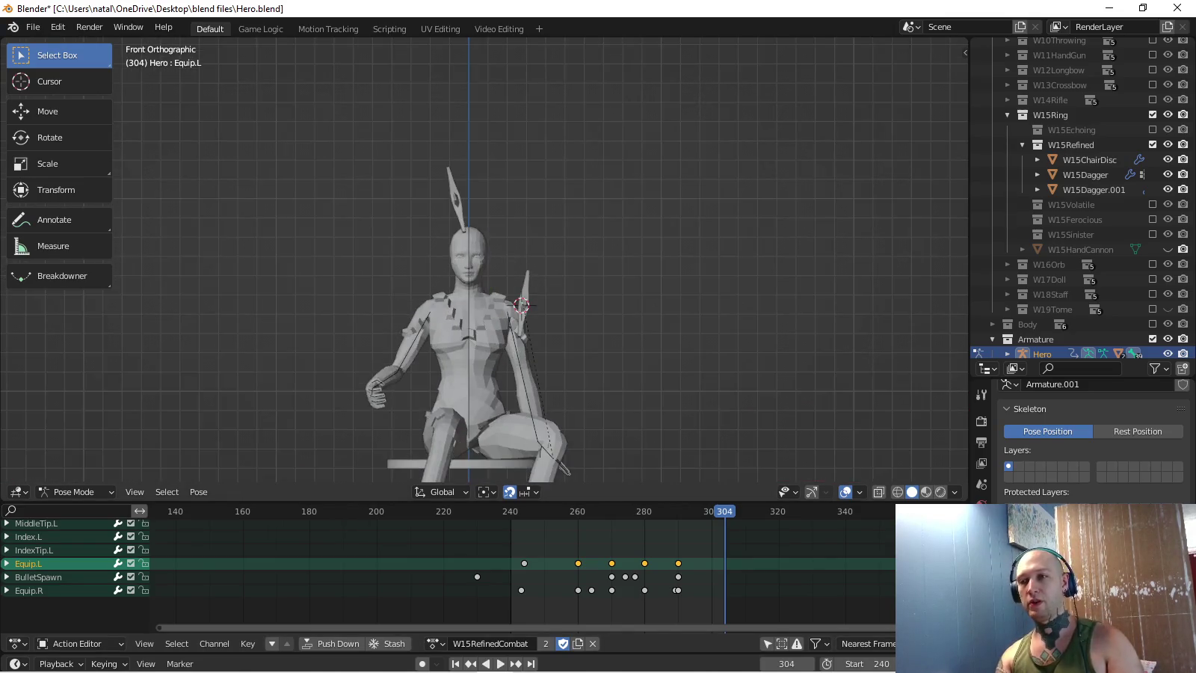
scroll(486, 262, up, 3)
click(29, 591)
- Rotate the Equip.R dagger 13.6° and move it from above the head to the side
middle_drag(486, 262, 464, 232)
key(KP_1)
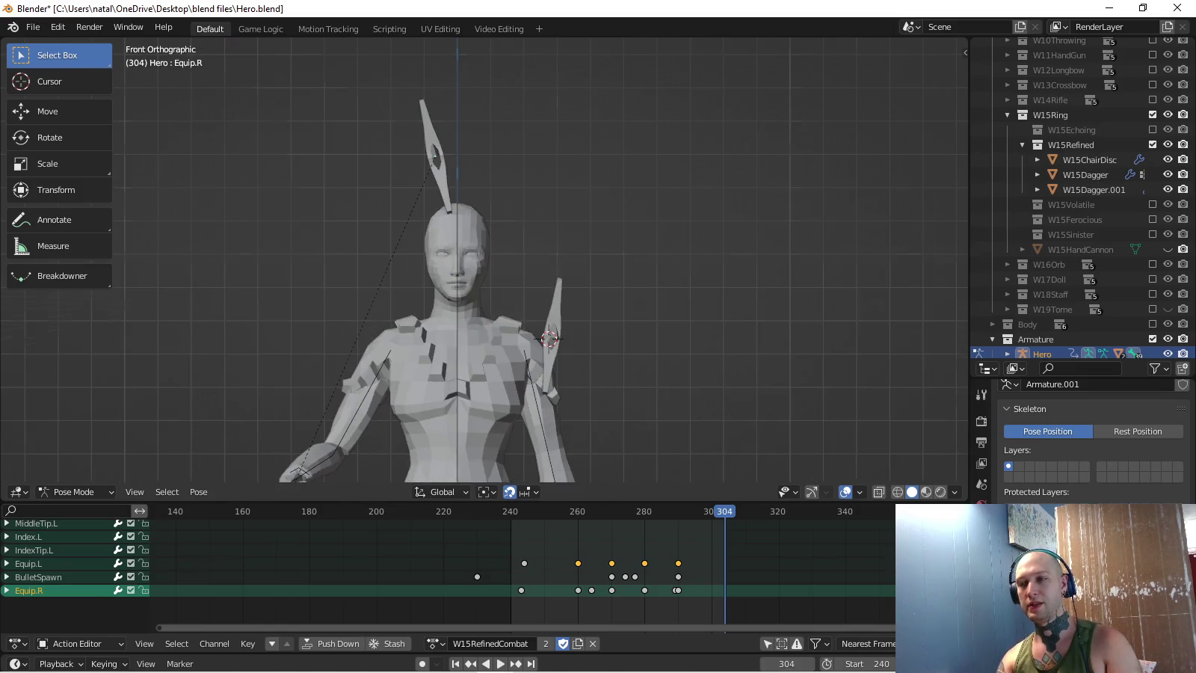
key(r)
click(536, 297)
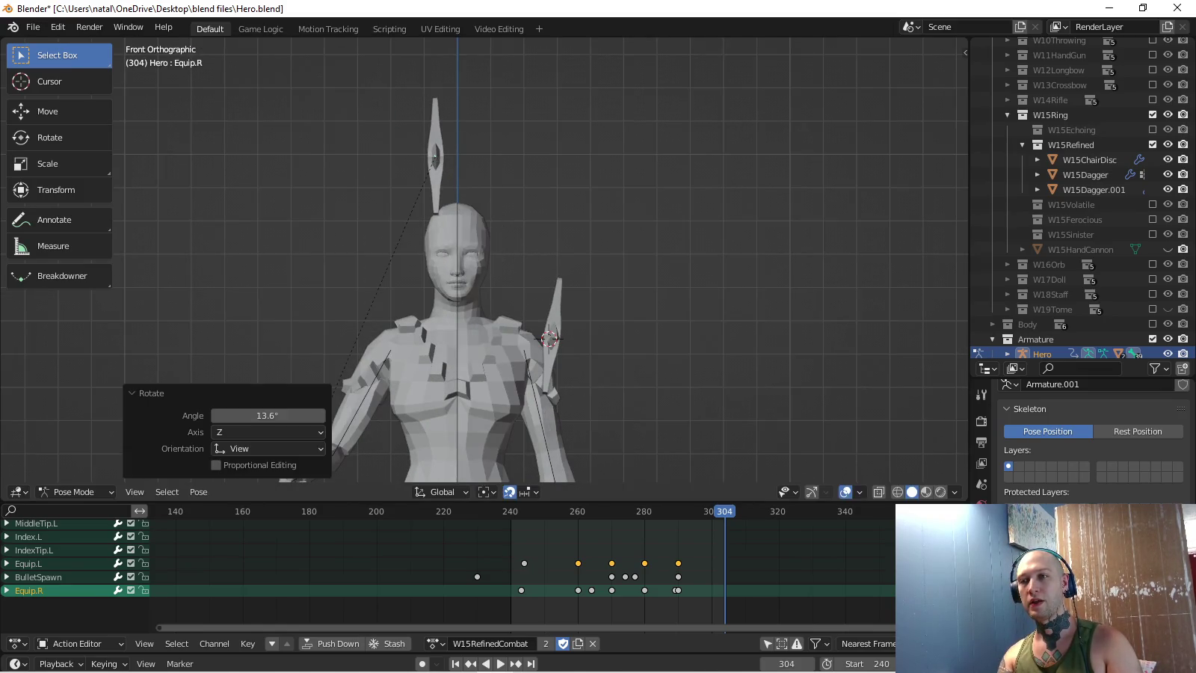
key(g)
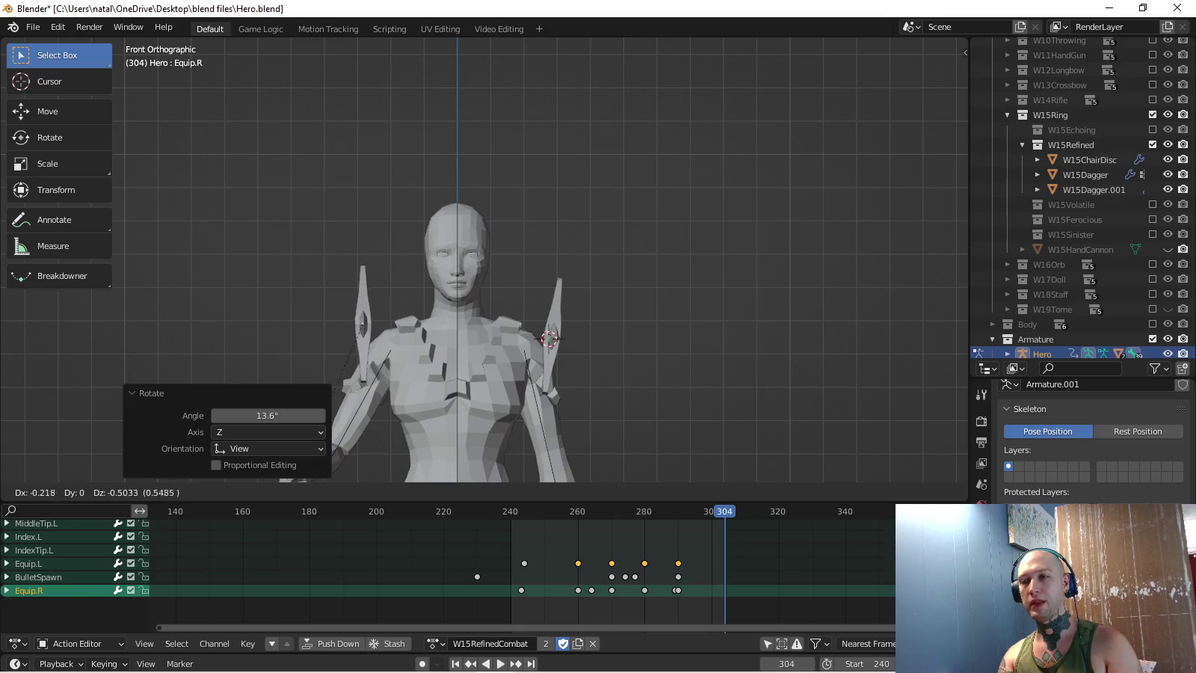
key(Return)
- Check the dagger from Top, Front and Right views, then key it at frame 304
middle_drag(523, 299, 479, 269)
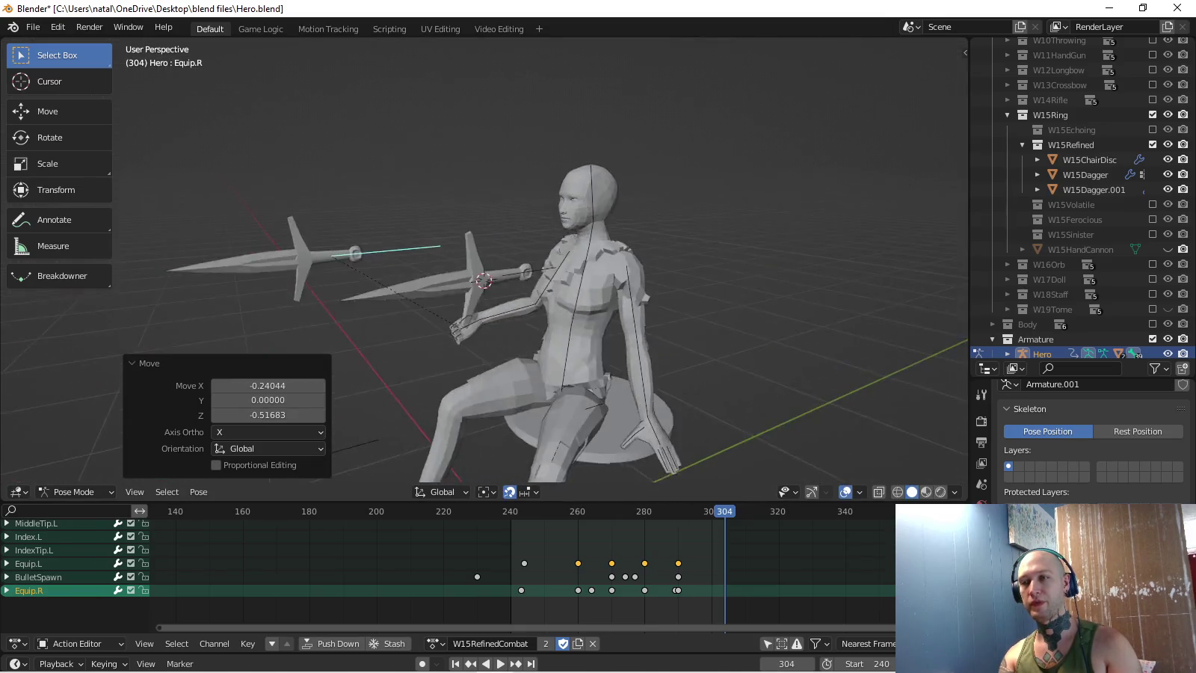
key(KP_7)
key(KP_1)
key(KP_3)
scroll(486, 263, down, 2)
scroll(484, 260, up, 1)
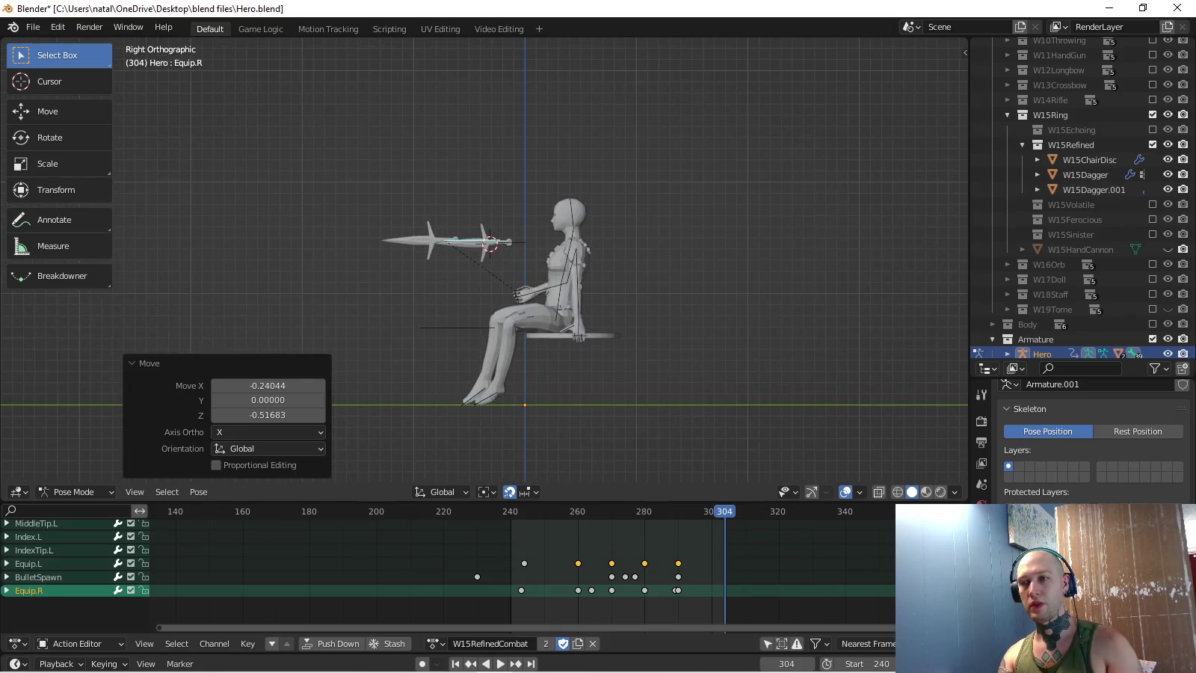
key(i)
key(space)
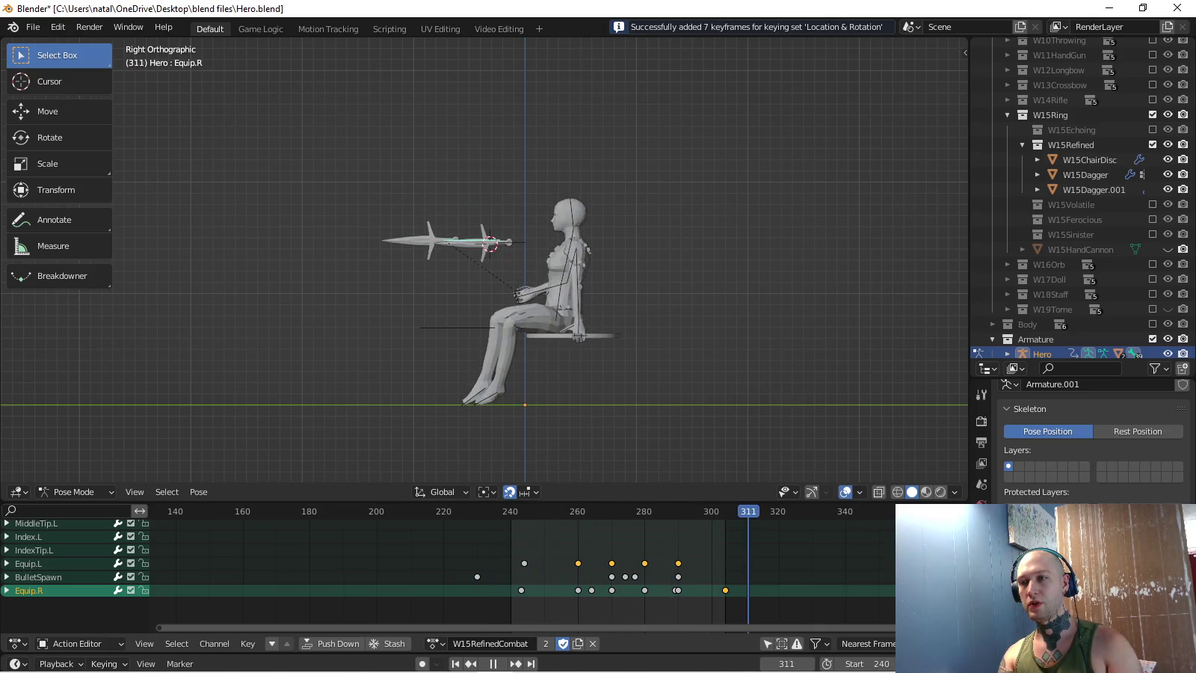
shift+scroll(485, 261, up, 1)
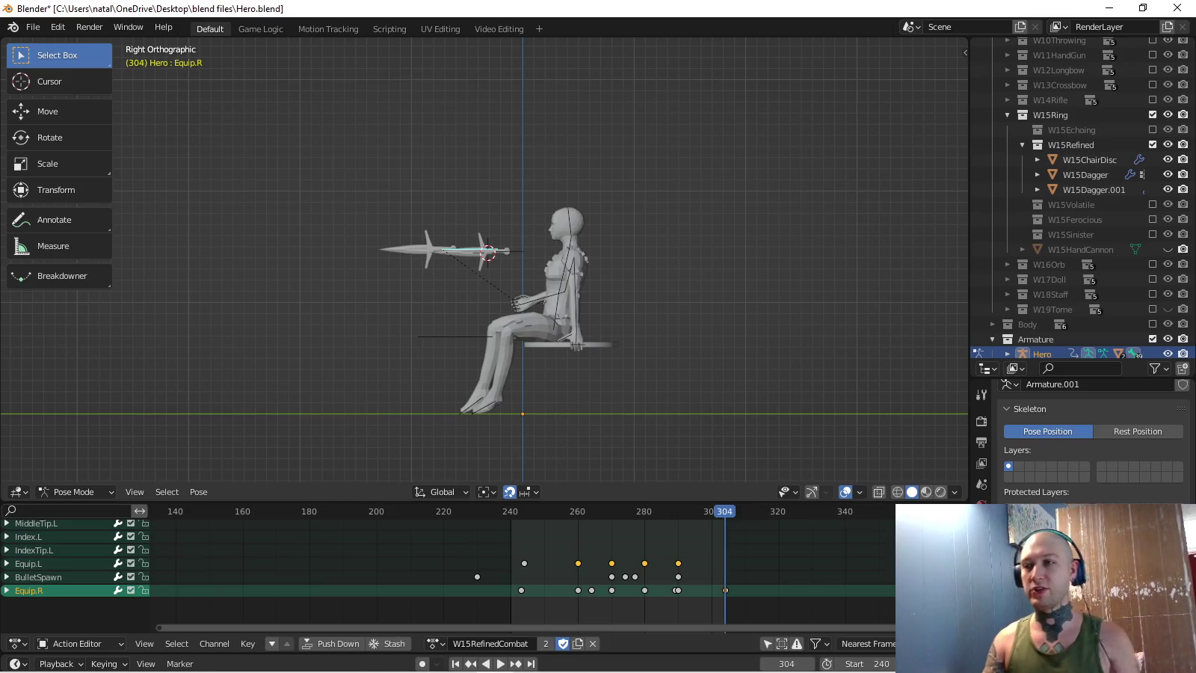
key(space)
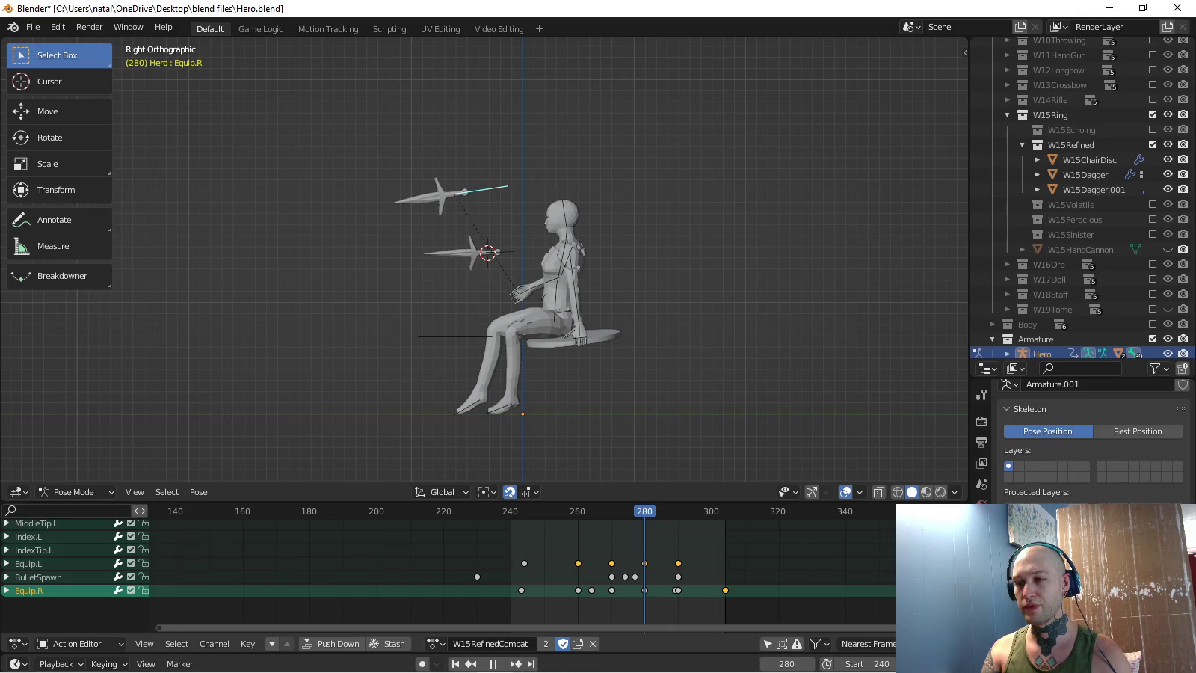
- Make the BulletSpawn bone active and stop playback at frame 304
click(555, 306)
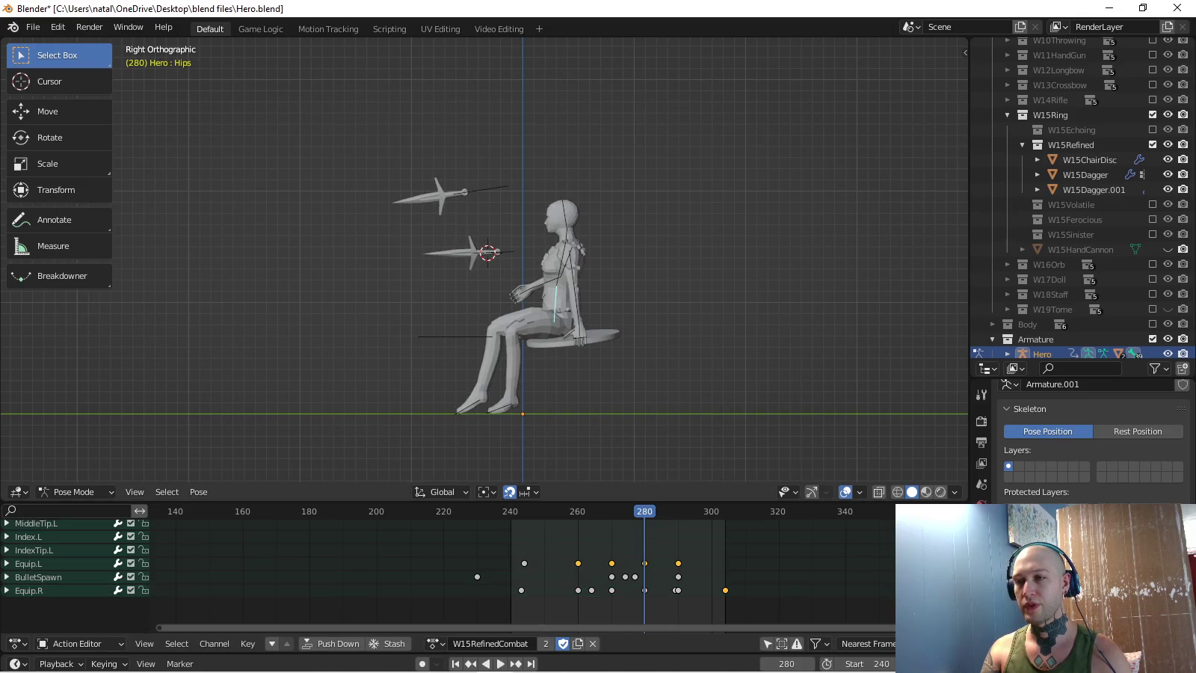
scroll(544, 333, up, 2)
scroll(543, 333, up, 2)
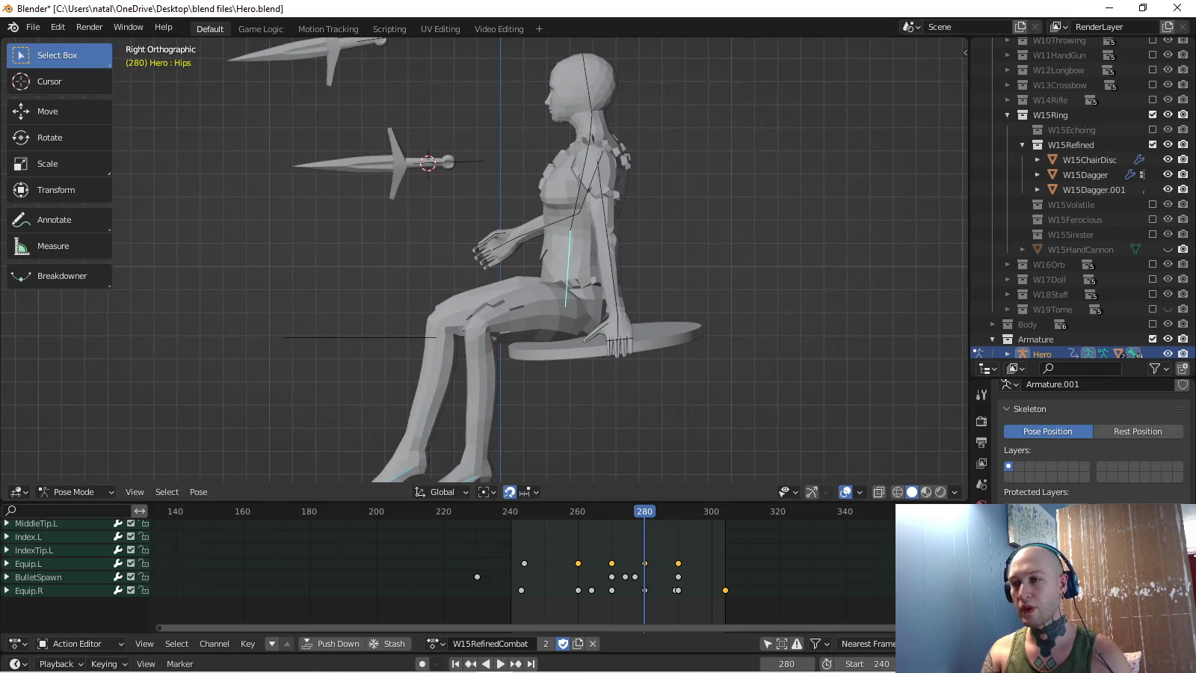
click(620, 340)
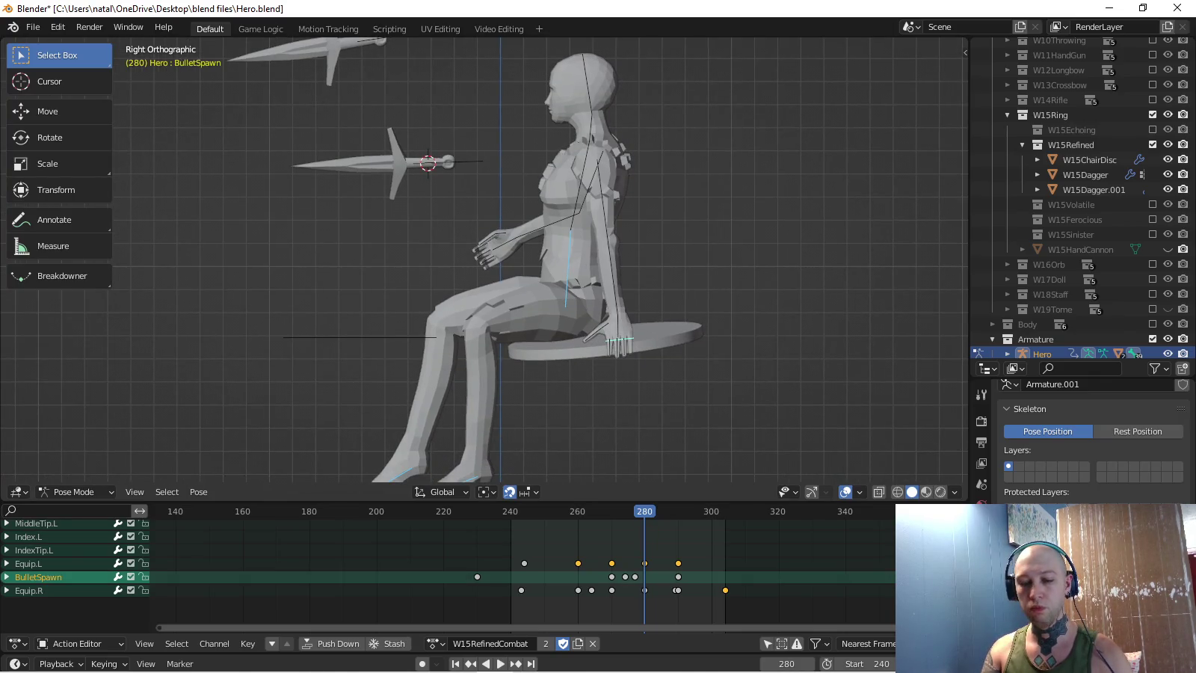
key(space)
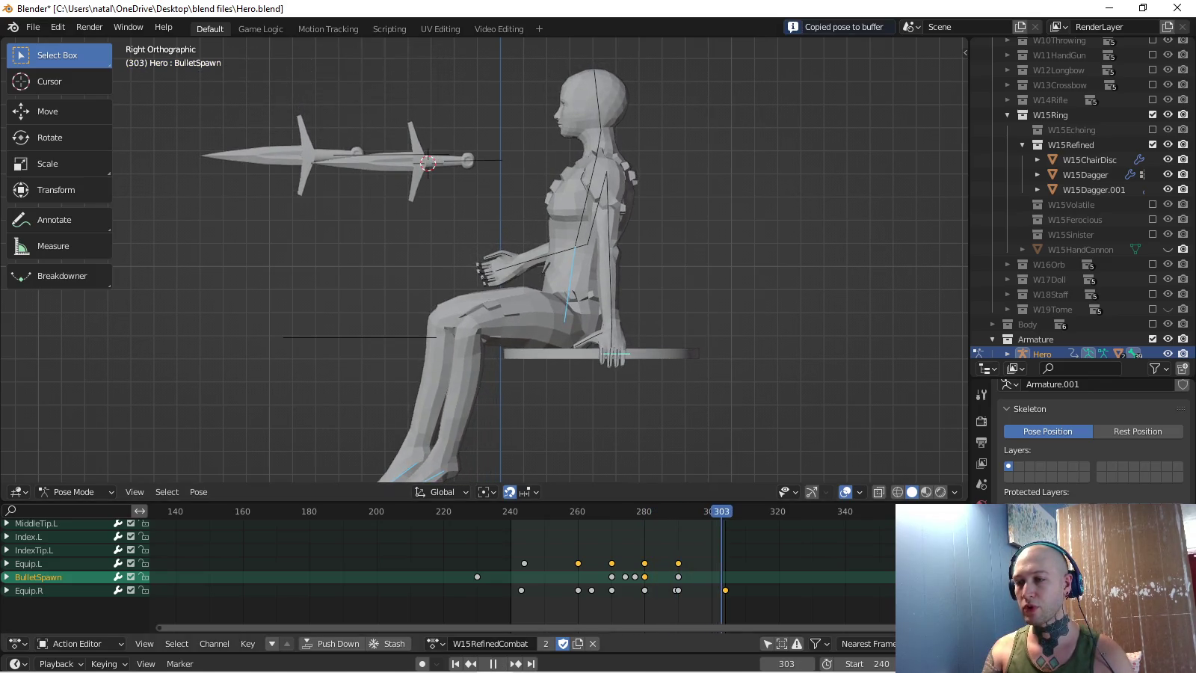
key(space)
shift+middle_drag(524, 338, 523, 248)
- Move BulletSpawn -0.18444 along global Y and key its location and rotation at 304
key(g)
key(y)
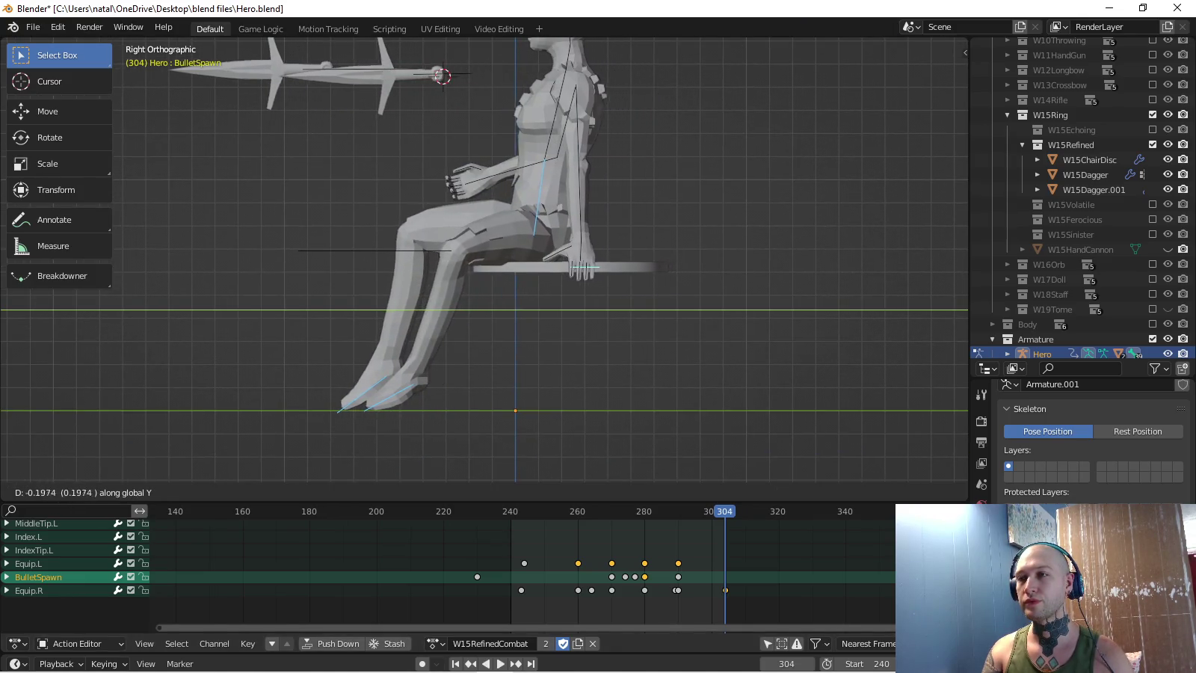
key(Return)
middle_drag(523, 300, 568, 284)
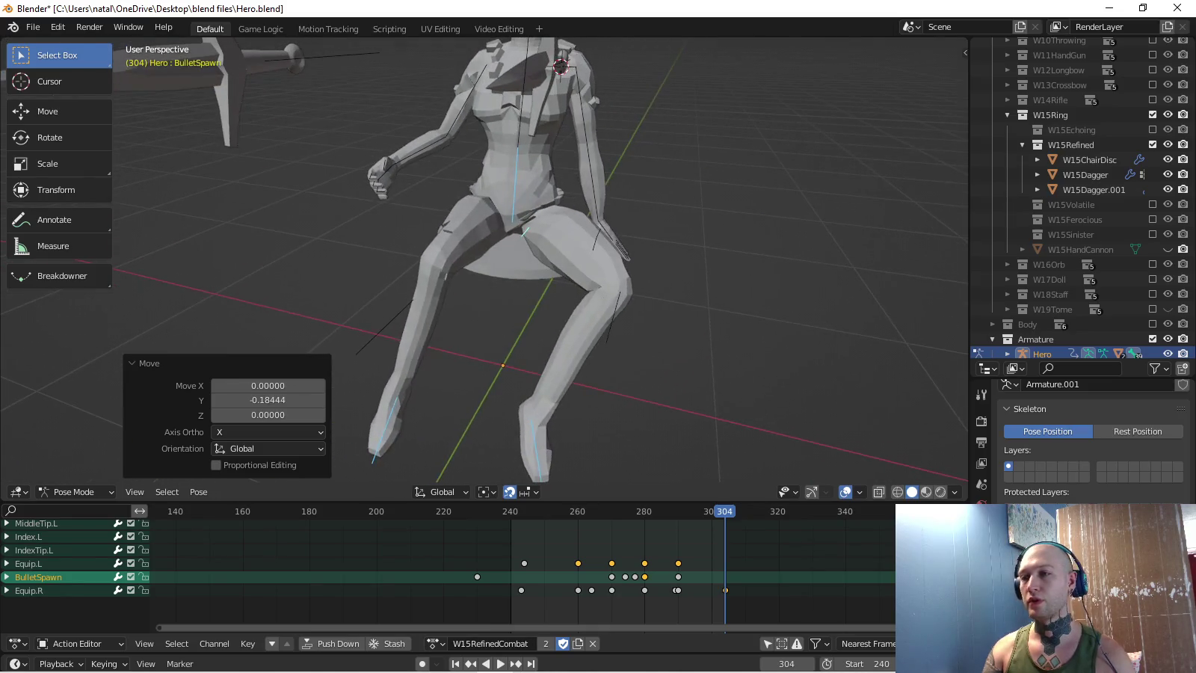
key(KP_7)
key(KP_3)
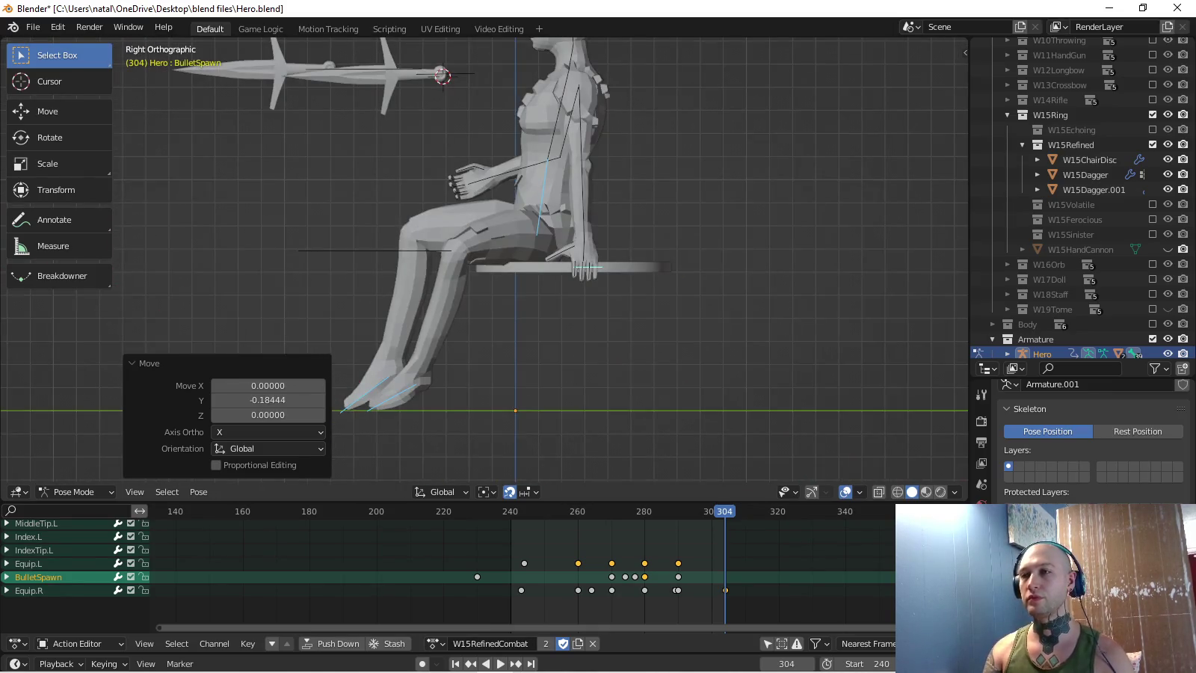
scroll(485, 260, down, 2)
scroll(484, 260, down, 1)
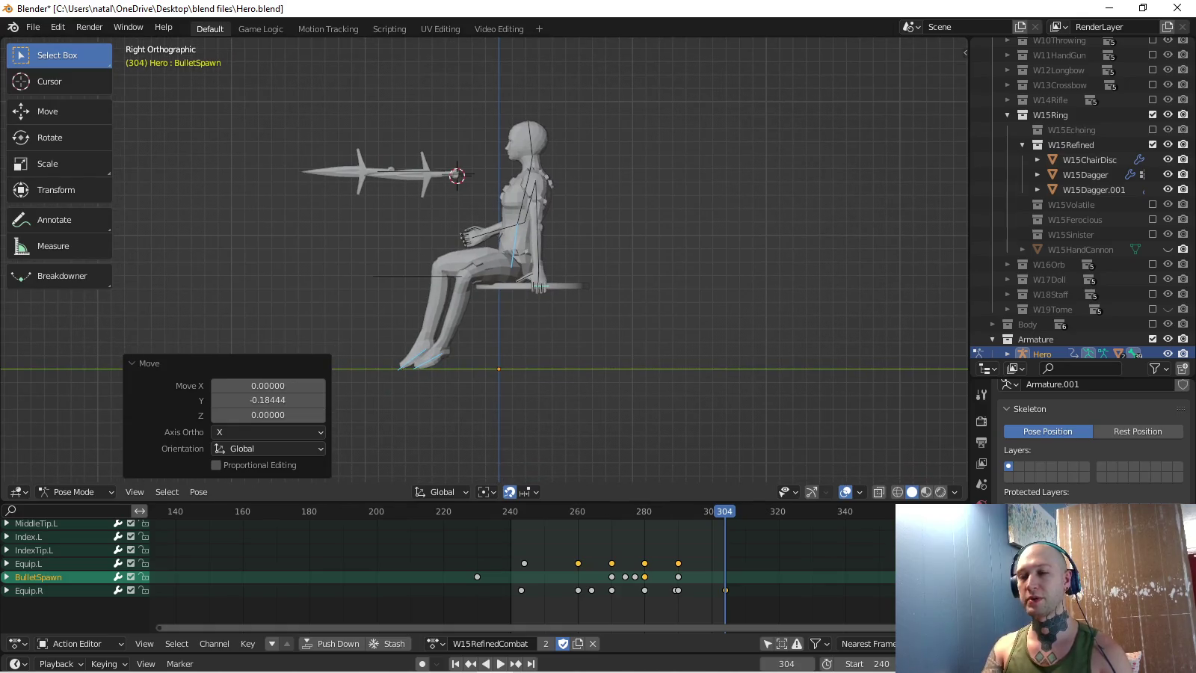
key(i)
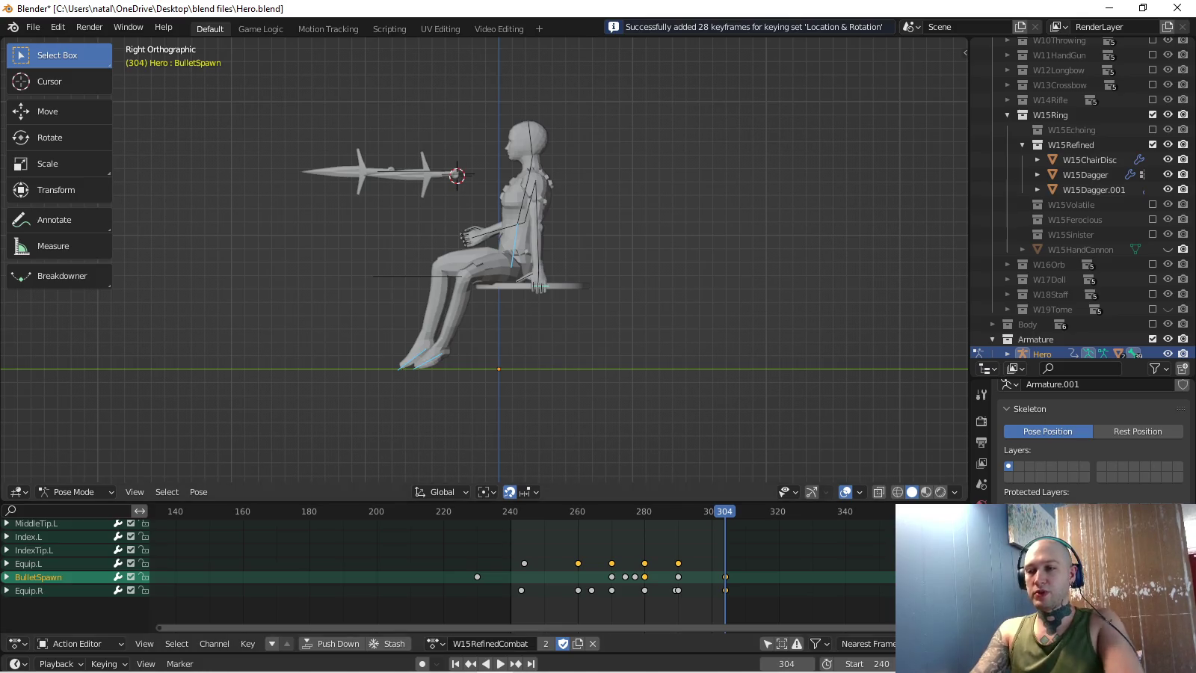
middle_drag(483, 260, 524, 247)
key(shift+ctrl+space)
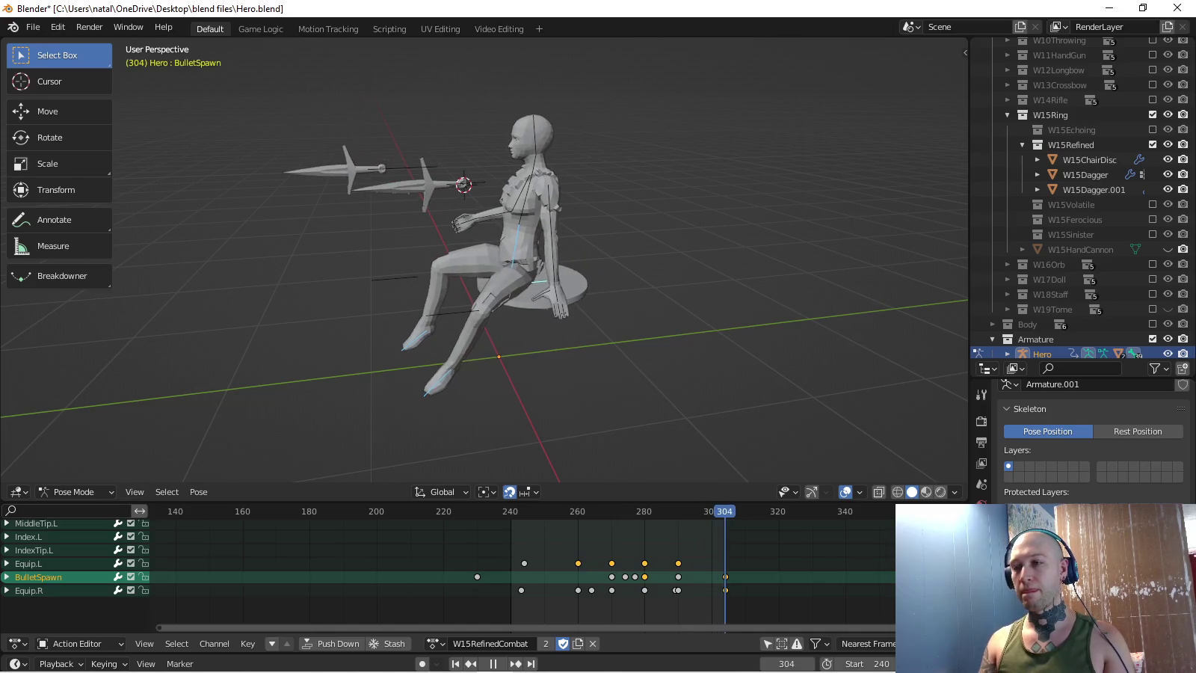
- Inspect the seated figure from front, side, top and close orbit views
middle_drag(486, 262, 479, 284)
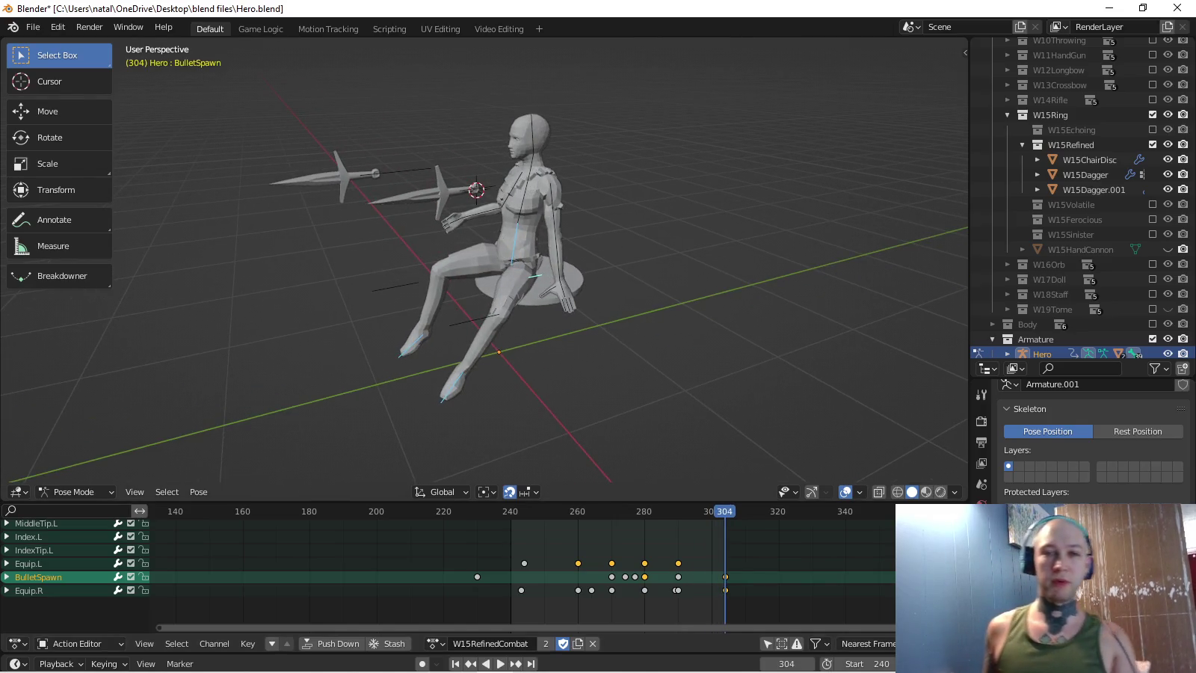
key(KP_1)
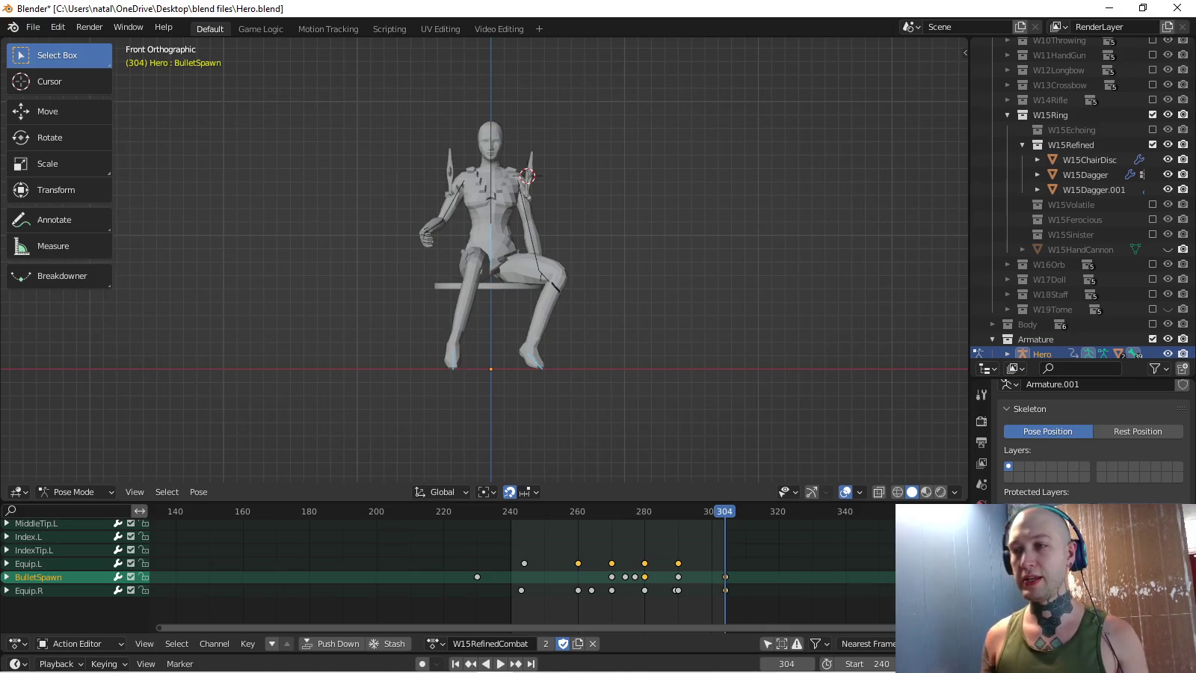
key(KP_3)
key(KP_7)
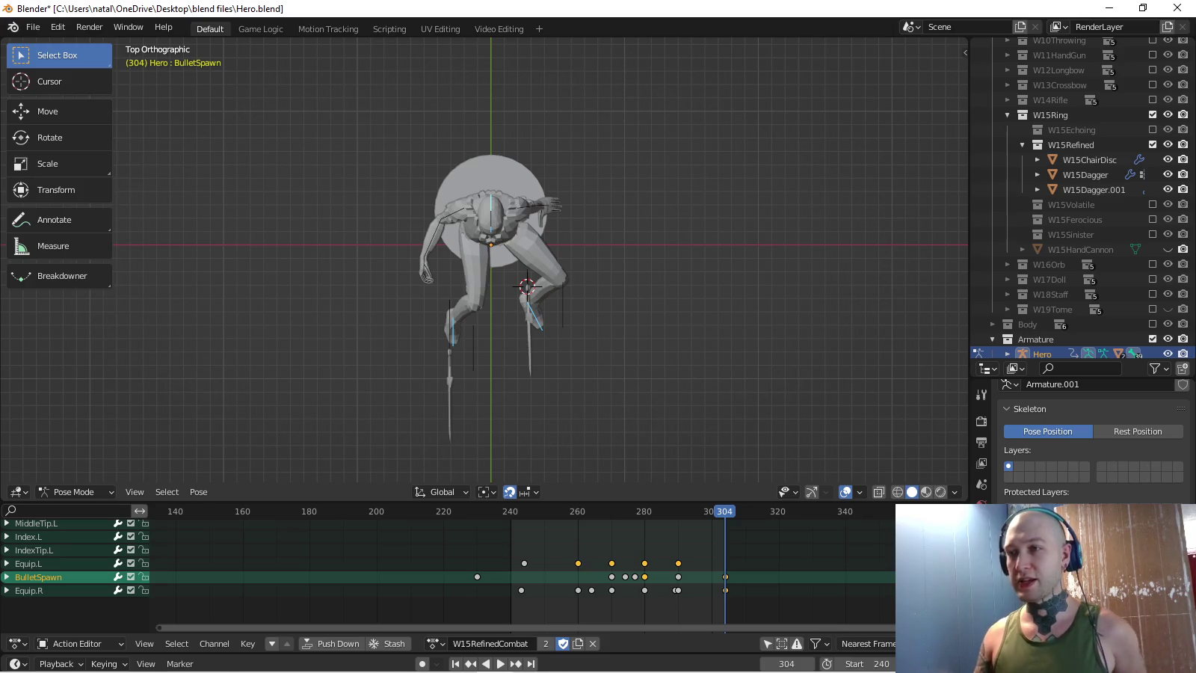
middle_drag(486, 261, 524, 188)
scroll(486, 262, up, 4)
middle_drag(486, 262, 411, 254)
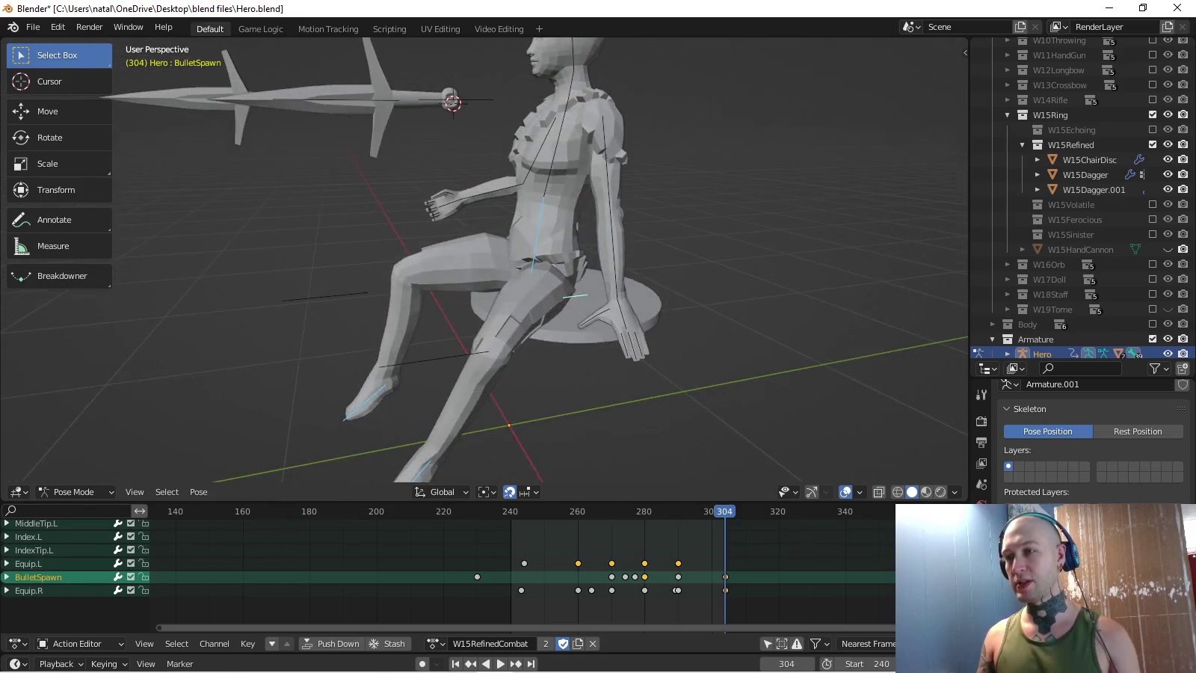
- Reposition the Knee.L bone from top view and check it from the side
click(576, 295)
key(KP_7)
key(g)
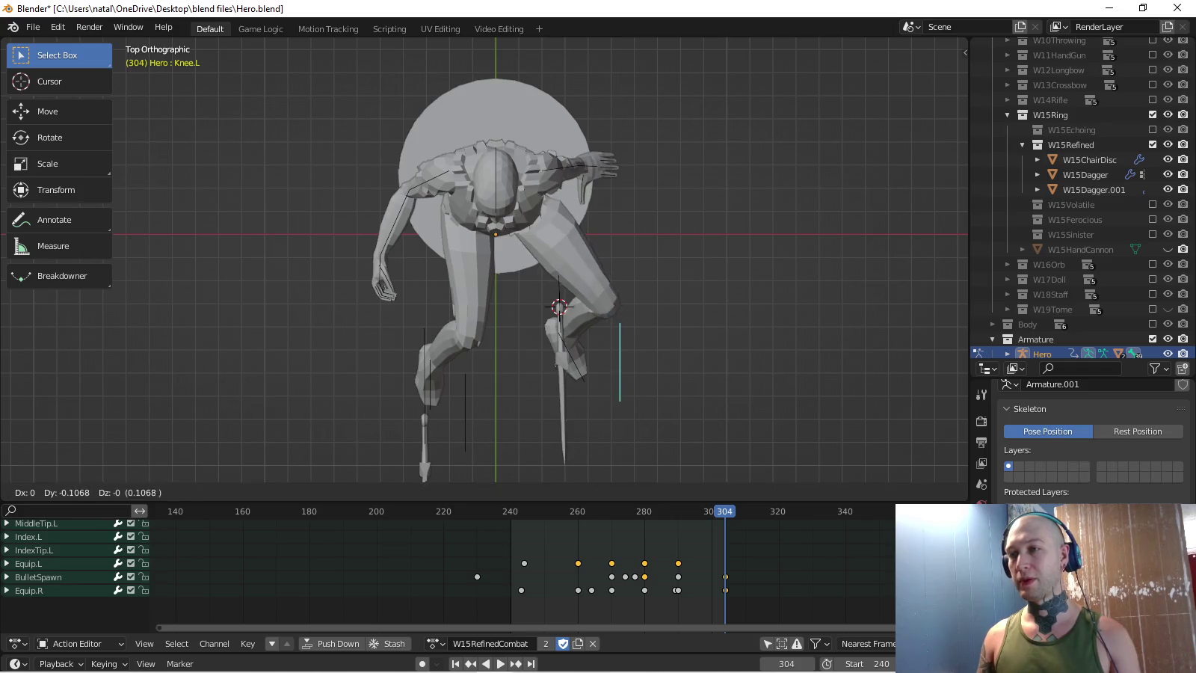
key(Return)
middle_drag(524, 262, 352, 243)
key(KP_3)
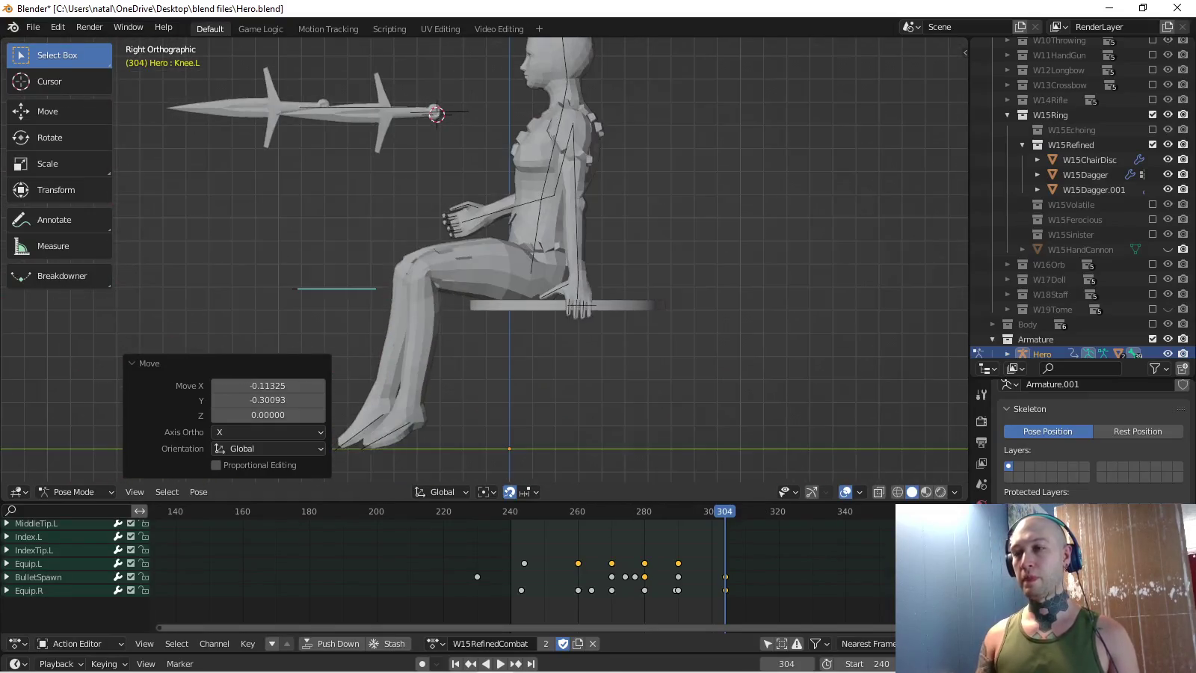
key(KP_7)
scroll(486, 261, up, 5)
middle_drag(487, 261, 426, 239)
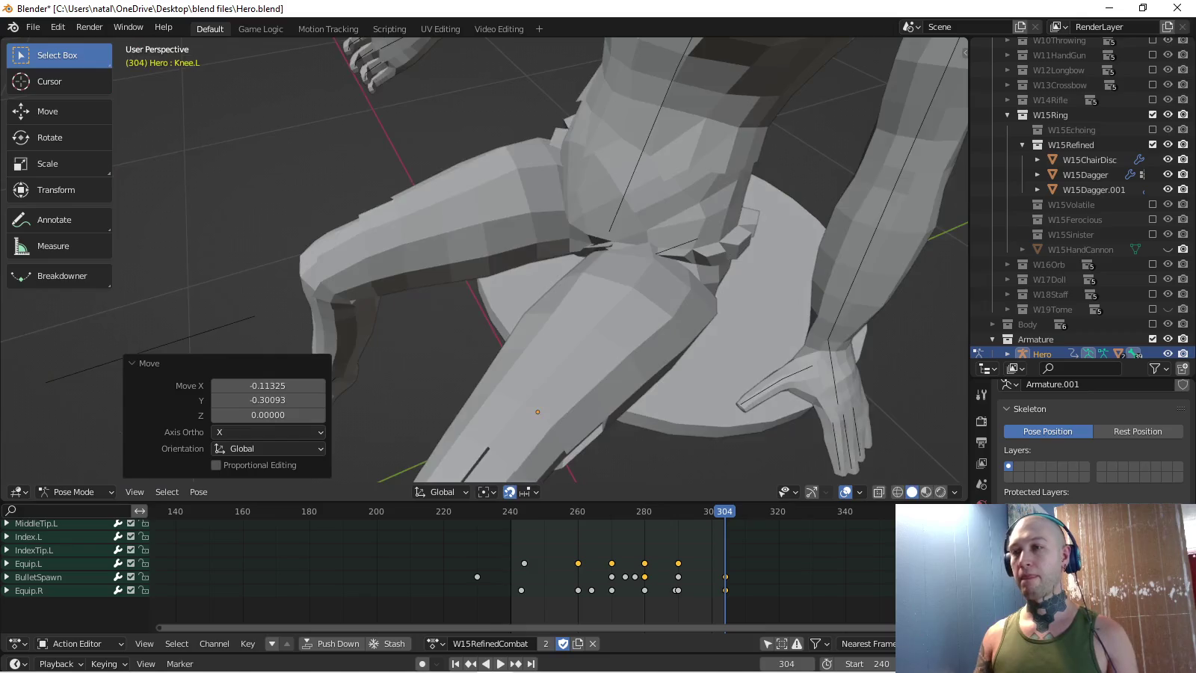
key(KP_3)
scroll(486, 262, down, 3)
scroll(487, 262, down, 3)
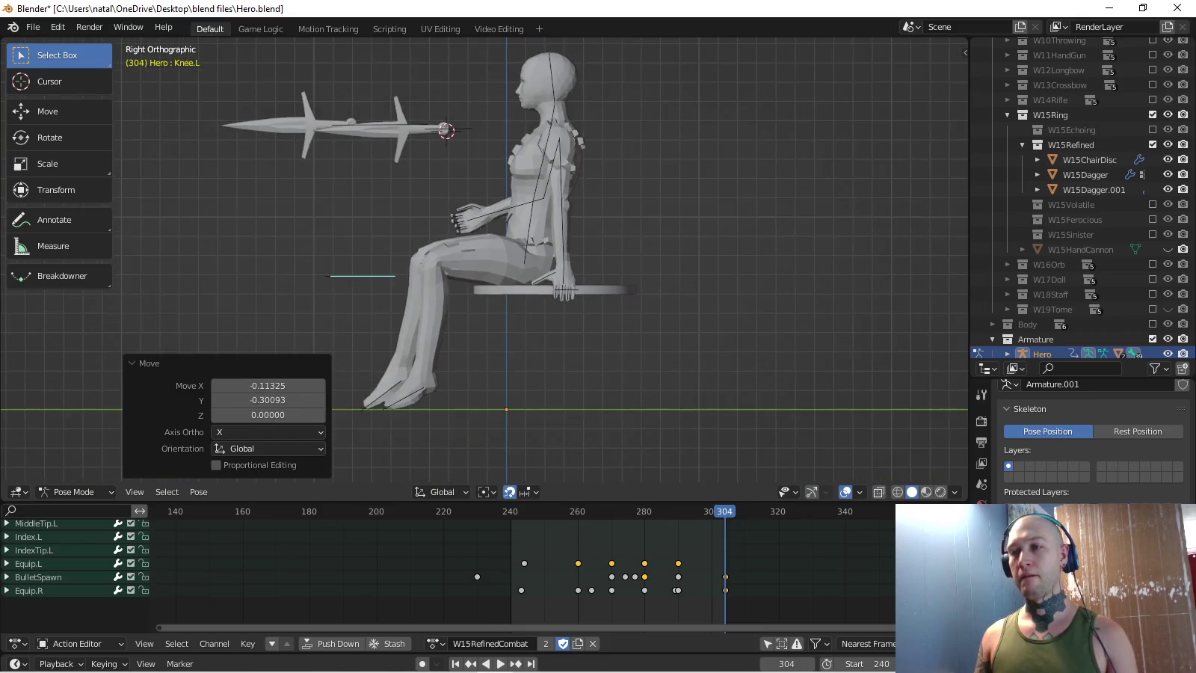
- Tilt the BulletSpawn chair disc by -8.94° after cancelling trial moves
click(567, 288)
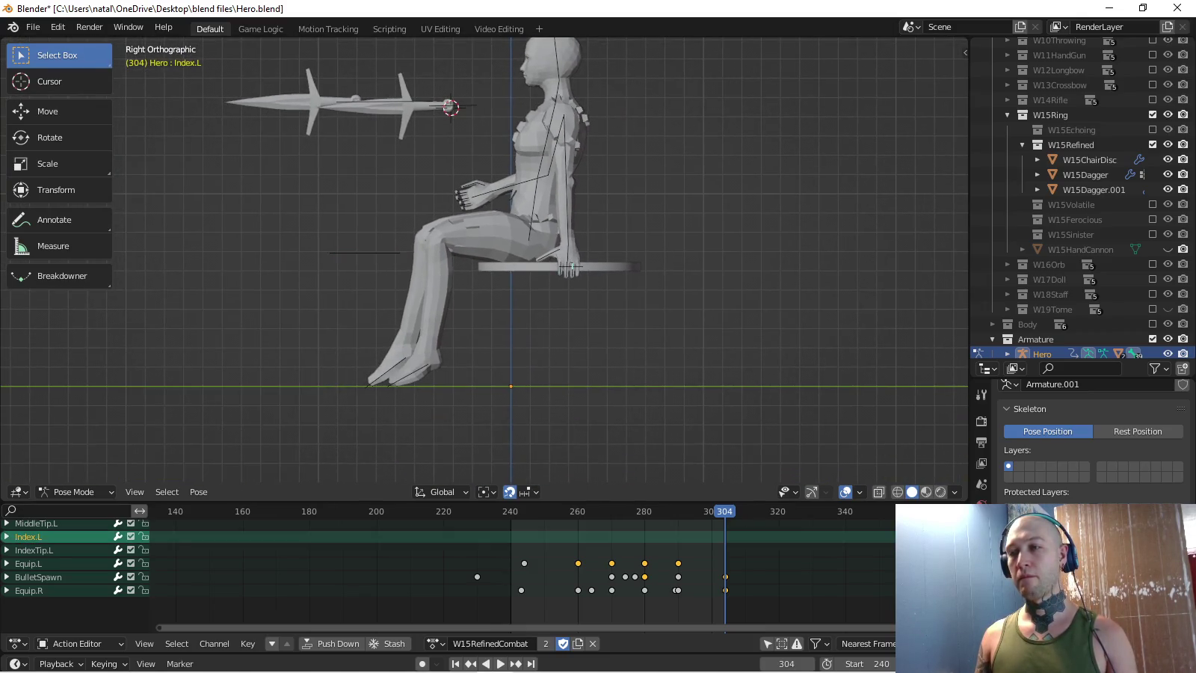
scroll(568, 288, up, 2)
click(612, 268)
key(g)
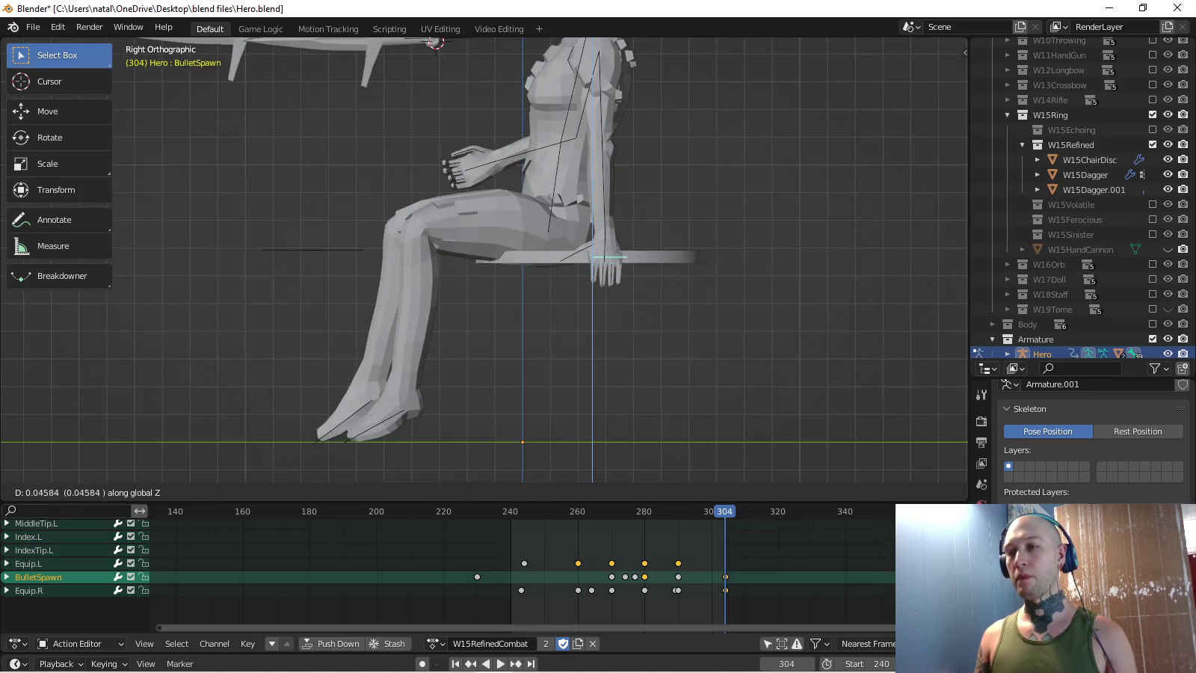
key(Escape)
click(556, 187)
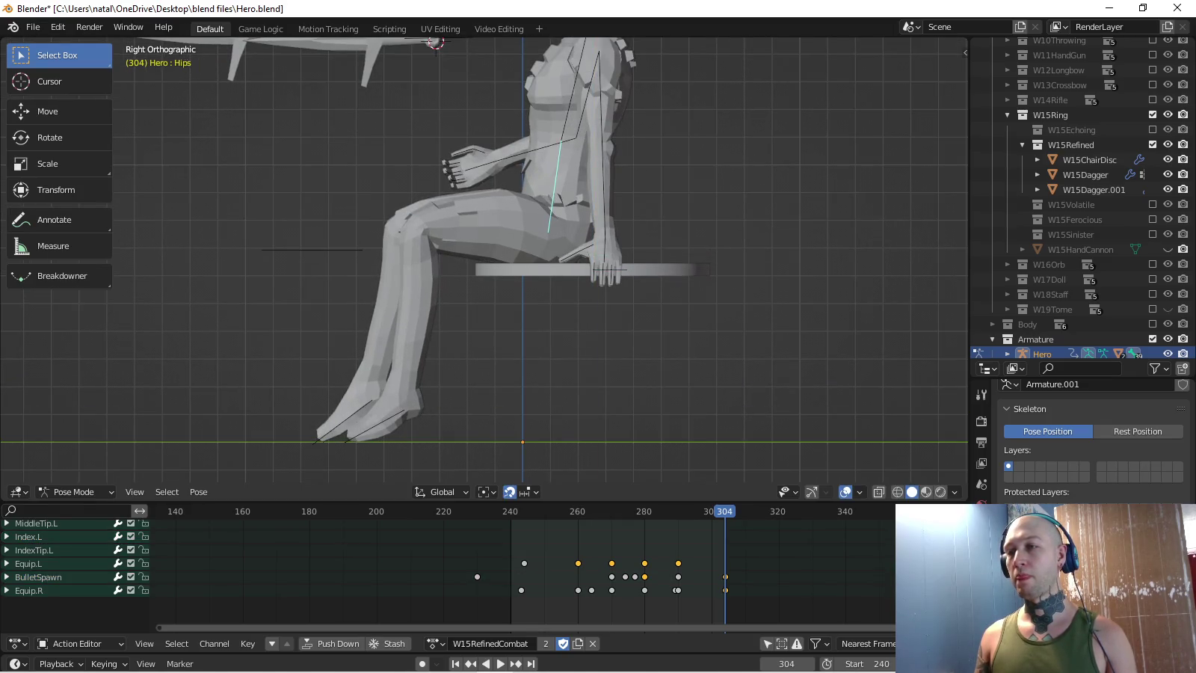
click(611, 267)
key(g)
key(z)
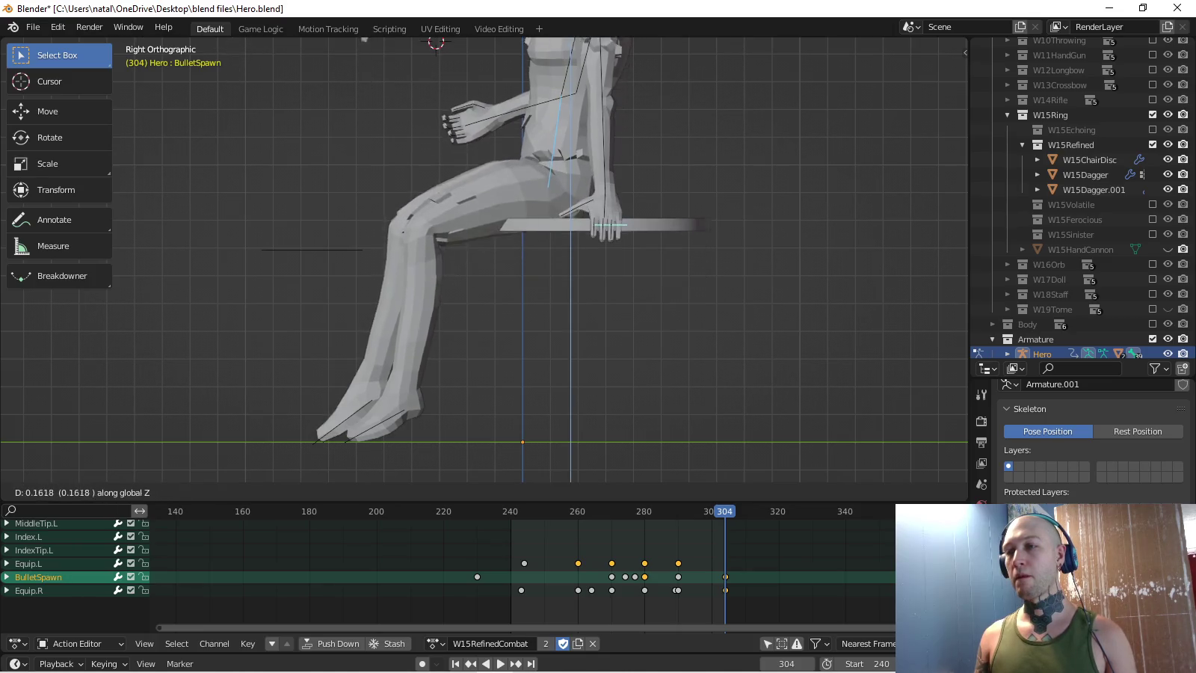
key(Escape)
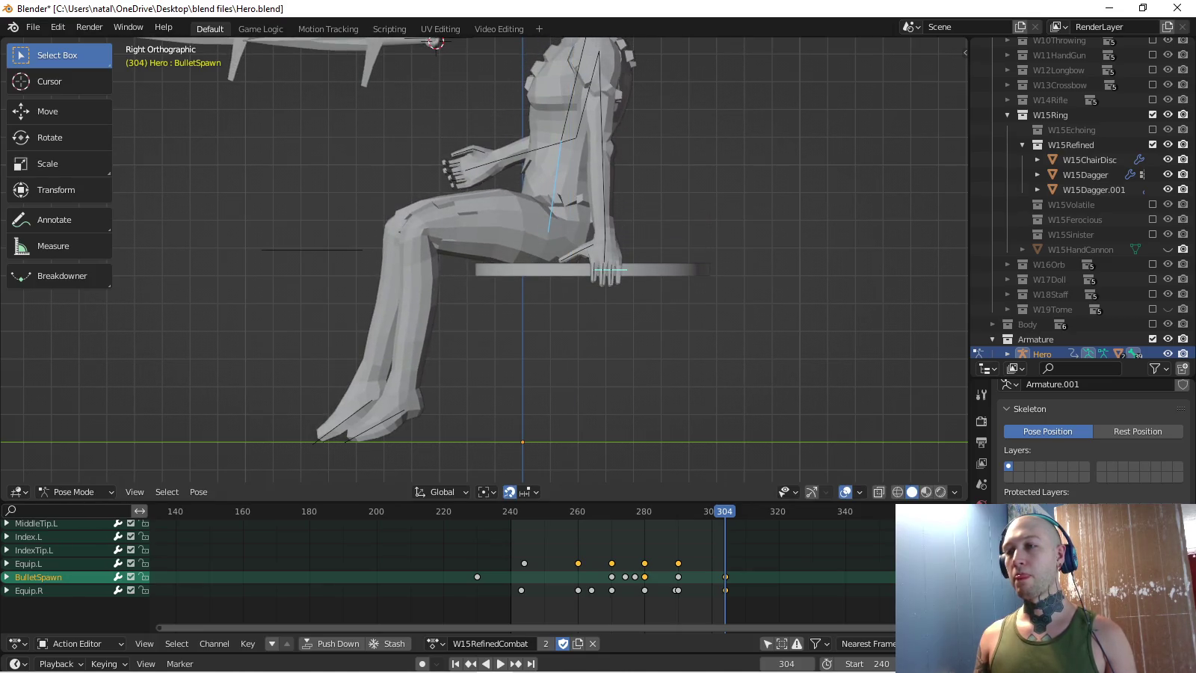
key(r)
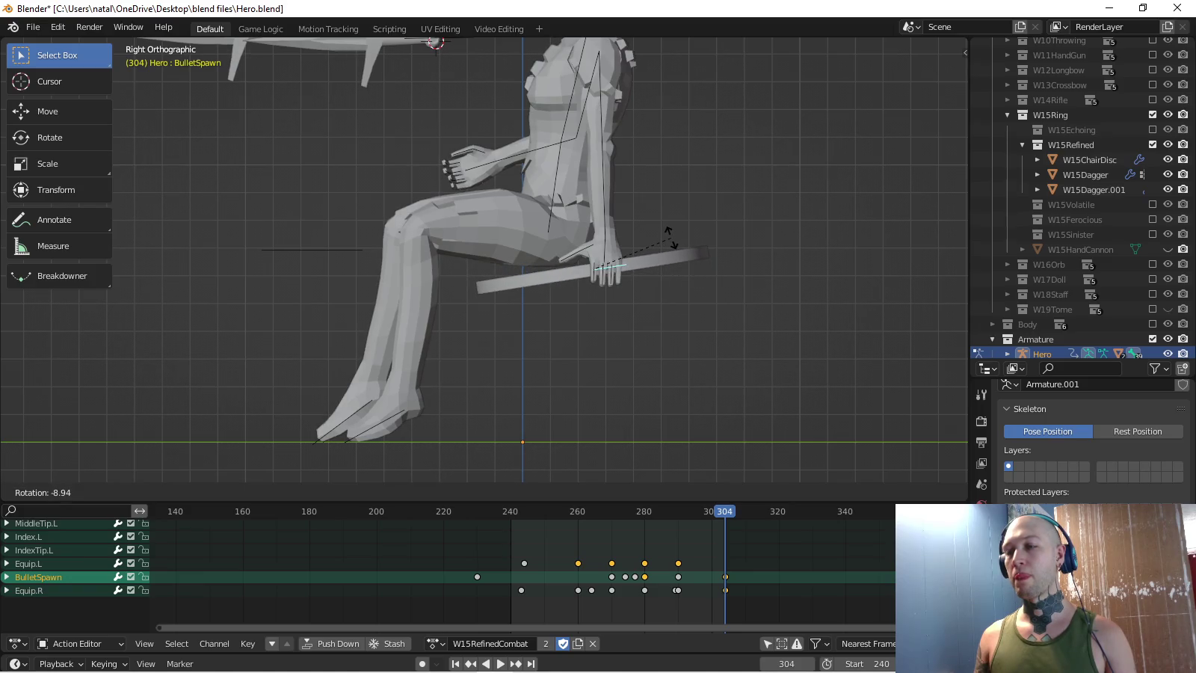
click(671, 238)
- Raise the Hips bone along Z and check the pose from the side
click(557, 194)
key(g)
key(z)
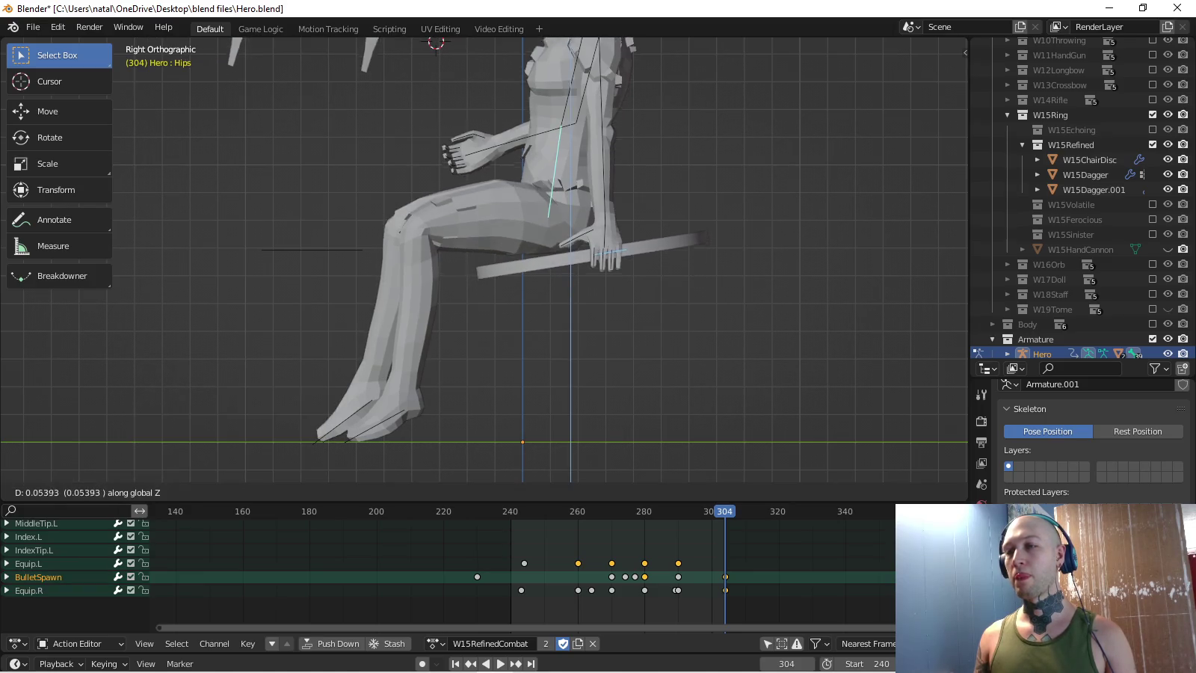
key(Return)
mouse_move(568, 247)
middle_down()
mouse_move(666, 258)
mouse_move(516, 255)
mouse_move(599, 255)
mouse_move(523, 269)
mouse_move(620, 243)
mouse_move(569, 258)
mouse_move(591, 254)
middle_up()
key(KP_3)
scroll(545, 262, down, 3)
scroll(546, 262, up, 3)
scroll(546, 262, up, 3)
scroll(546, 262, up, 2)
key(KP_3)
scroll(546, 262, down, 2)
- Key Location & Rotation at frame 304 (14 keyframes) and play back to review
key(i)
scroll(484, 262, down, 4)
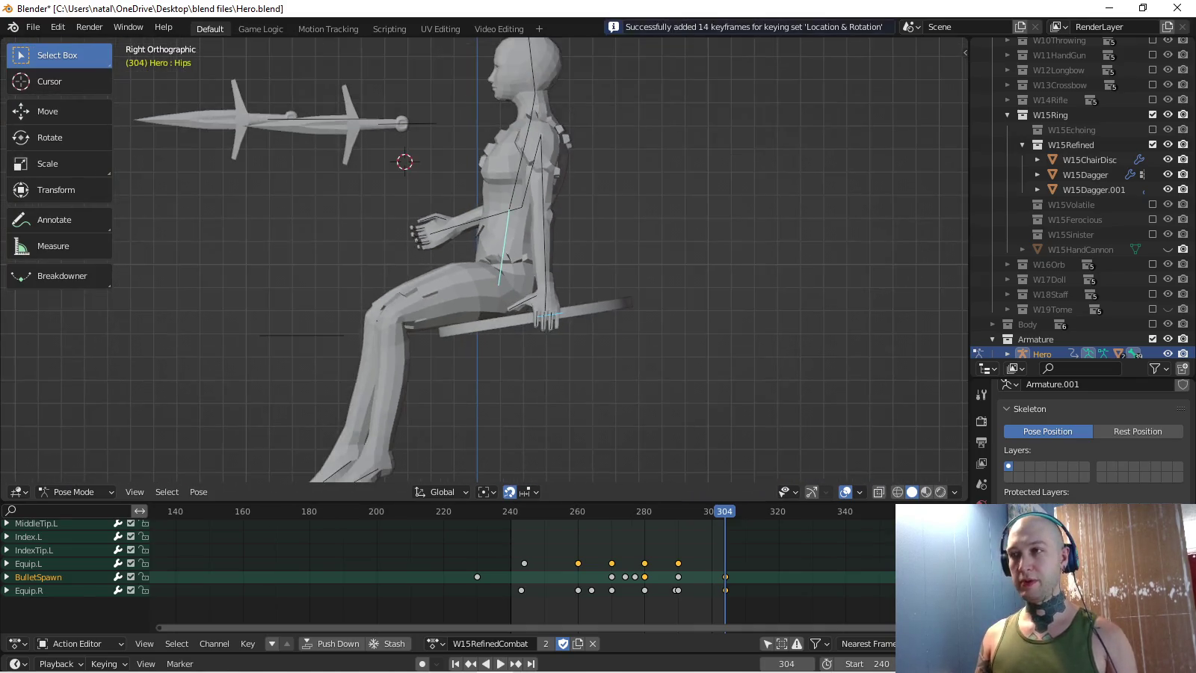
scroll(484, 262, up, 1)
scroll(484, 263, up, 1)
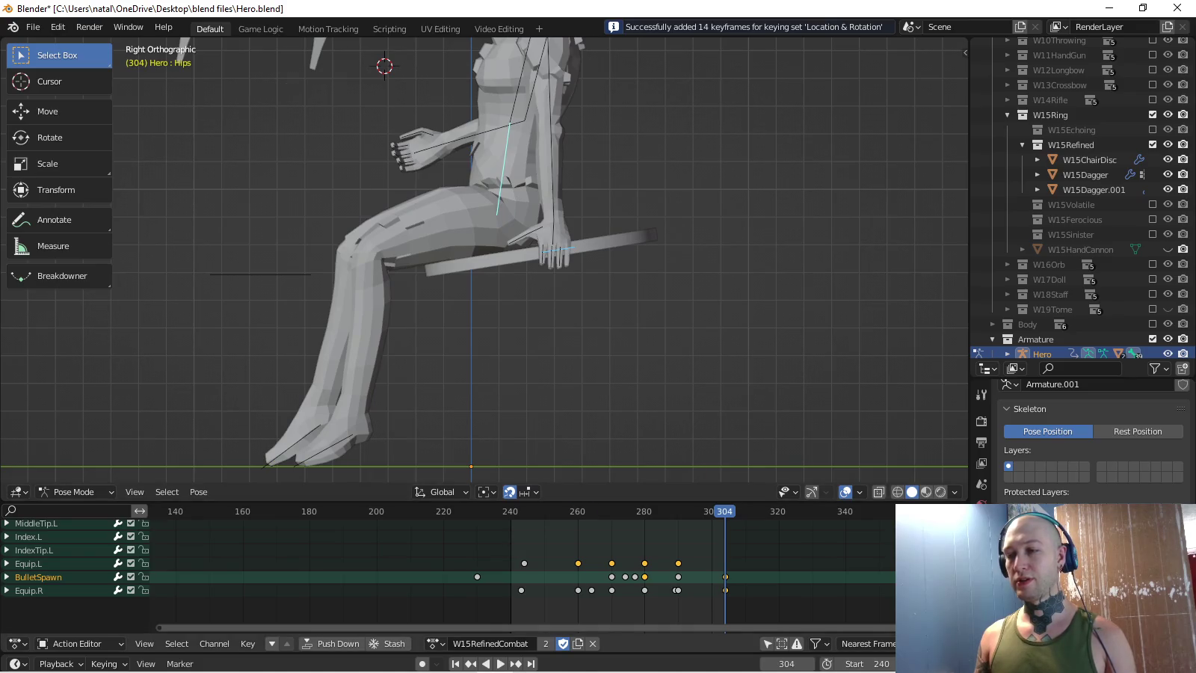
key(space)
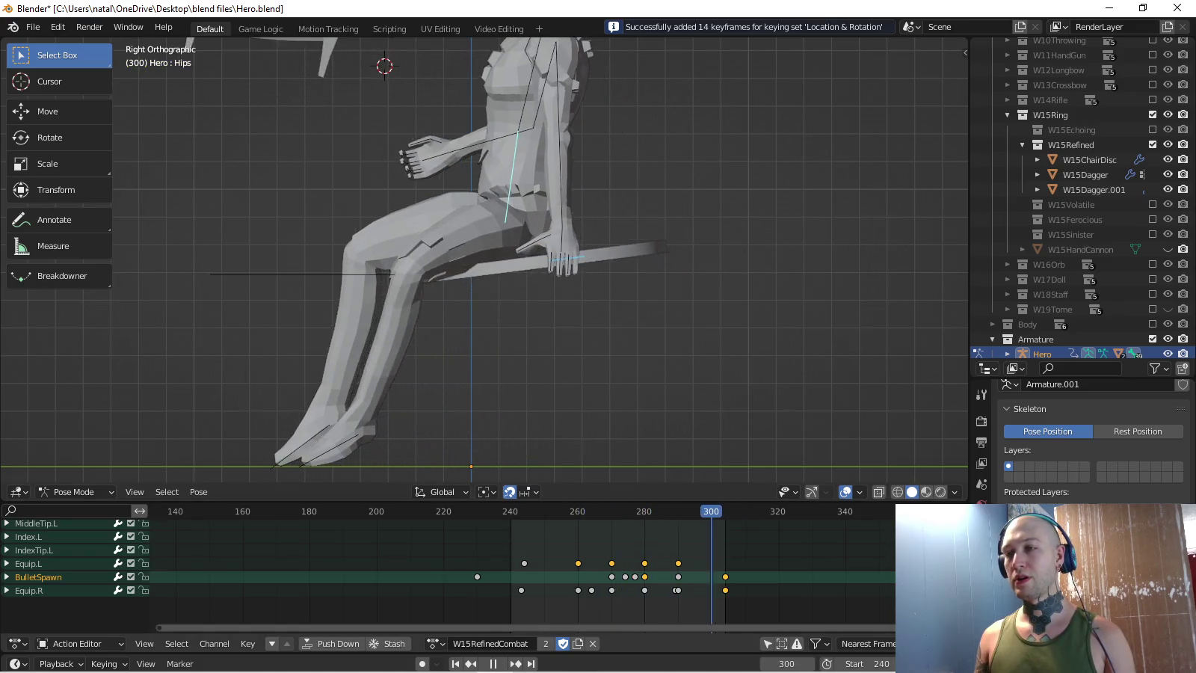
key(space)
mouse_move(486, 263)
middle_down()
mouse_move(538, 209)
mouse_move(501, 255)
mouse_move(501, 224)
middle_up()
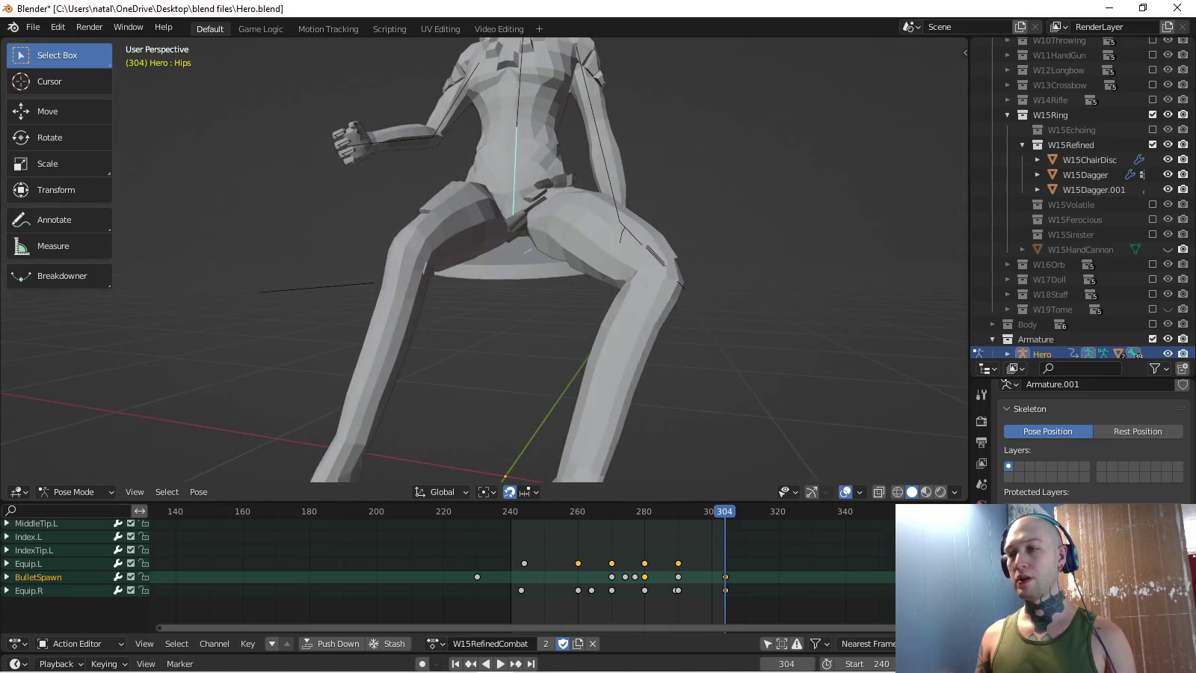
click(654, 254)
- With Knee.L active in top view, set the active keying set to Location
click(654, 255)
key(KP_7)
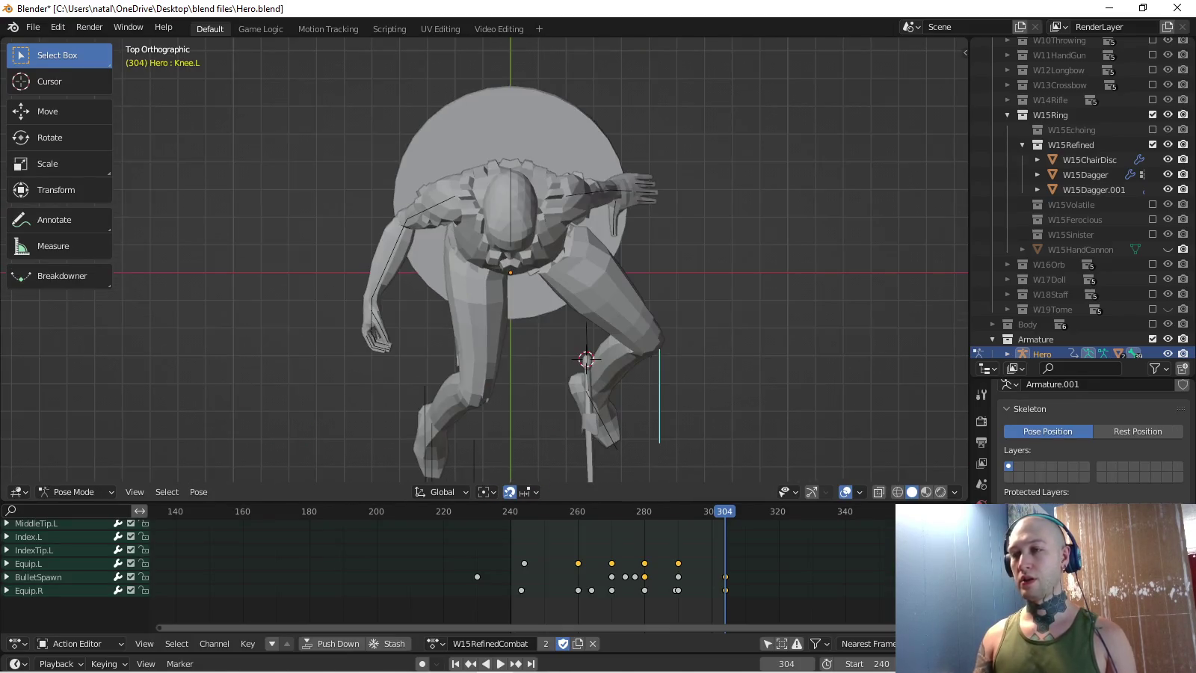
shift+middle_drag(508, 375, 477, 273)
click(104, 664)
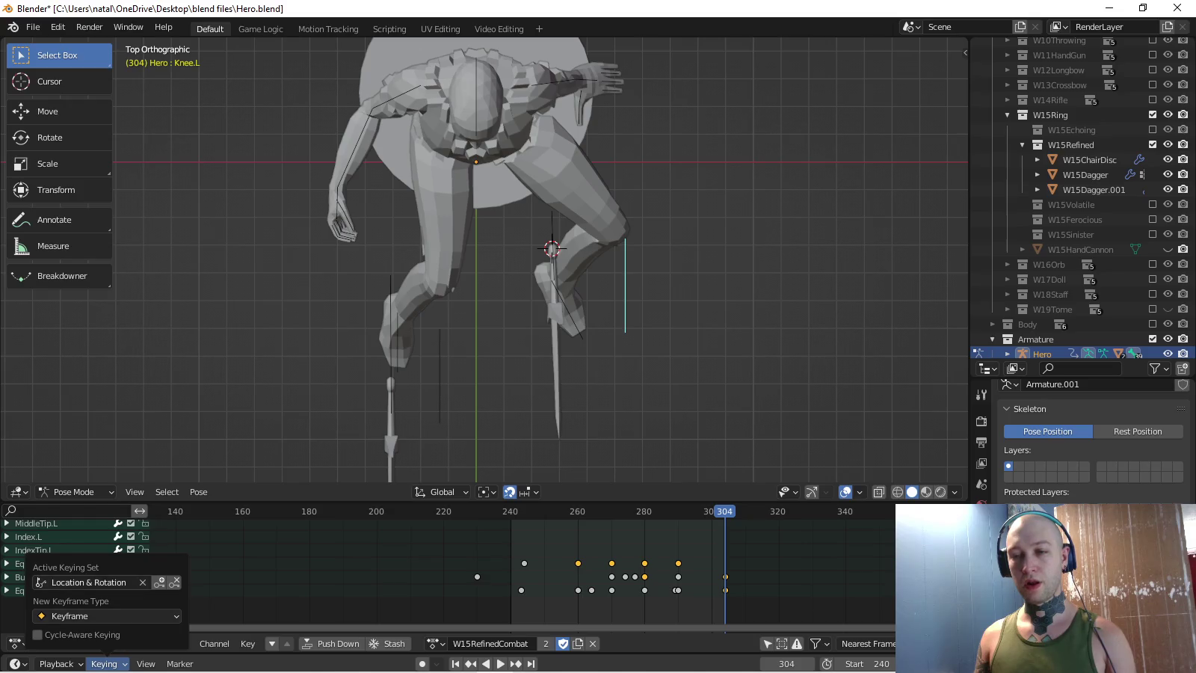
click(90, 581)
click(81, 440)
key(space)
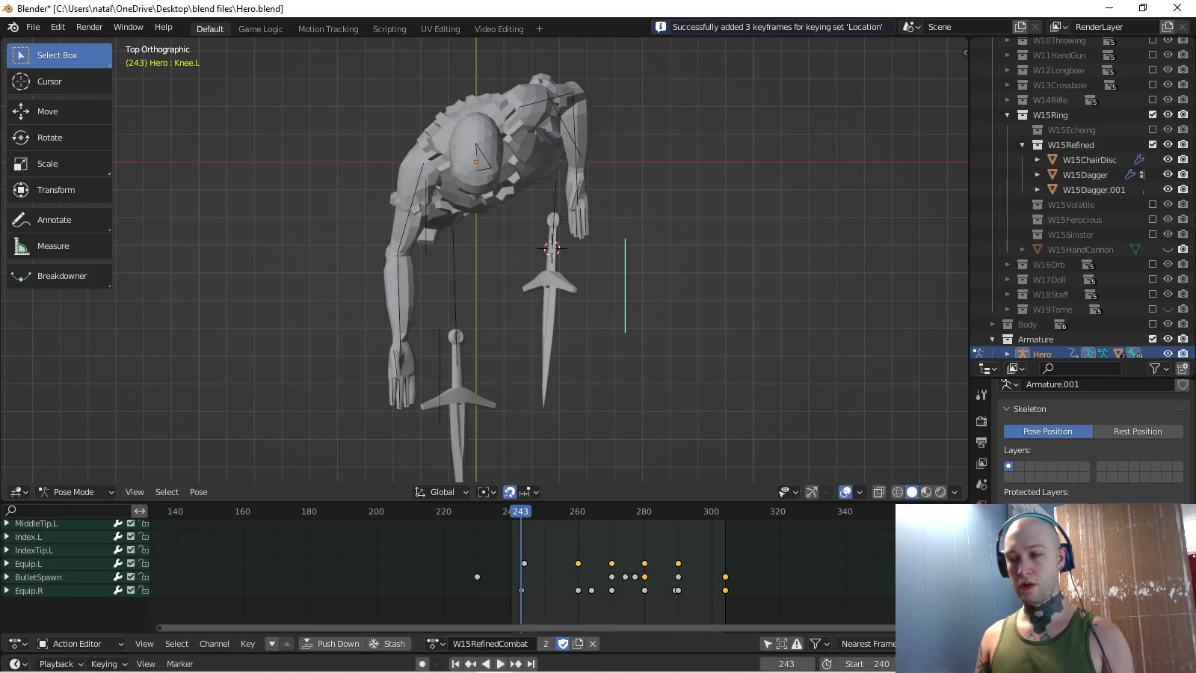
key(Escape)
- Move Knee.L by X -0.11865, Y -0.33436 at frame 304 and play to check
key(g)
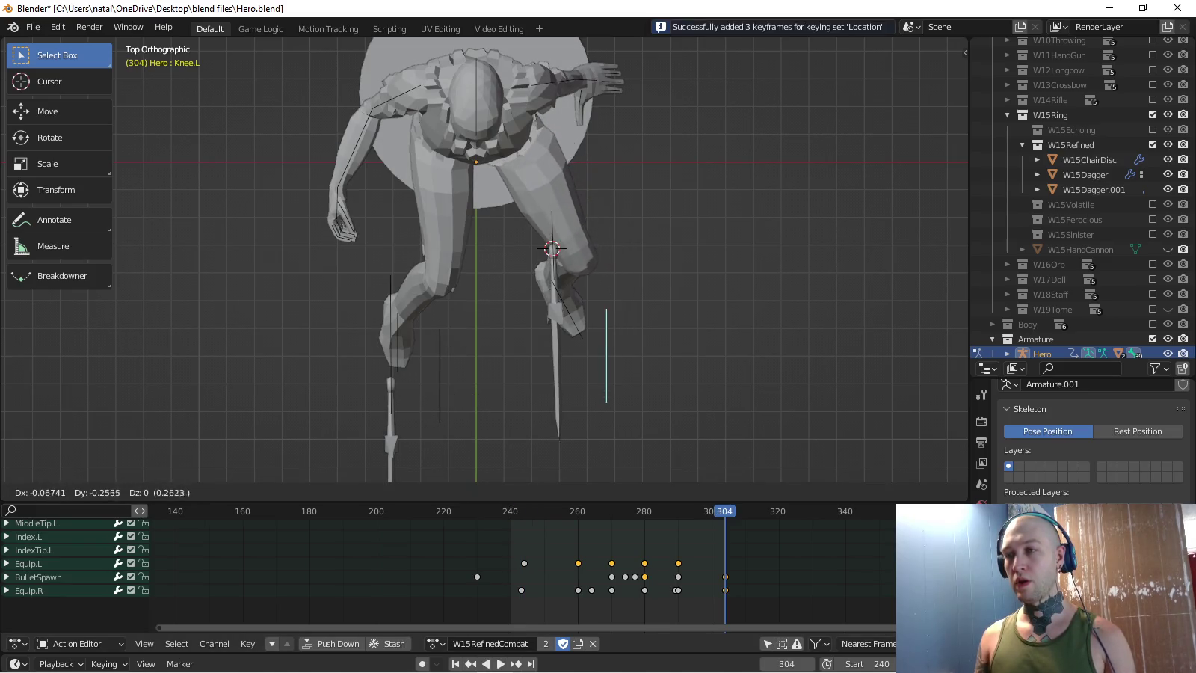
key(Return)
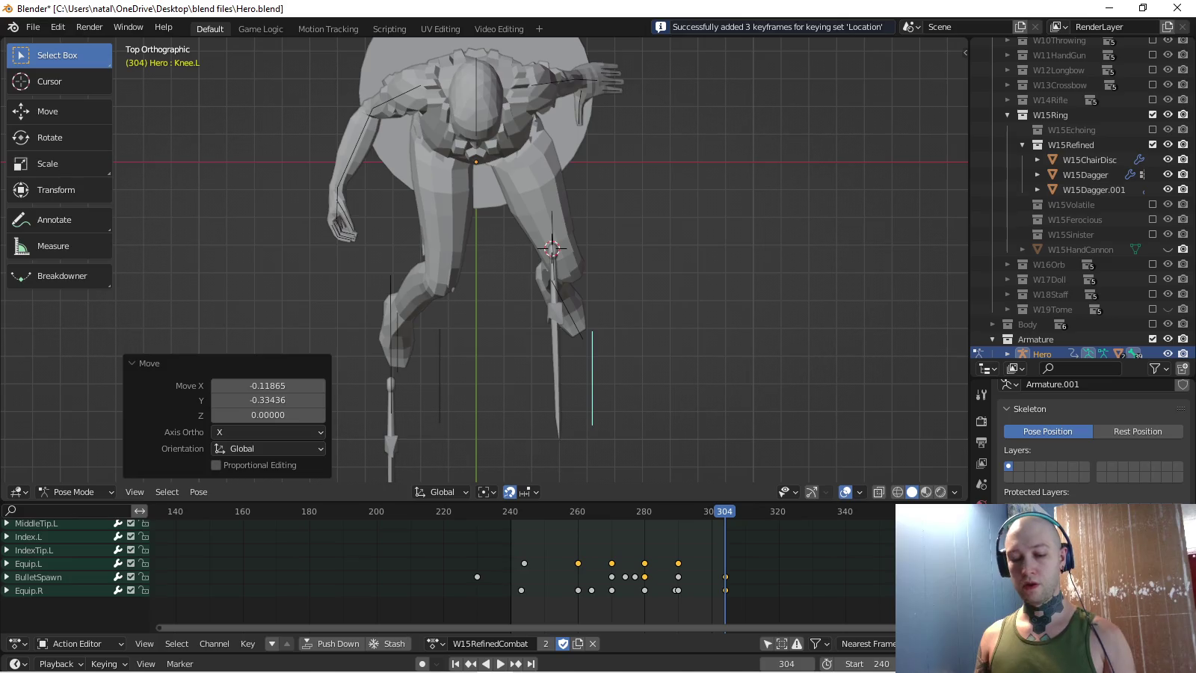
key(space)
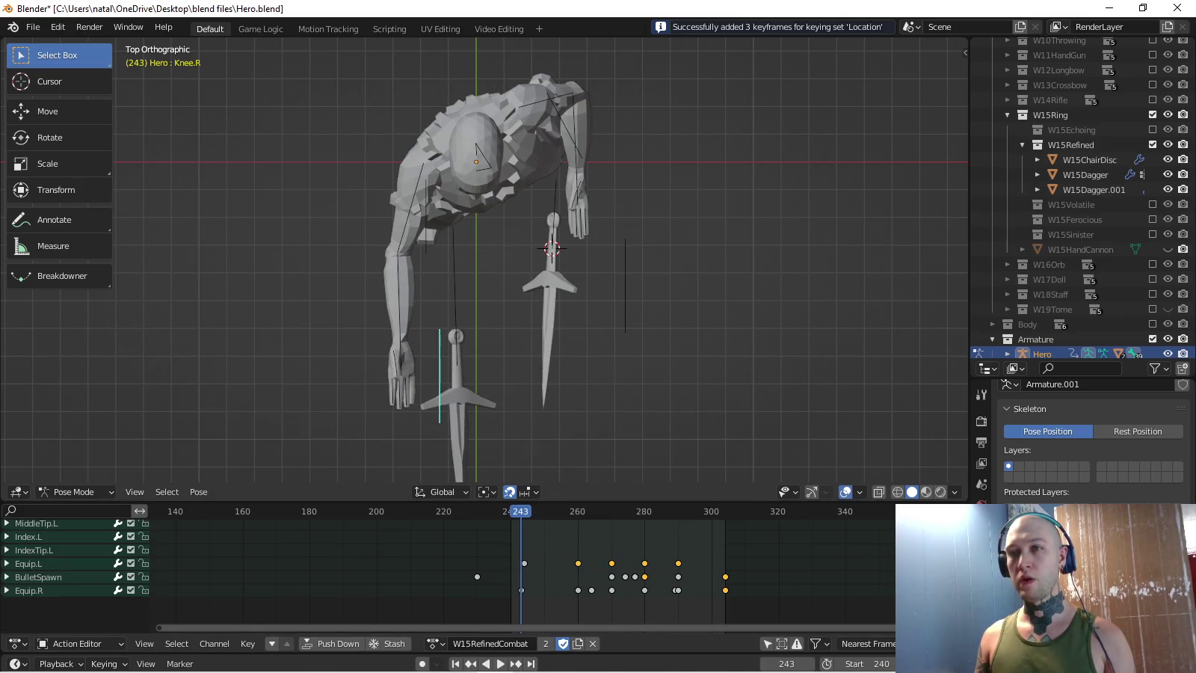
key(Escape)
scroll(523, 262, up, 3)
- Reposition the Knee.R bone and review the motion from the right side
key(g)
key(Return)
key(KP_3)
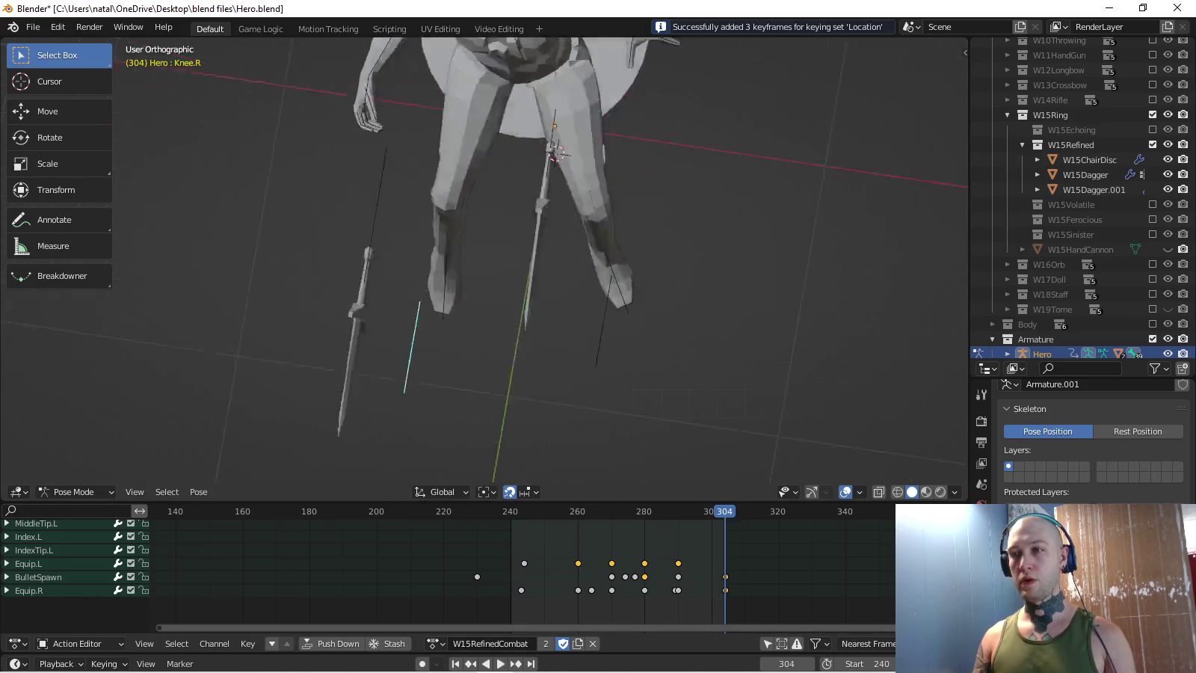
middle_drag(523, 262, 599, 247)
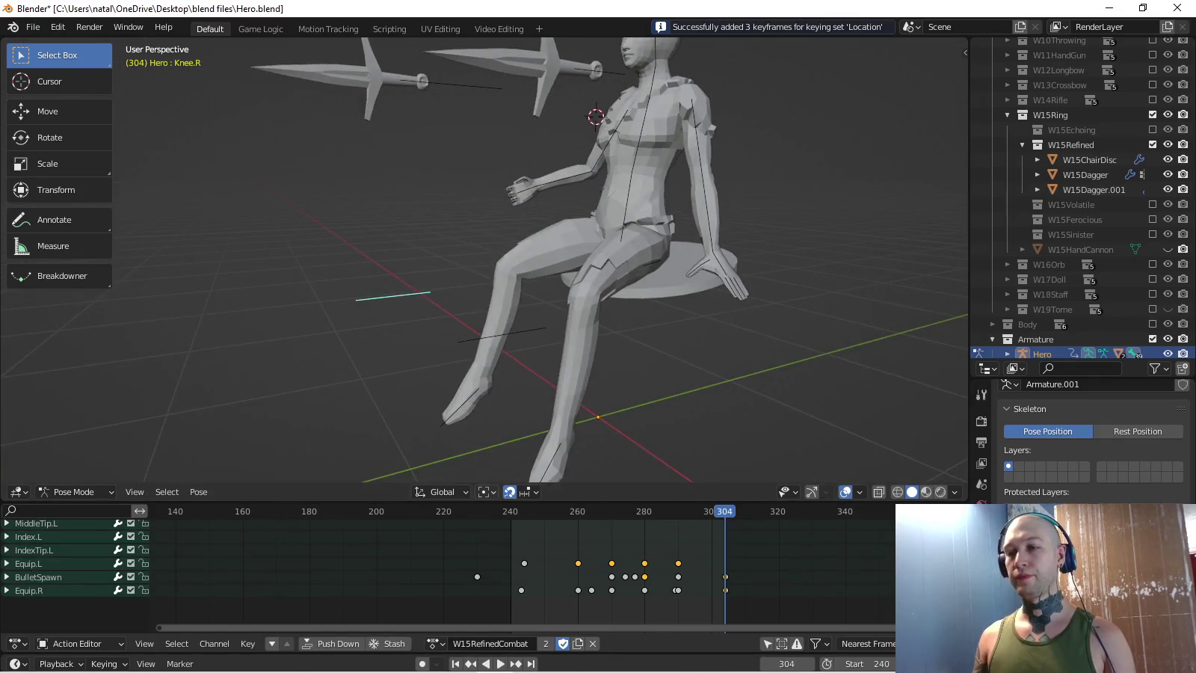
key(space)
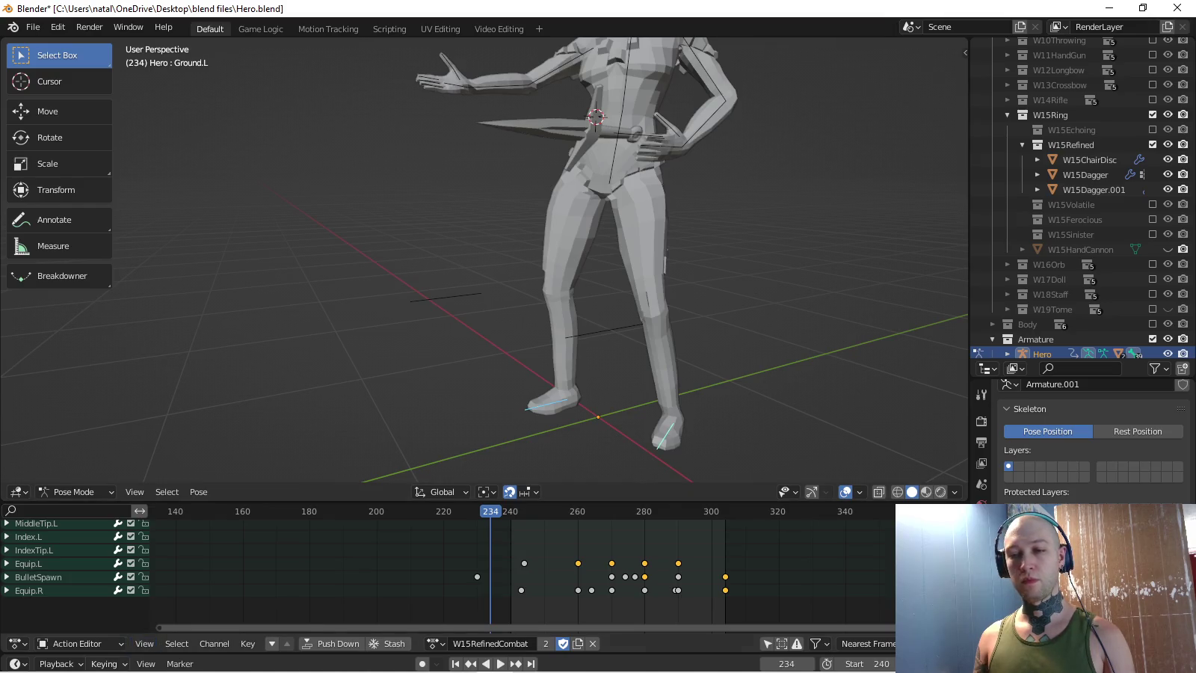
- Set the active keying set back to Location & Rotation
click(105, 664)
click(82, 582)
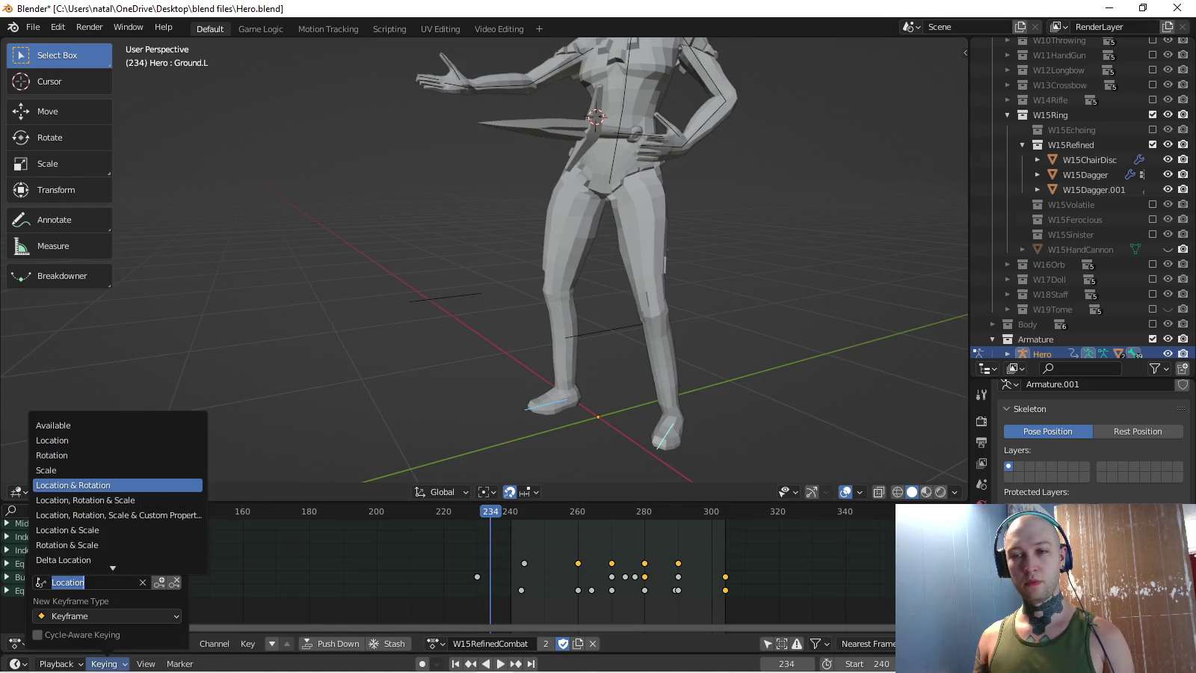
click(118, 485)
key(space)
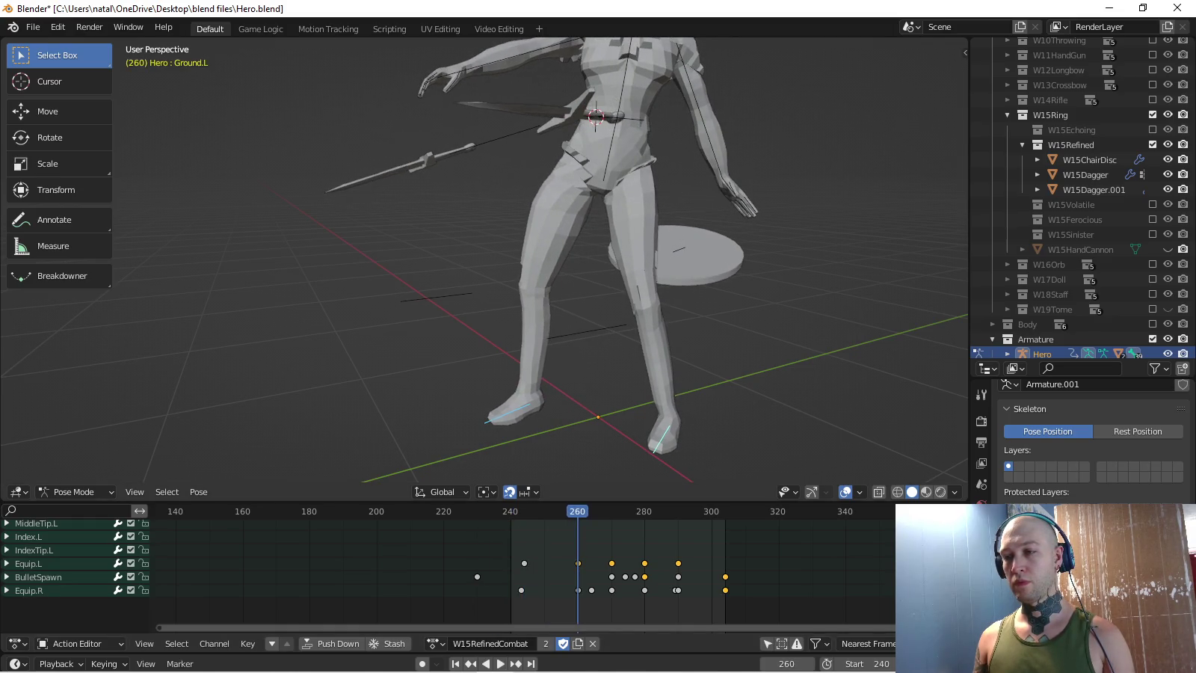
- Paste the seated pose at frame 260 and key it, adding 14 keyframes
key(ctrl+v)
key(Down)
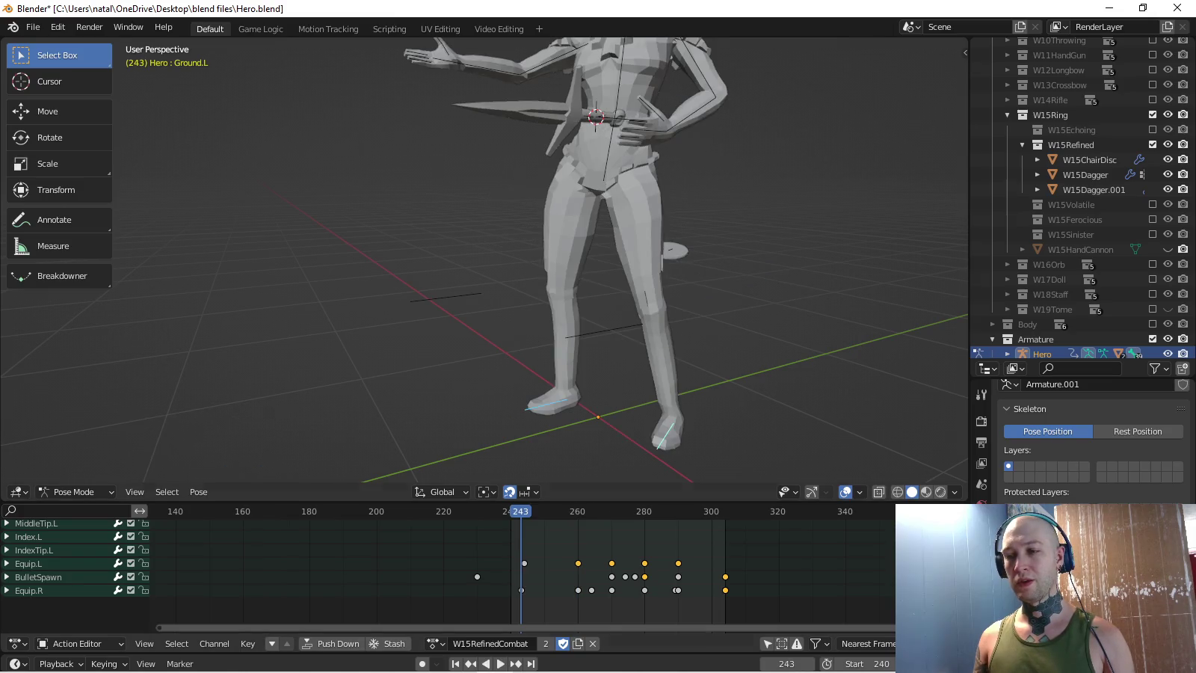
key(Down)
key(Up)
key(Up)
key(ctrl+v)
key(i)
- Review the loop from Right view, playing through to frame 304
key(space)
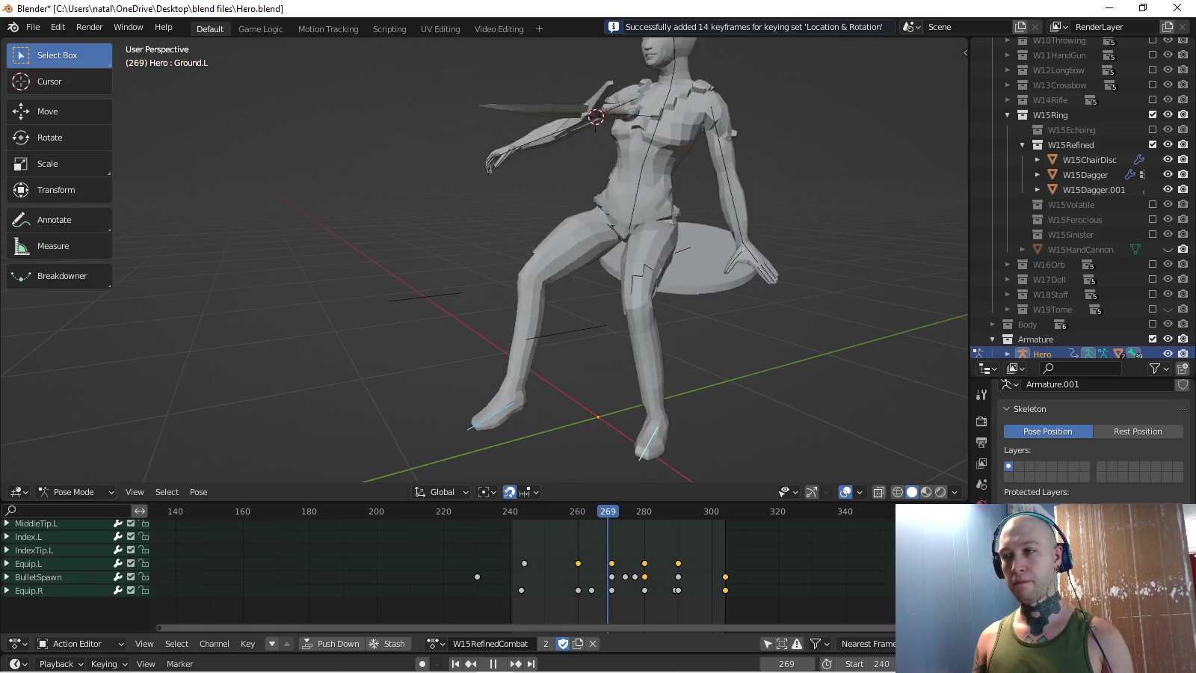
key(space)
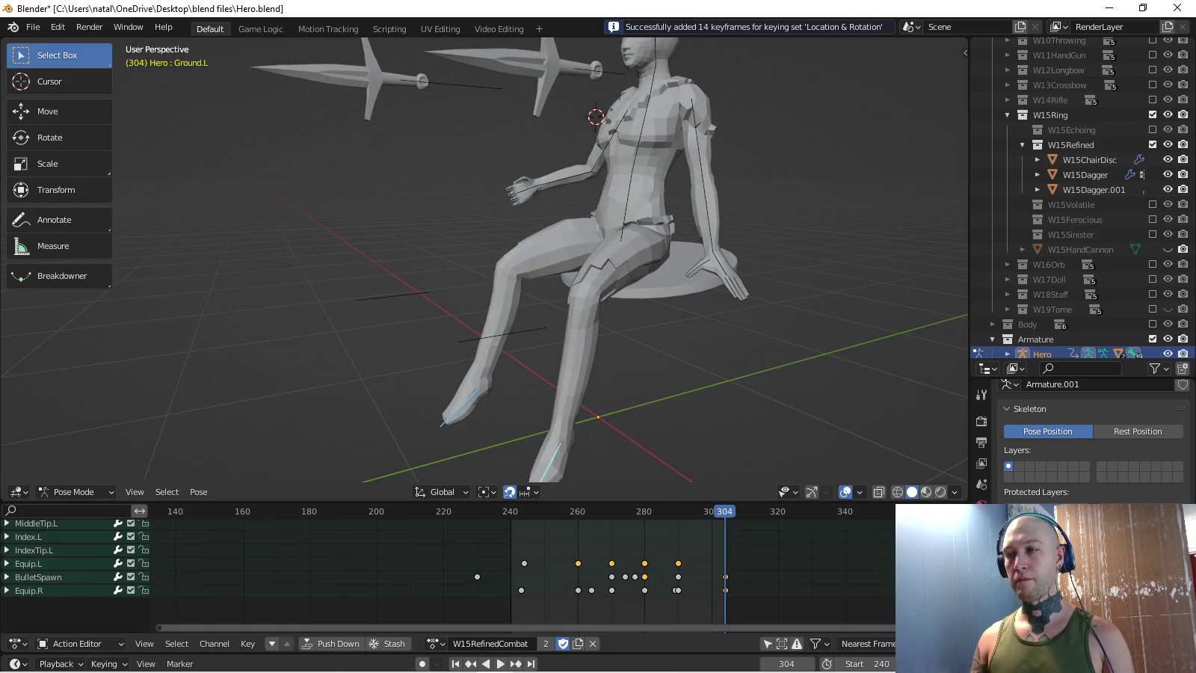
key(KP_3)
key(space)
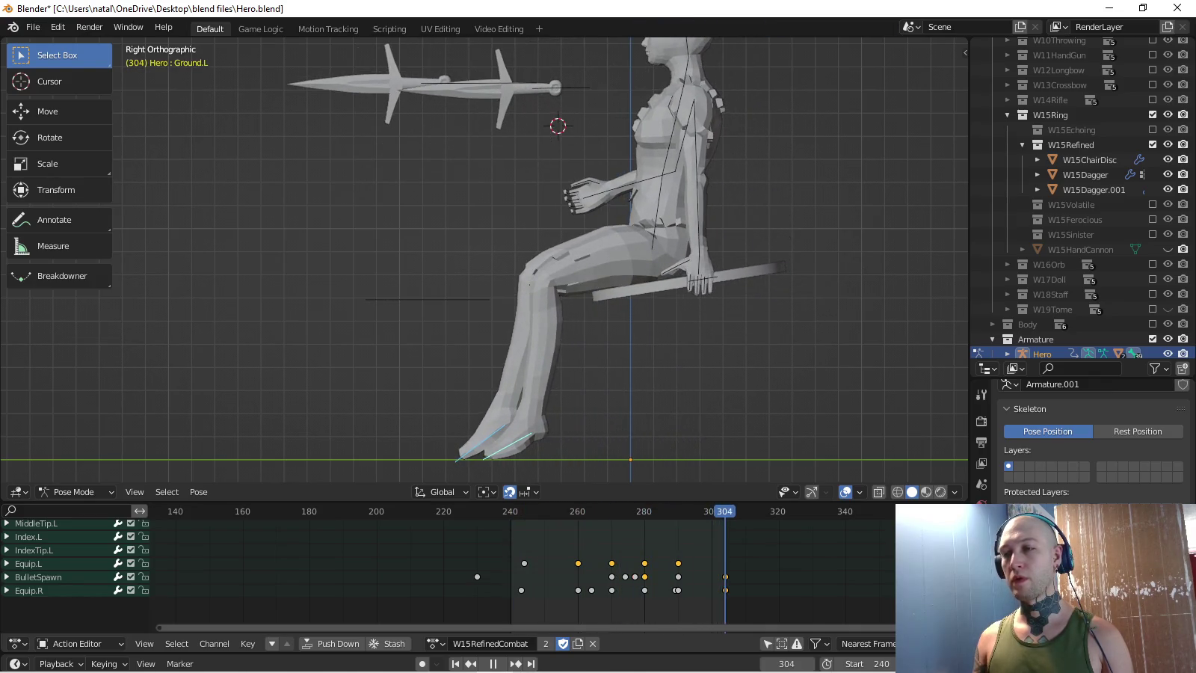
key(space)
scroll(484, 260, down, 2)
key(space)
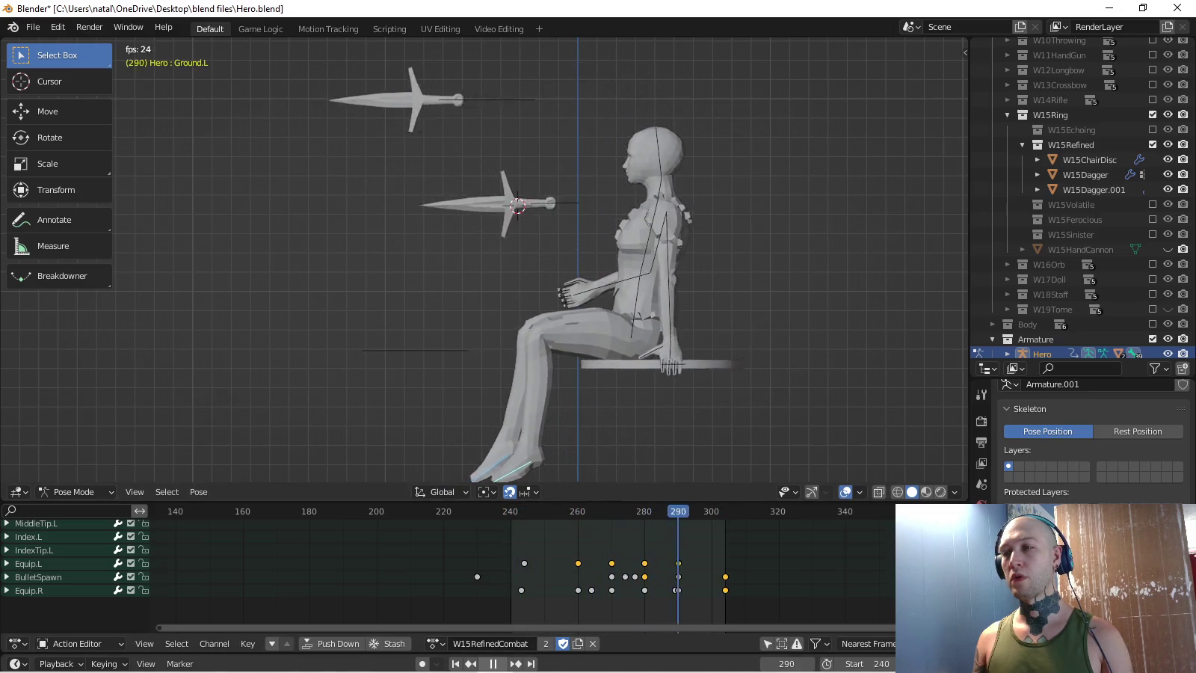
key(space)
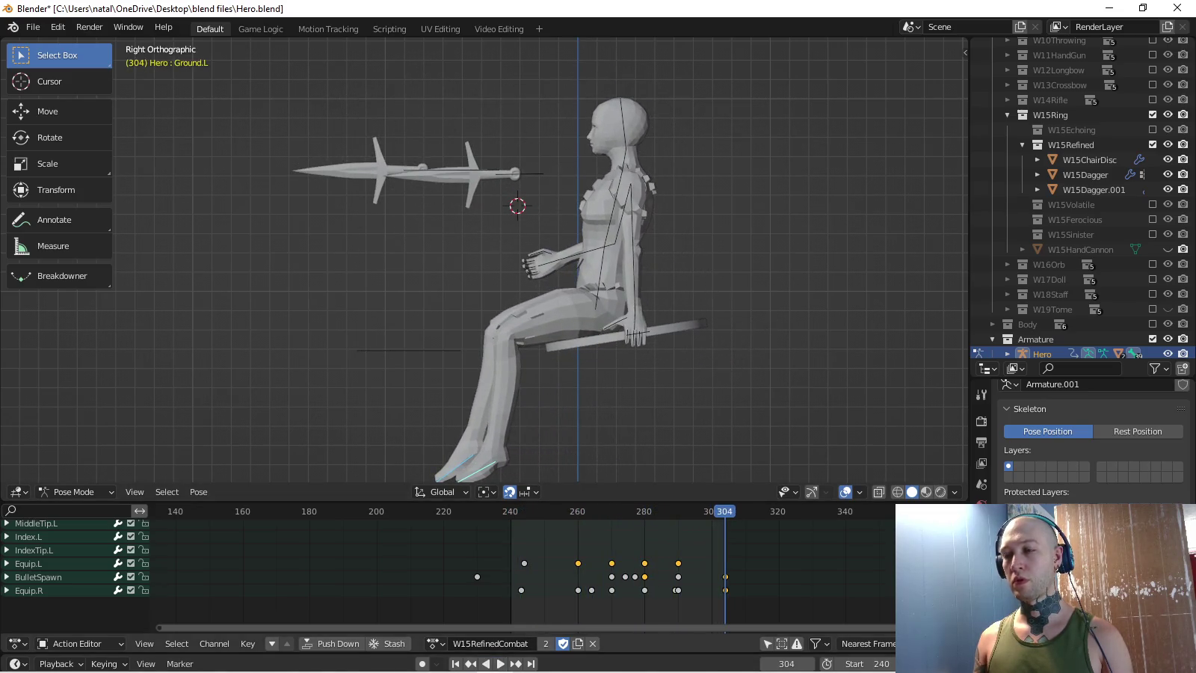
- Select the frame-304 key column, shift it earlier, and play to check timing
scroll(448, 572, up, 3)
scroll(450, 572, up, 3)
scroll(449, 573, up, 3)
scroll(449, 572, up, 3)
scroll(449, 572, up, 3)
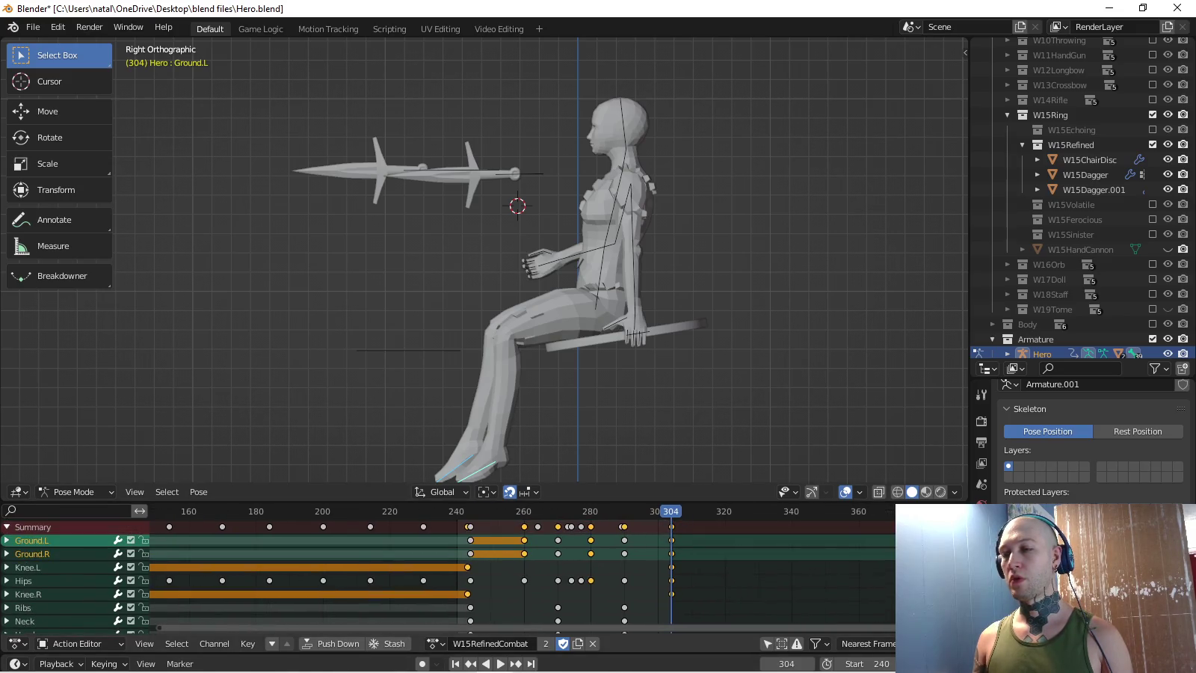
key(space)
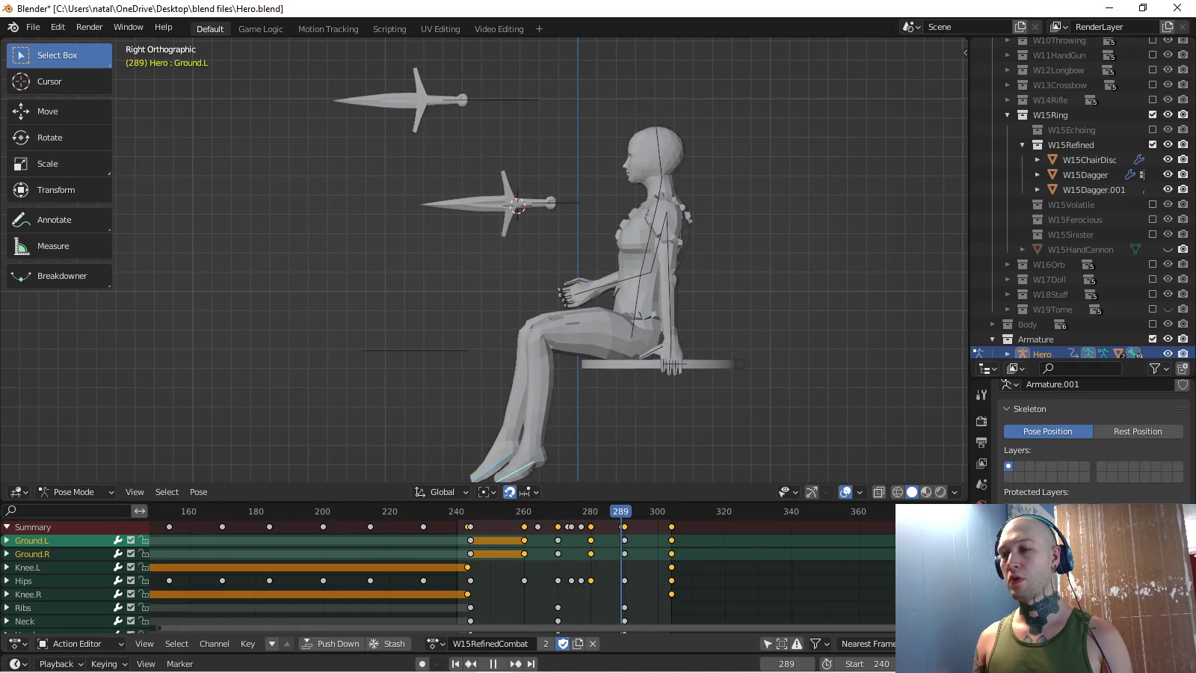
click(671, 526)
key(g)
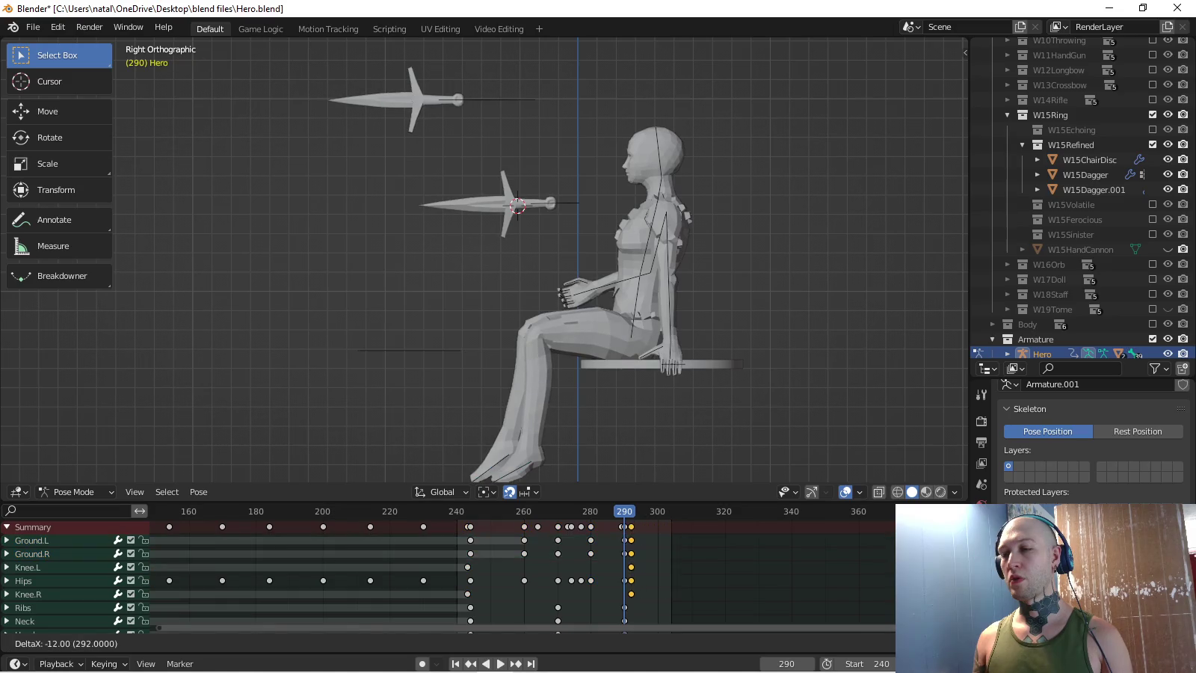
key(Return)
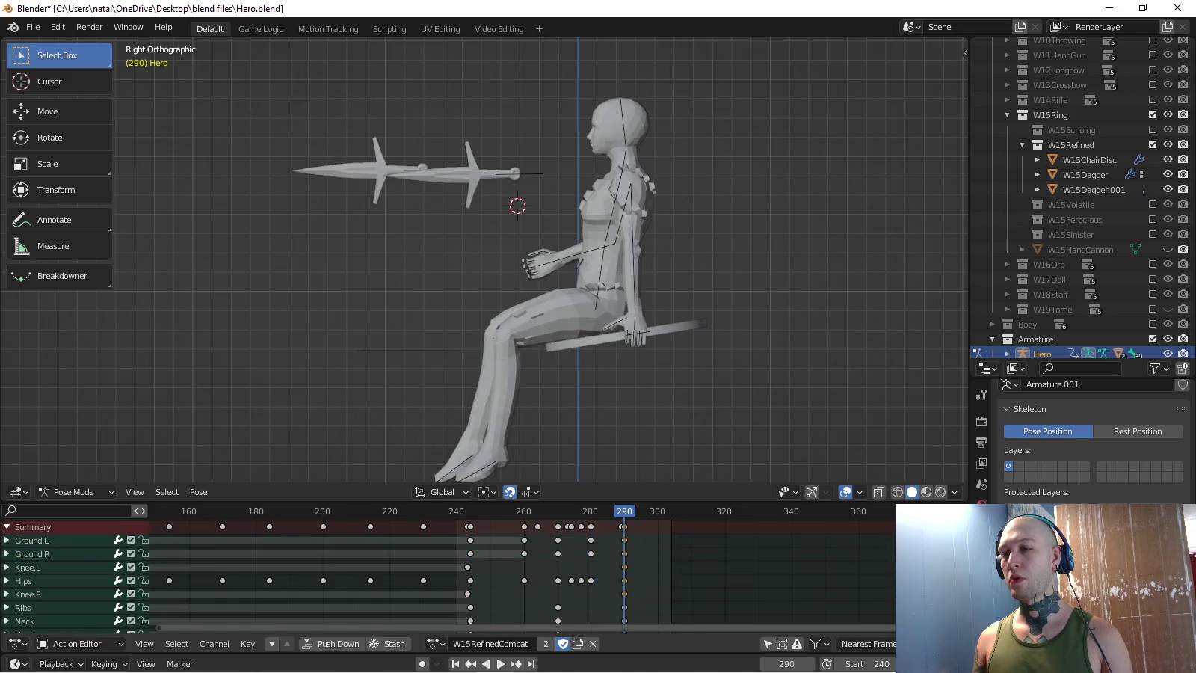
key(space)
- Move the last key column to frame 290 and play the animation
scroll(559, 576, up, 1)
scroll(560, 576, up, 2)
scroll(555, 576, up, 1)
key(g)
key(Return)
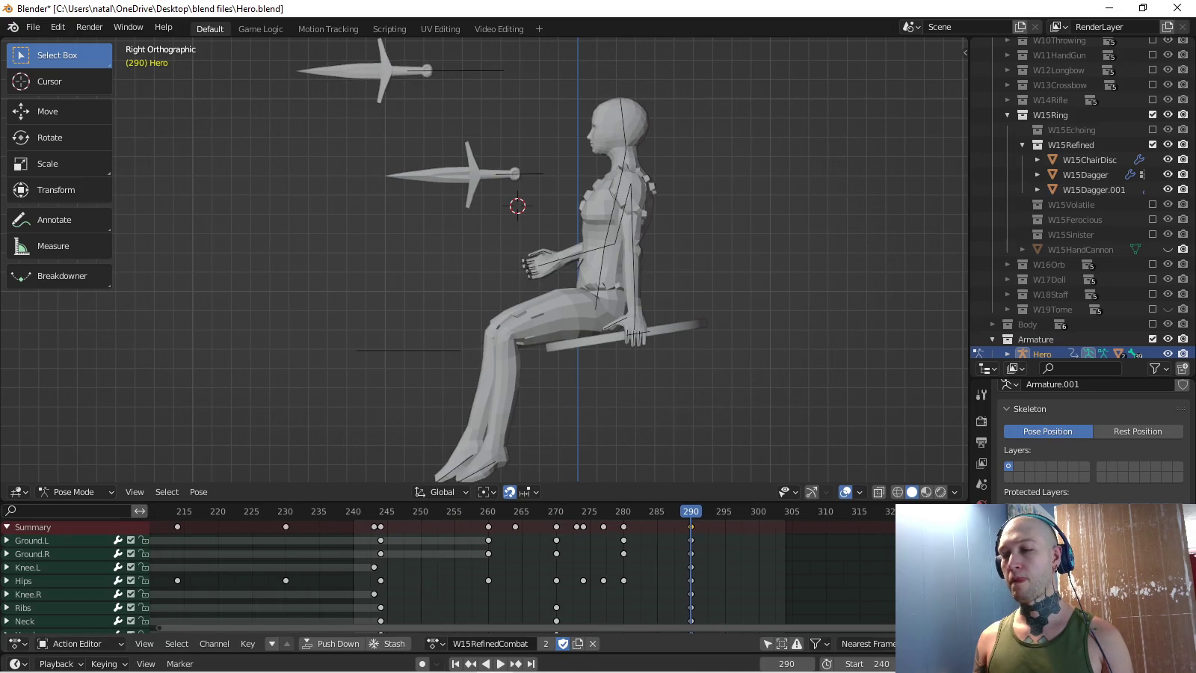
key(space)
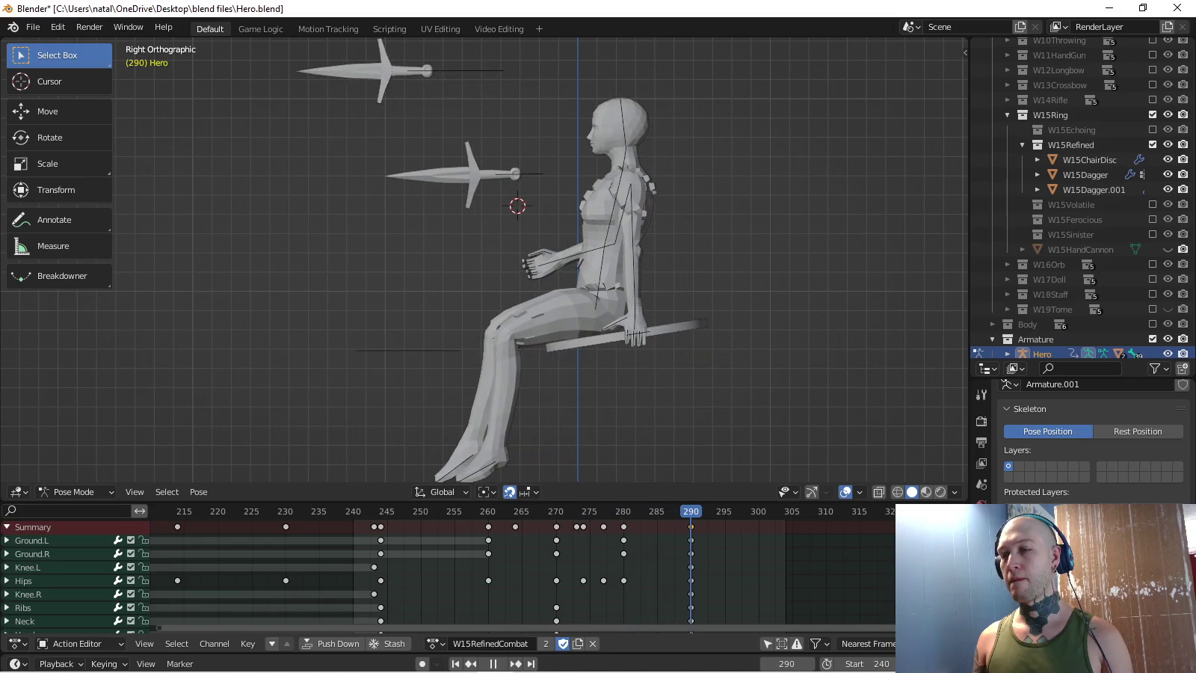
- Replay the animation and preview it in the animation player
key(space)
scroll(484, 262, down, 4)
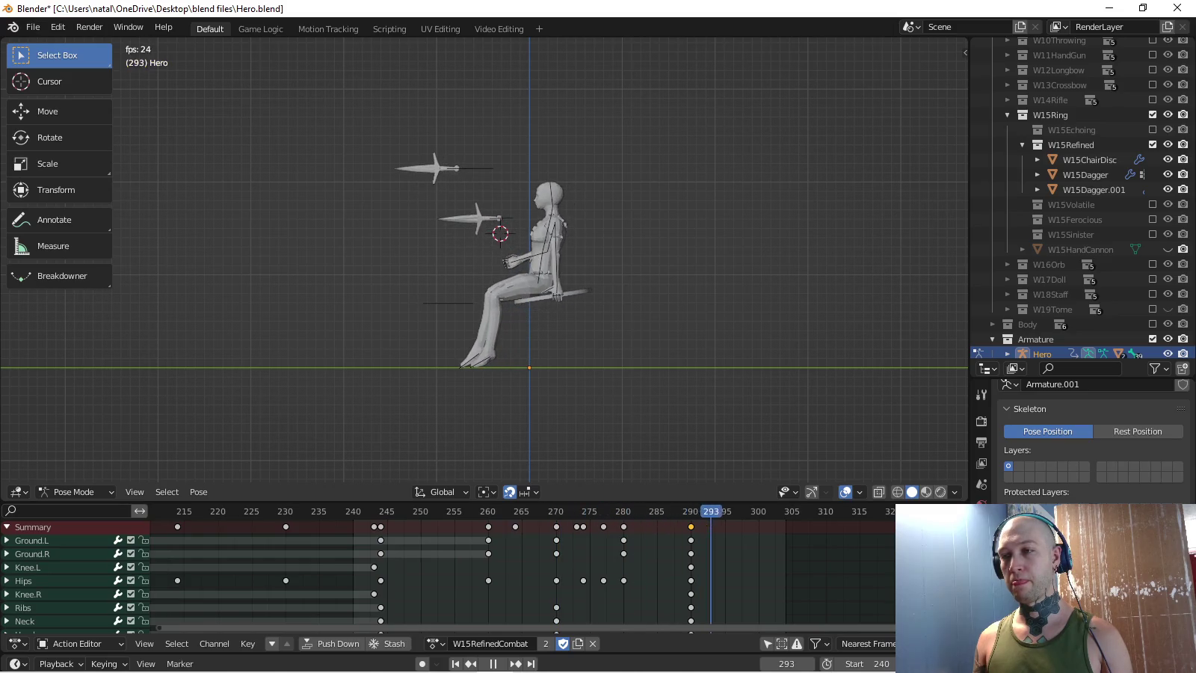
scroll(484, 261, up, 3)
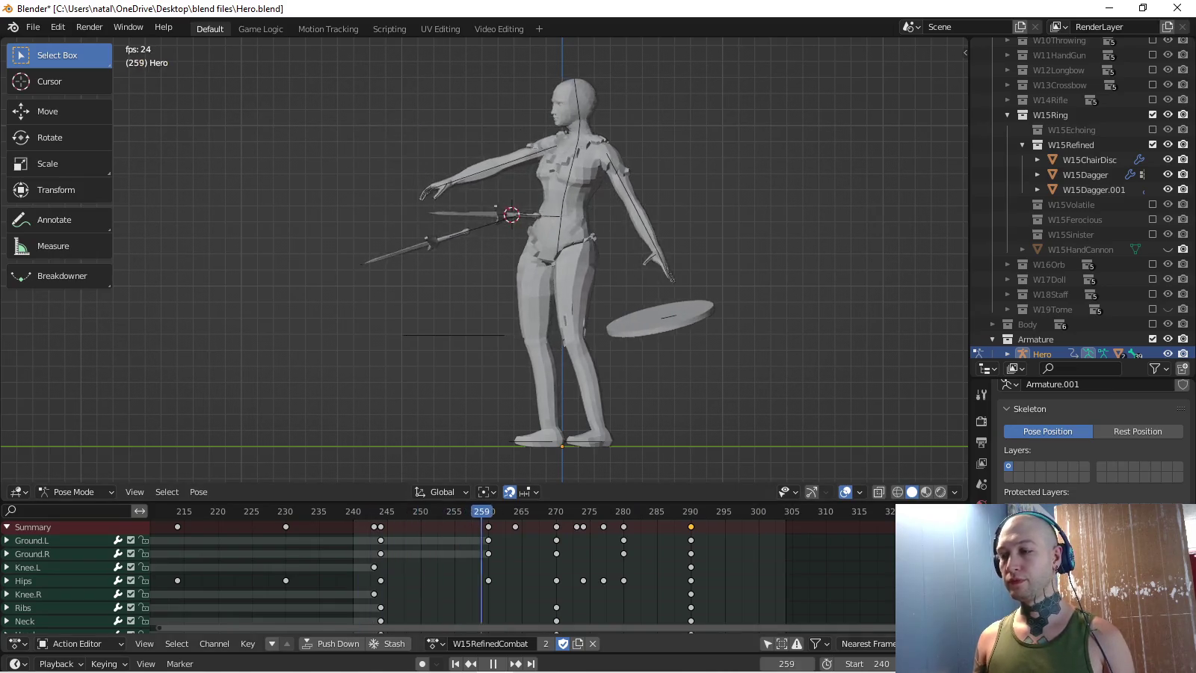
key(ctrl+F11)
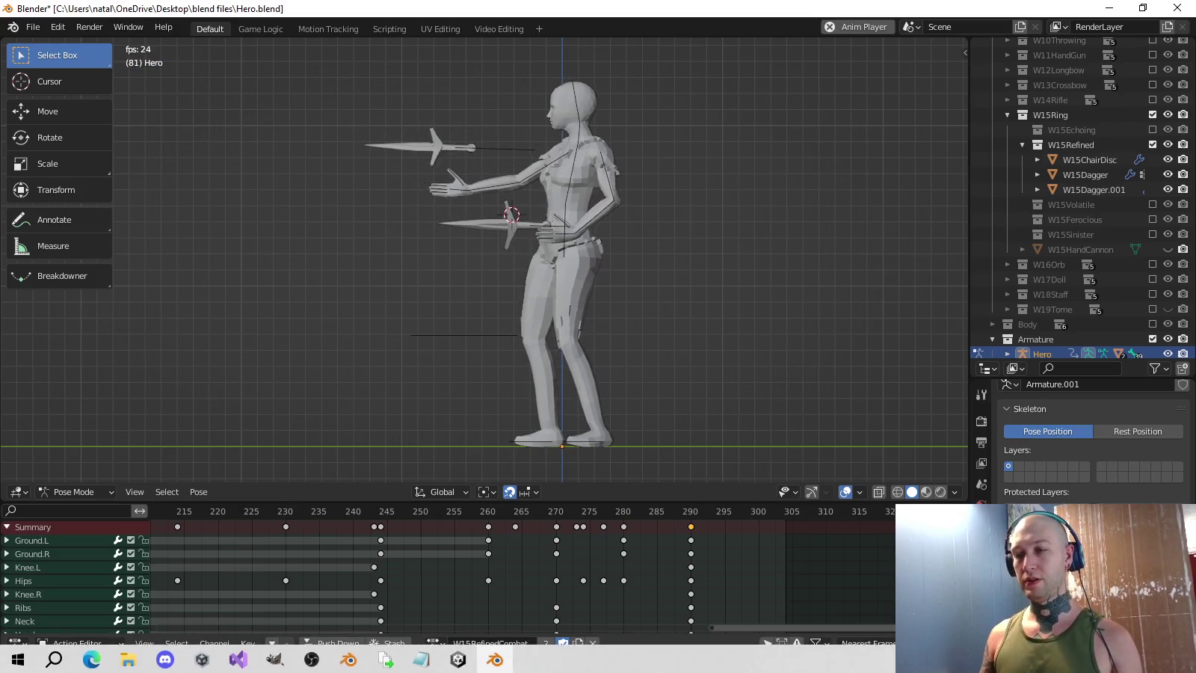
- Stop the animation preview and select every bone of the rig
key(space)
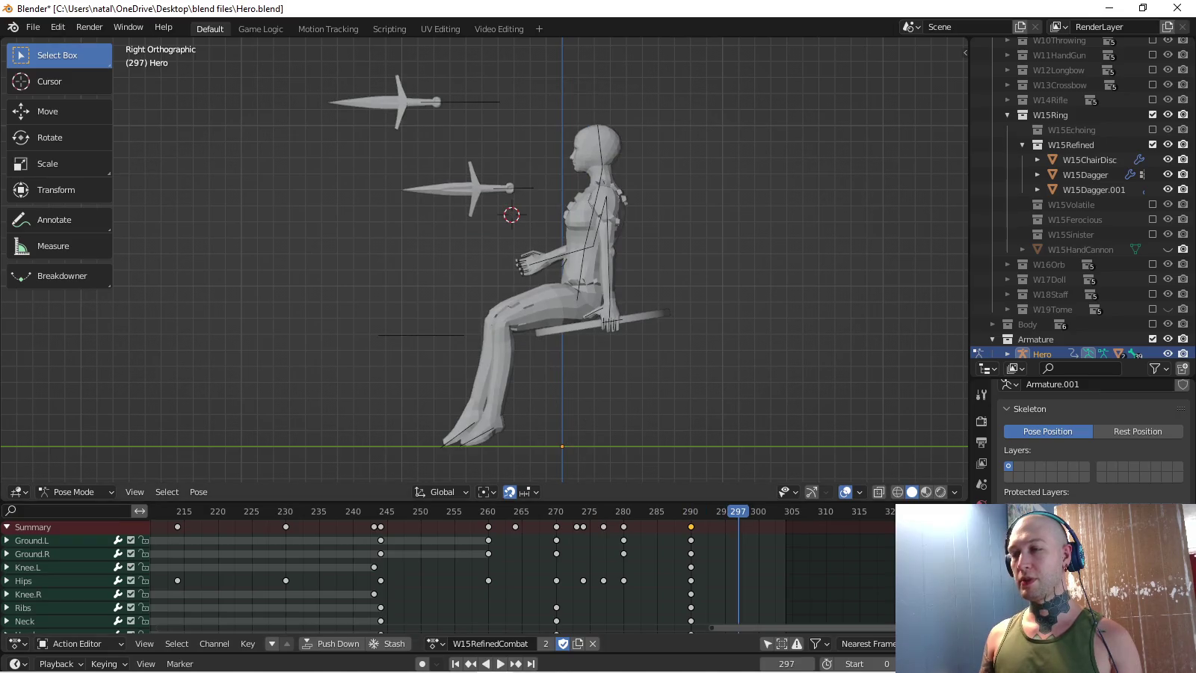
key(a)
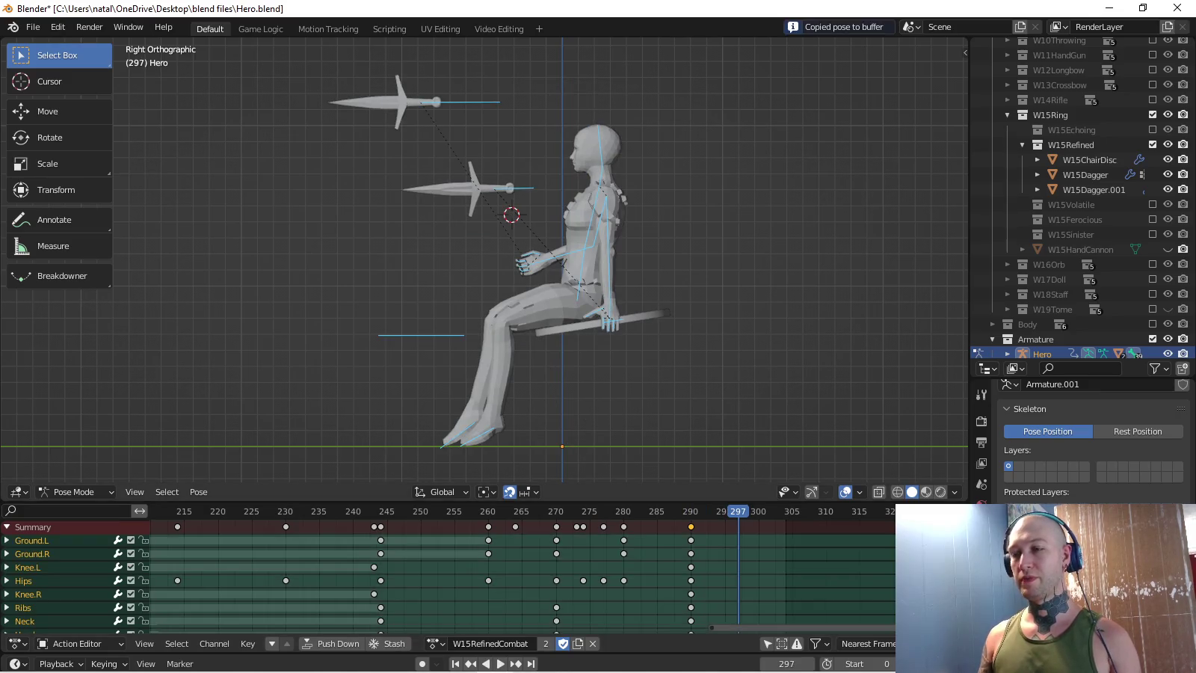
middle_drag(673, 299, 748, 284)
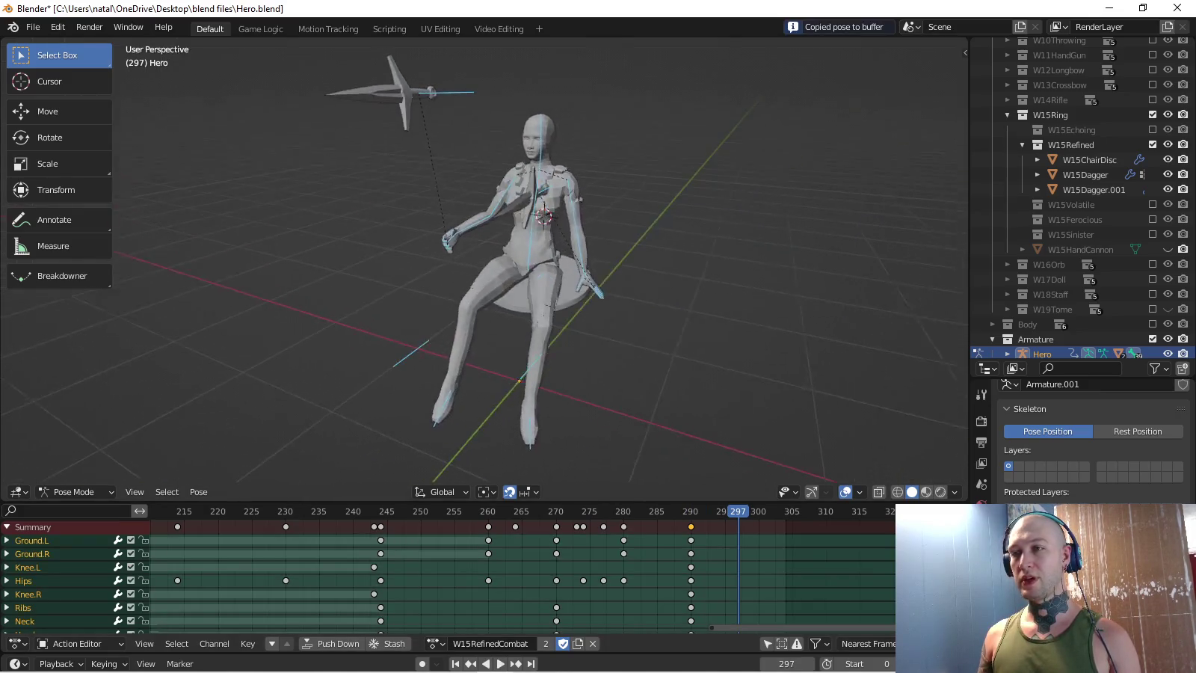
key(KP_1)
key(KP_3)
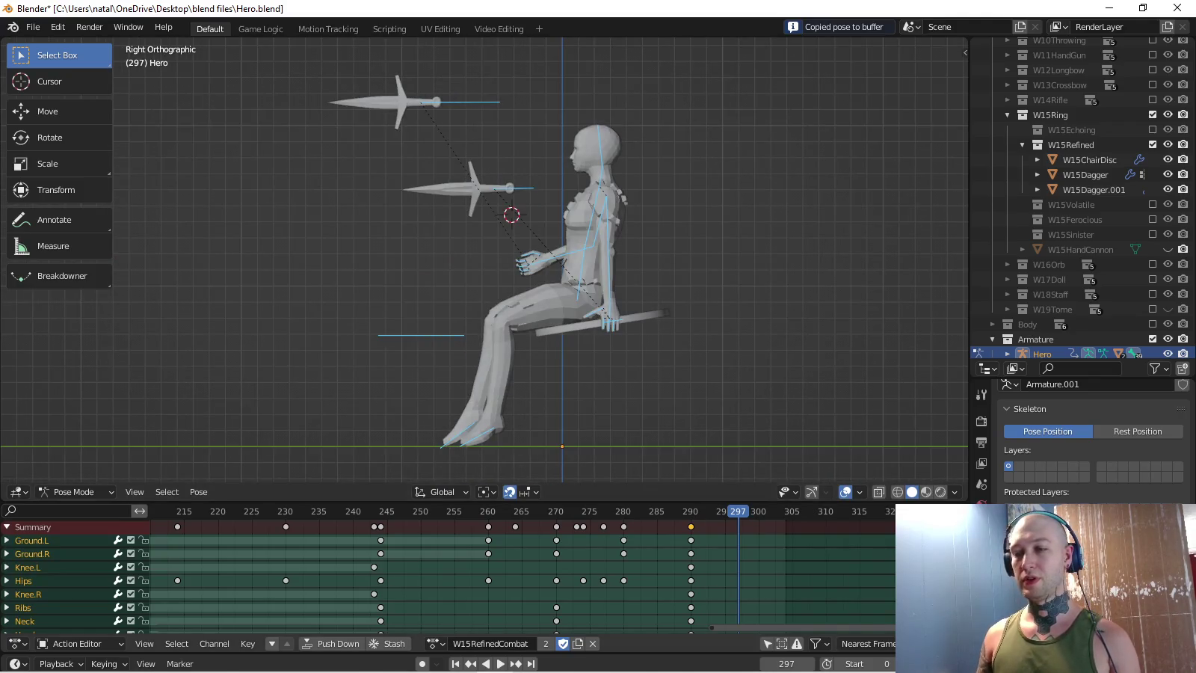
- Switch the rig to the W15RefinedIdle action and paste the copied seated pose
click(436, 644)
click(478, 573)
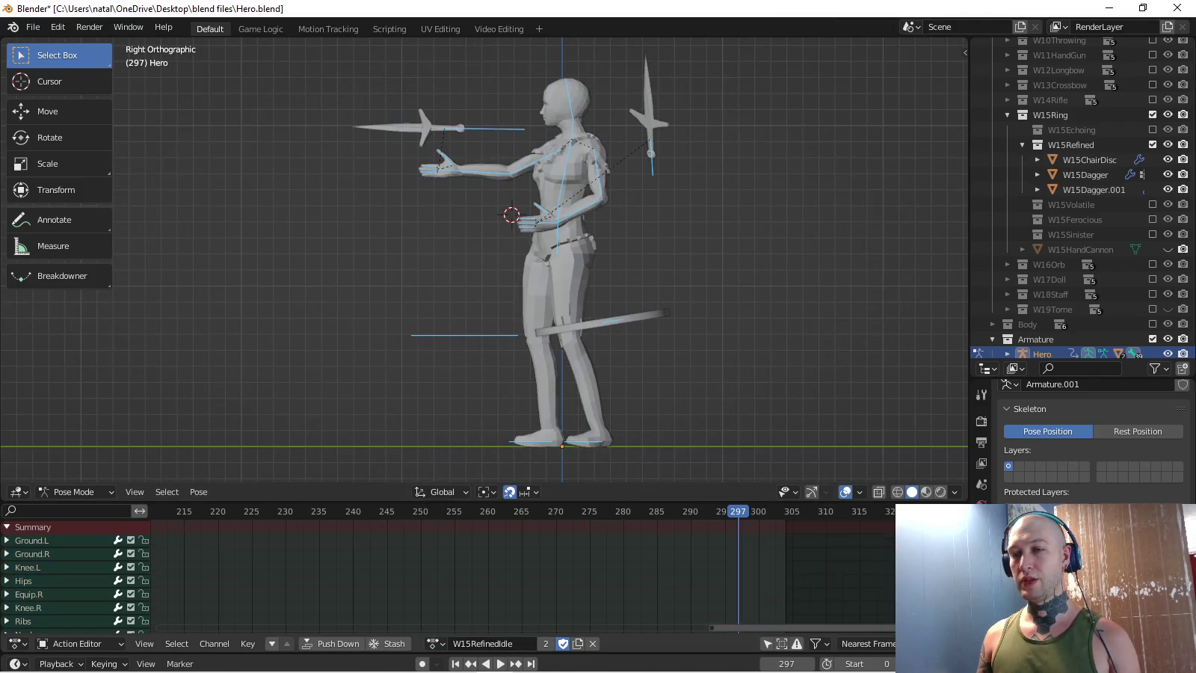
scroll(524, 575, left, 3)
scroll(524, 577, left, 3)
scroll(524, 576, left, 3)
scroll(523, 576, left, 3)
scroll(524, 576, right, 2)
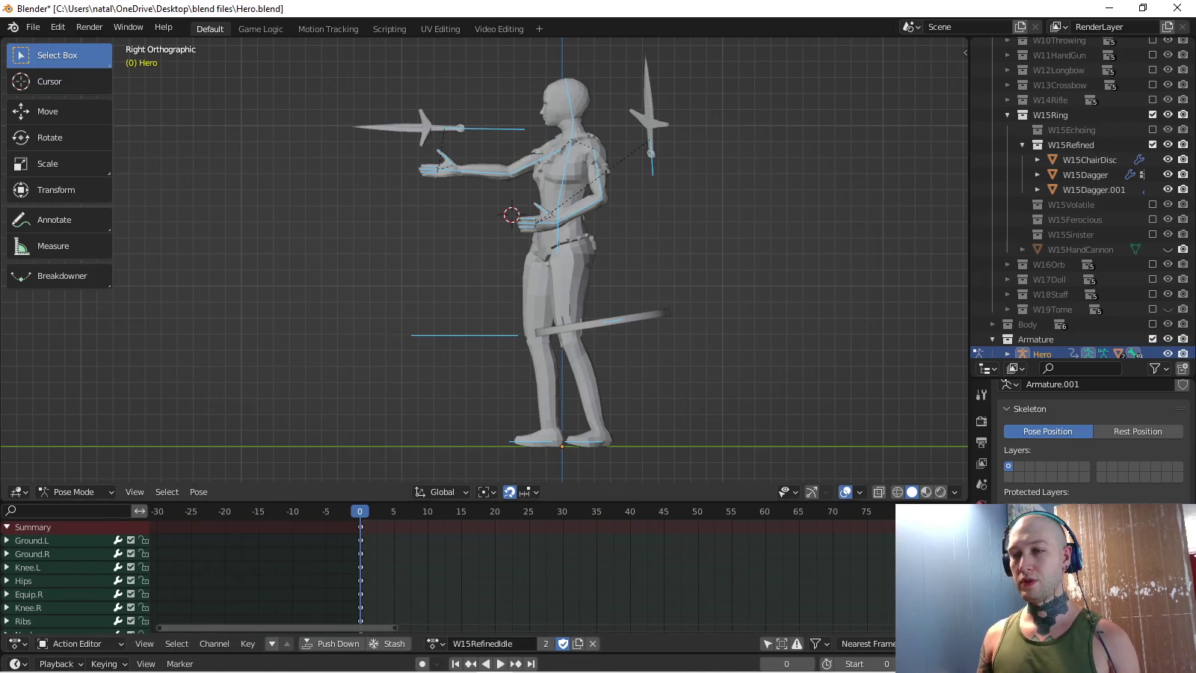
key(ctrl+v)
- Key the Equip.R dagger bone with the Location, Rotation & Scale keying set at frame 0
key(KP_8)
key(KP_4)
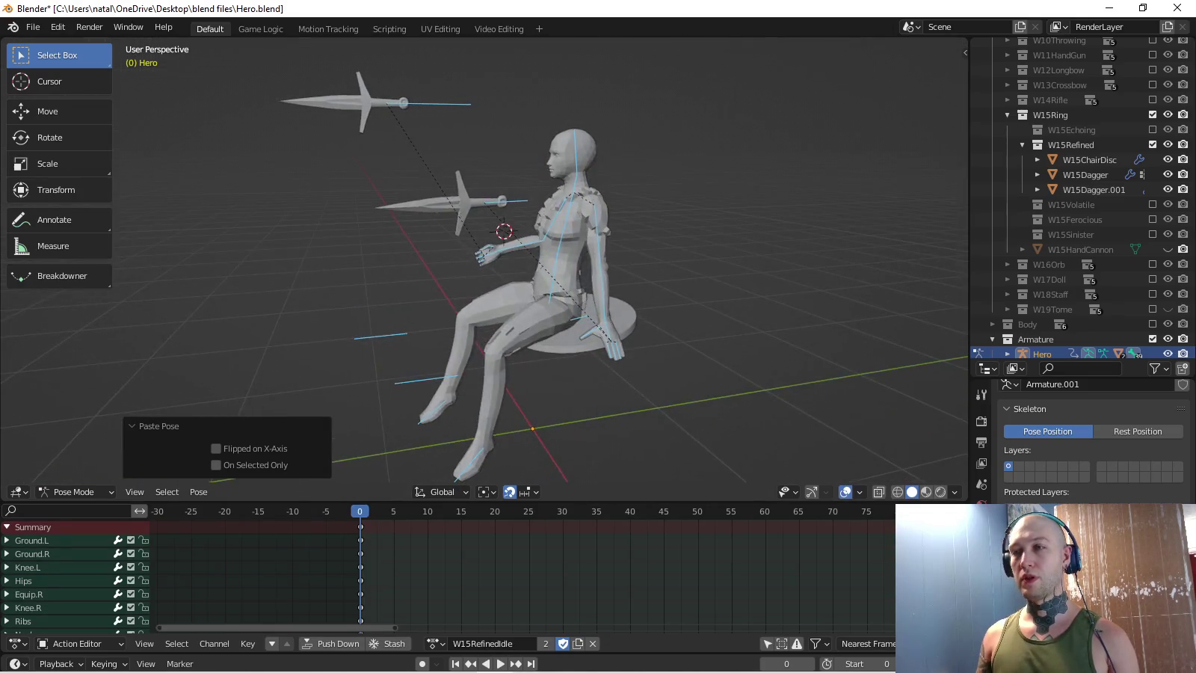
click(419, 106)
key(KP_6)
key(KP_6)
click(103, 663)
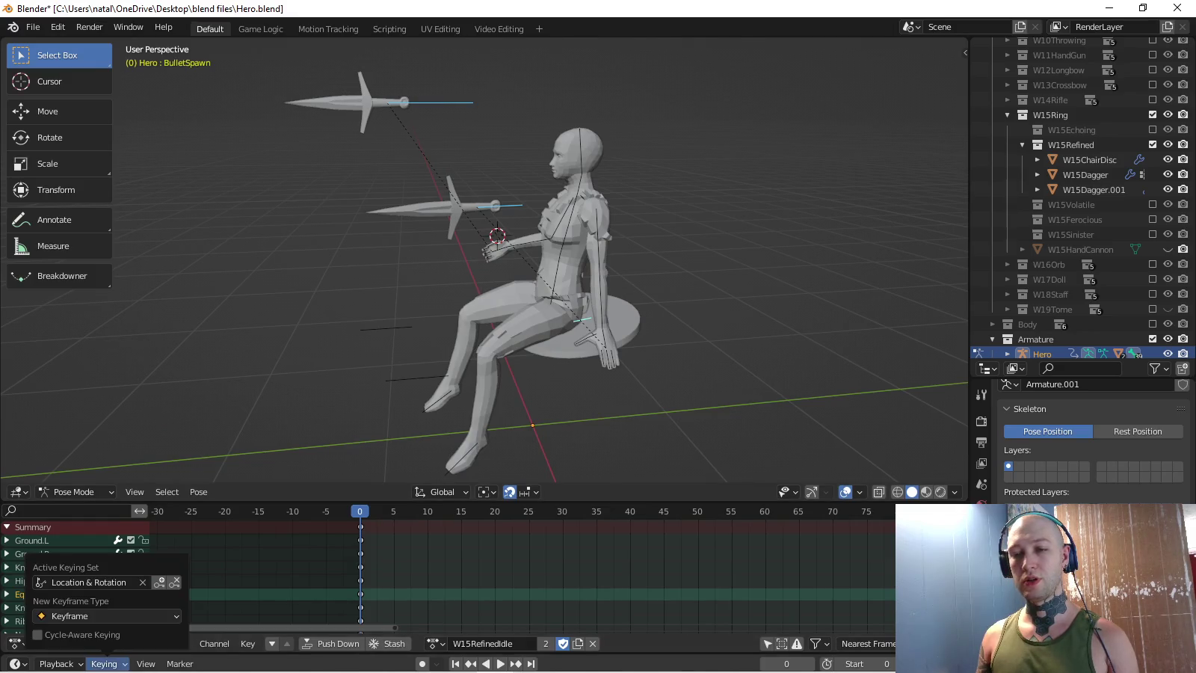
click(90, 582)
click(75, 495)
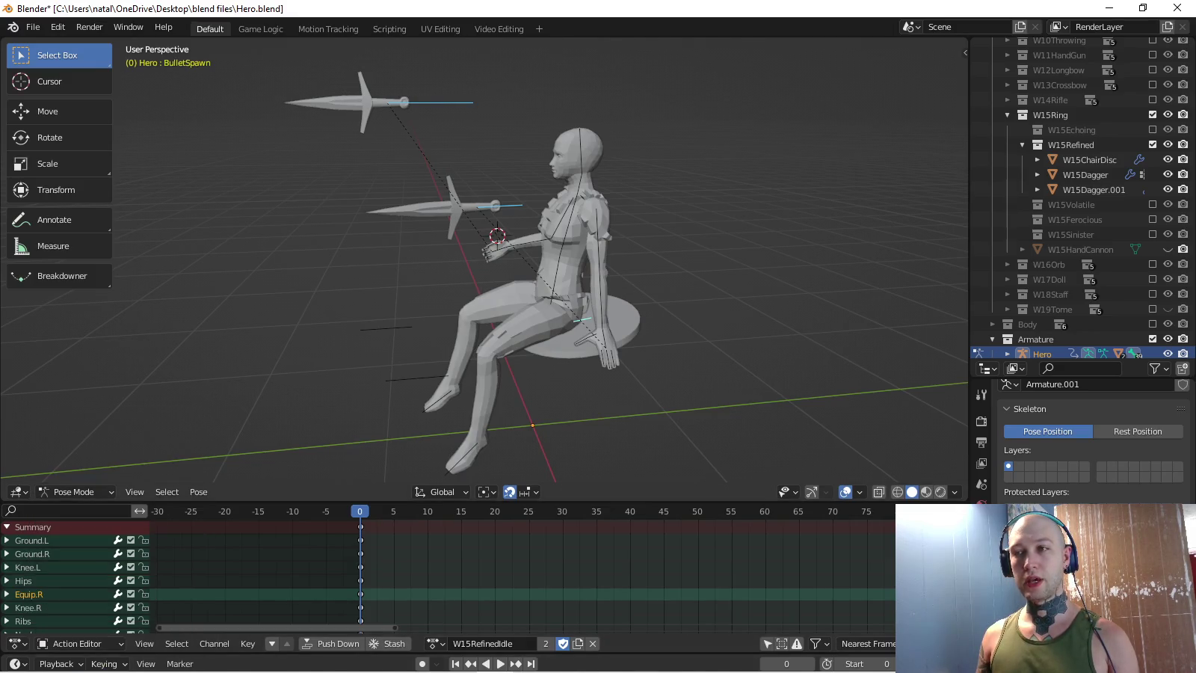
key(i)
- Key location and rotation on the Hips, Ground.L and Ground.R bones
click(104, 663)
click(91, 582)
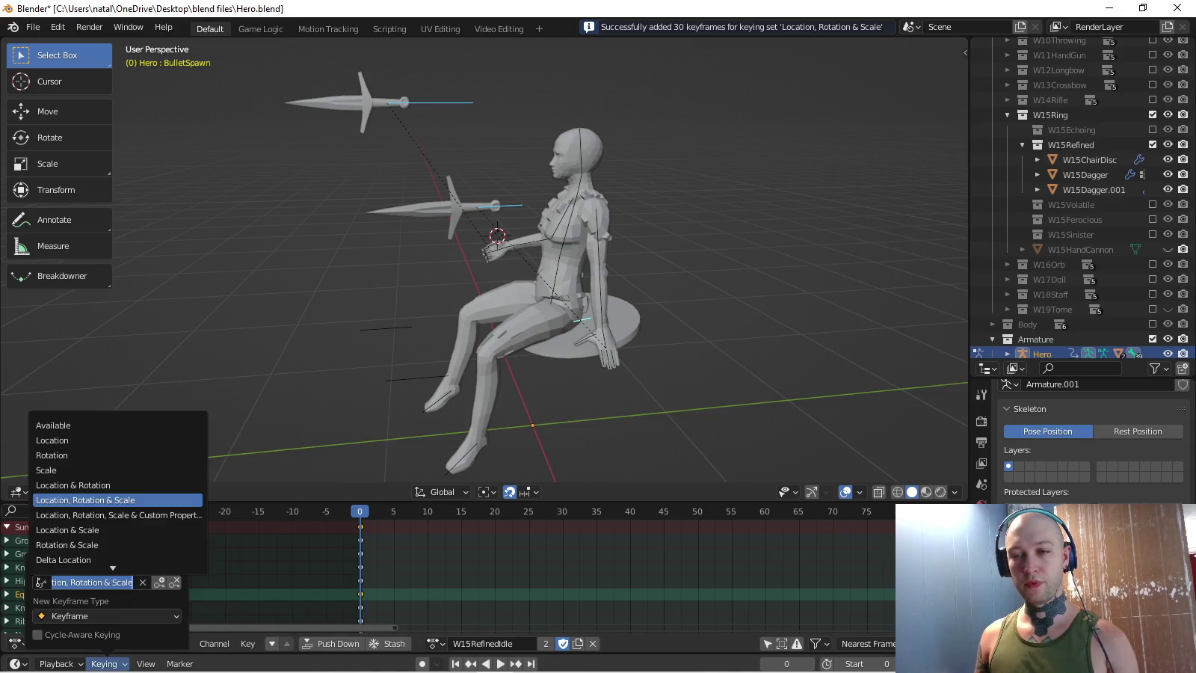
click(75, 496)
click(555, 284)
key(c)
drag(475, 443, 405, 368)
key(i)
- Key only the location of the Knee.L and Knee.R bones
key(alt+a)
key(c)
click(103, 664)
click(91, 582)
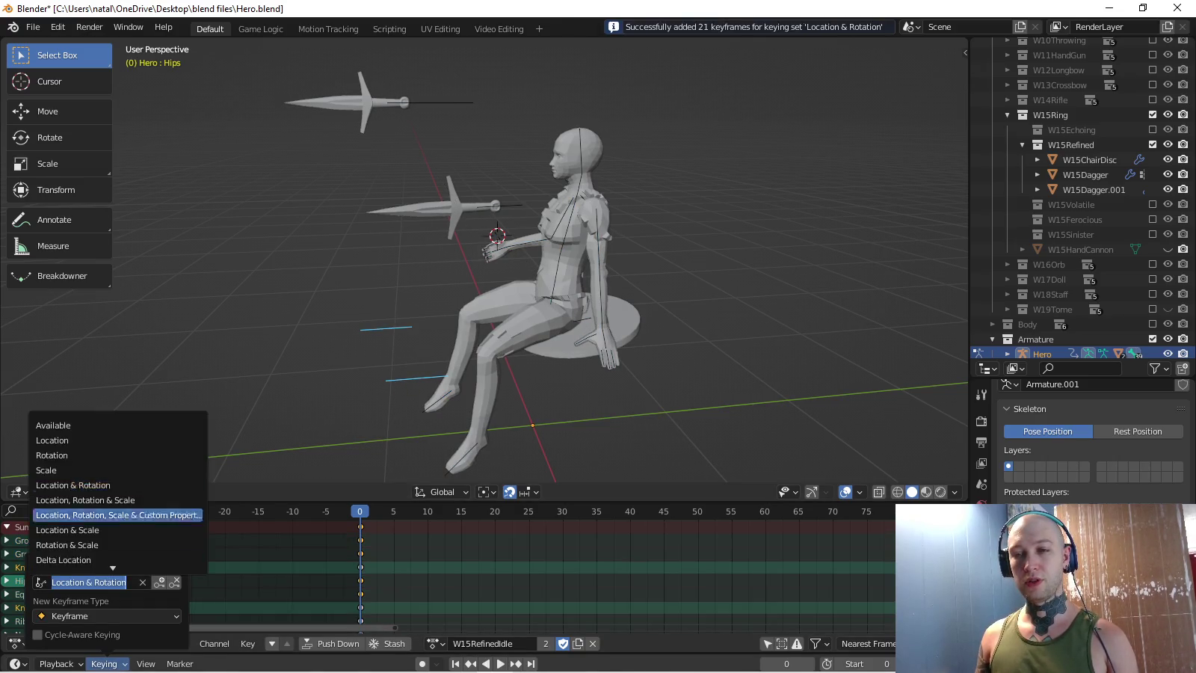
click(75, 452)
key(i)
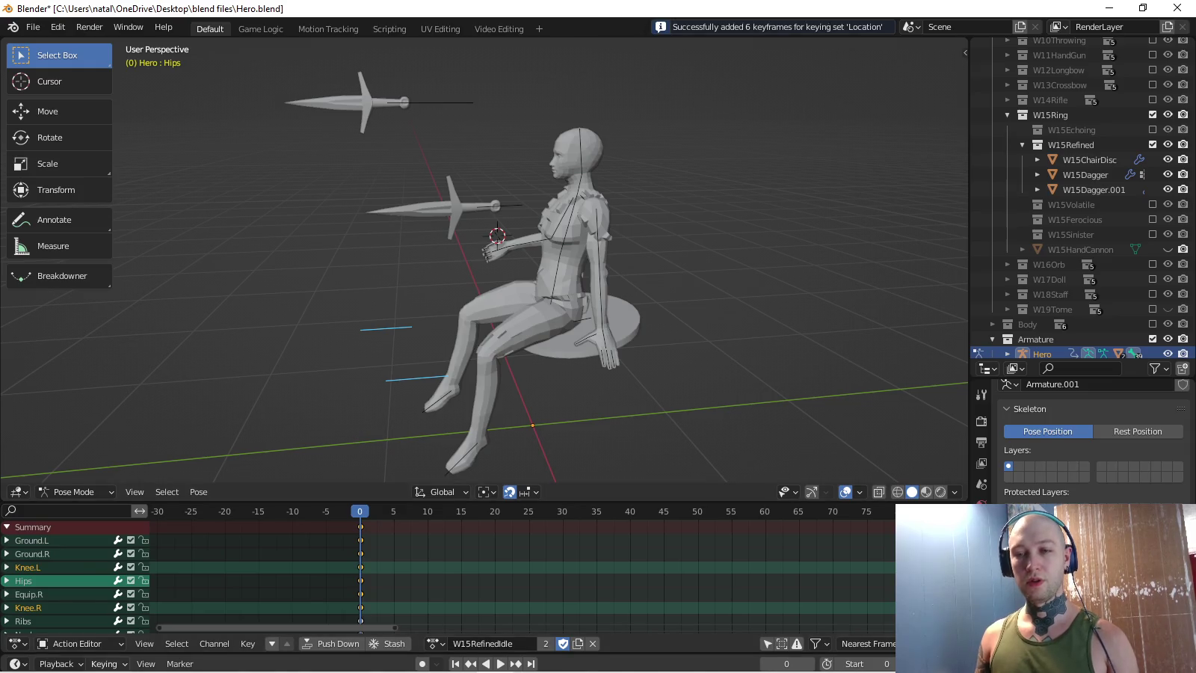
- Key rotation on the Hips, Ribs, hand and both Ground bones, then clear the selection
click(104, 663)
click(90, 584)
click(75, 453)
key(a)
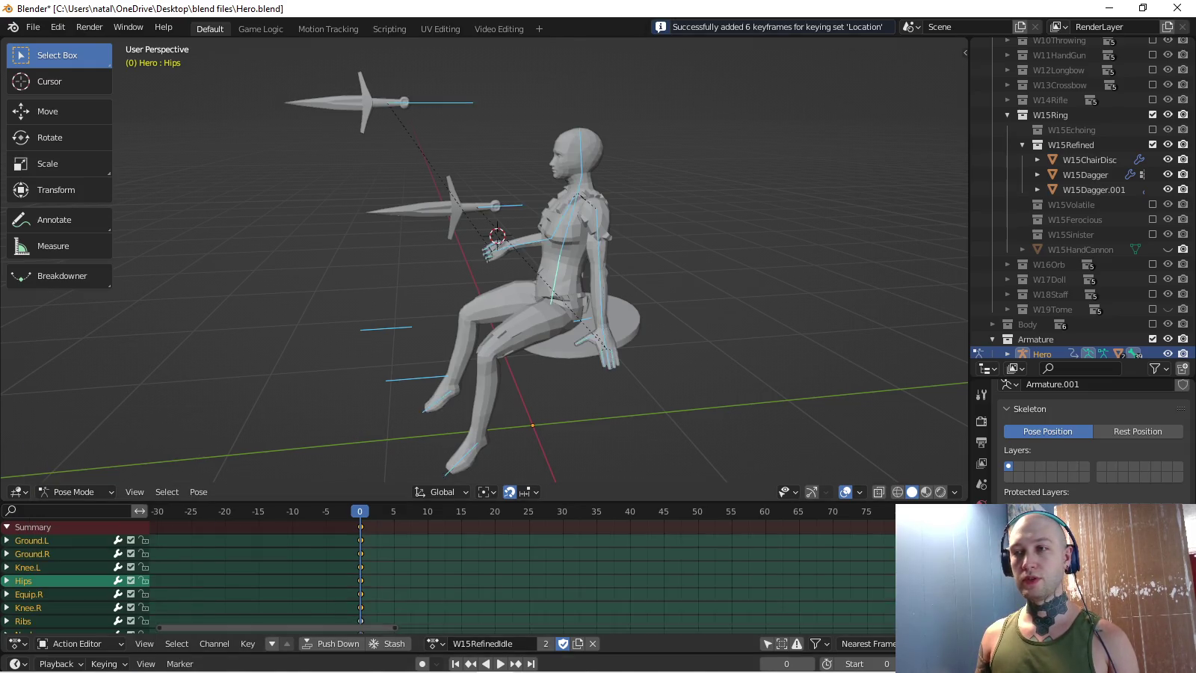
key(alt+a)
key(c)
drag(512, 254, 576, 195)
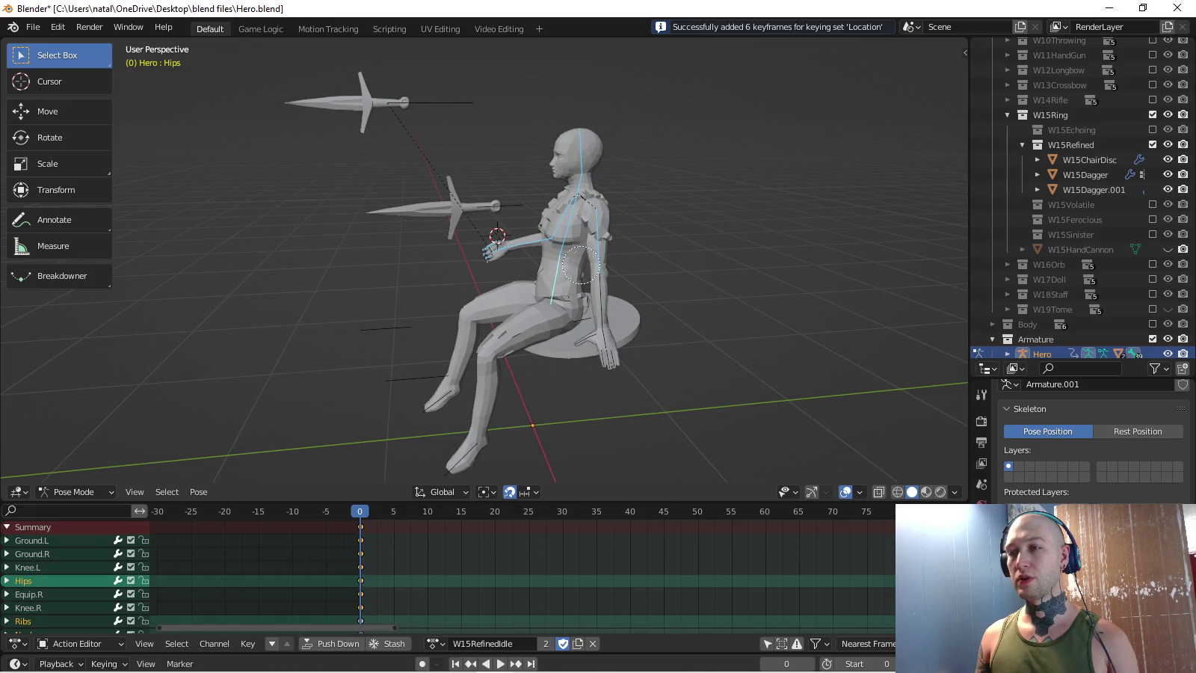
drag(581, 264, 597, 381)
middle_drag(523, 300, 524, 284)
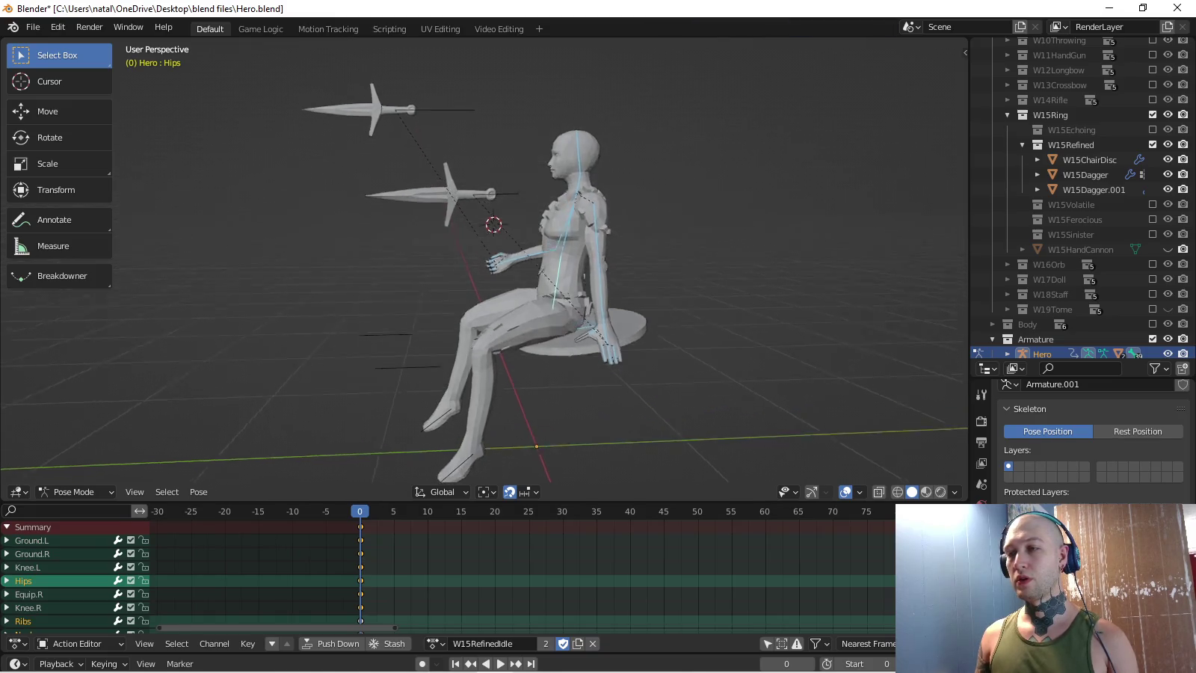
drag(486, 456, 426, 420)
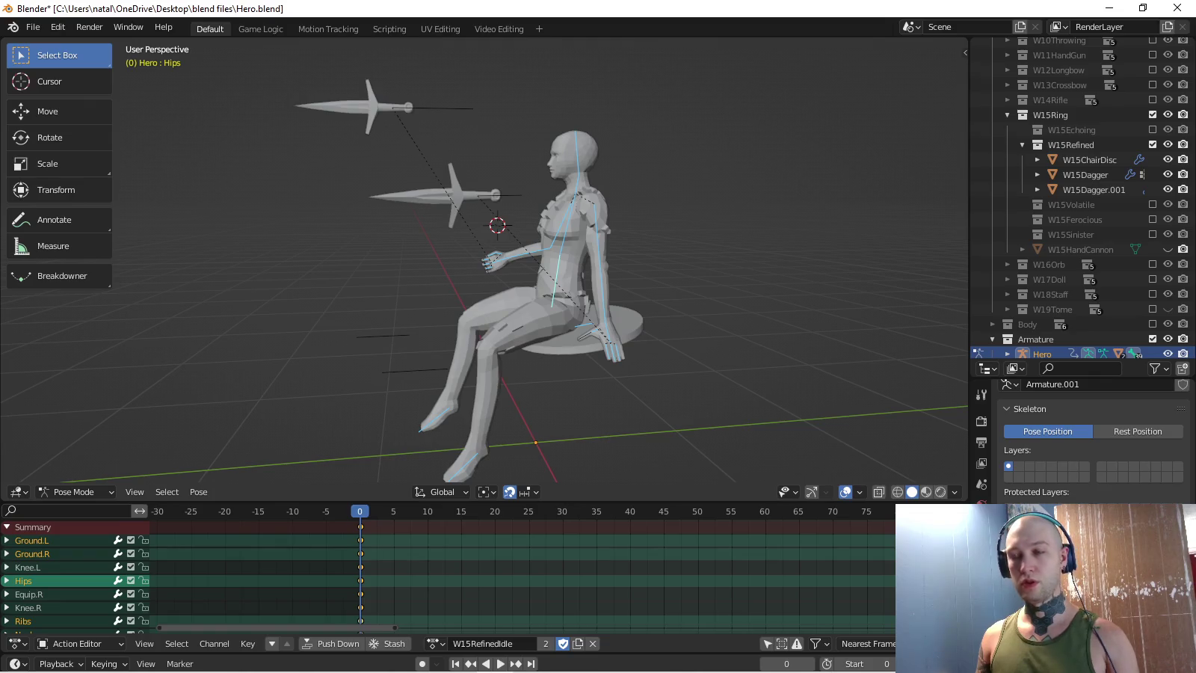
key(i)
key(KP_3)
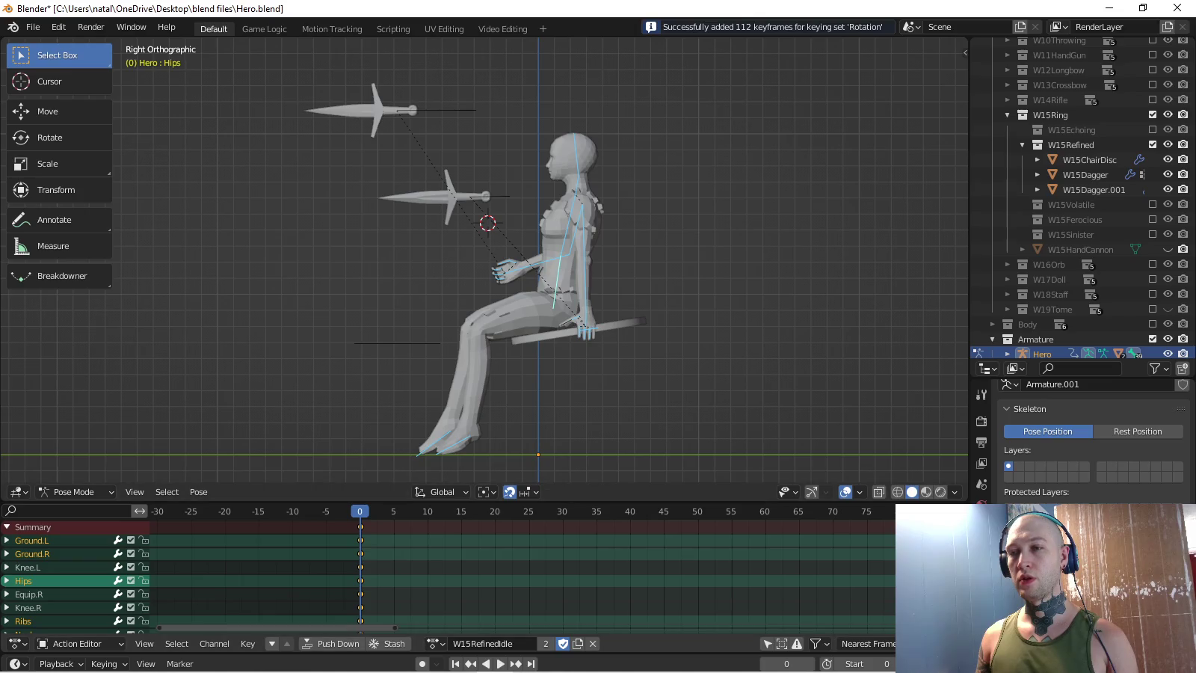
scroll(365, 254, down, 2)
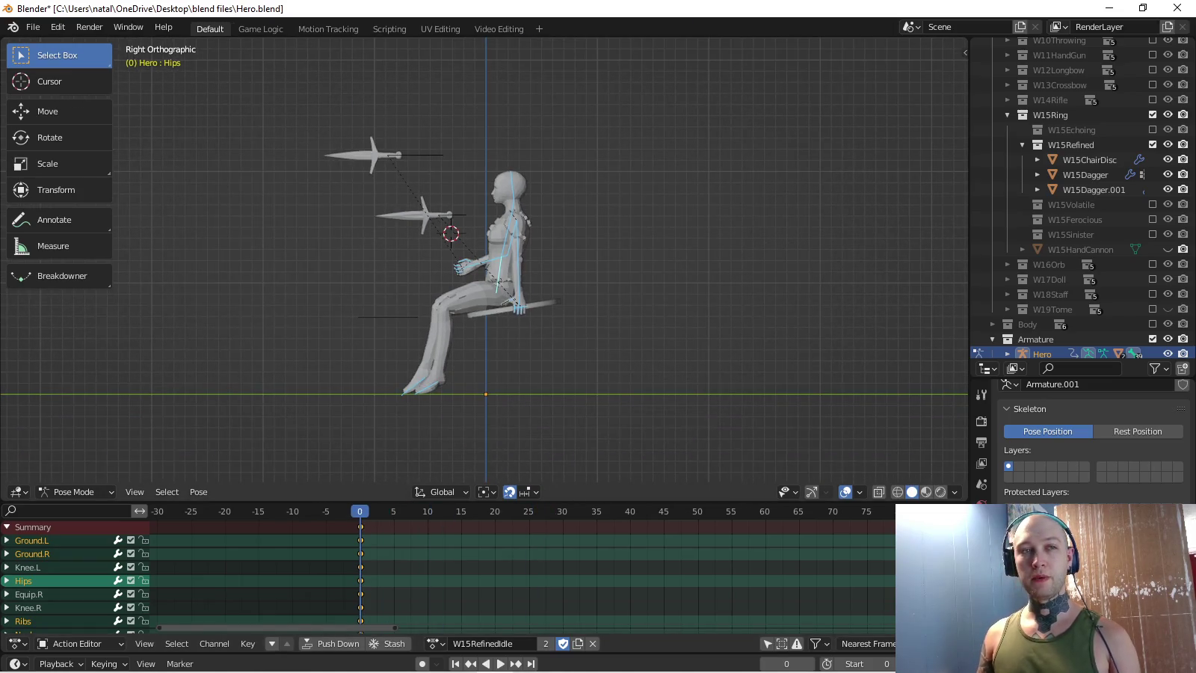
key(alt+a)
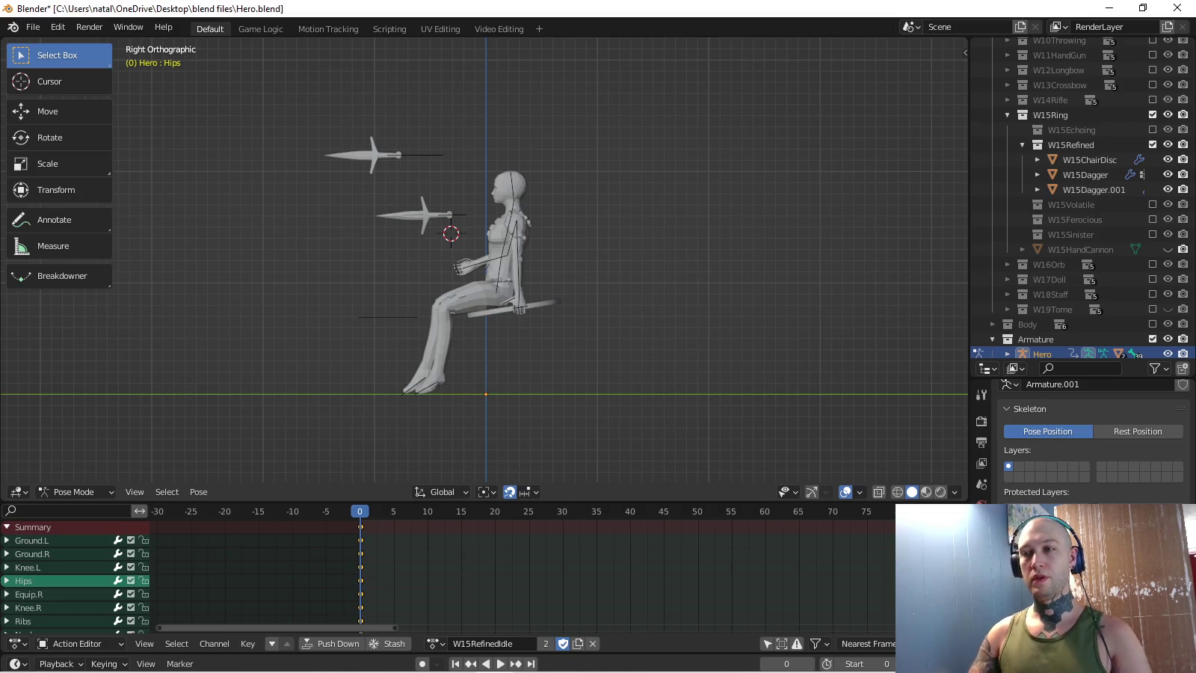
- Orbit, switch between side and front views, zoom and pan to centre the seated figure
middle_drag(486, 261, 569, 247)
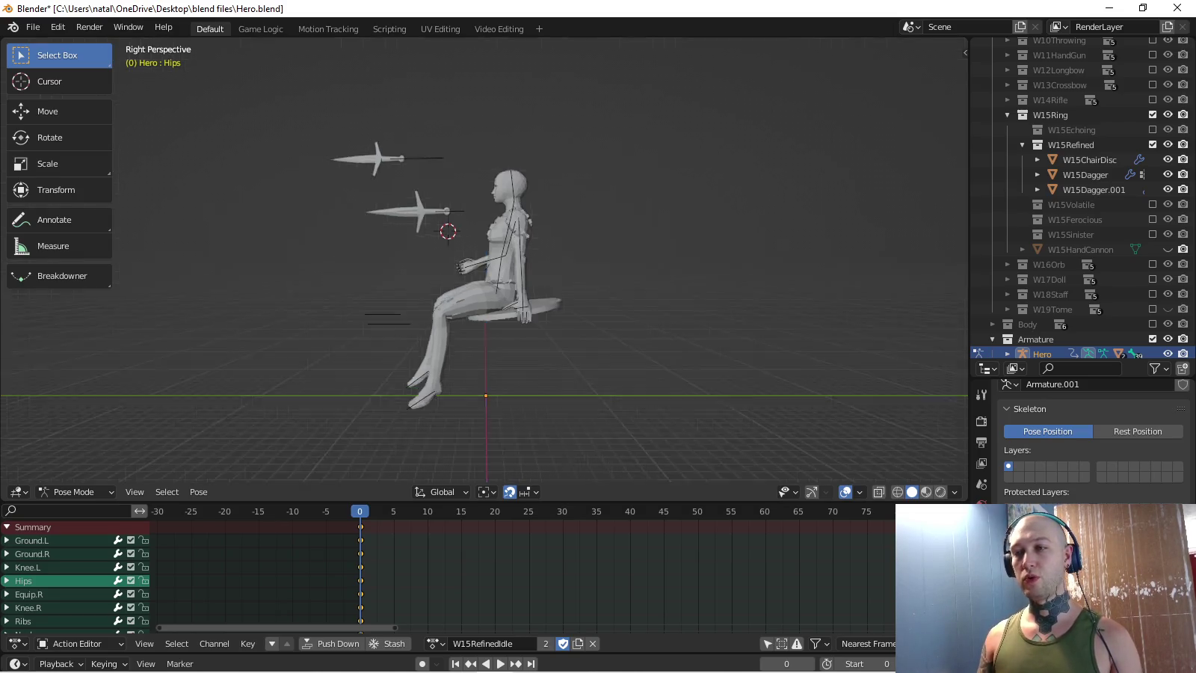
key(KP_3)
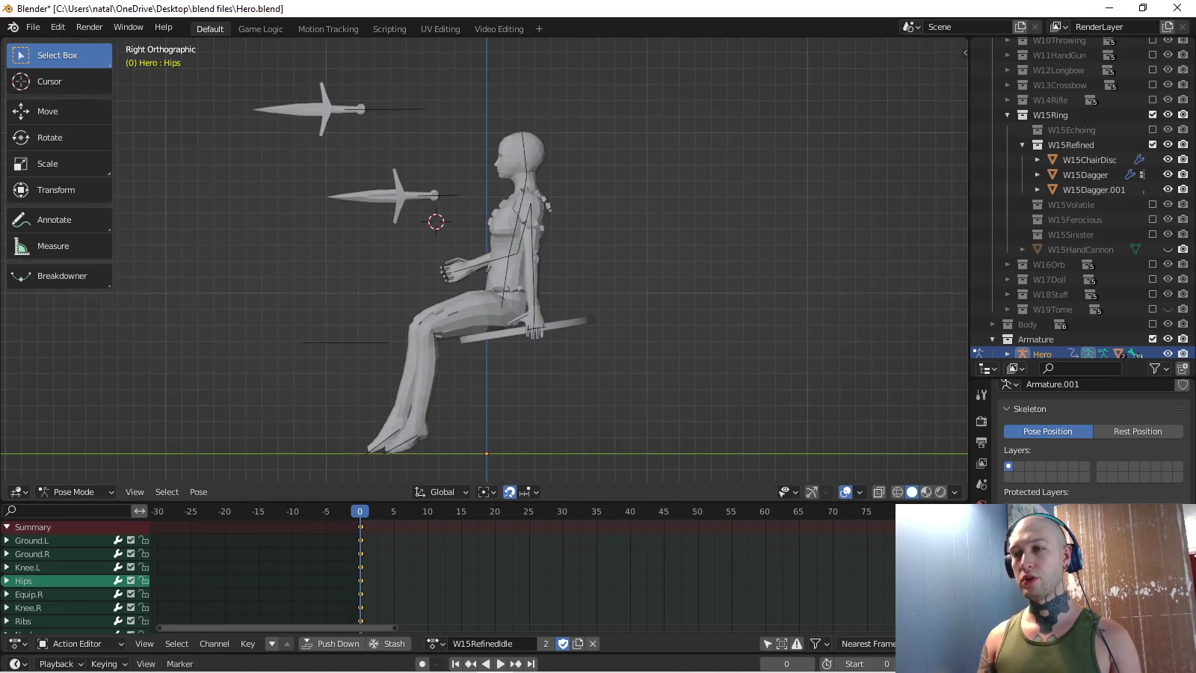
key(KP_1)
scroll(484, 261, up, 2)
scroll(485, 260, up, 2)
shift+middle_drag(493, 224, 466, 273)
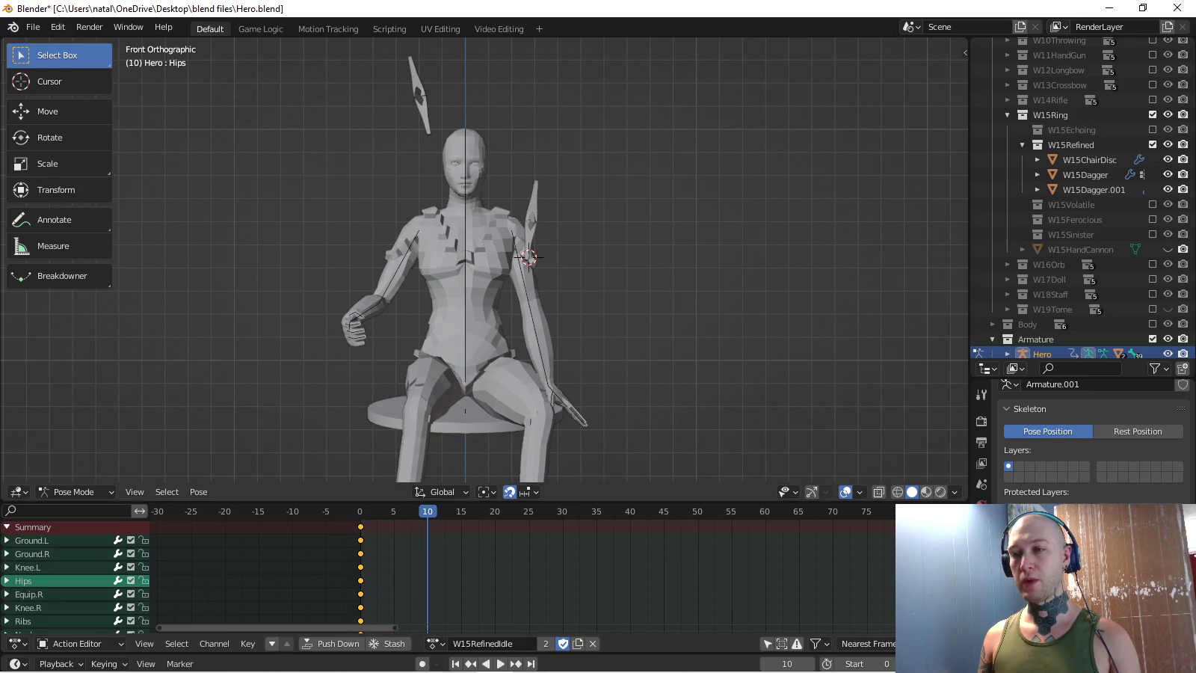
- Raise the right upper arm forward and rotate the right forearm
click(401, 266)
key(KP_3)
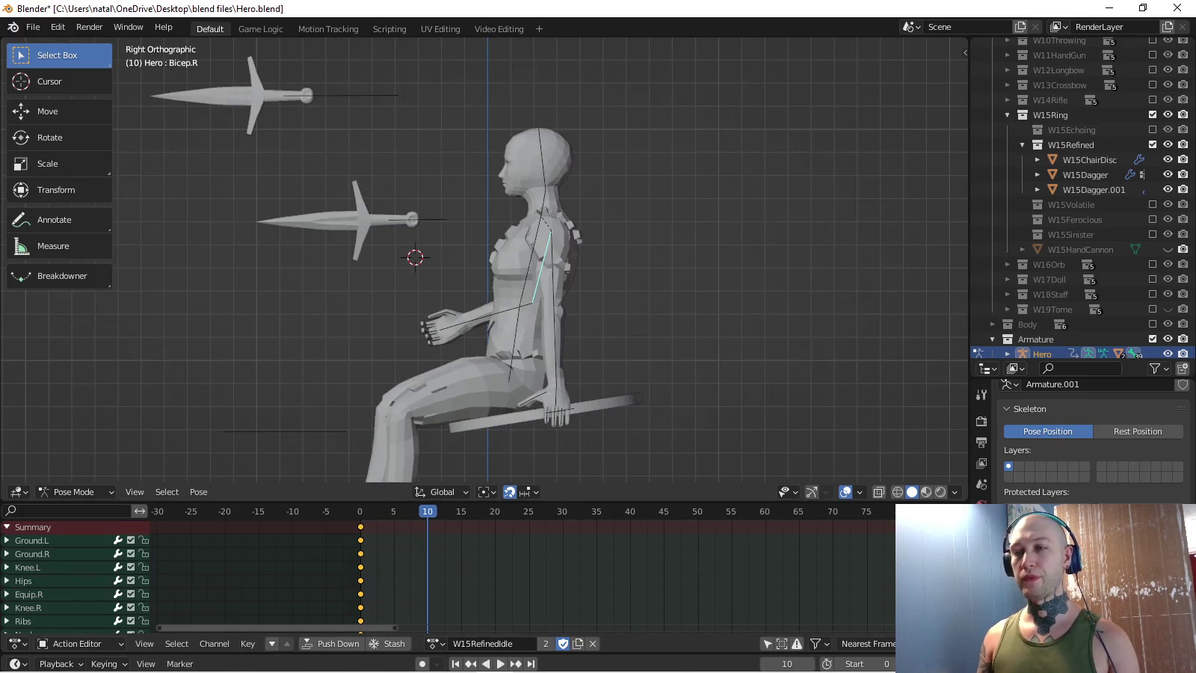
key(r)
click(449, 265)
click(456, 267)
middle_drag(524, 299, 569, 291)
key(KP_3)
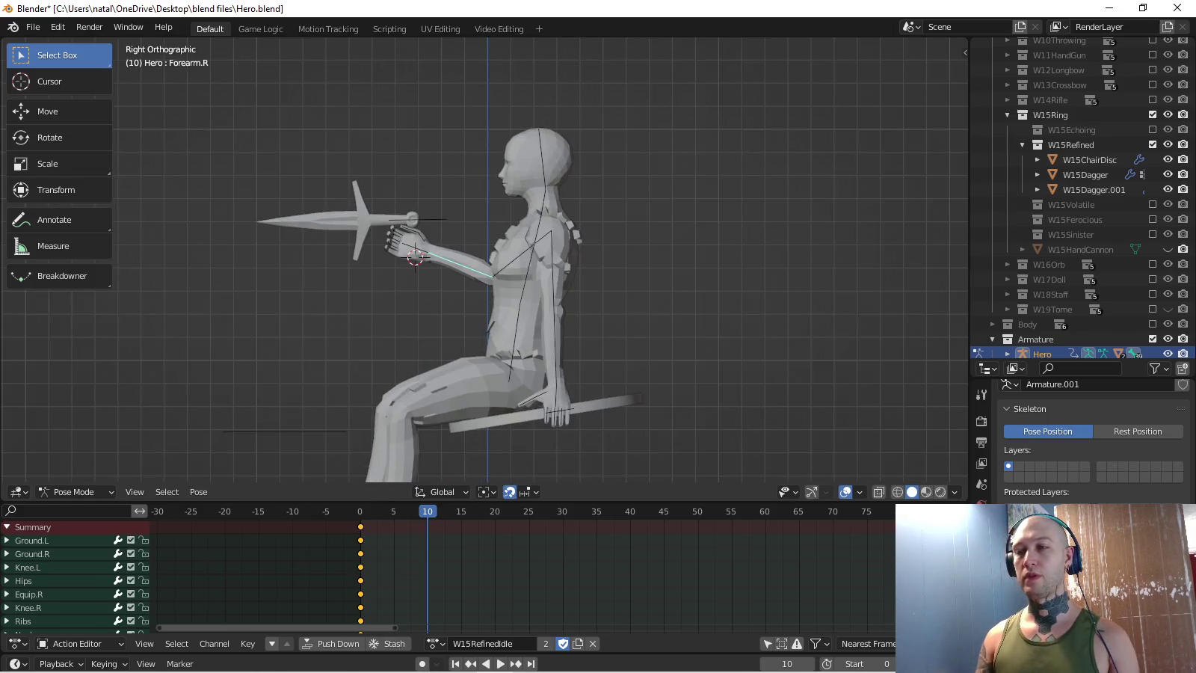
key(KP_1)
key(KP_7)
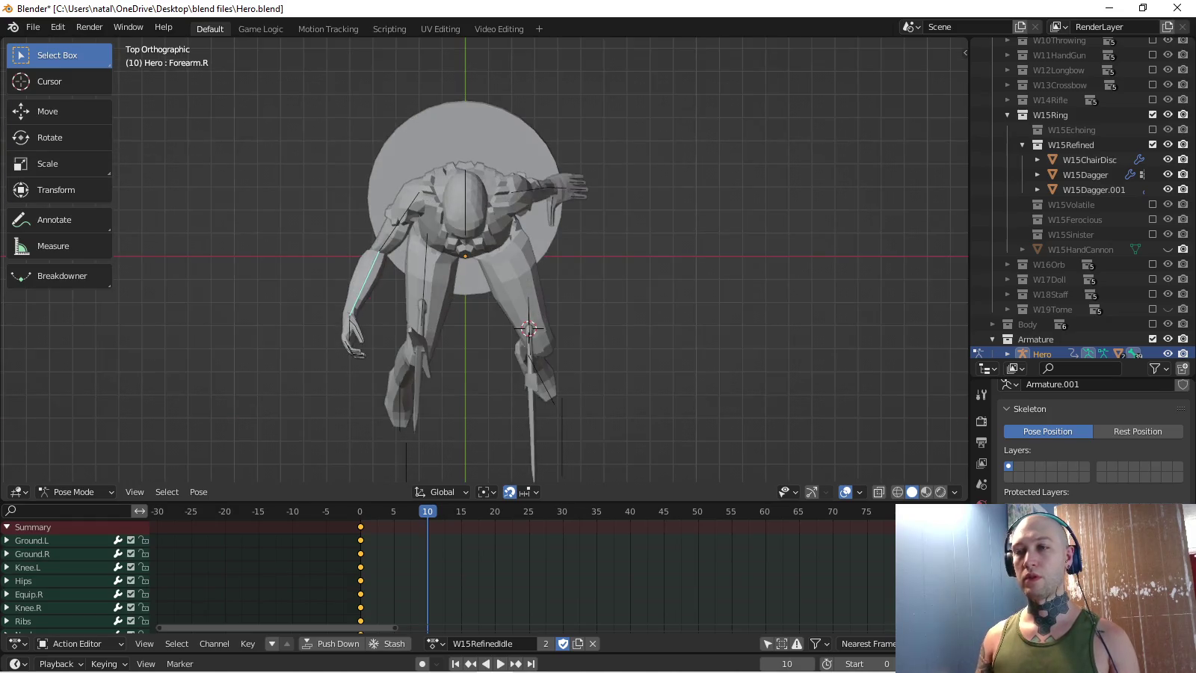
key(r)
click(428, 350)
- Twist the right forearm on its Y axis and rotate the right hand
middle_drag(427, 349, 464, 300)
key(r)
key(y)
key(y)
click(534, 310)
mouse_move(533, 310)
middle_down()
mouse_move(416, 245)
mouse_move(449, 203)
middle_up()
click(409, 241)
key(r)
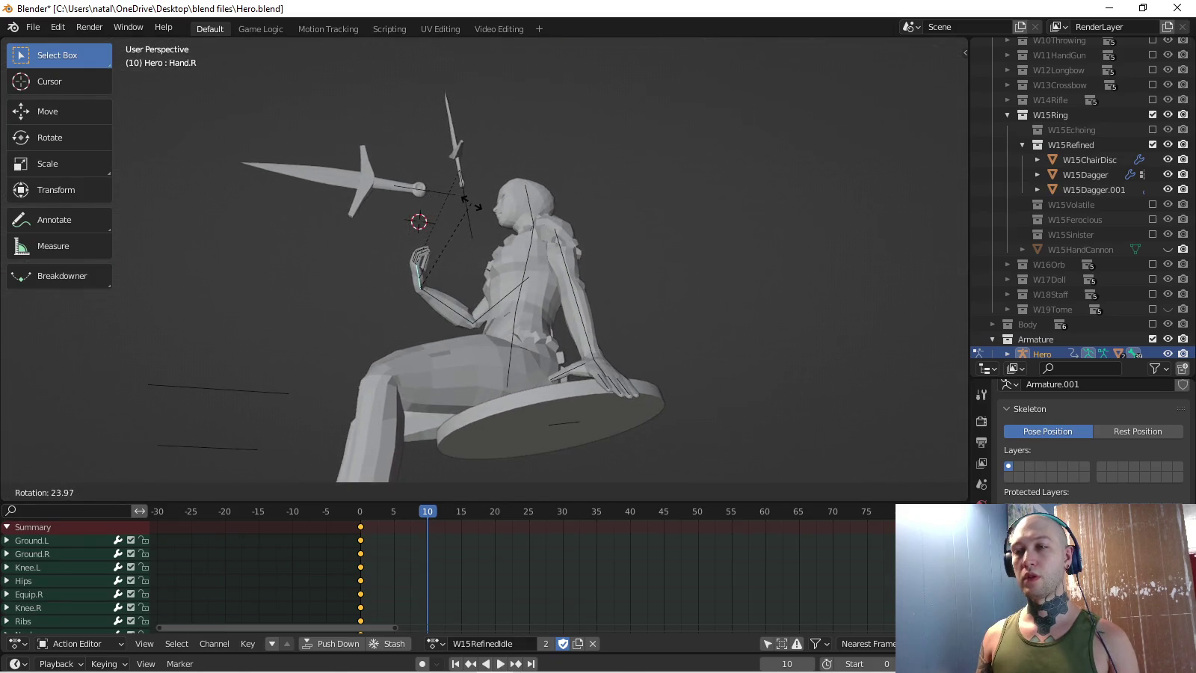
click(448, 195)
- Turn the Ribs bone and the left upper arm (Bicep.L) slightly
click(523, 239)
key(KP_7)
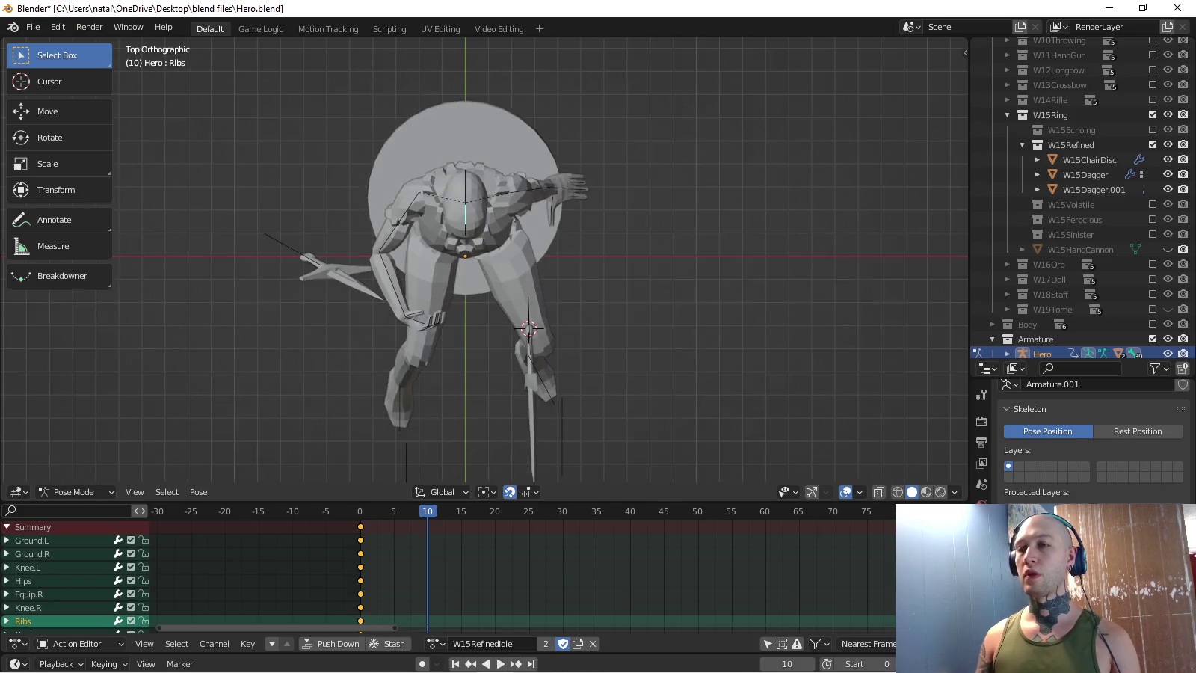
key(r)
click(542, 282)
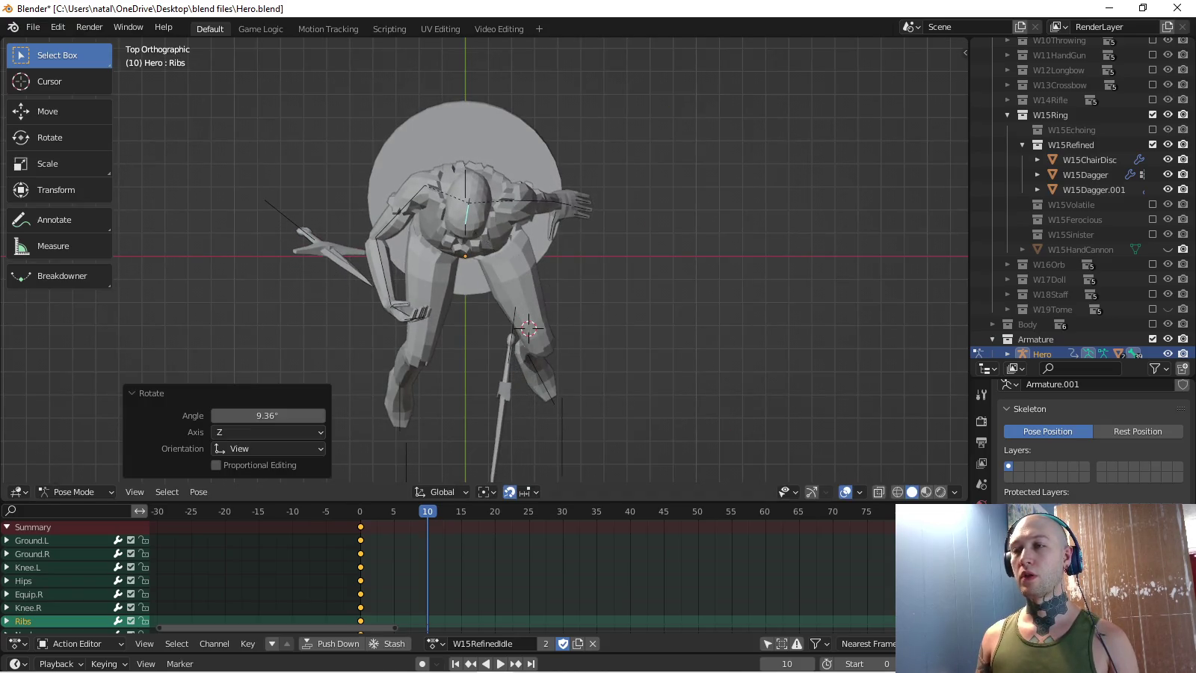
click(553, 196)
scroll(553, 196, up, 2)
scroll(553, 197, up, 2)
key(r)
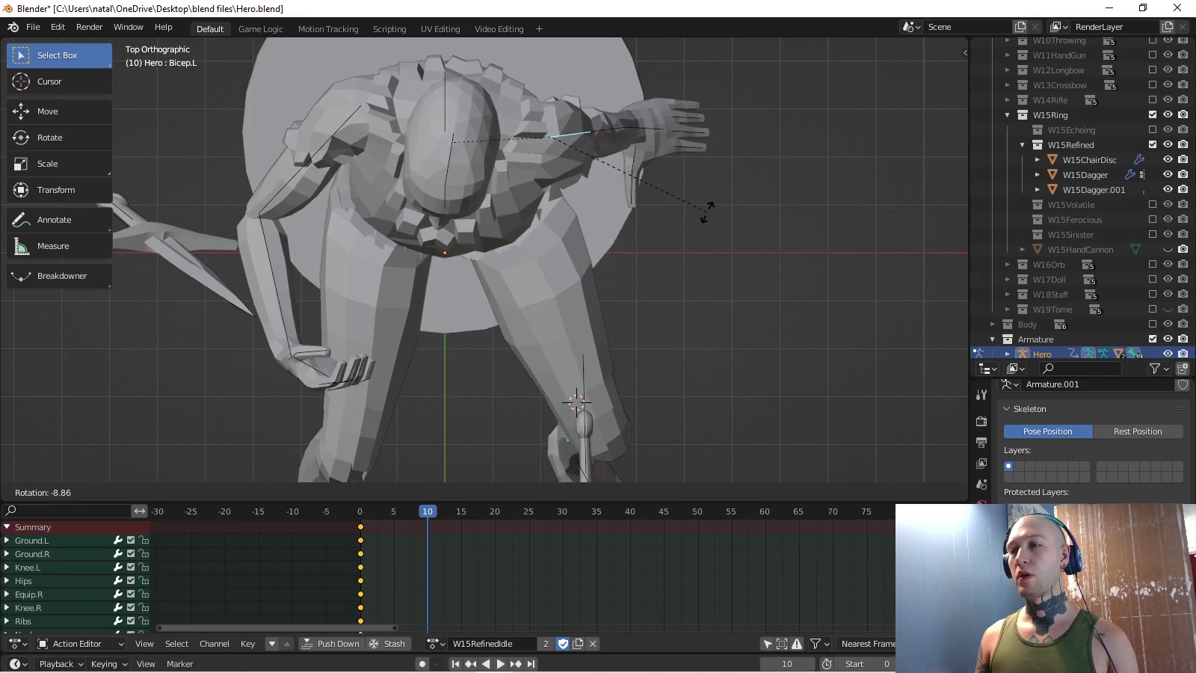
click(707, 210)
- Key the rotation of the posed bones at frame 10 and play the animation
middle_drag(524, 299, 568, 224)
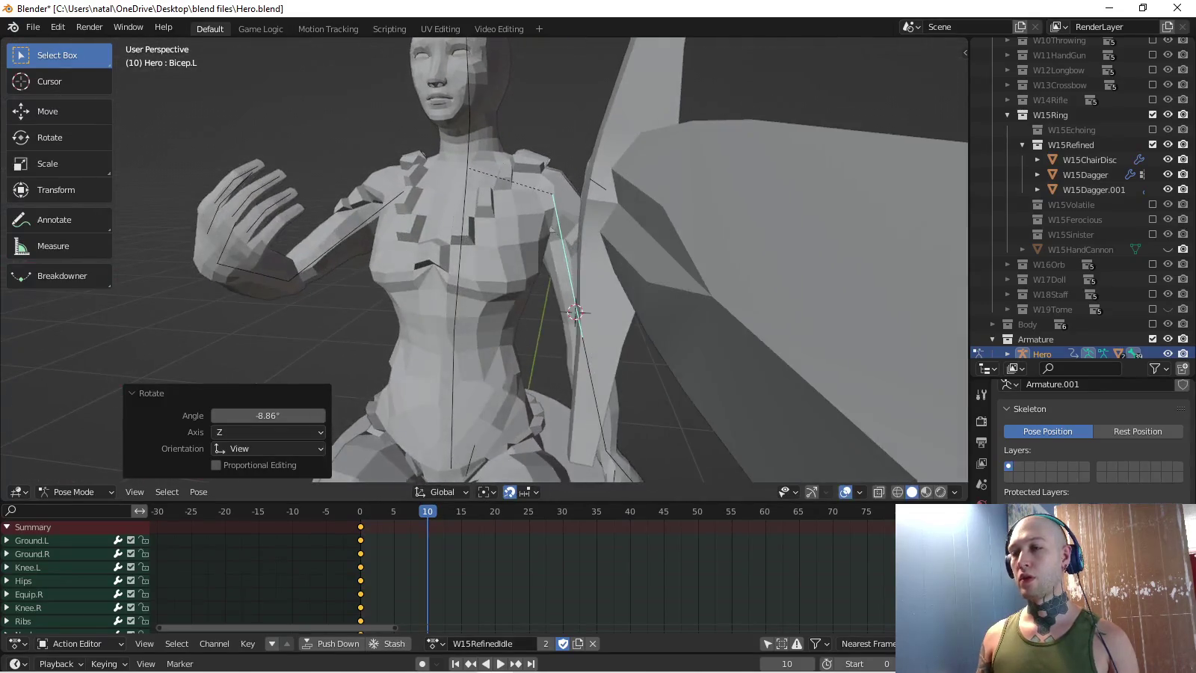
click(466, 246)
scroll(466, 248, down, 3)
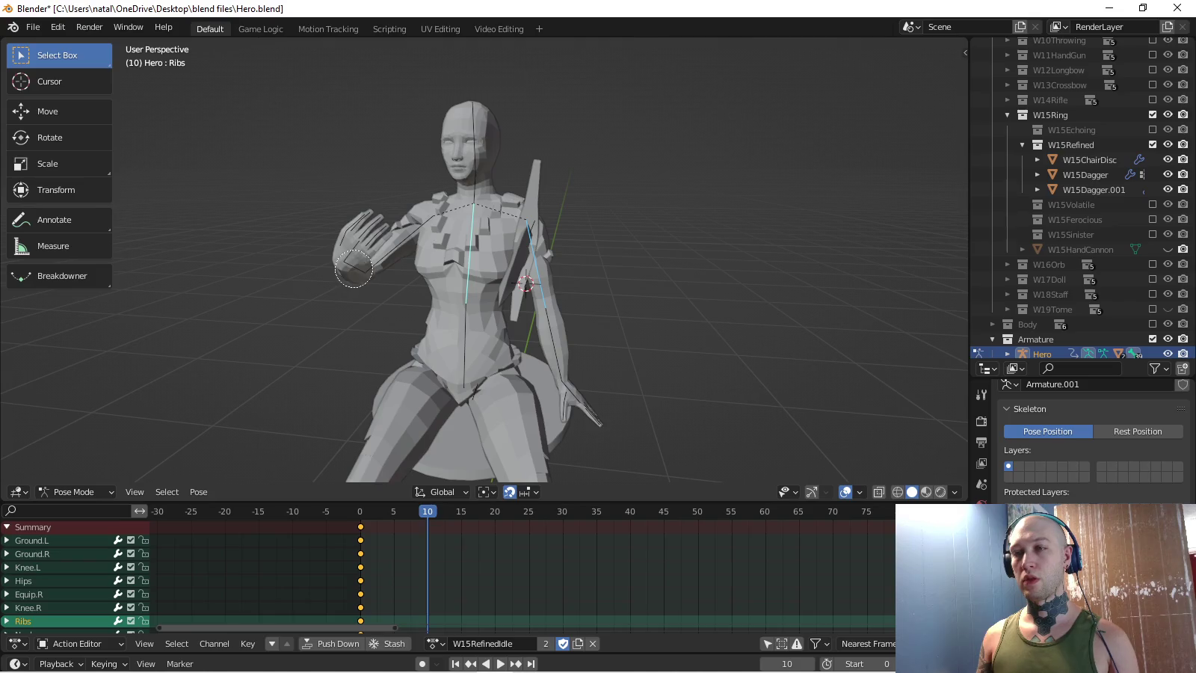
key(i)
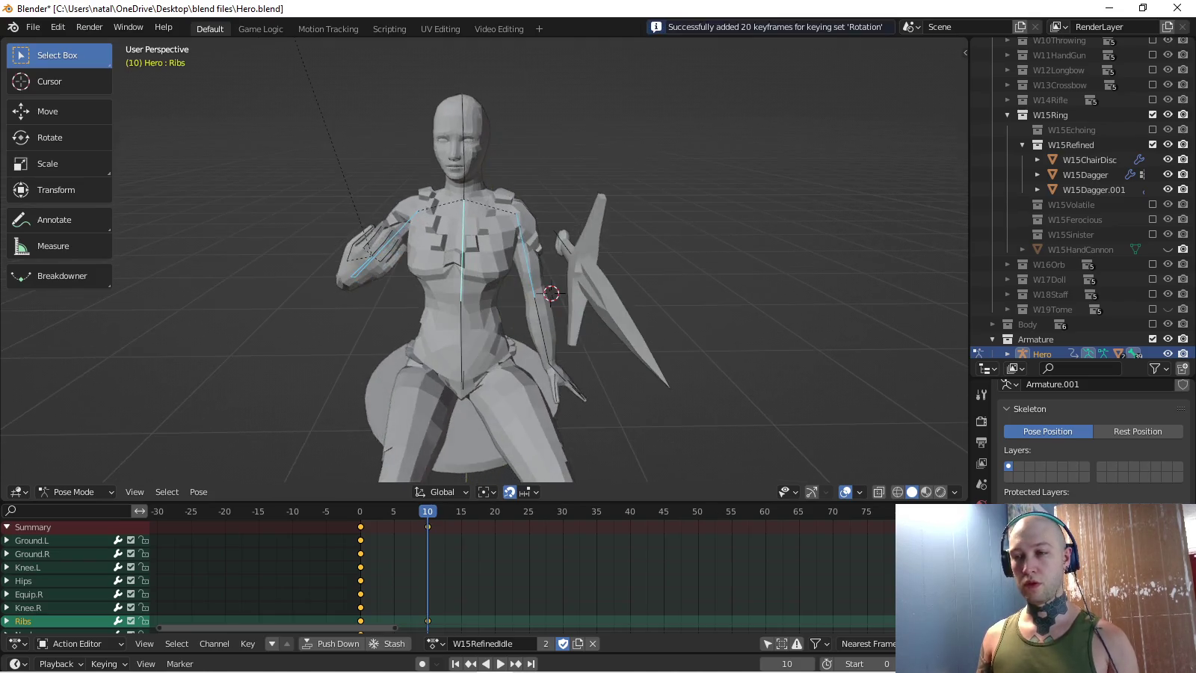
key(space)
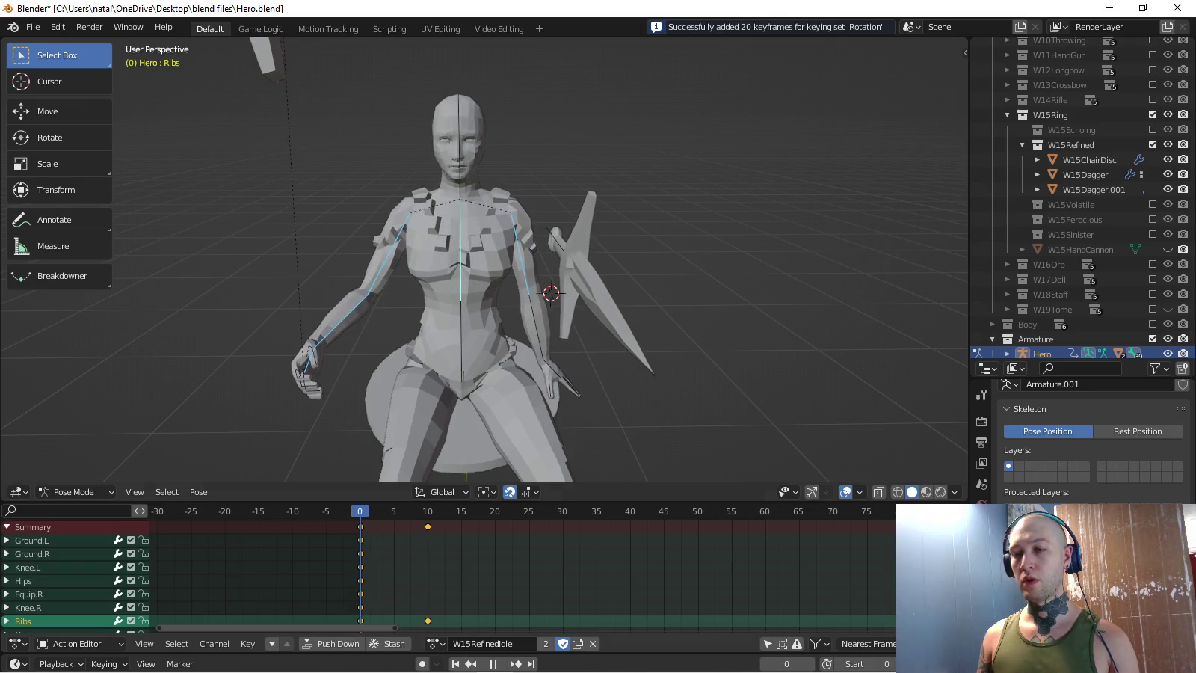
- Stop playback, view the figure from above and jump to the frame-10 keyframe
key(space)
key(KP_7)
key(KP_2)
key(KP_2)
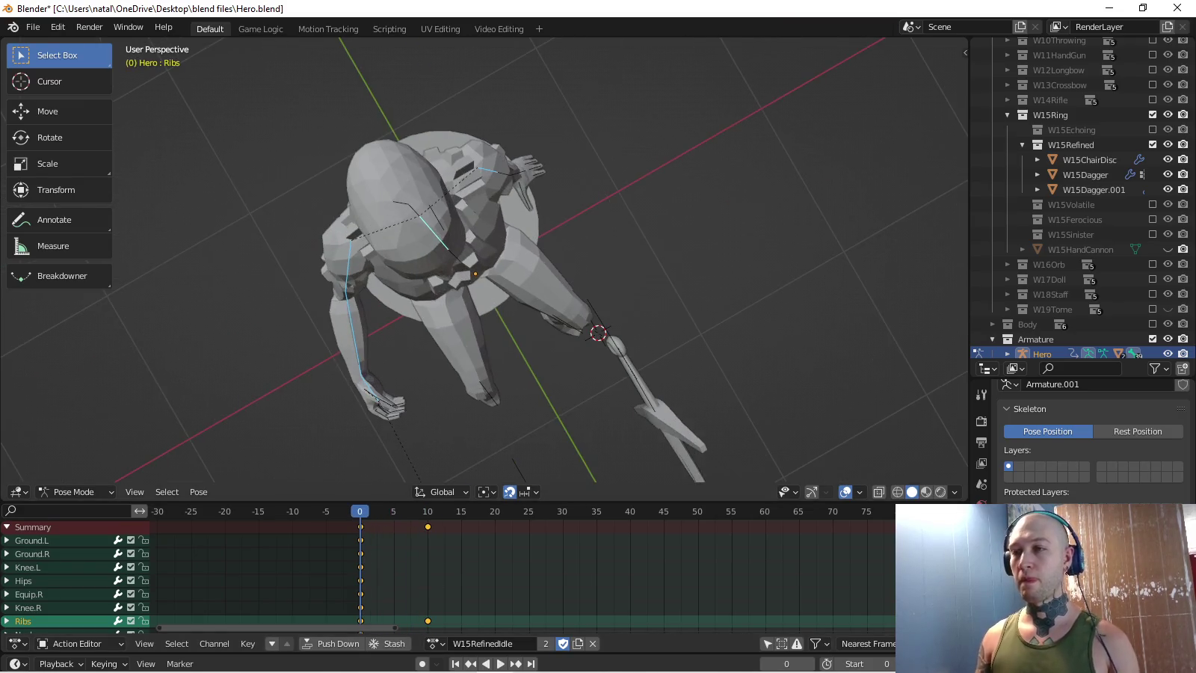
key(KP_2)
key(KP_7)
scroll(544, 260, up, 2)
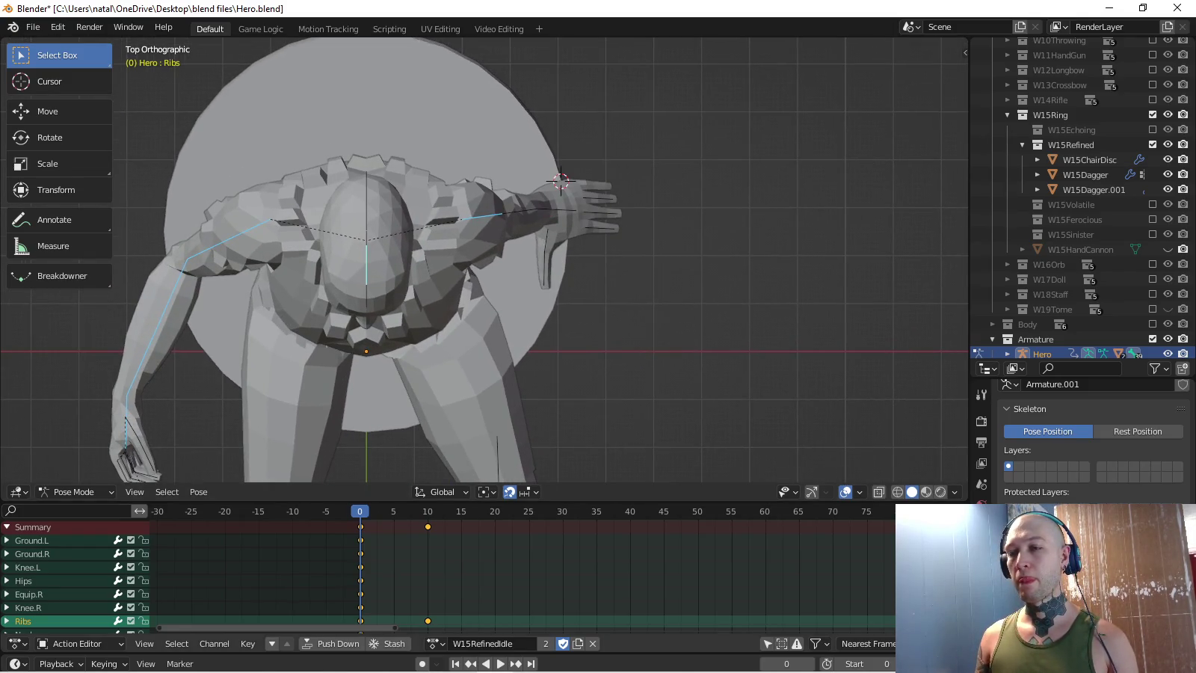
key(Up)
- Rotate the left arm upward, key its rotation, turn it further and play back
click(528, 227)
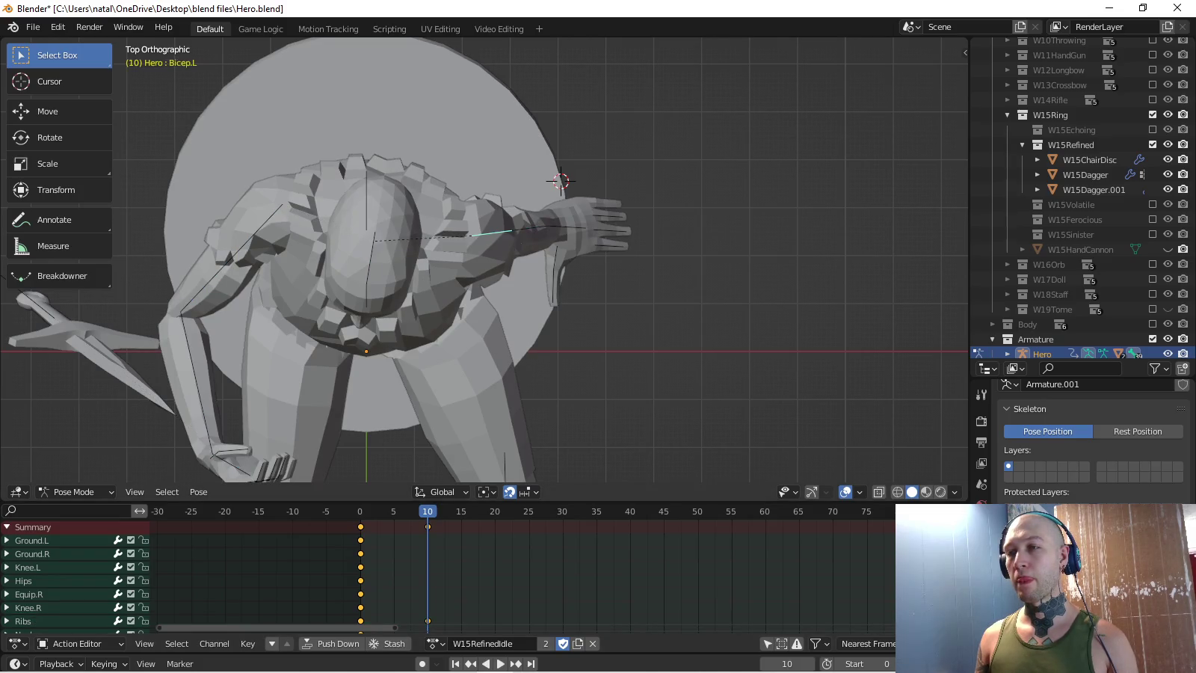
key(r)
click(493, 262)
key(i)
key(KP_1)
shift+scroll(487, 261, down, 3)
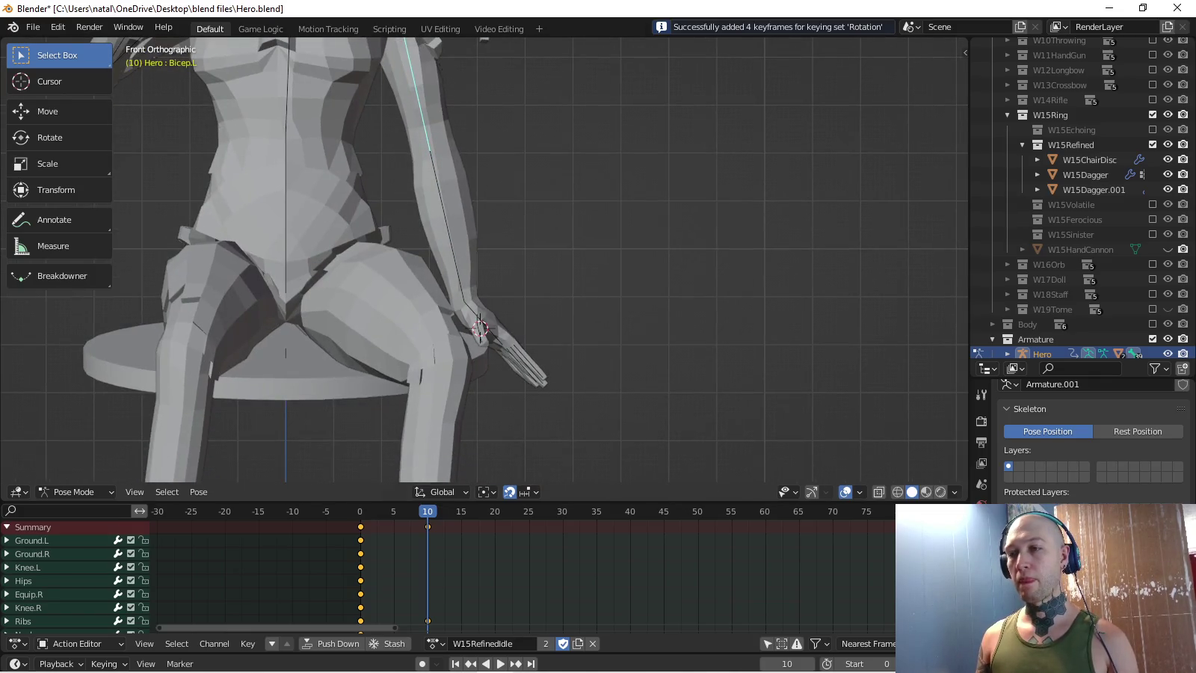
key(r)
click(588, 347)
mouse_move(588, 346)
middle_down()
mouse_move(523, 314)
mouse_move(524, 285)
middle_up()
key(space)
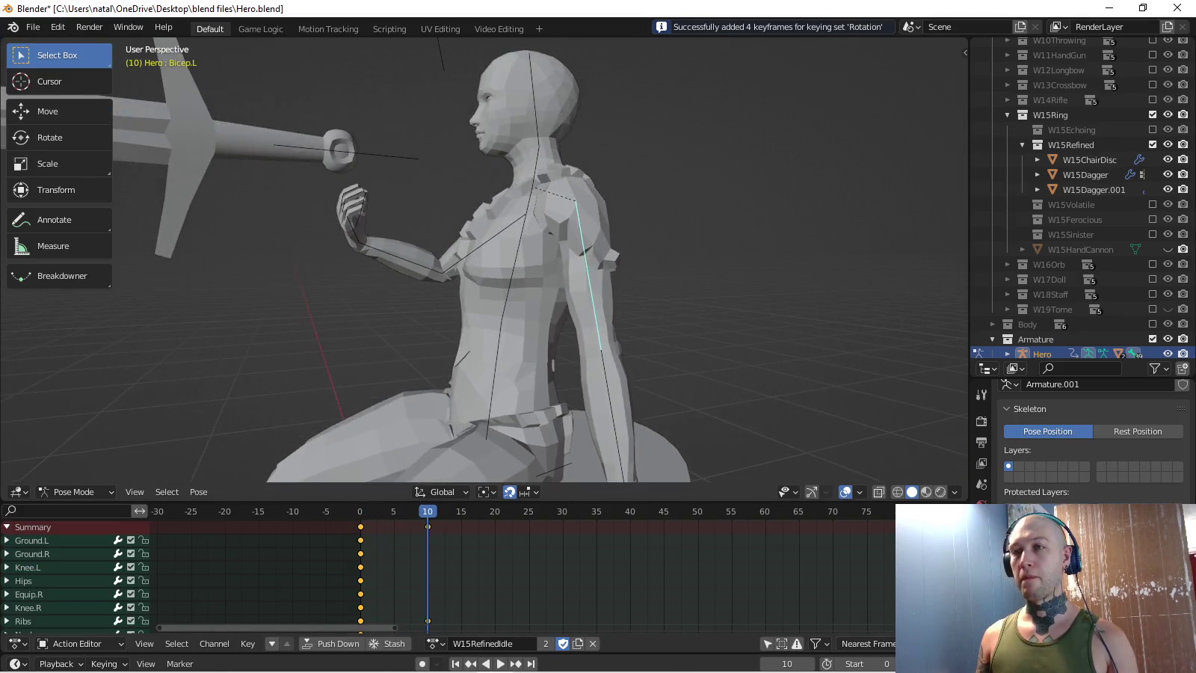
- Turn the Neck bone slightly from a side view
key(KP_7)
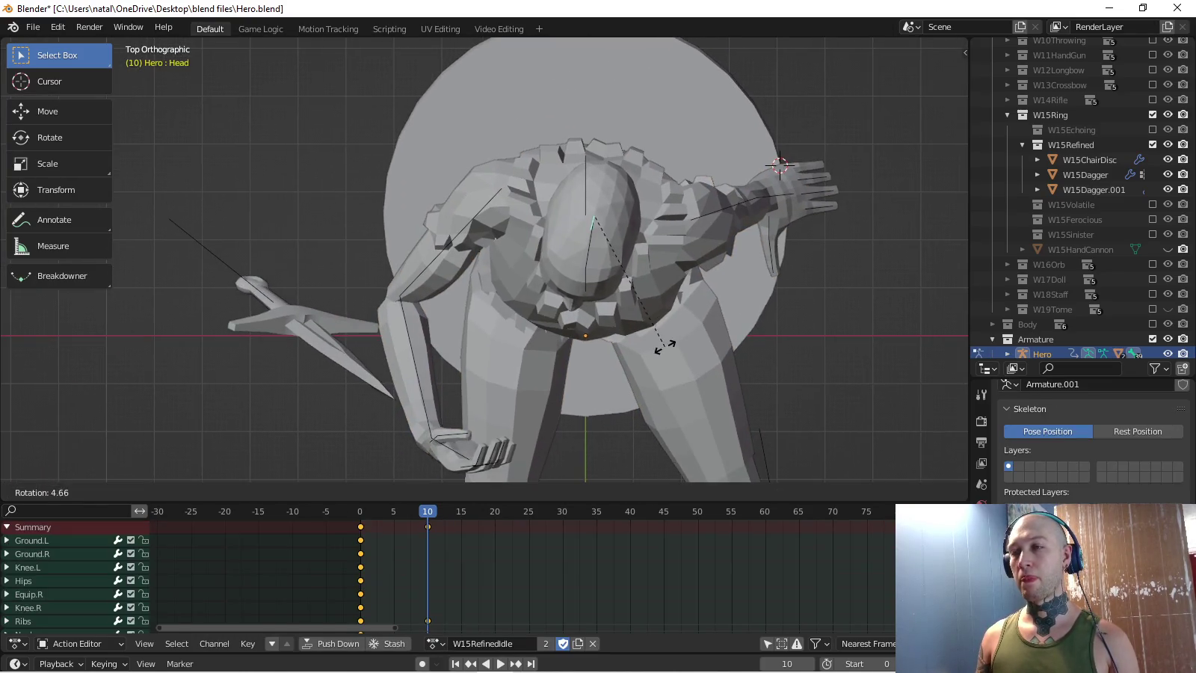
key(KP_3)
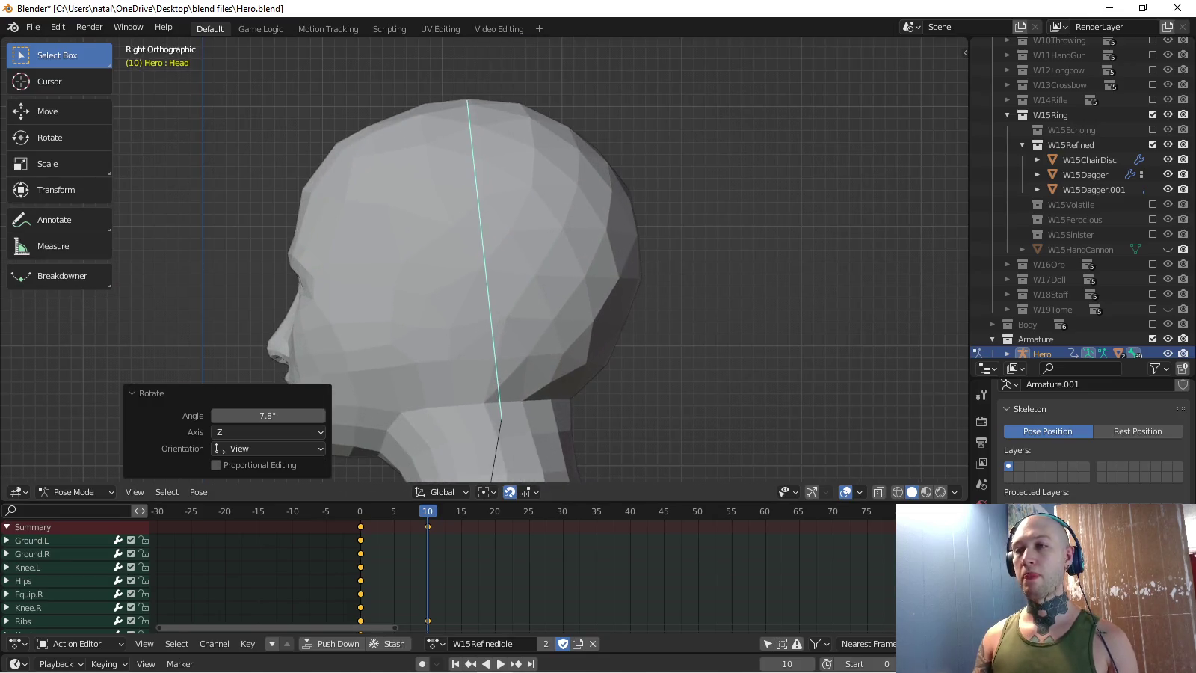
scroll(484, 260, down, 6)
click(544, 237)
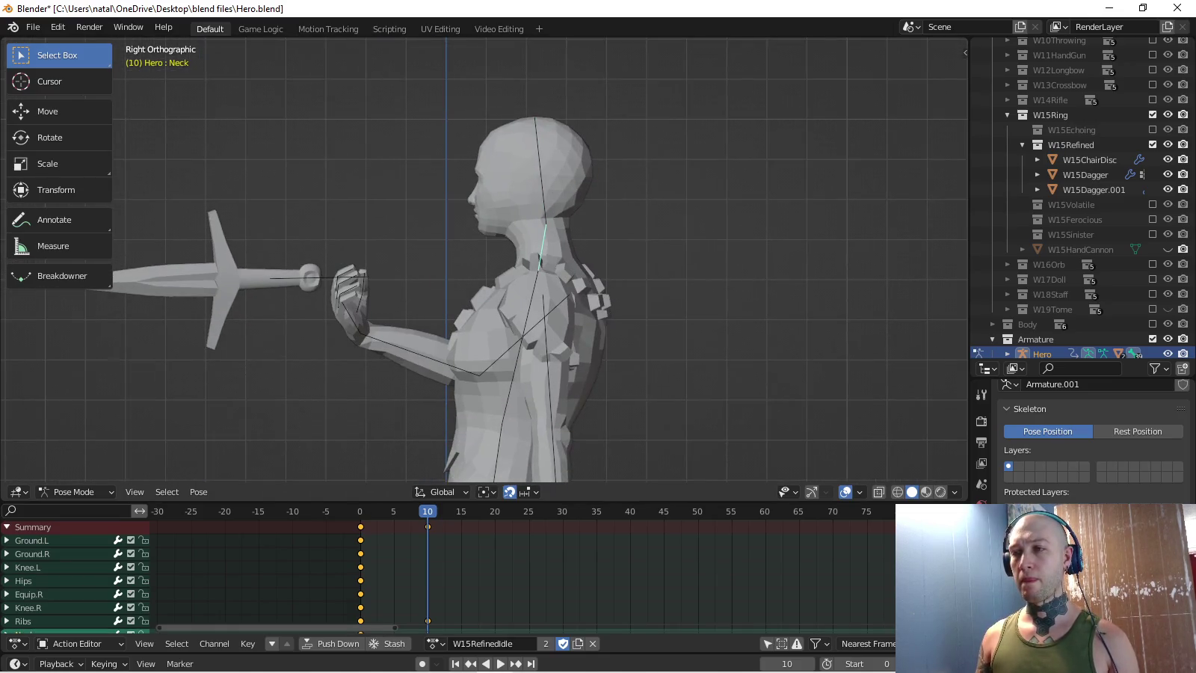
middle_drag(544, 237, 598, 172)
key(r)
click(613, 156)
- Turn the Head bone, key the neck and head rotation, and review the playback
click(512, 176)
key(r)
click(522, 120)
key(KP_7)
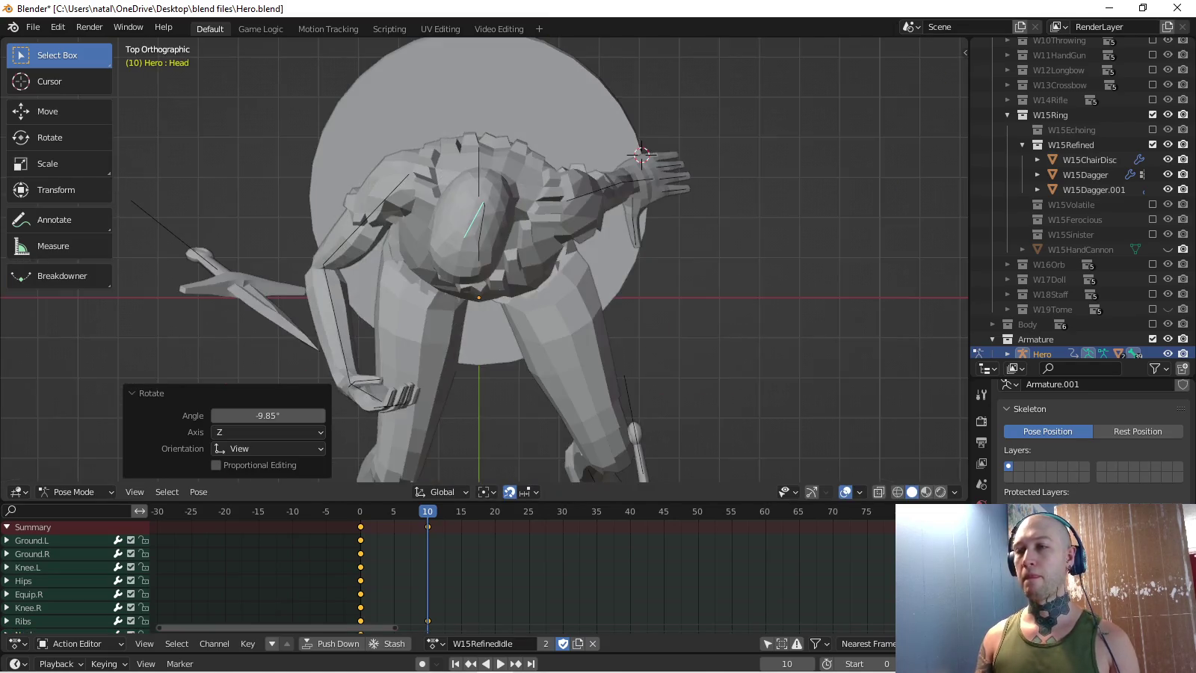
mouse_move(523, 300)
middle_down()
mouse_move(568, 226)
mouse_move(495, 221)
middle_up()
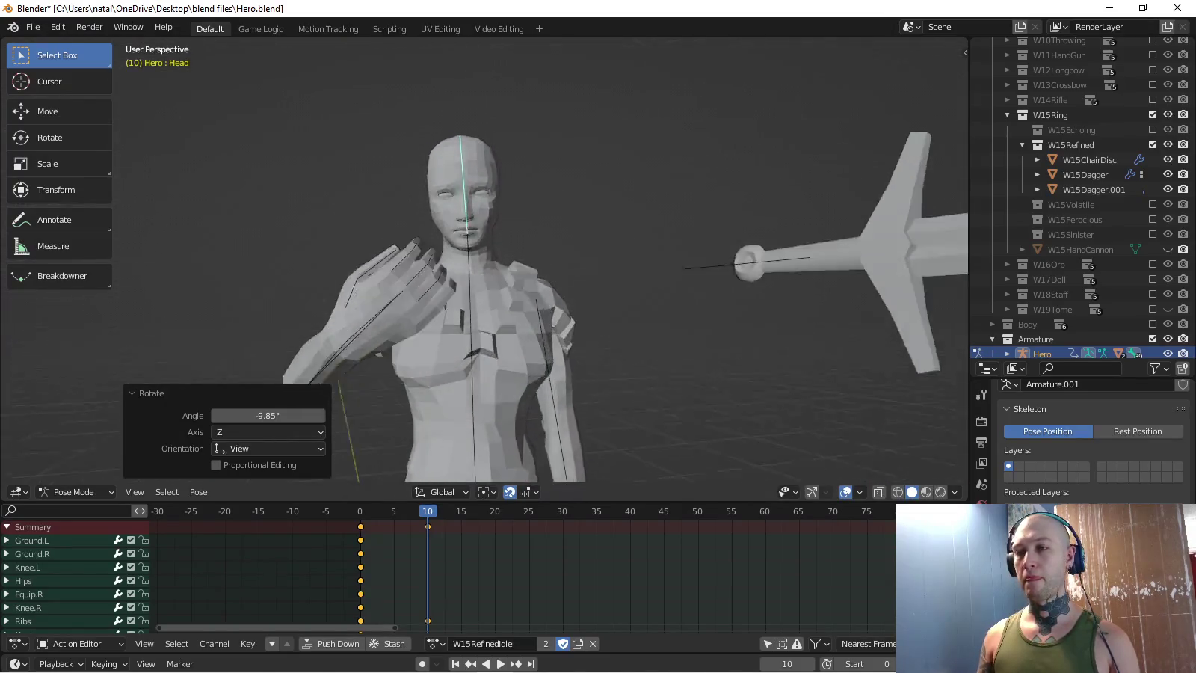
key(c)
key(Escape)
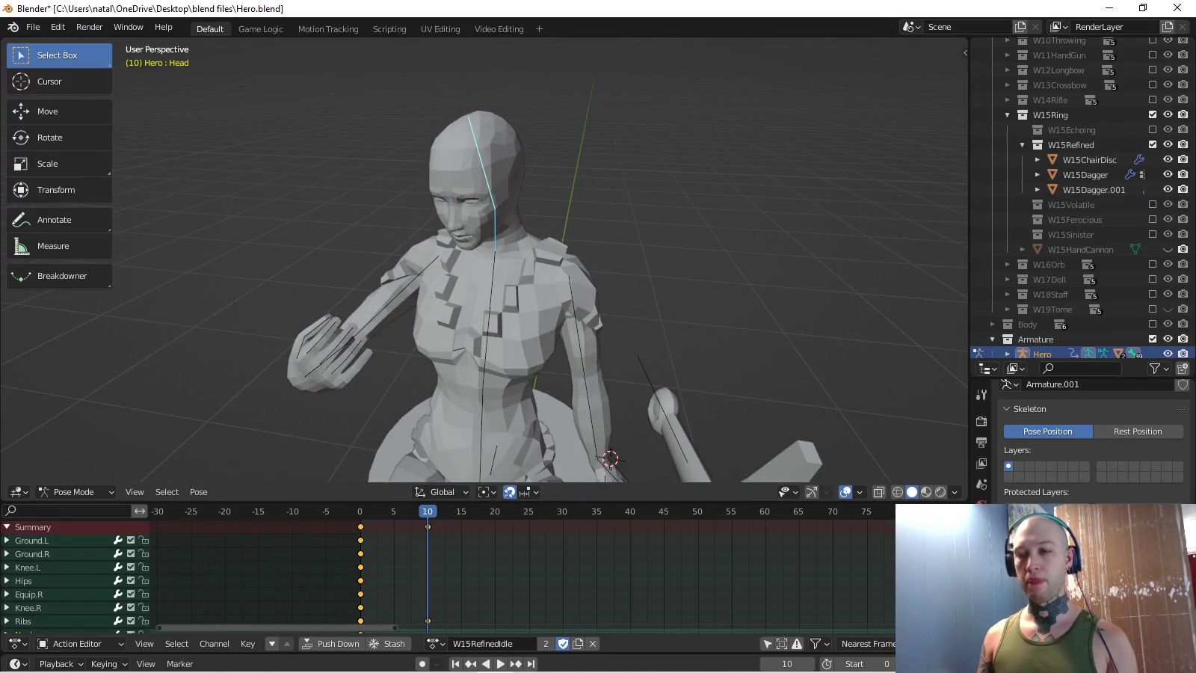
key(i)
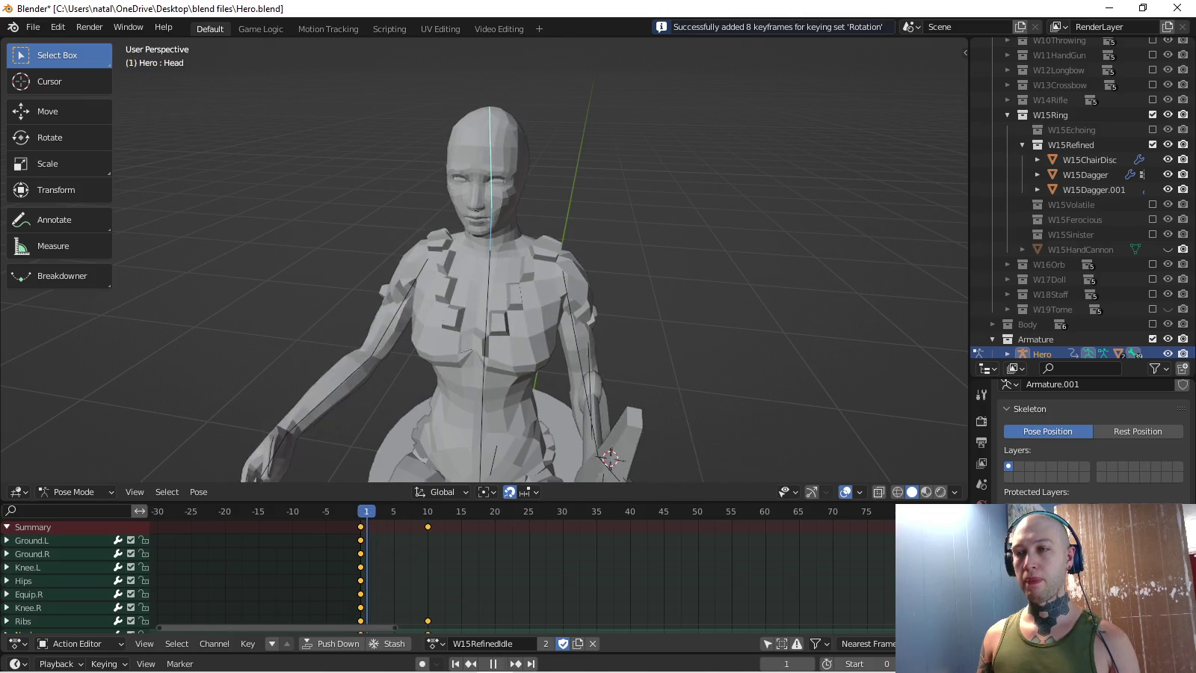
key(space)
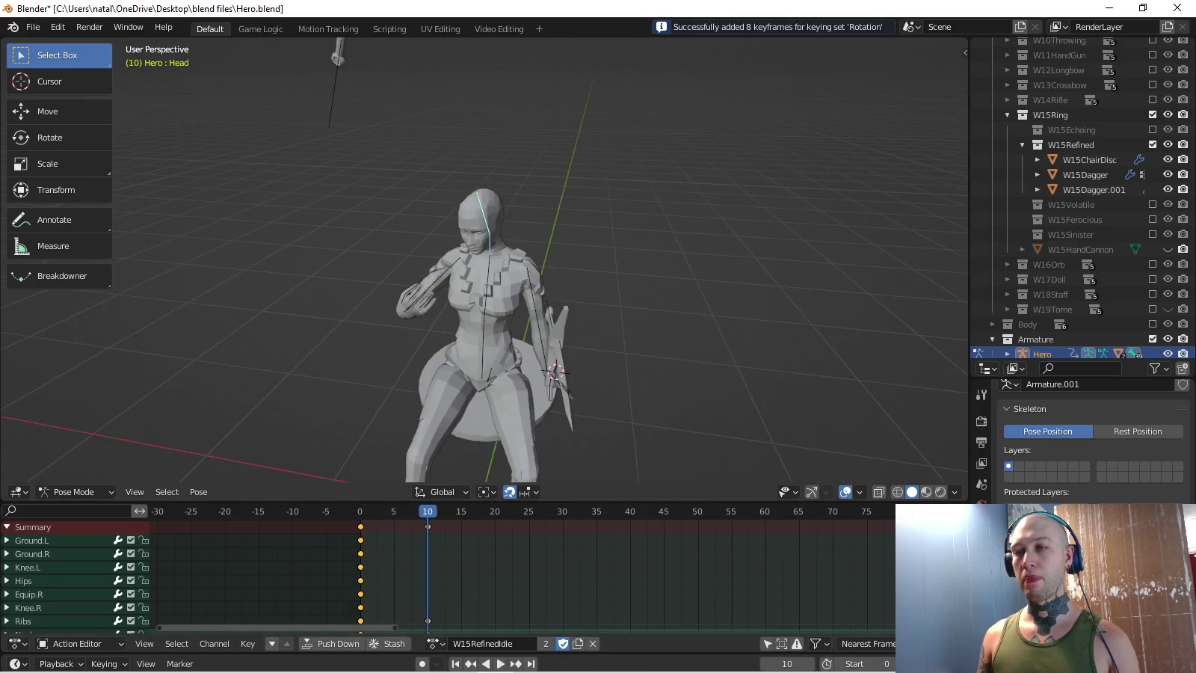
- Select the Hips, Ground.L and Ground.R bones of the seated figure
key(KP_3)
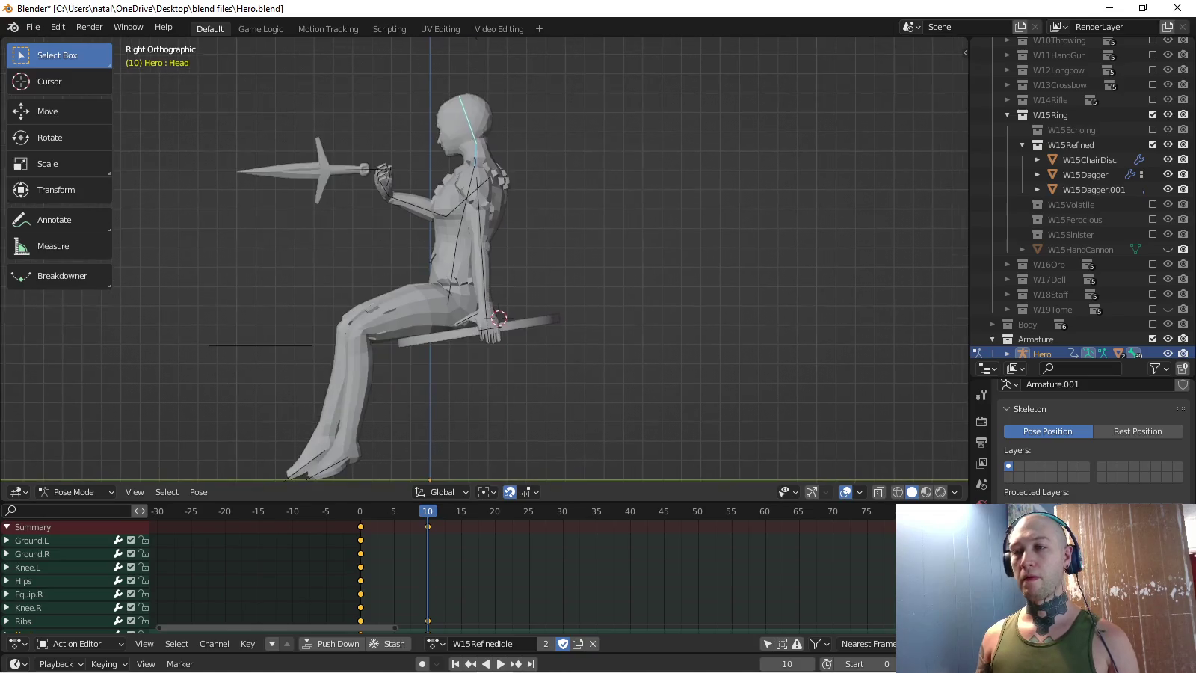
key(space)
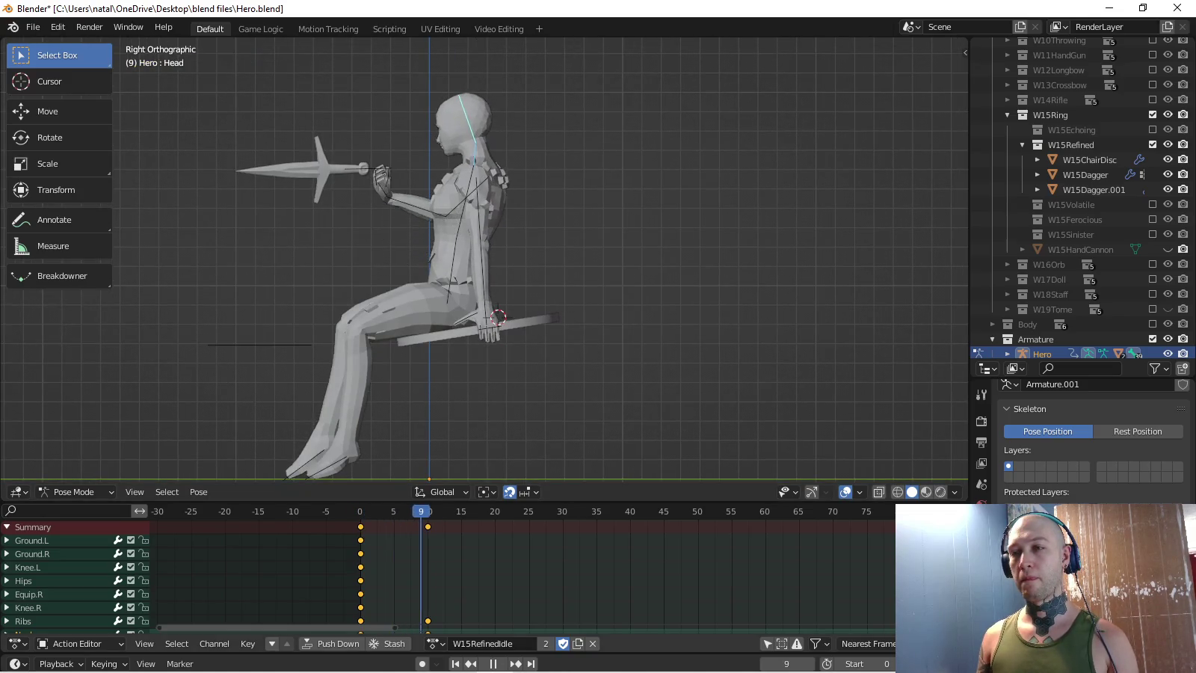
key(space)
key(c)
click(432, 308)
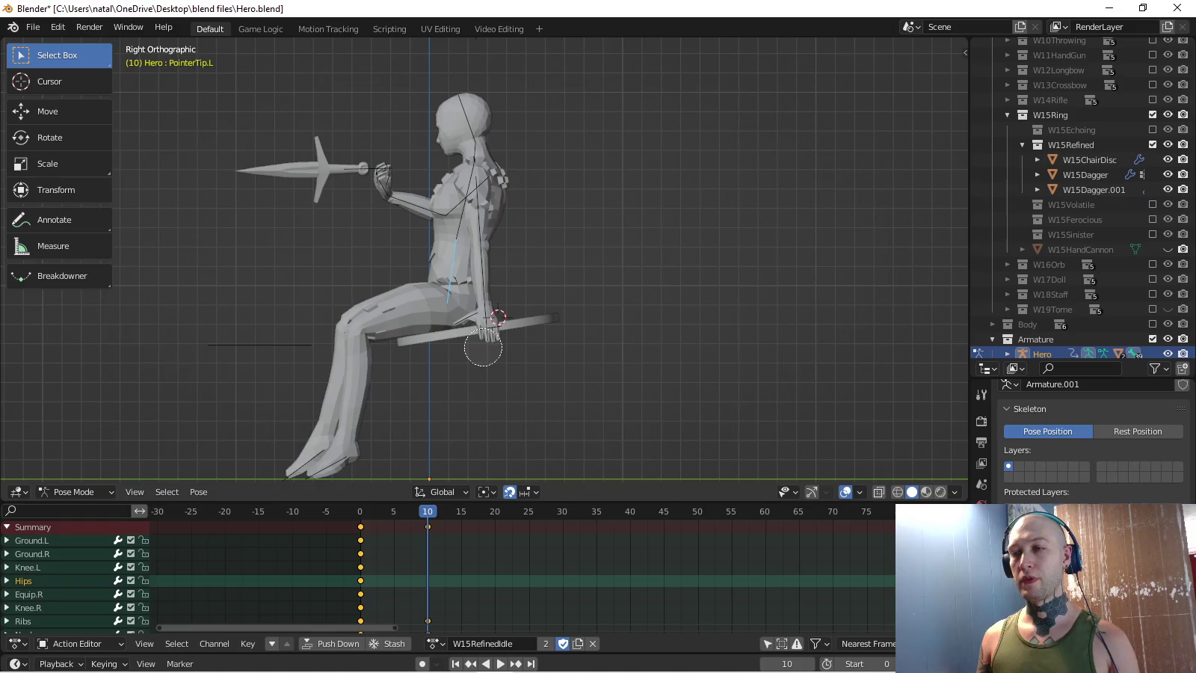
scroll(486, 299, up, 4)
middle_drag(486, 299, 538, 284)
key(KP_3)
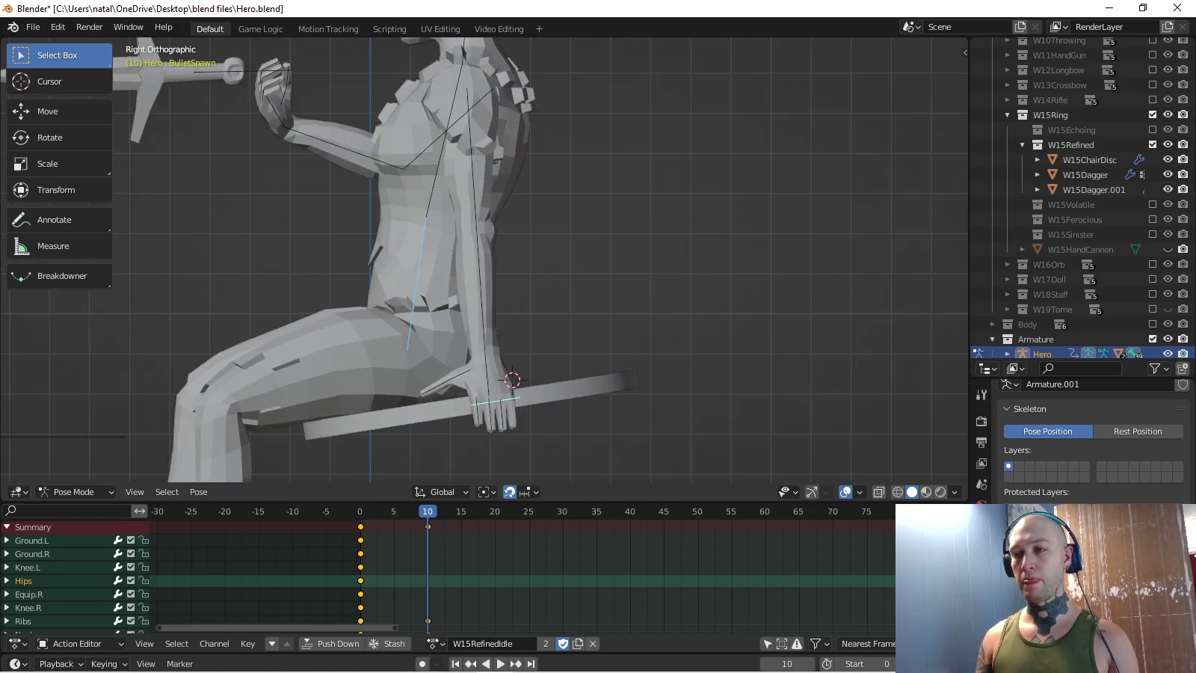
scroll(486, 300, down, 3)
drag(348, 407, 314, 423)
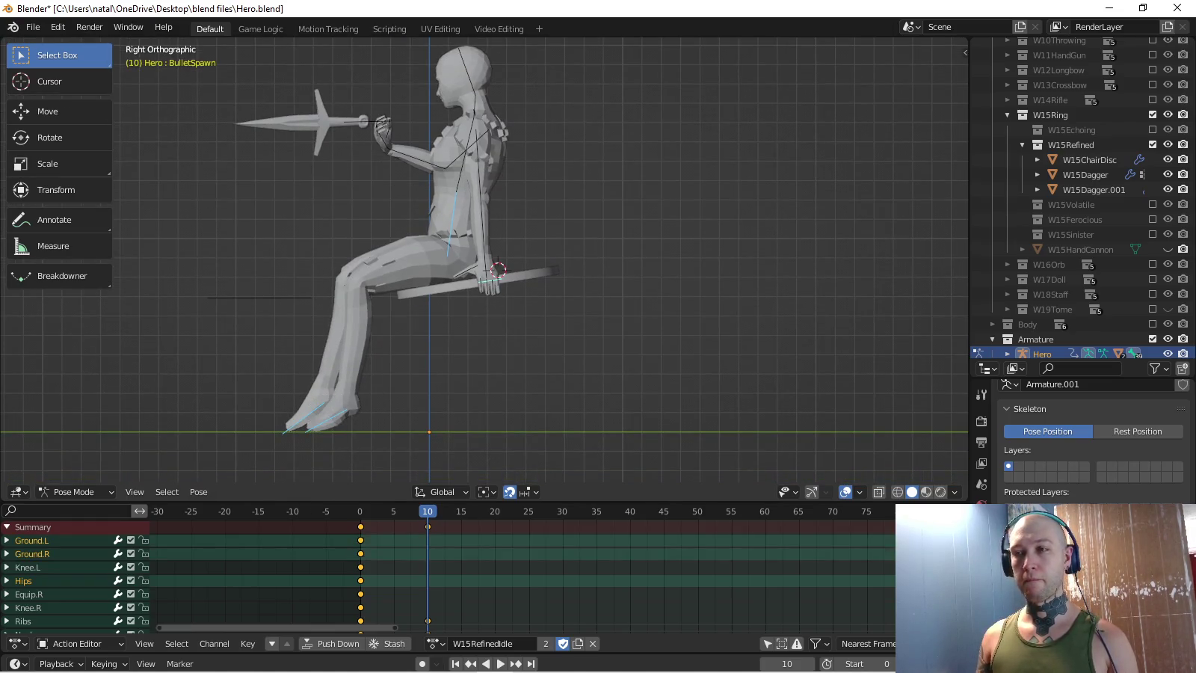
- Copy the three bones' frame-0 pose and set the keying set to Location
key(shift+Left)
key(ctrl+c)
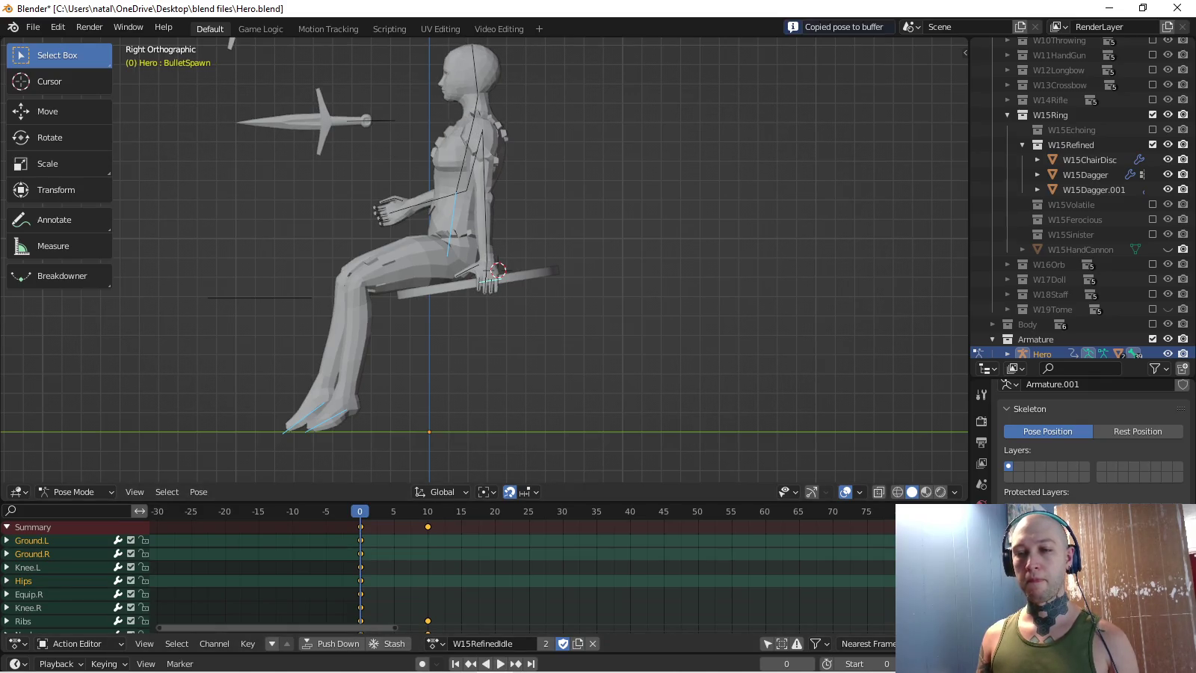
click(104, 664)
click(90, 582)
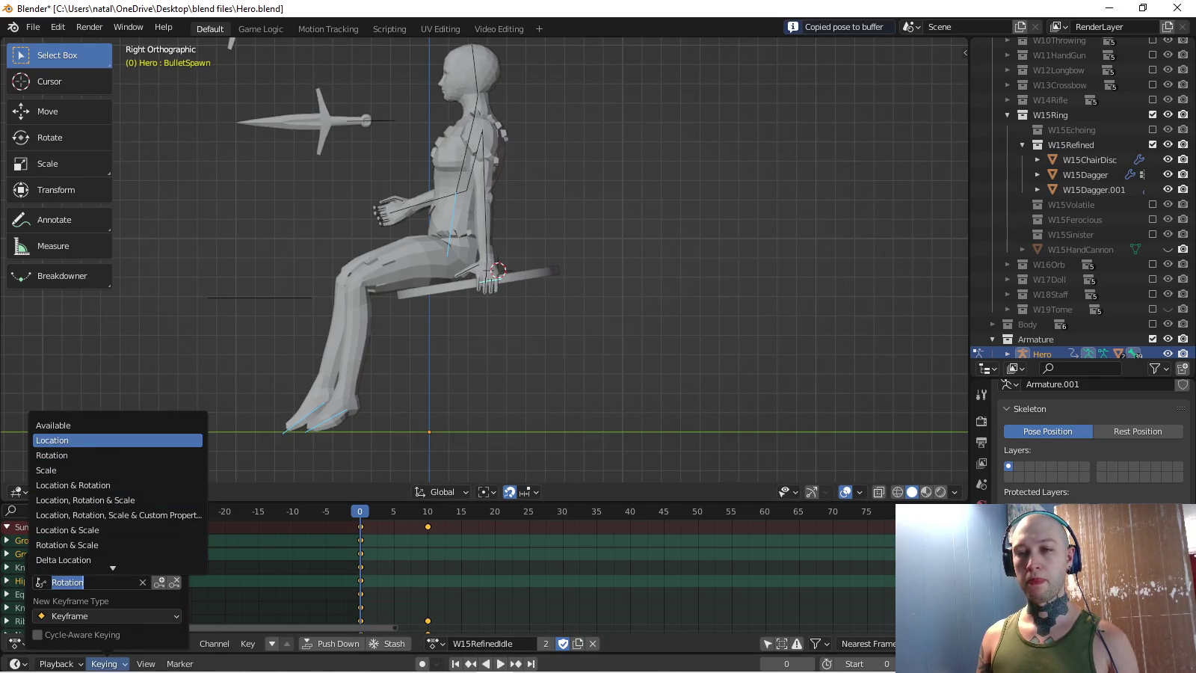
click(56, 443)
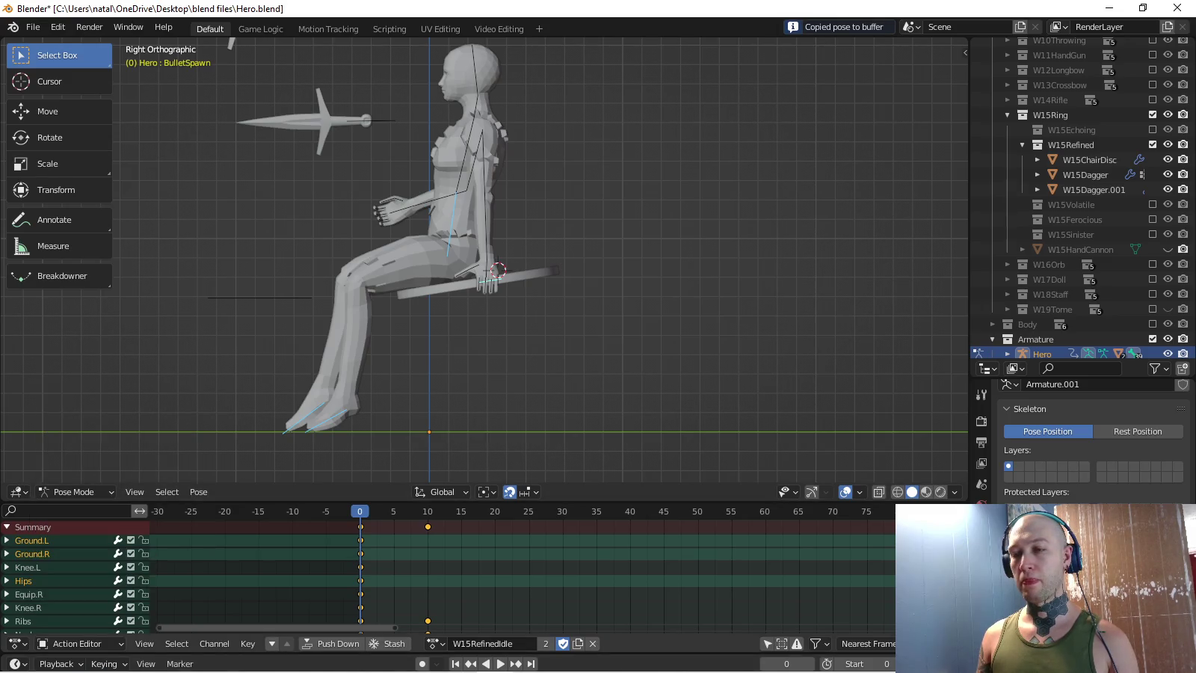
- Paste the frame-0 pose and key its location at frames 24, 48 and 72
key(shift+Right)
key(ctrl+v)
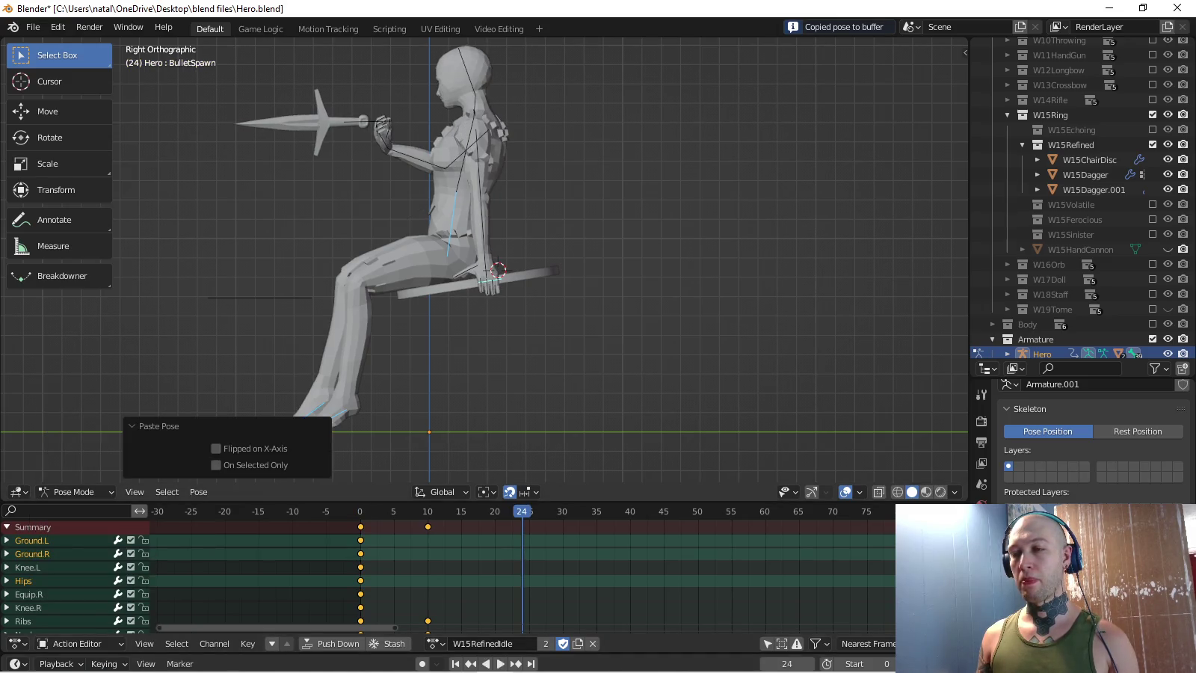
key(i)
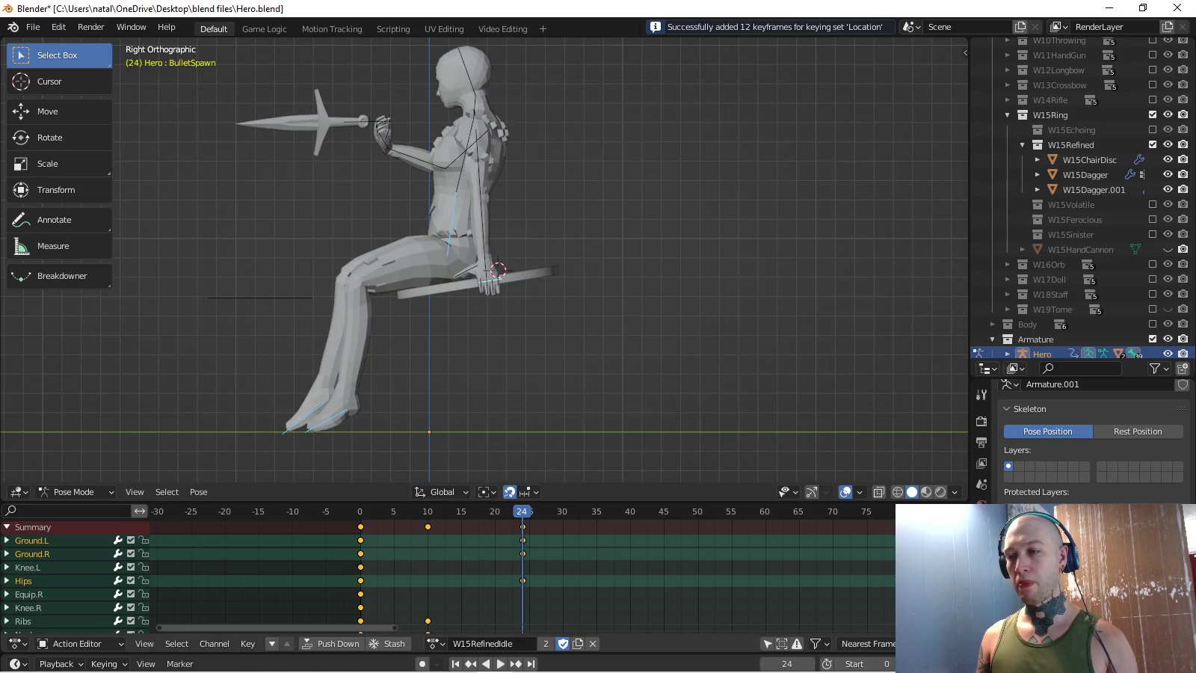
key(shift+Right)
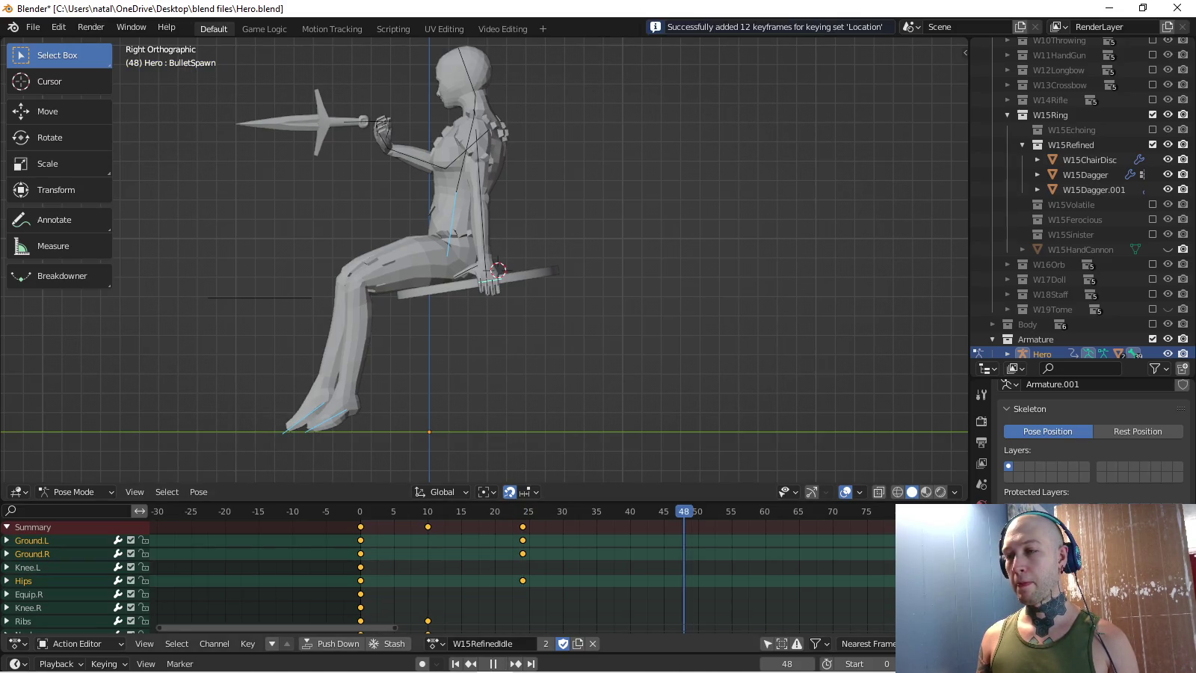
key(ctrl+v)
key(i)
key(space)
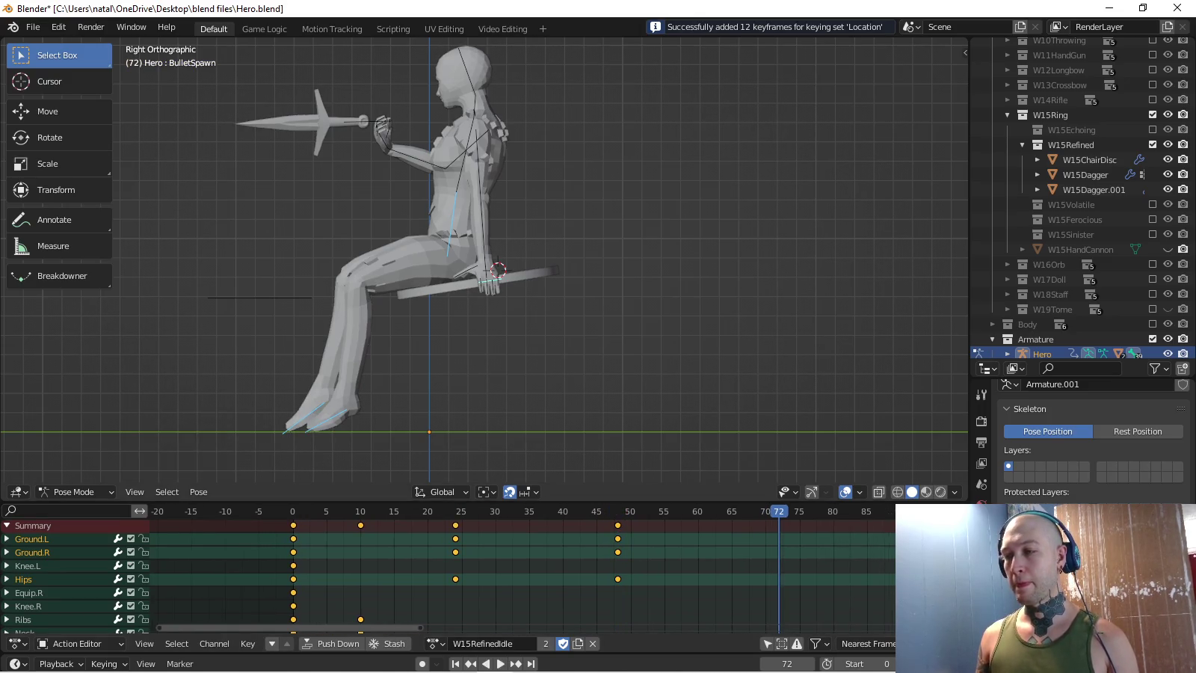
key(i)
key(space)
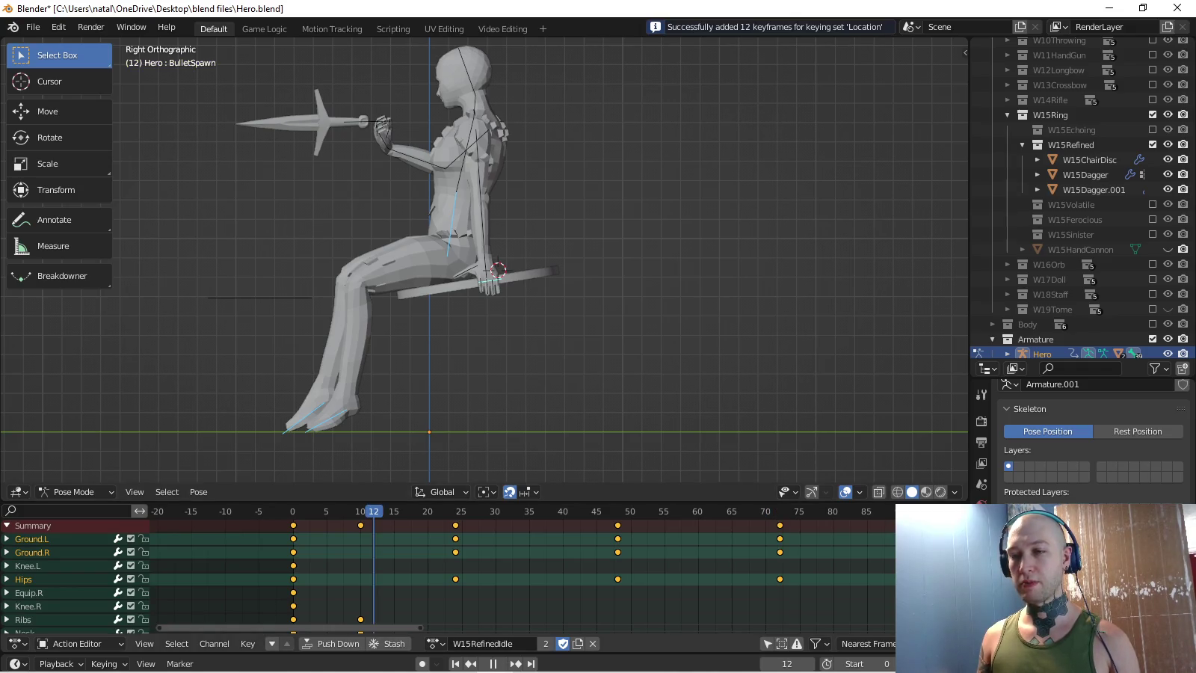
- Raise the figure along Z at frame 12, key it and copy the raised pose
key(g)
key(z)
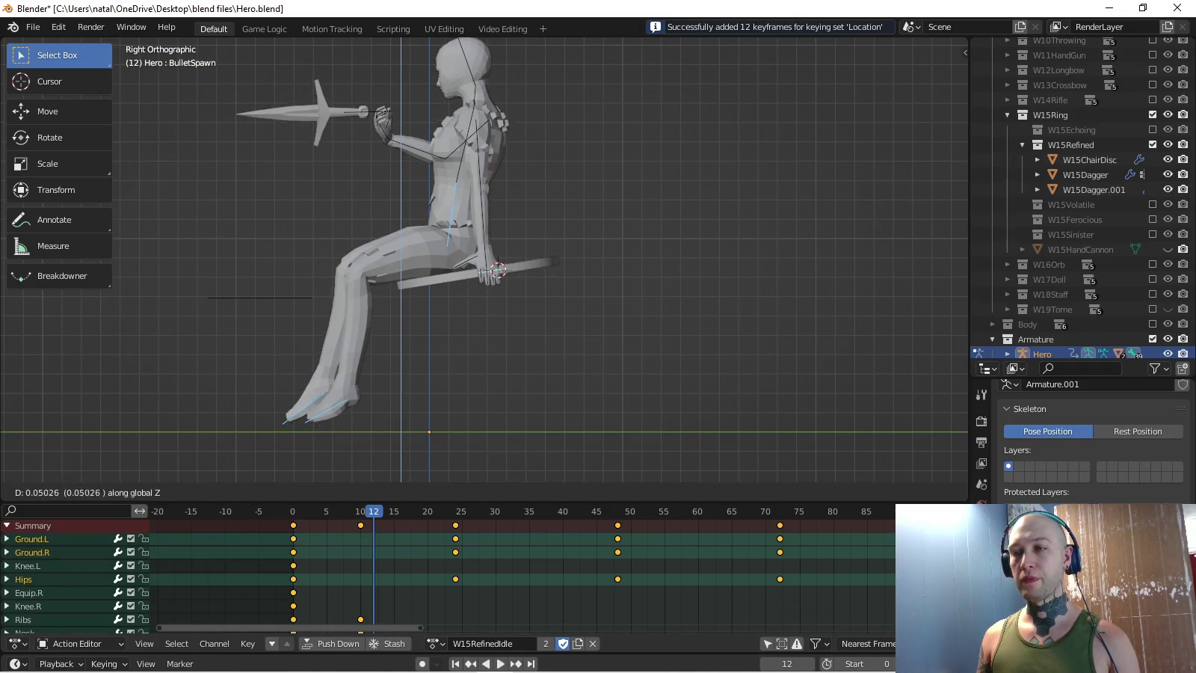
key(Return)
key(i)
key(ctrl+c)
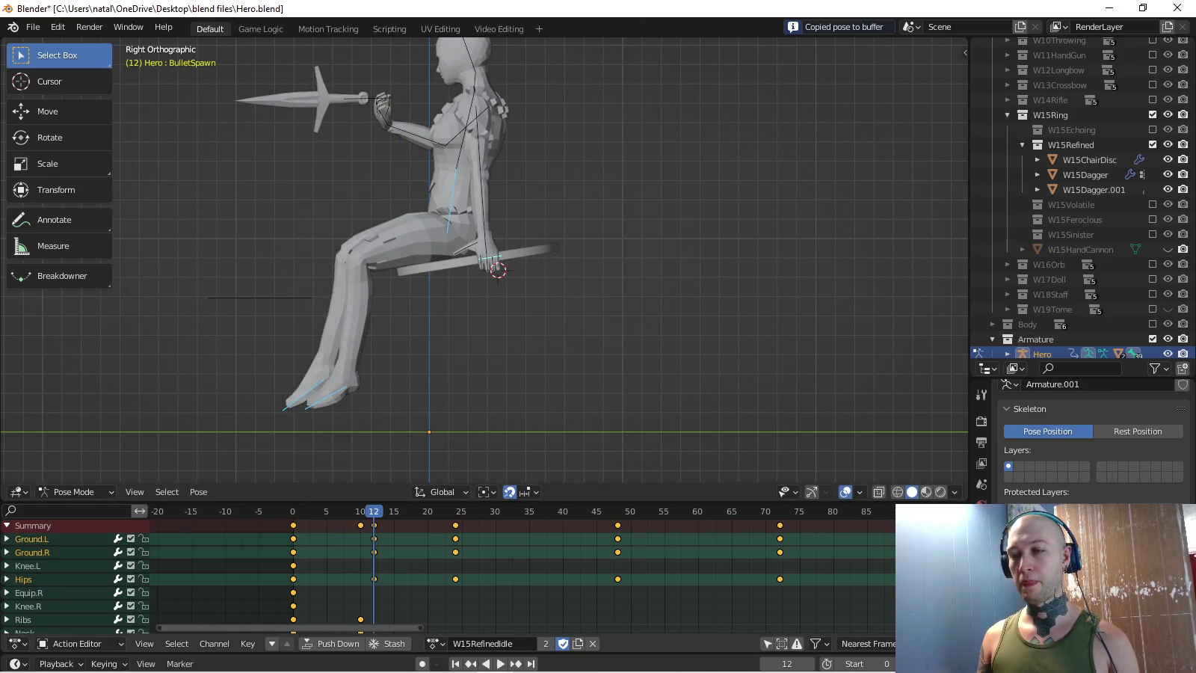
key(alt+a)
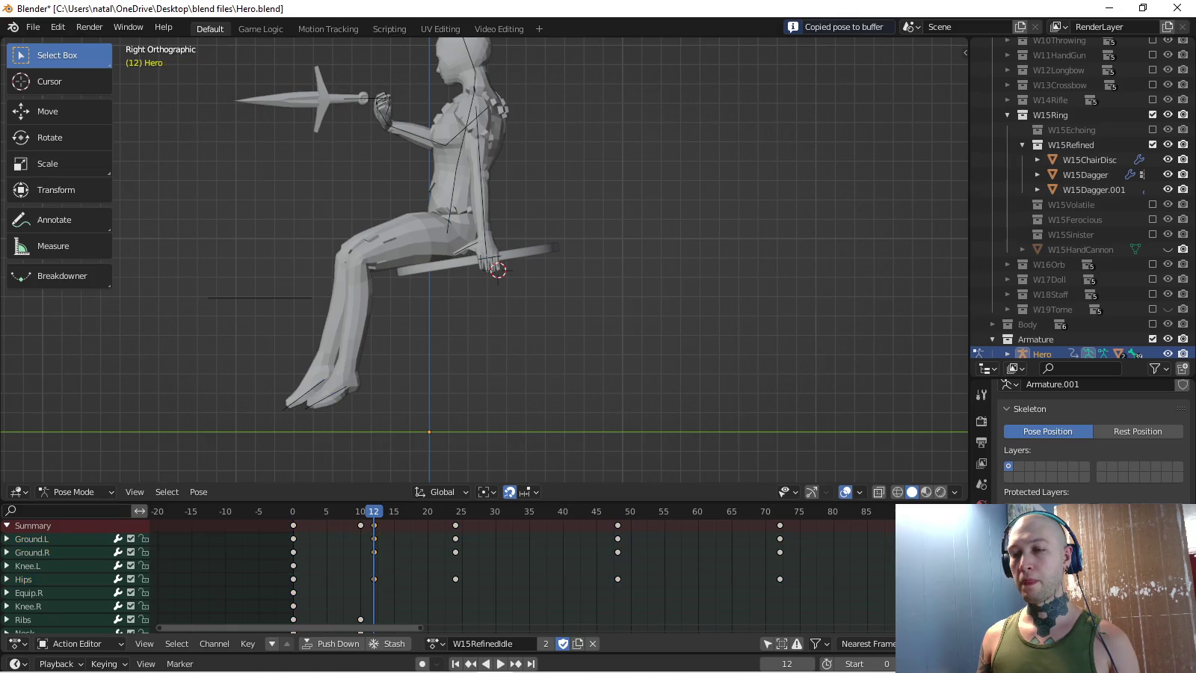
- Paste the raised pose and key it at frame 36
click(537, 511)
key(ctrl+v)
key(i)
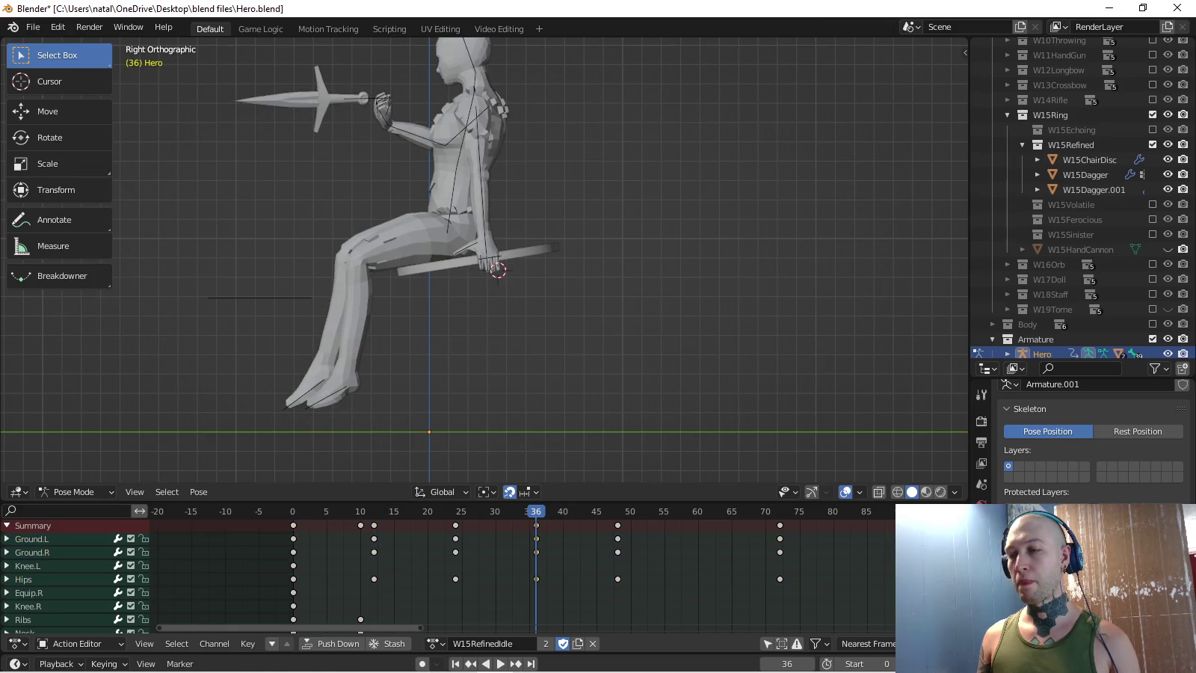
- Go to frame 60 and preview the bobbing idle from an angled view
click(697, 512)
key(ctrl+shift+space)
key(Escape)
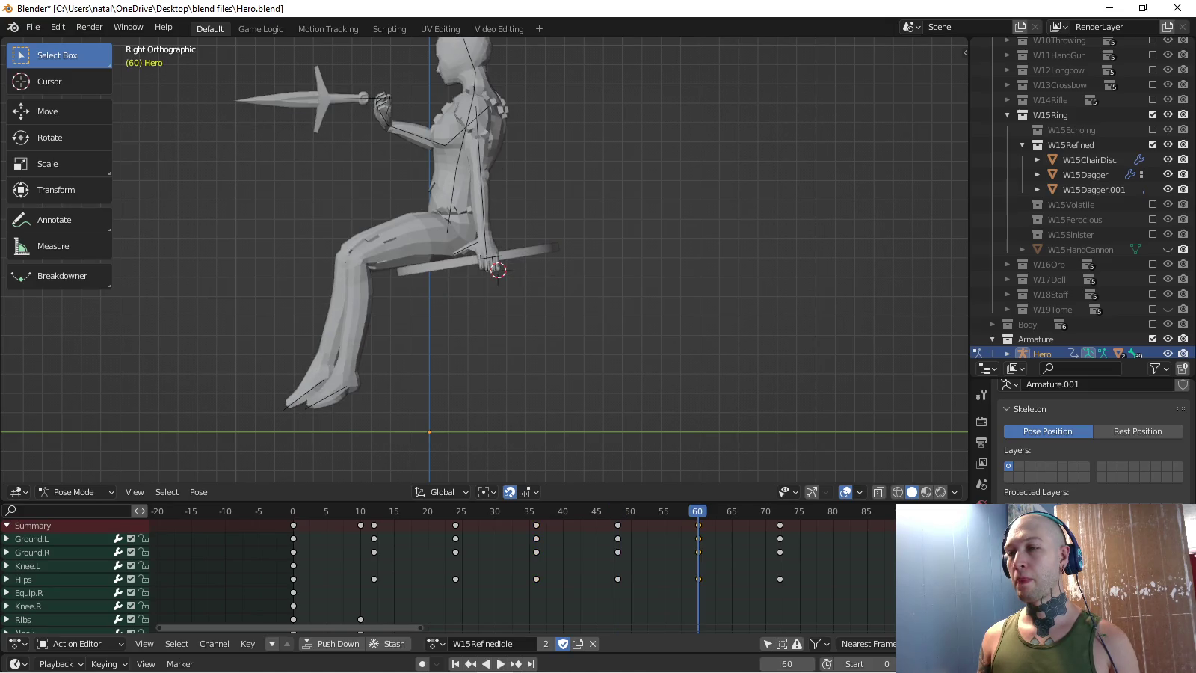
key(space)
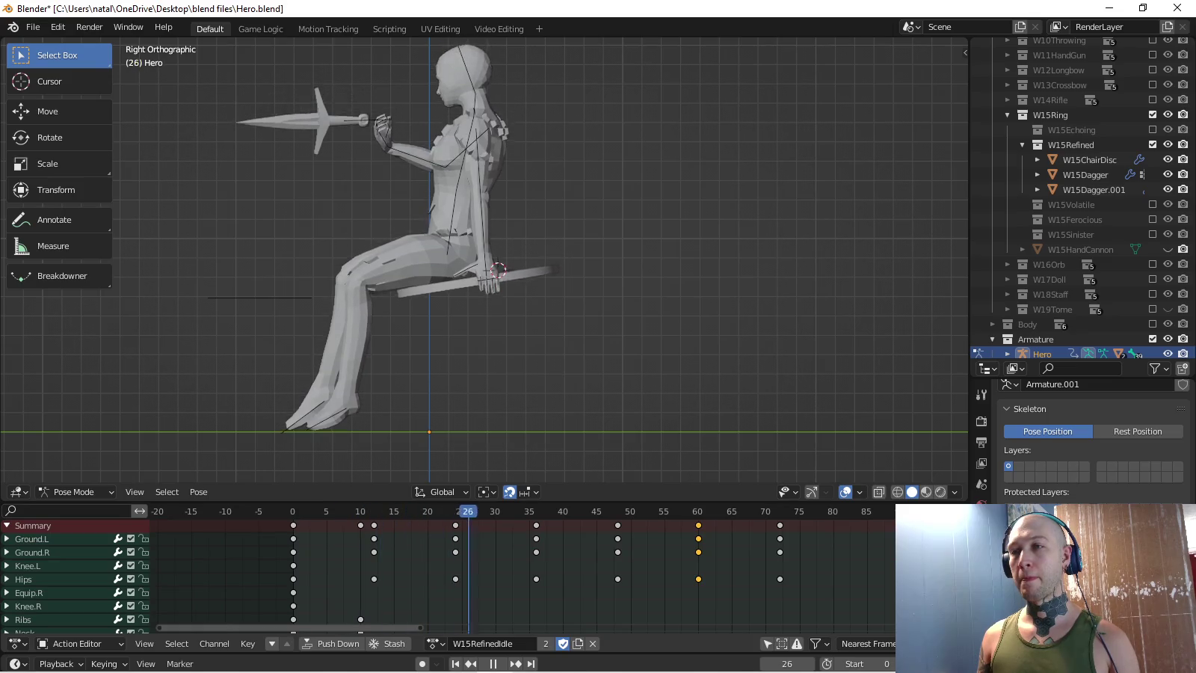
key(space)
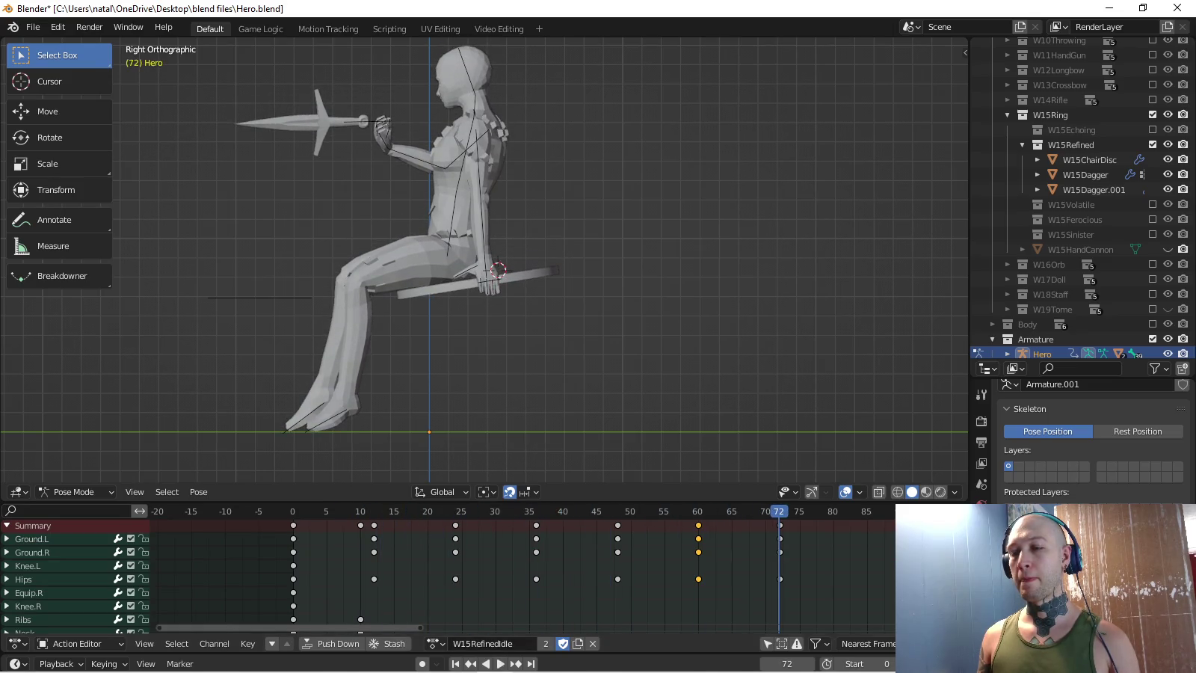
key(space)
key(KP_6)
key(KP_8)
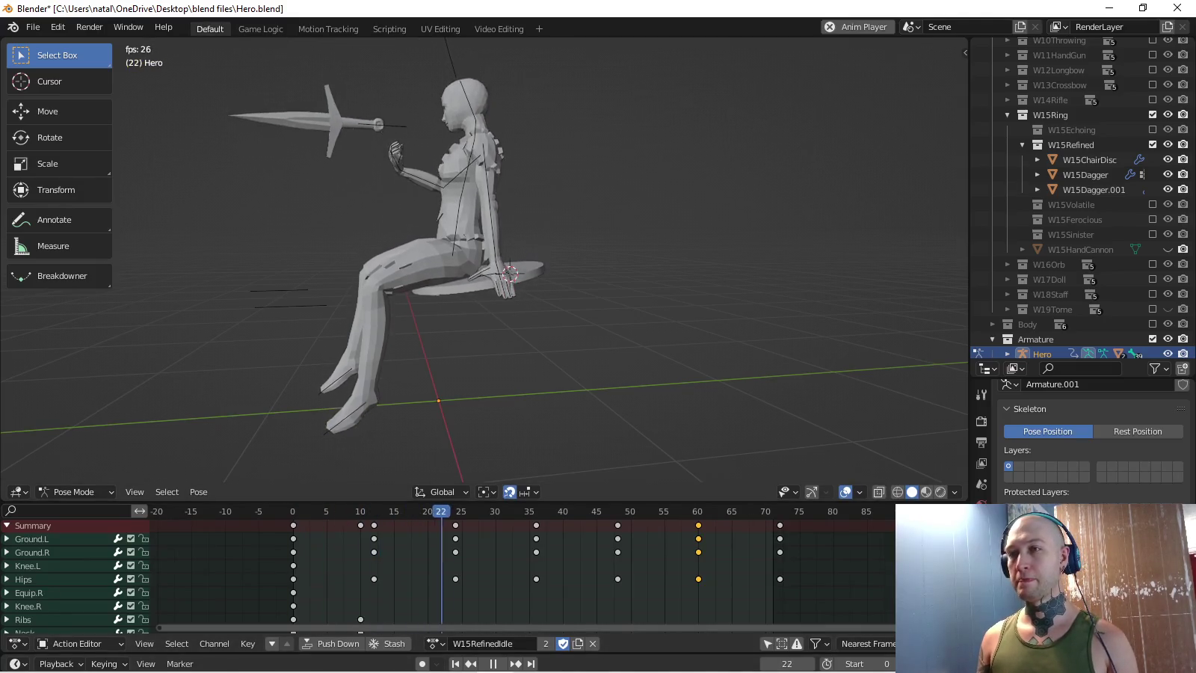
- Review the bob motion, undo the keys at frames 12, 36 and 60, and replay the idle
key(KP_4)
key(KP_4)
key(KP_4)
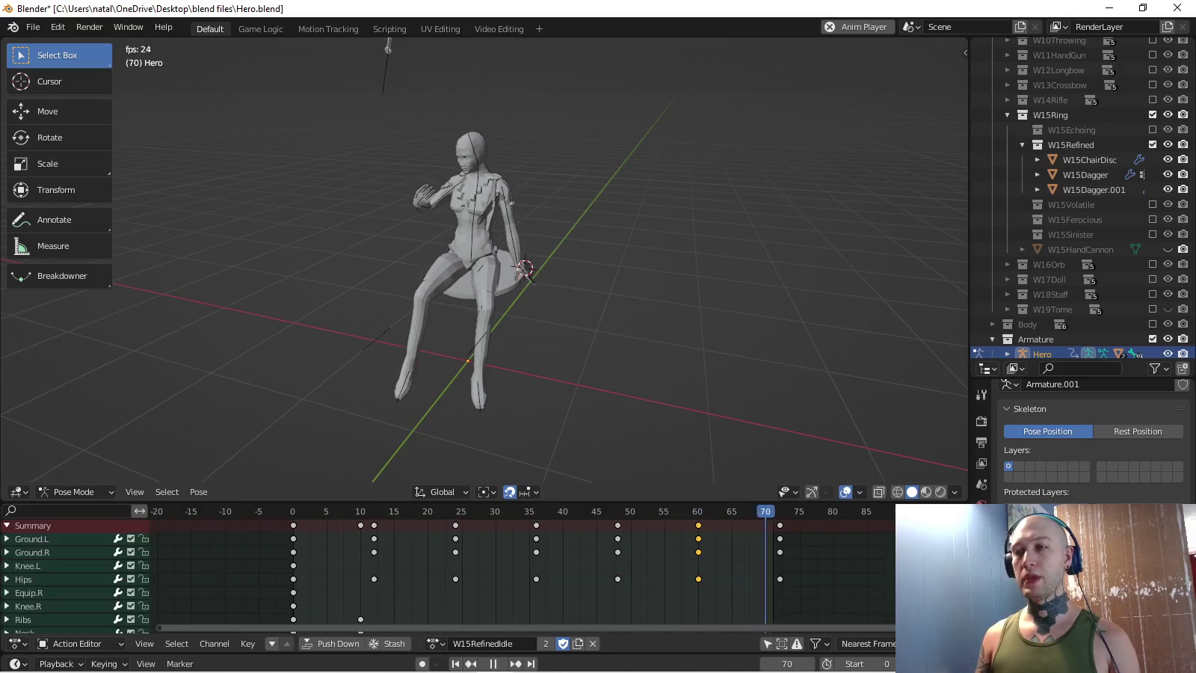
key(KP_3)
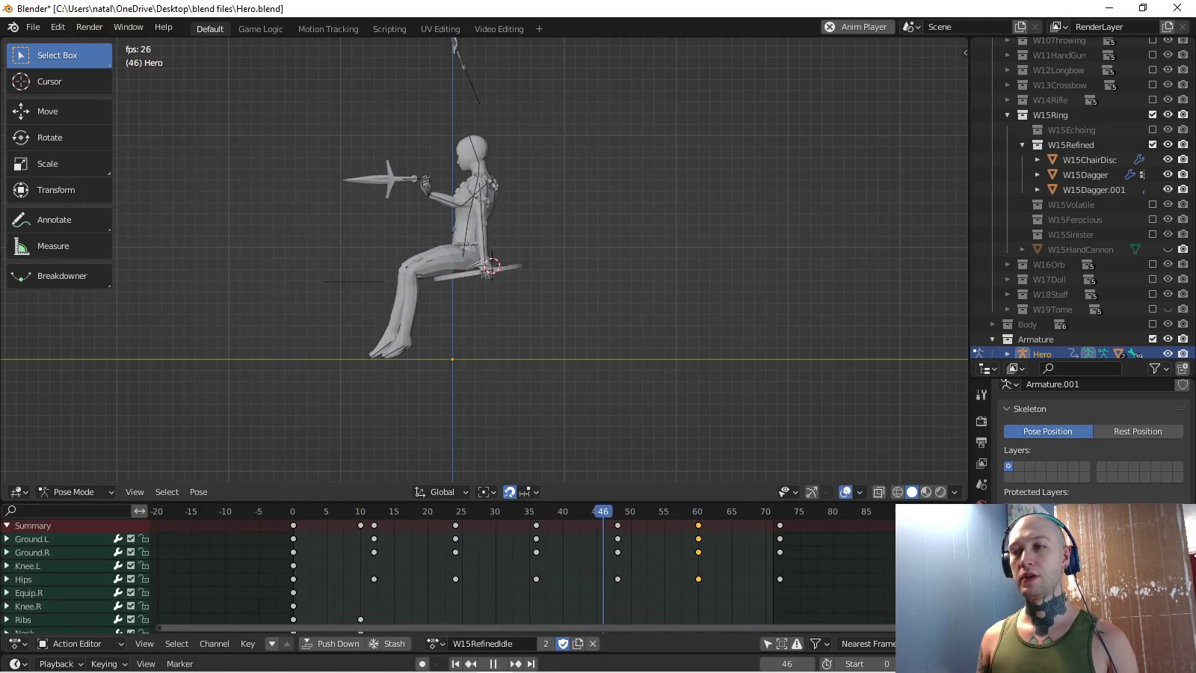
key(space)
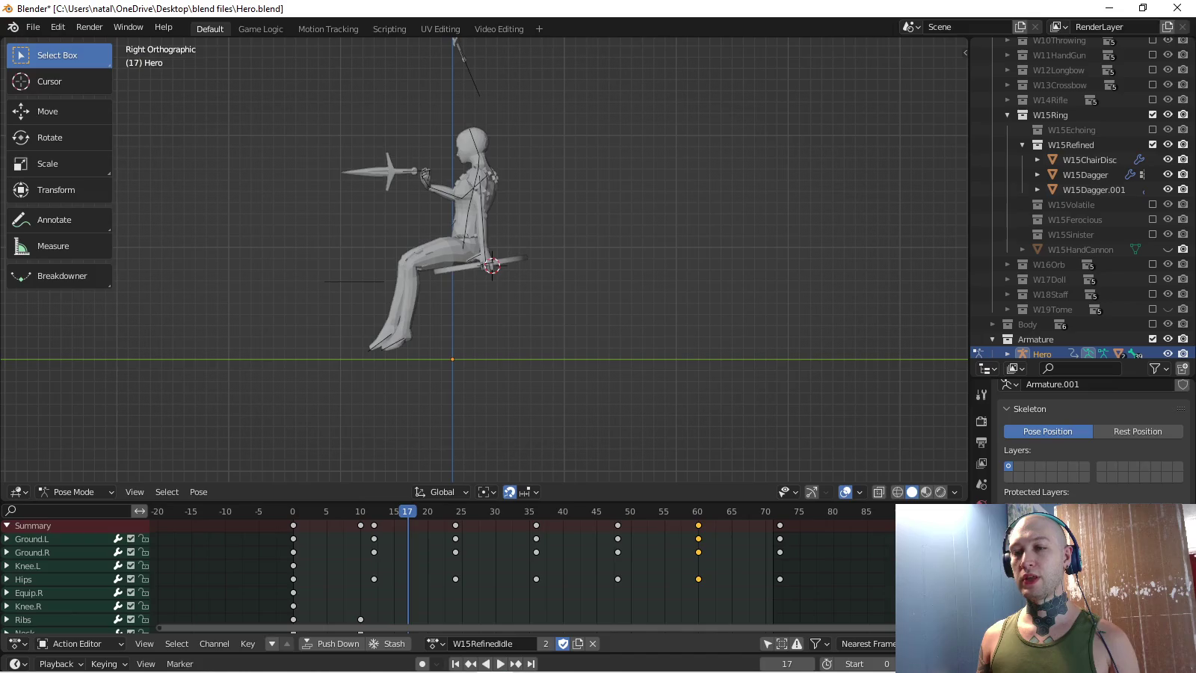
key(shift+Left)
key(space)
key(ctrl+z)
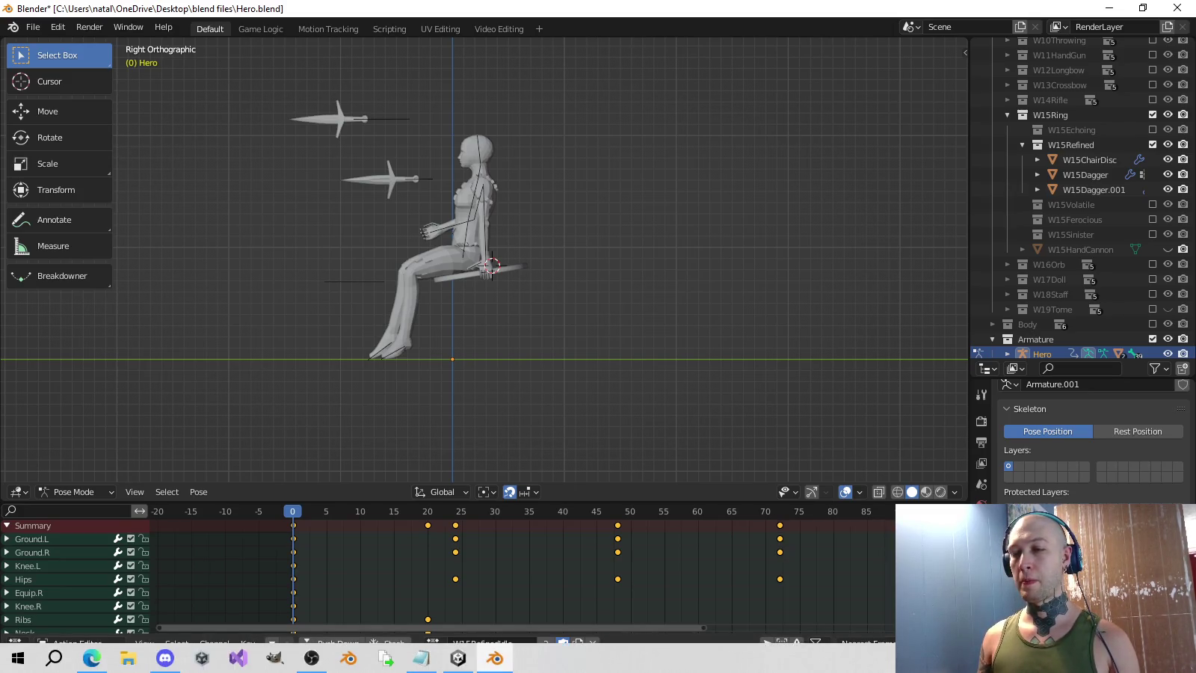
key(space)
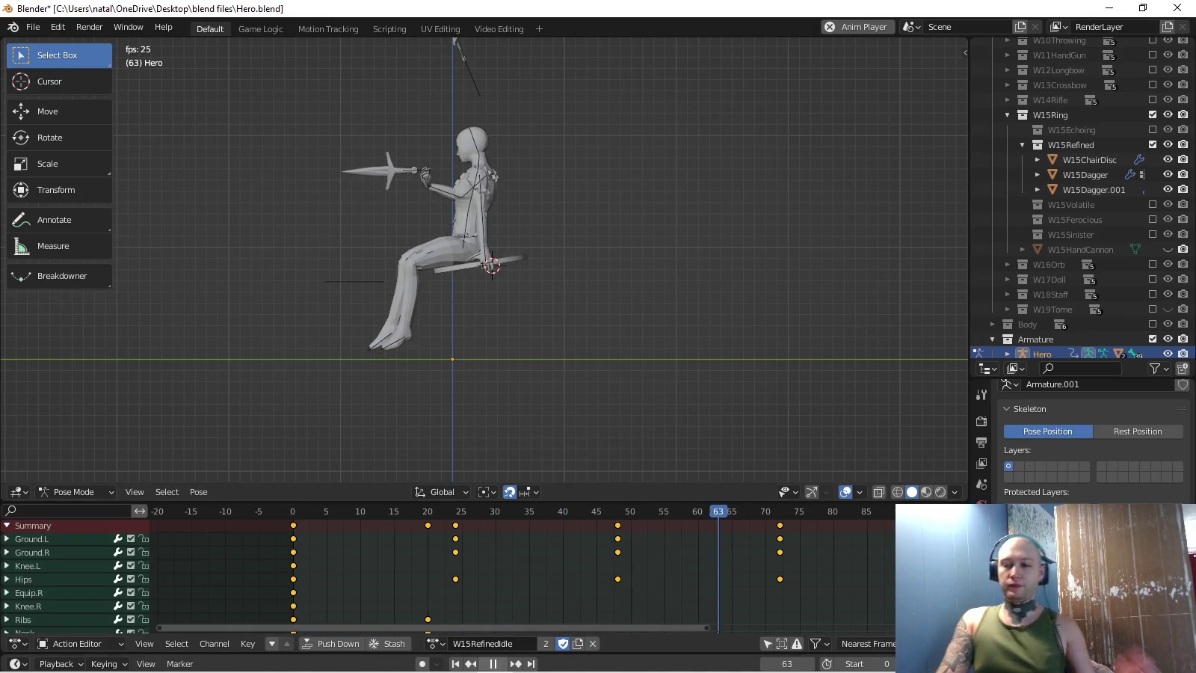
key(Escape)
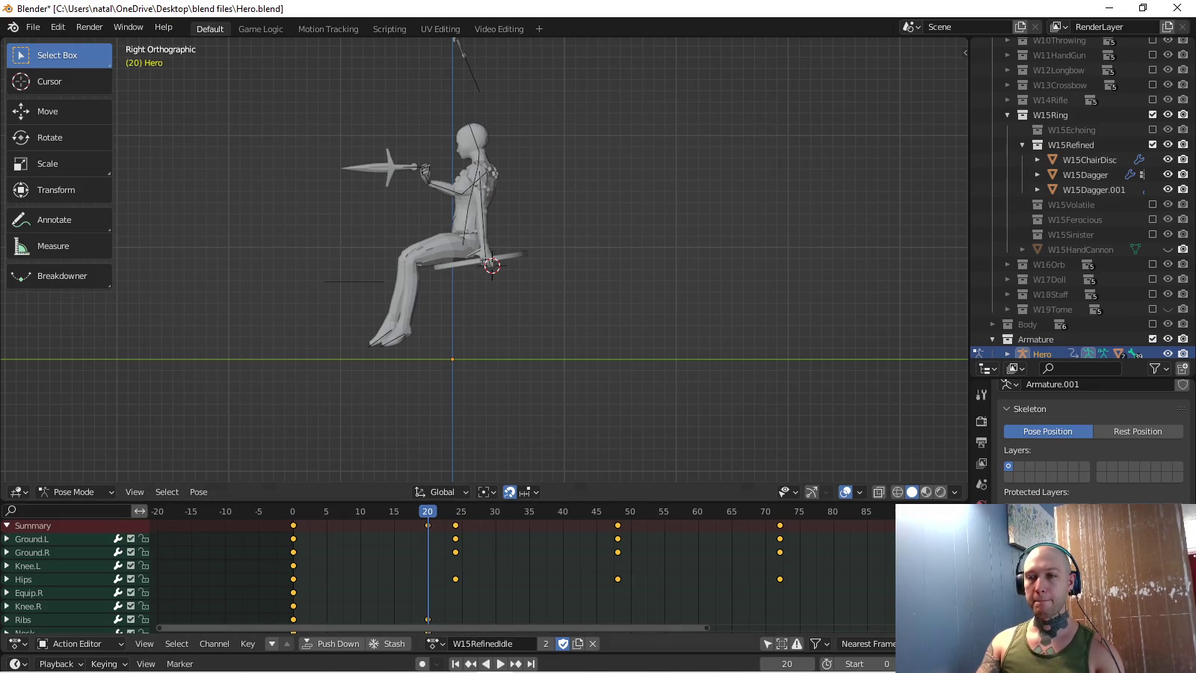
- Circle-select the chest-to-head spine bones, copy their pose and key it at frame 52
scroll(445, 204, up, 5)
key(c)
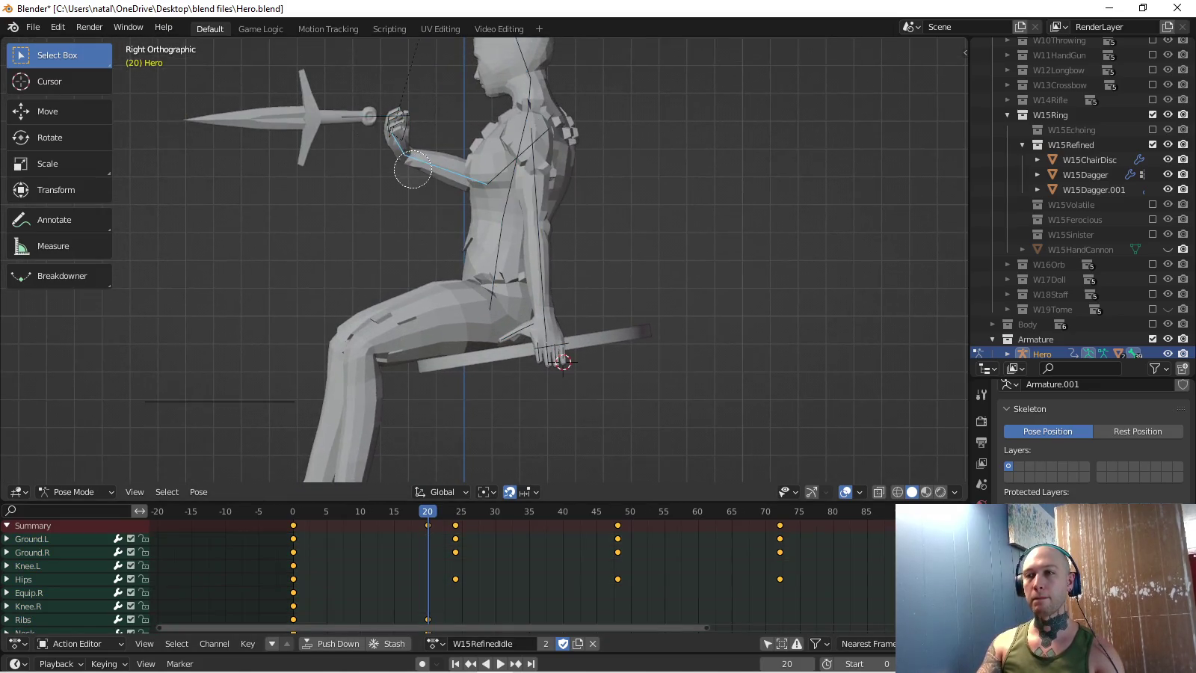
mouse_move(490, 169)
mouse_down()
mouse_move(512, 150)
mouse_move(526, 75)
mouse_up()
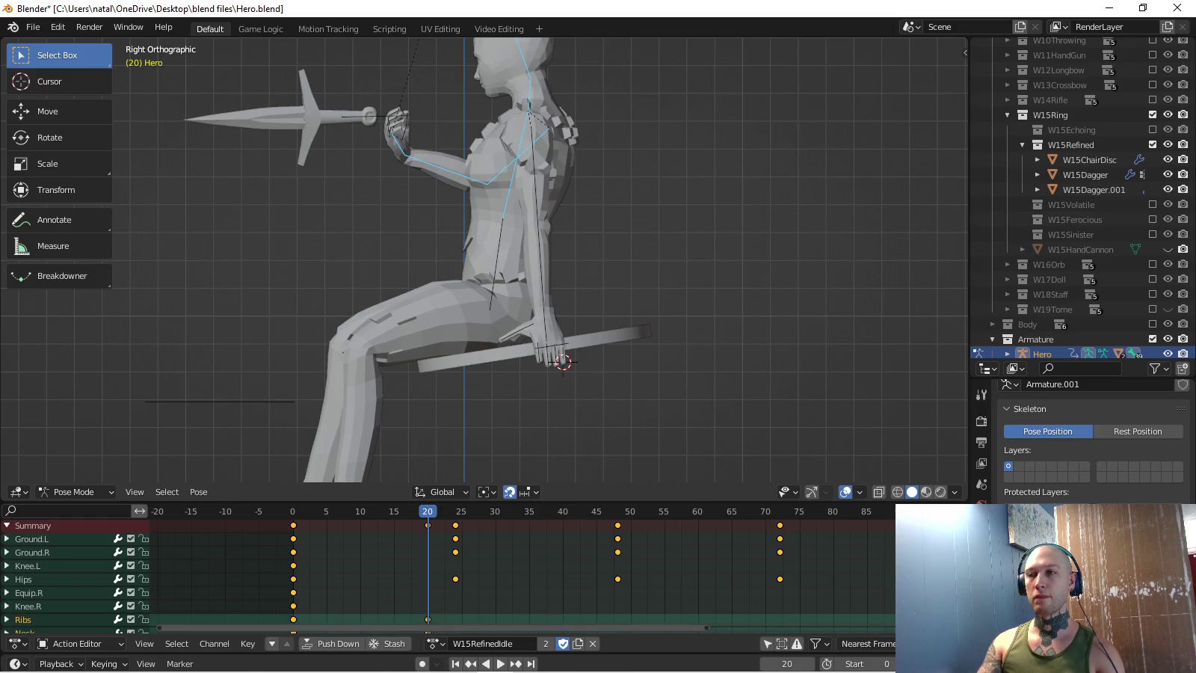
key(ctrl+c)
key(space)
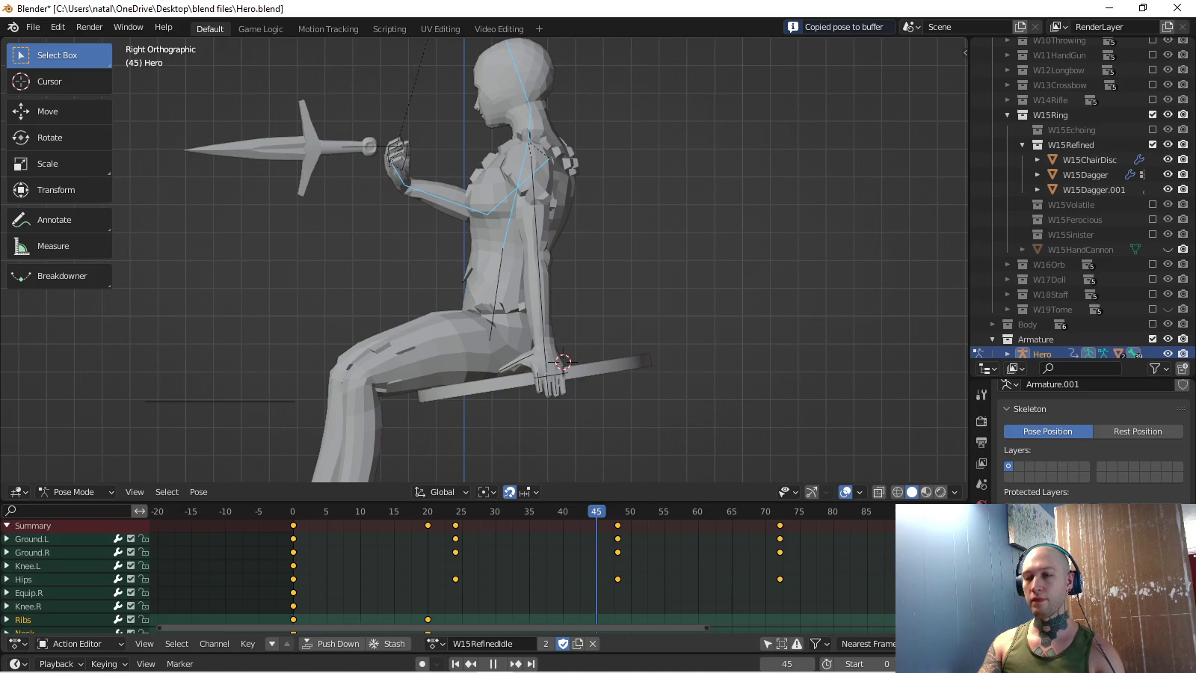
key(space)
key(ctrl+v)
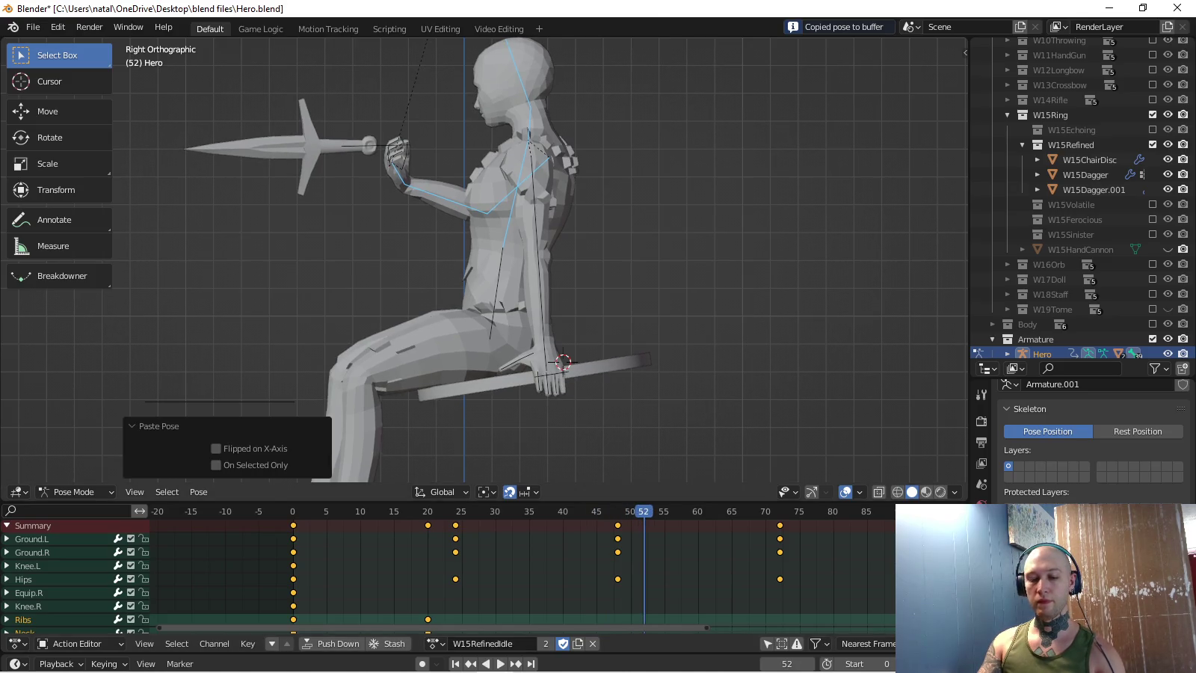
key(i)
- Make Rotation the active keying set and key the spine rotation at frame 52
key(shift+Left)
key(ctrl+c)
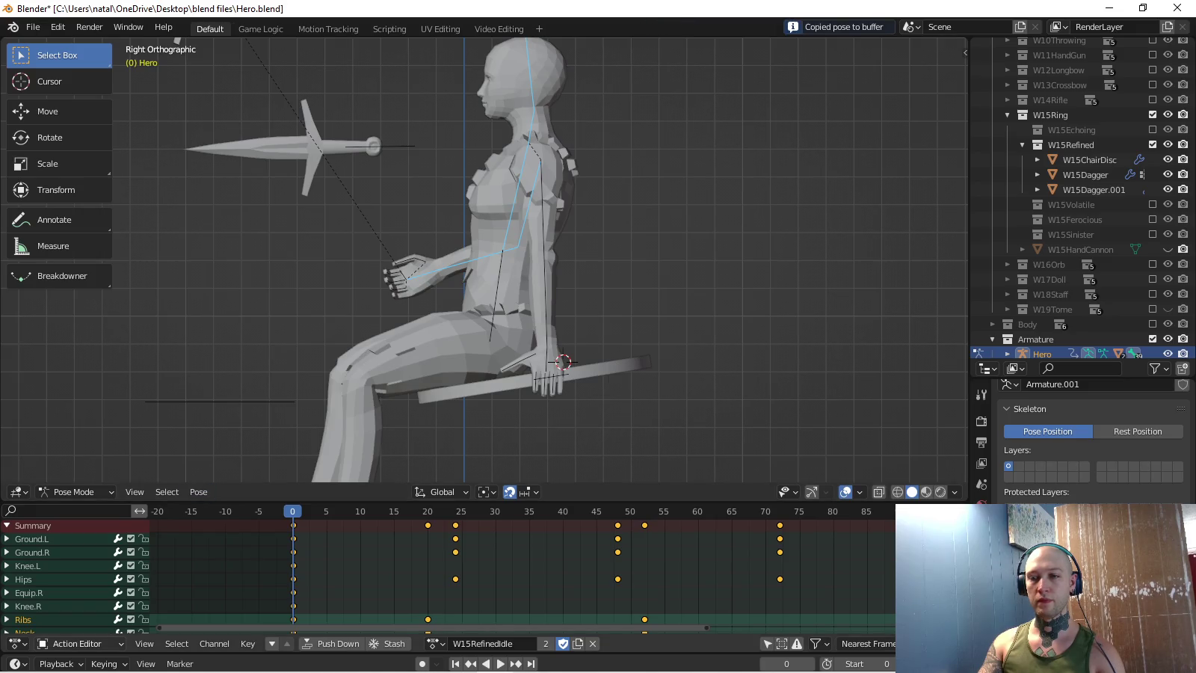
click(105, 664)
click(91, 582)
click(75, 465)
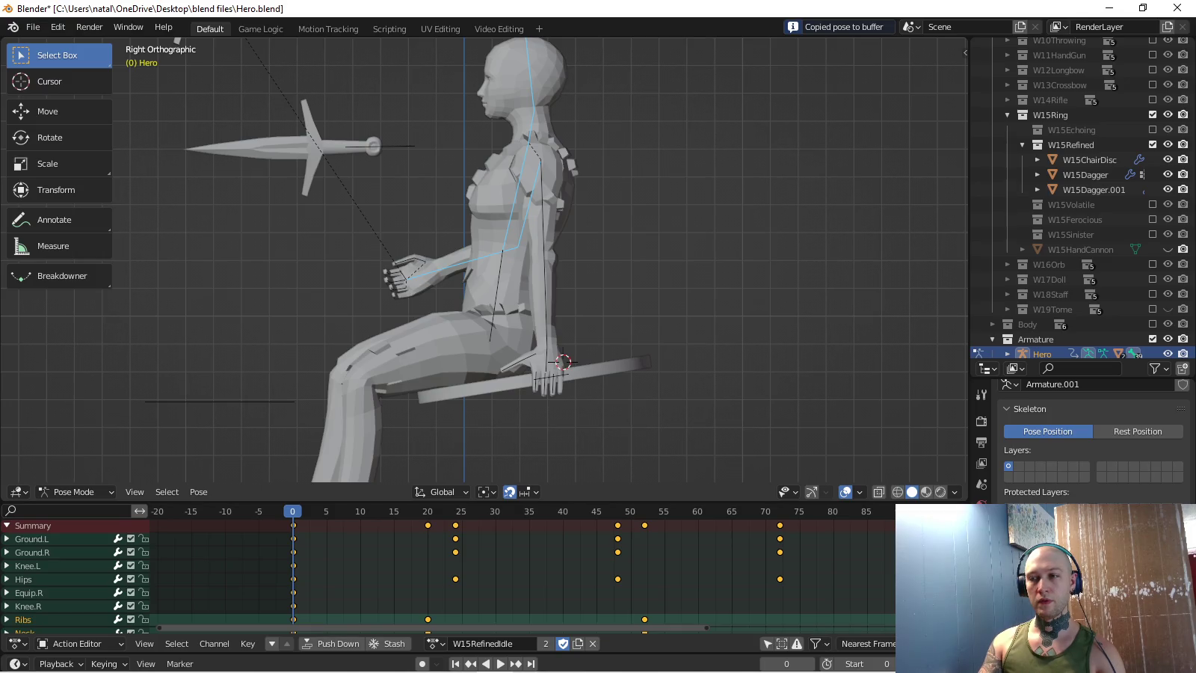
click(644, 511)
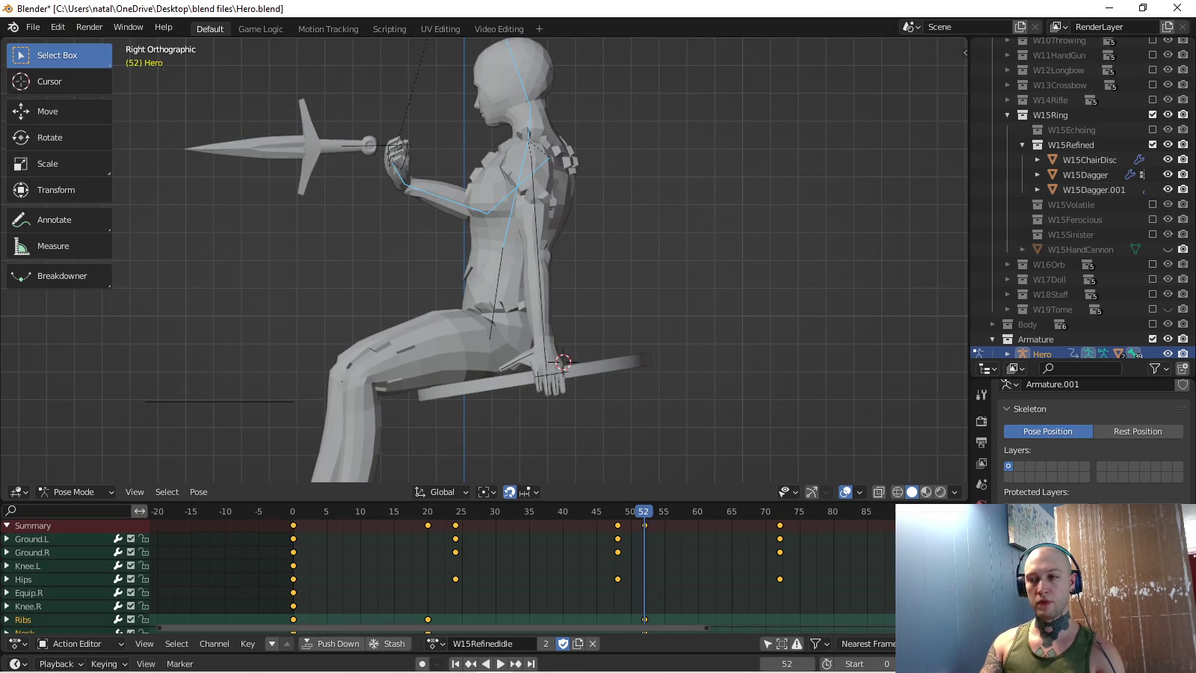
click(103, 663)
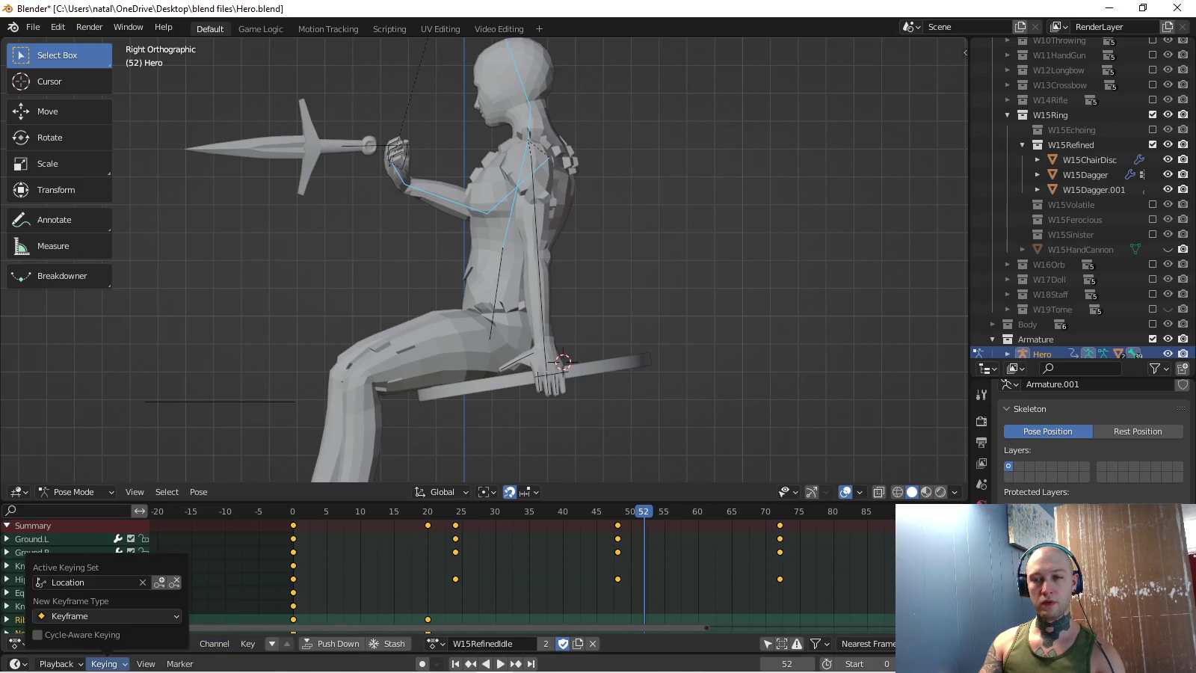
click(90, 583)
click(52, 456)
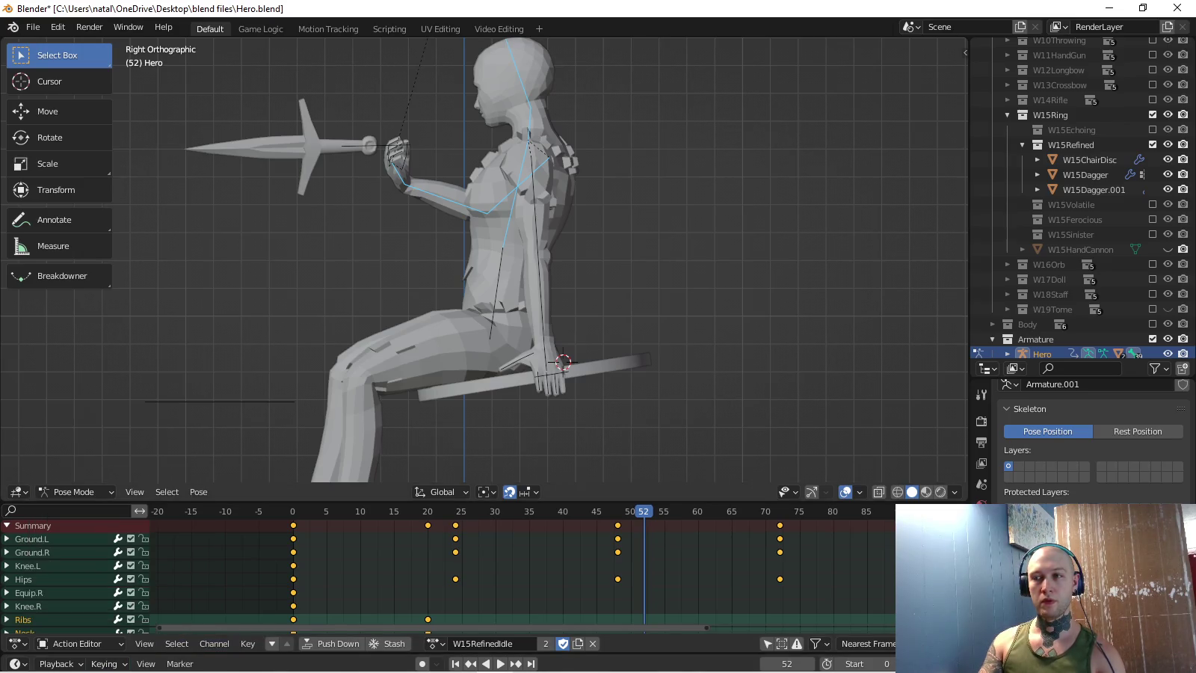
key(i)
- Paste the copied spine pose and key it at frame 70
key(shift+Left)
key(Home)
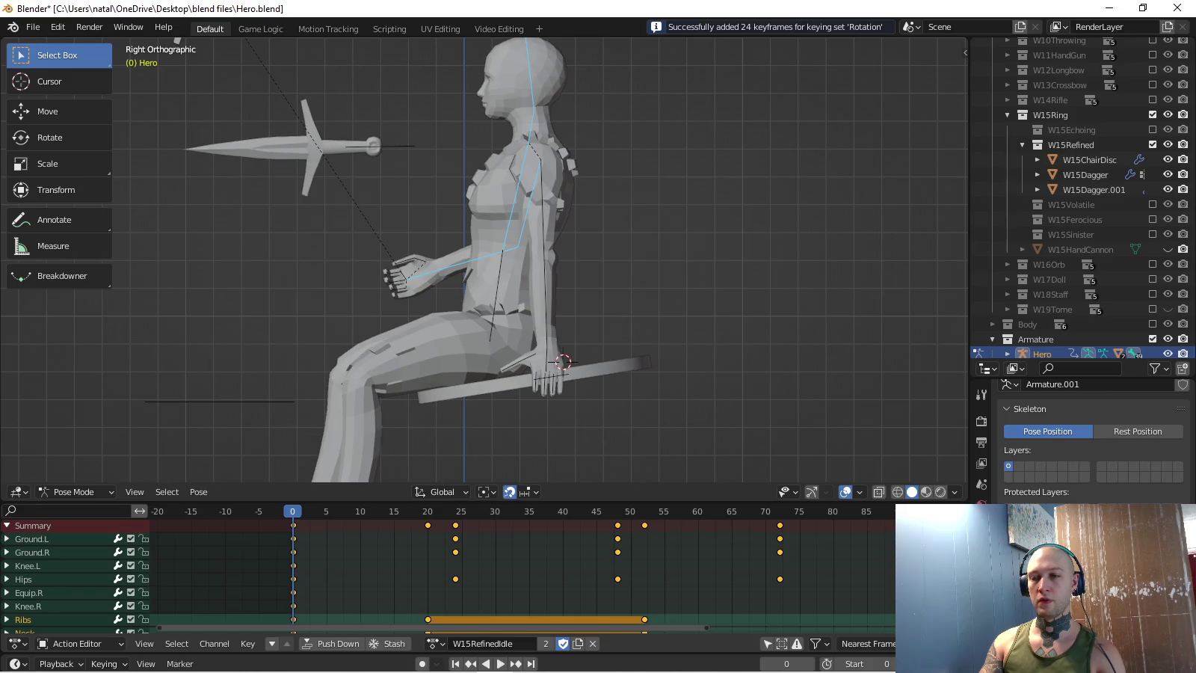
drag(724, 512, 750, 511)
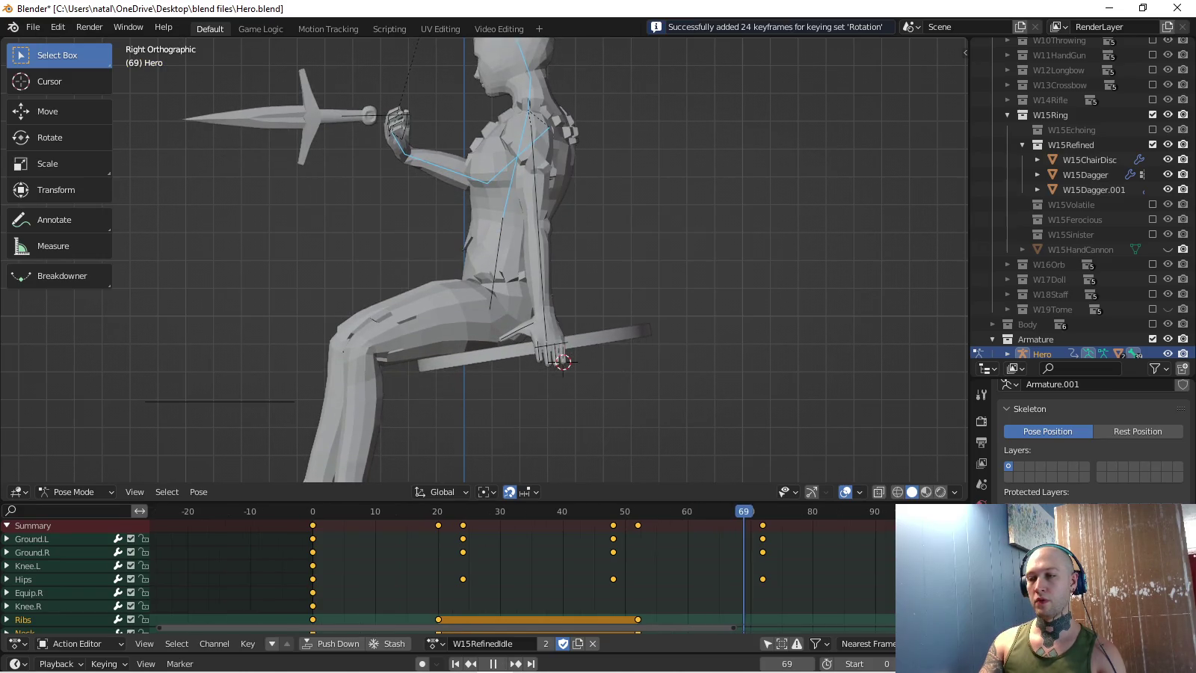
key(ctrl+v)
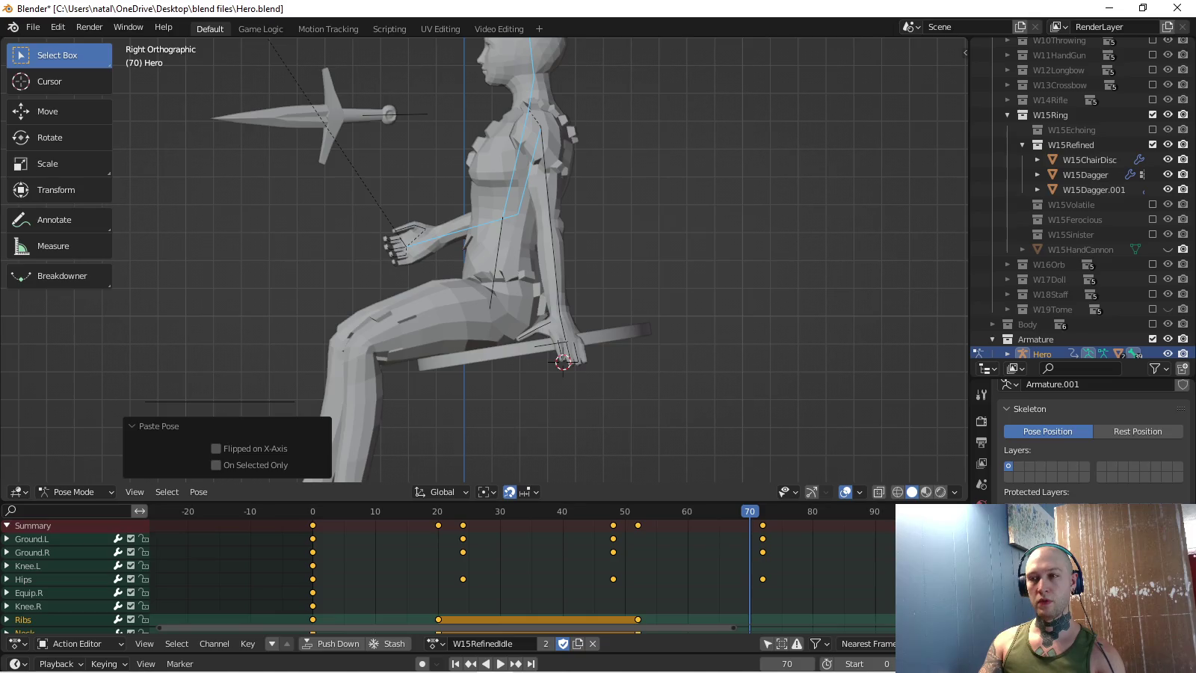
key(i)
- Select only the Bicep.L bone and copy its pose
key(shift+Left)
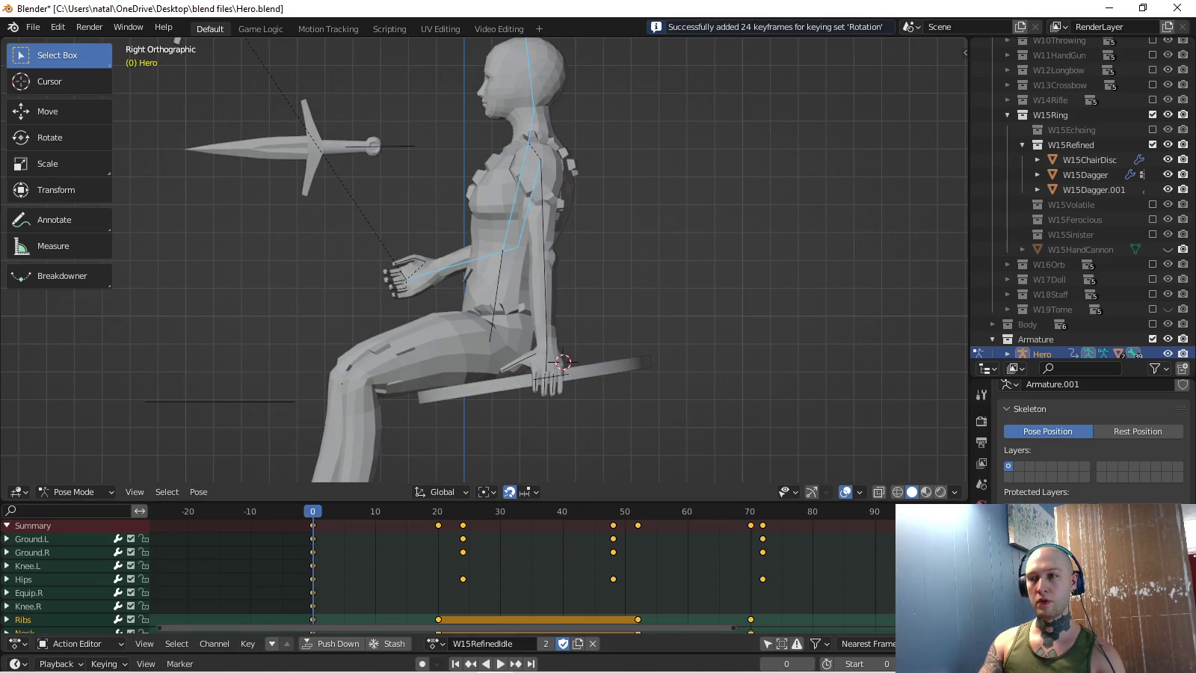
click(543, 209)
middle_drag(524, 299, 568, 299)
key(ctrl+c)
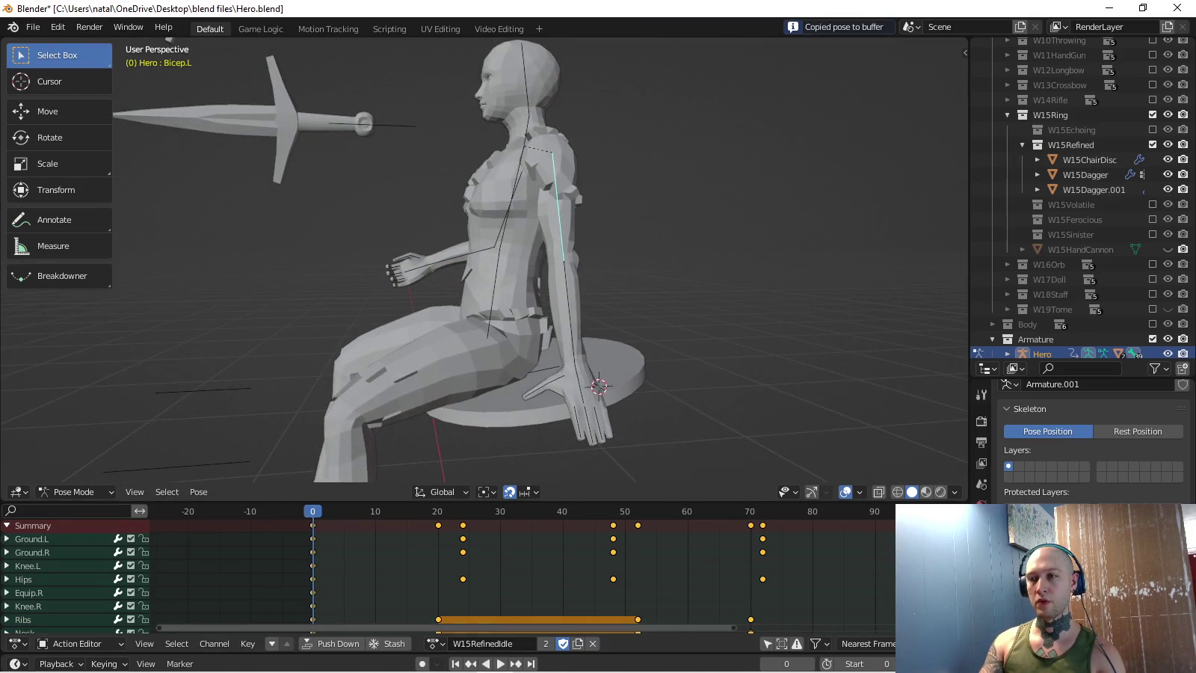
- Key the Bicep.L rotation and paste the stored pose onto frame 70
key(space)
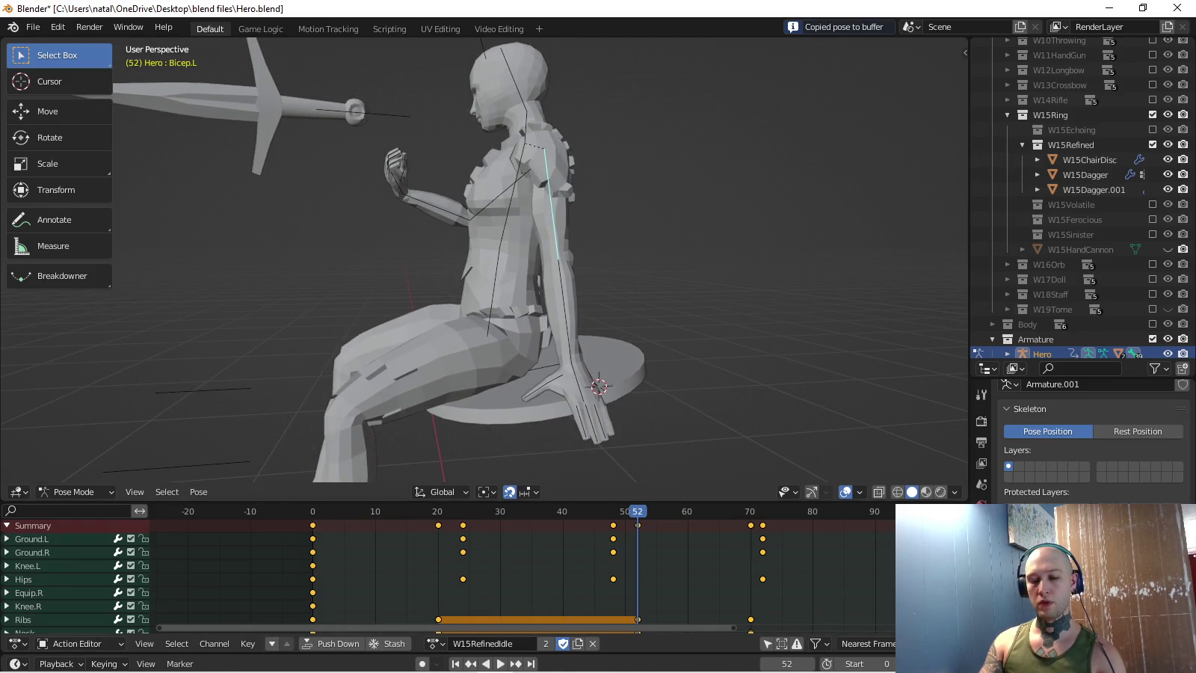
key(i)
key(Up)
key(ctrl+v)
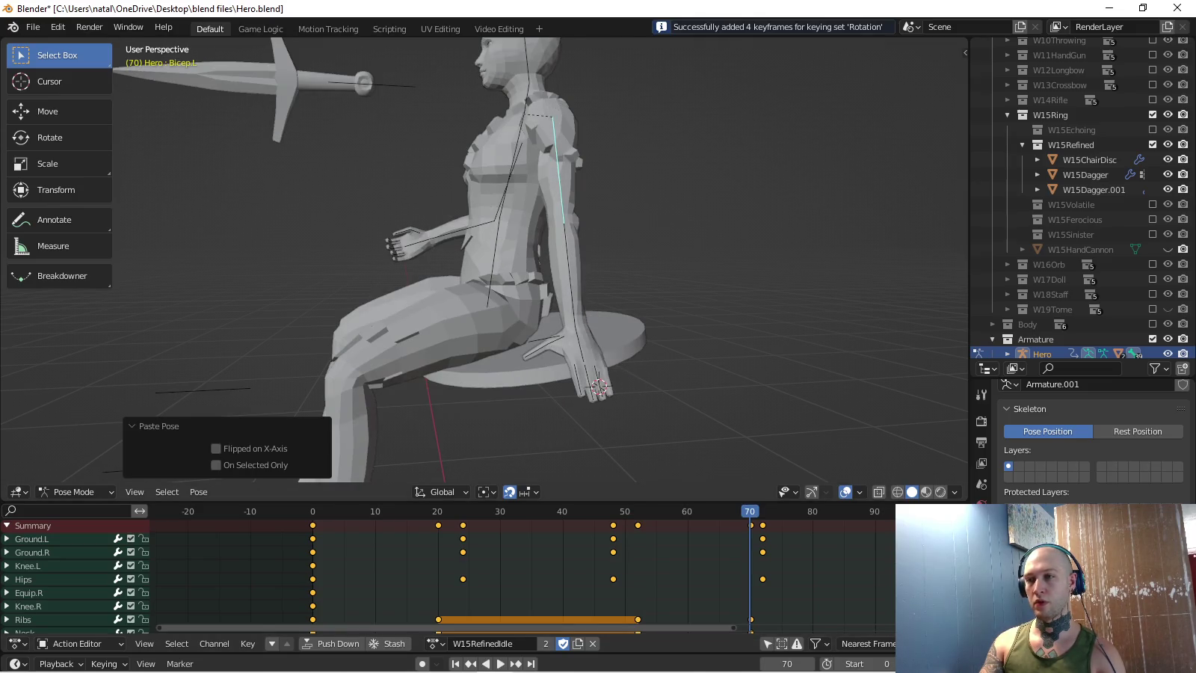
- Play the idle from frame 0 to check that it loops
key(space)
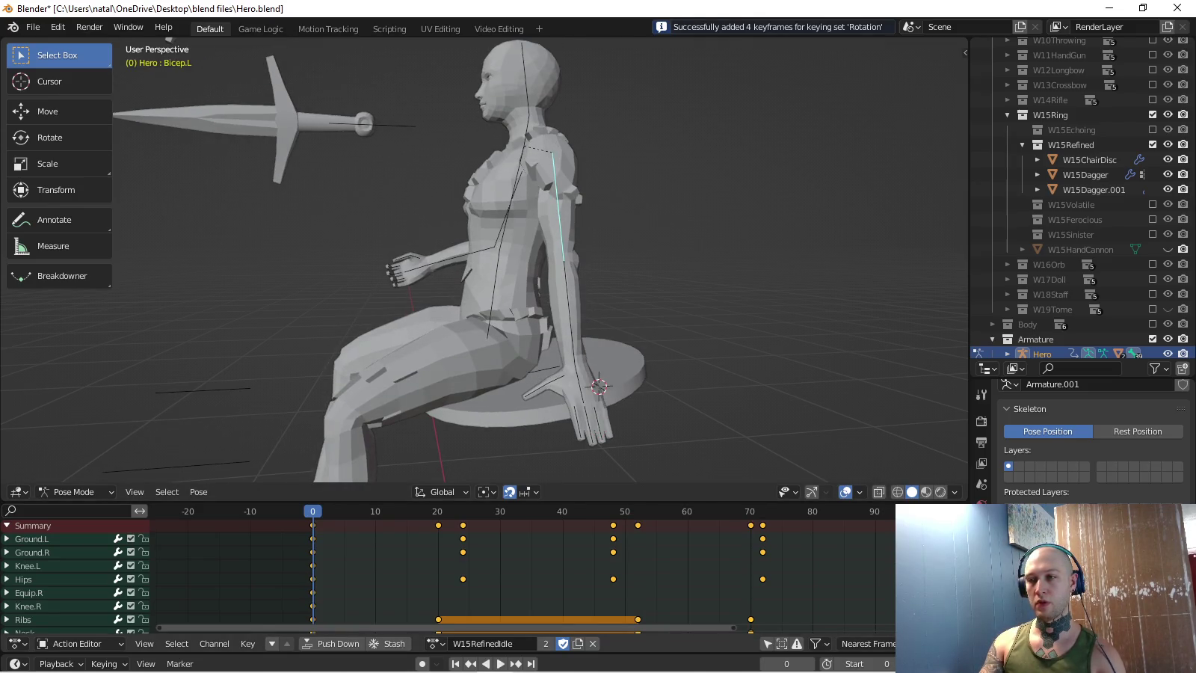
key(space)
key(shift+Left)
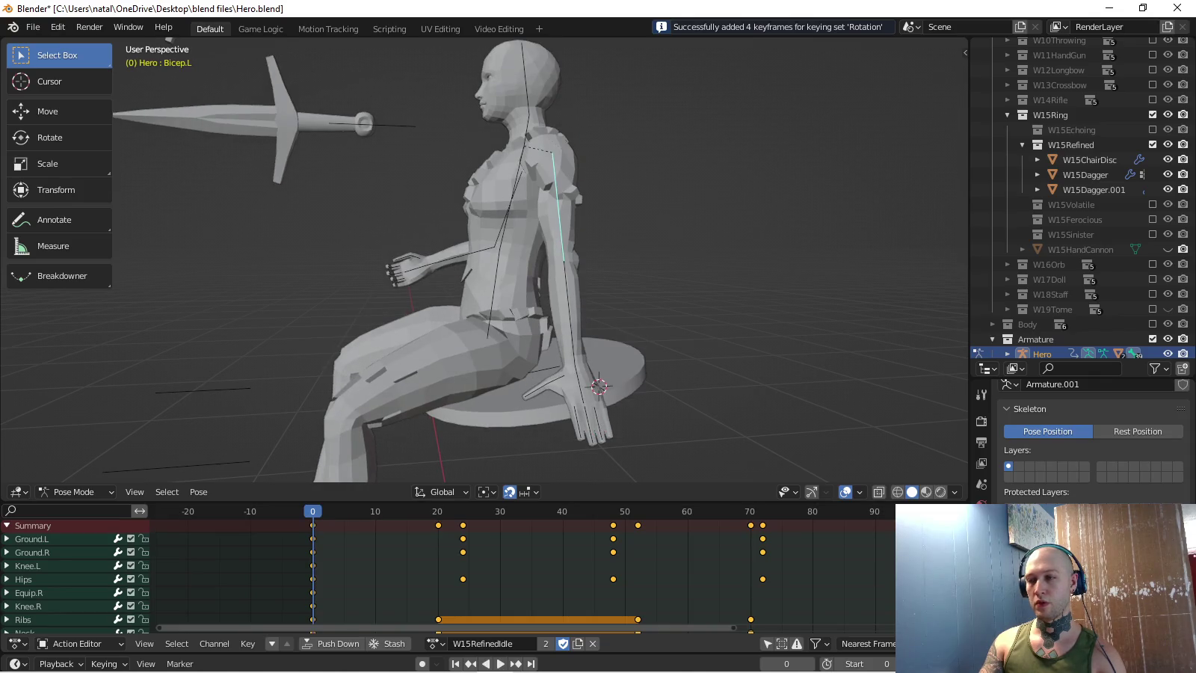
key(space)
key(space)
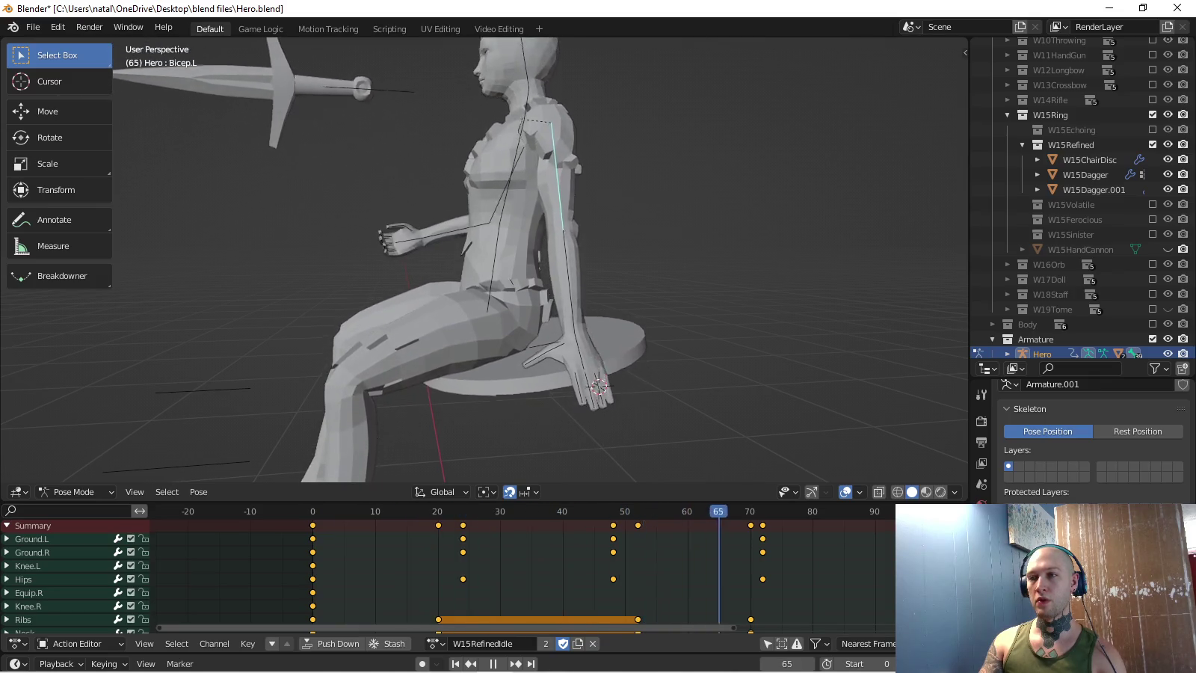
key(space)
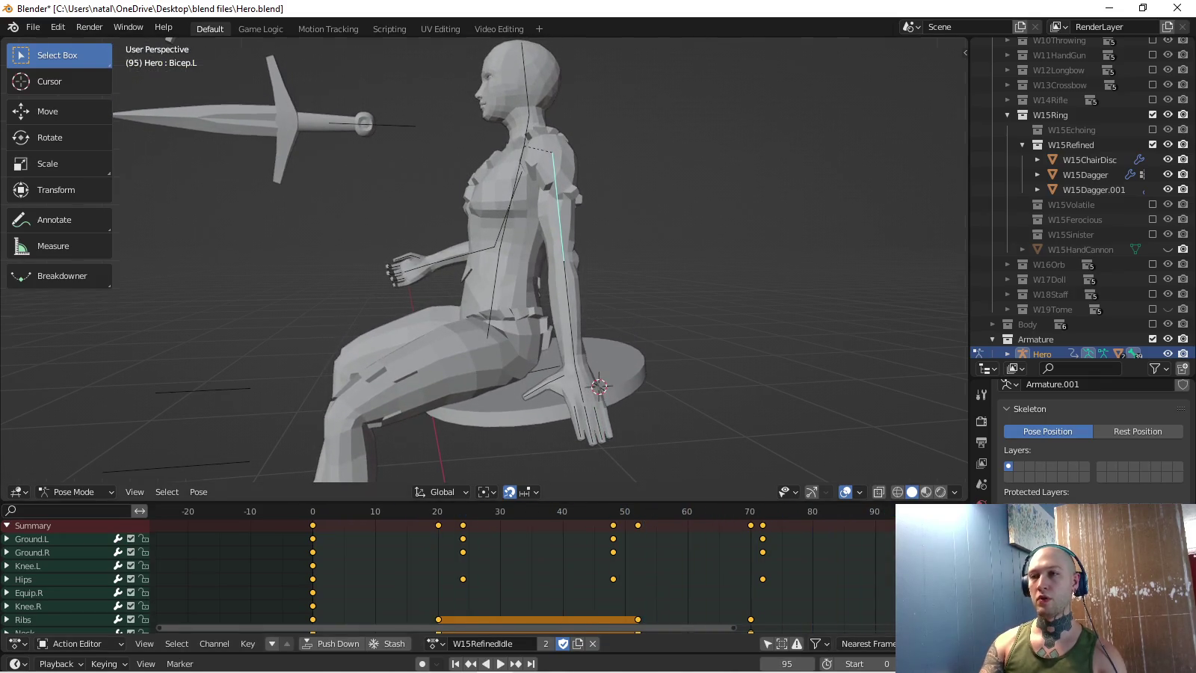
- Inspect the daggers from side and top views, then select the upper dagger's Equip.R bone
key(KP_3)
scroll(484, 260, down, 3)
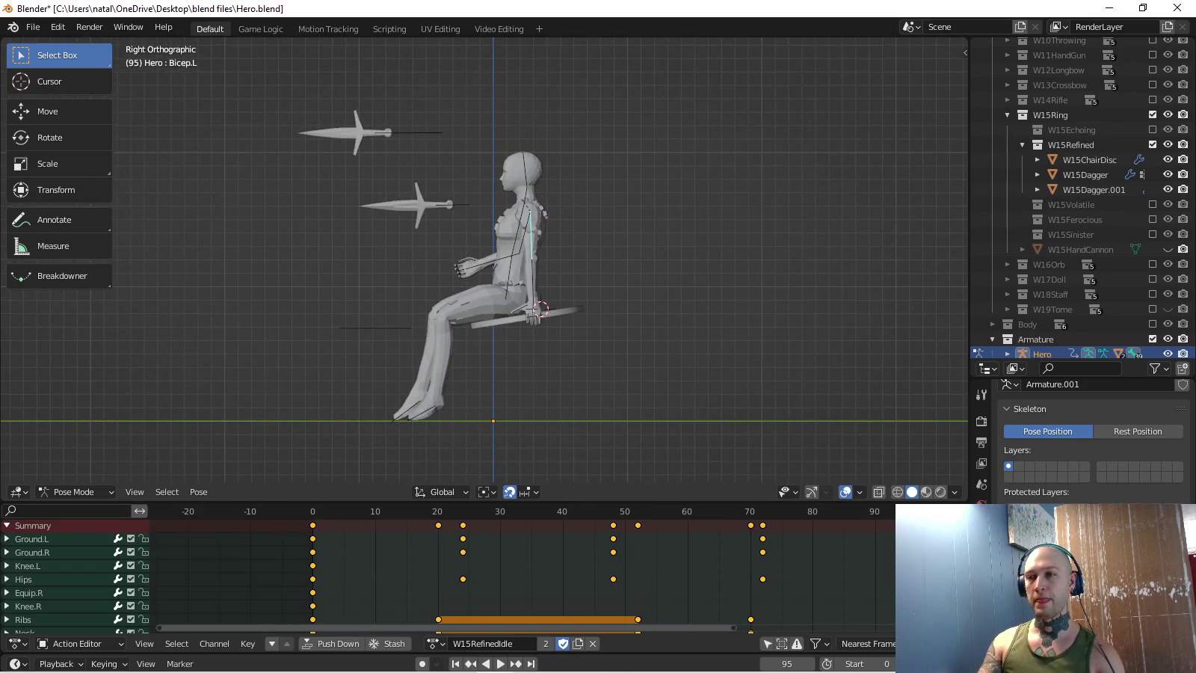
key(KP_7)
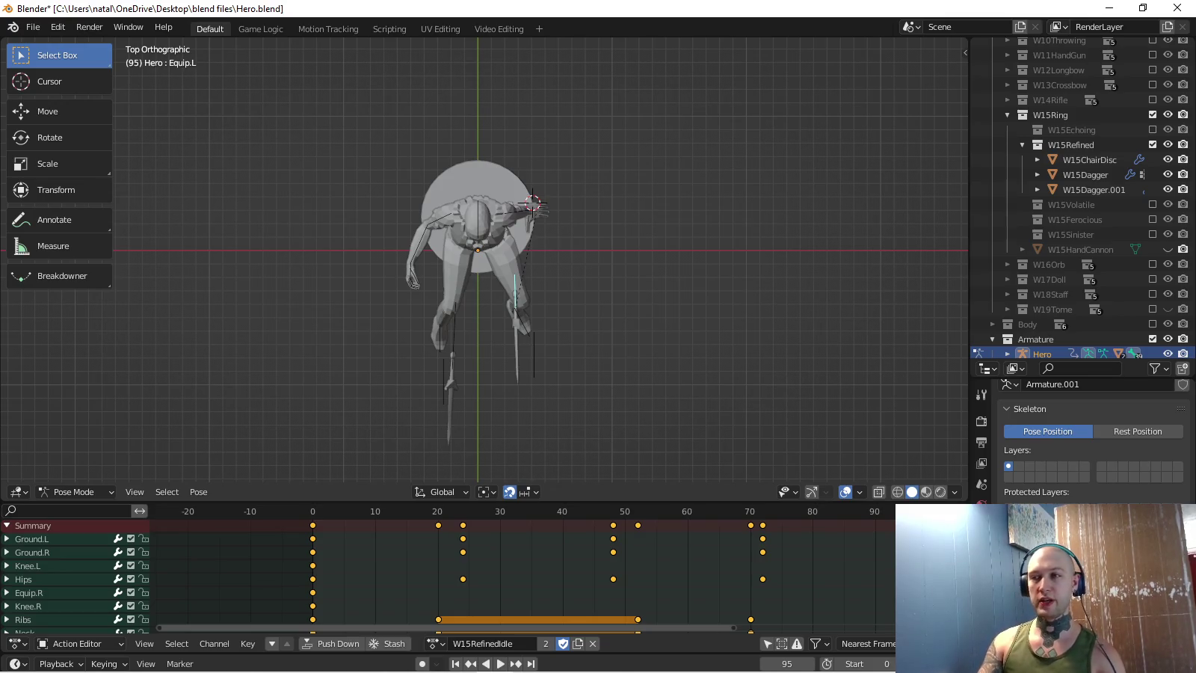
middle_drag(484, 260, 523, 224)
key(KP_1)
key(KP_3)
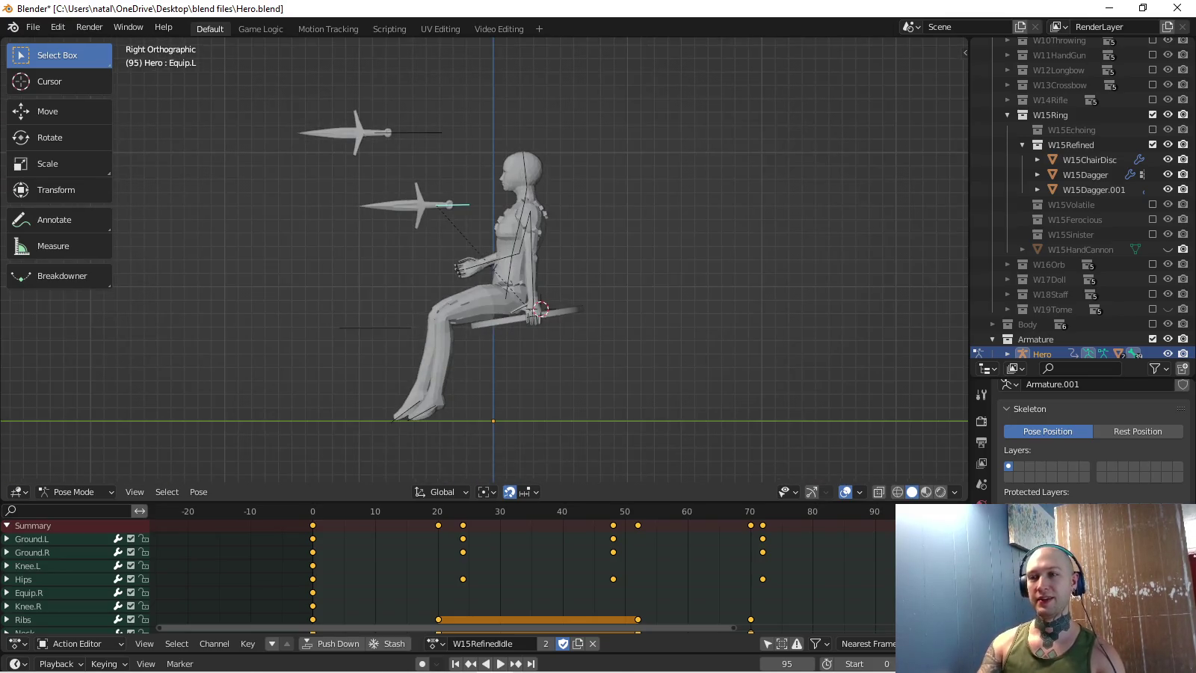
key(space)
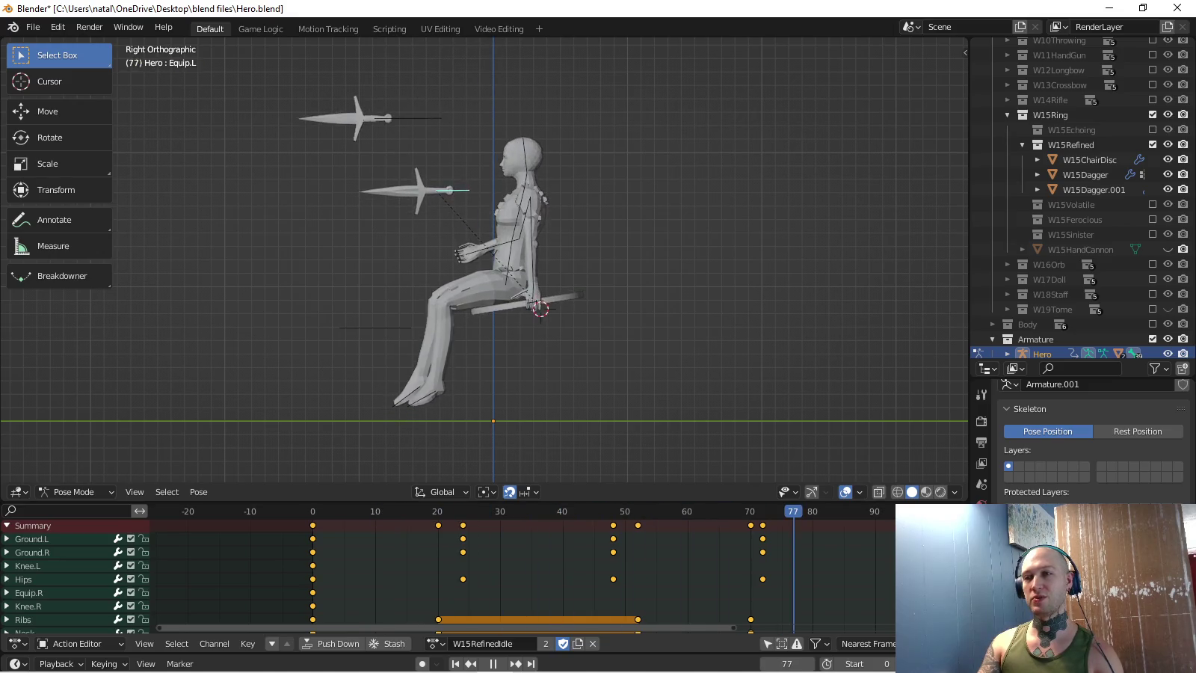
key(space)
shift+middle_drag(486, 262, 524, 288)
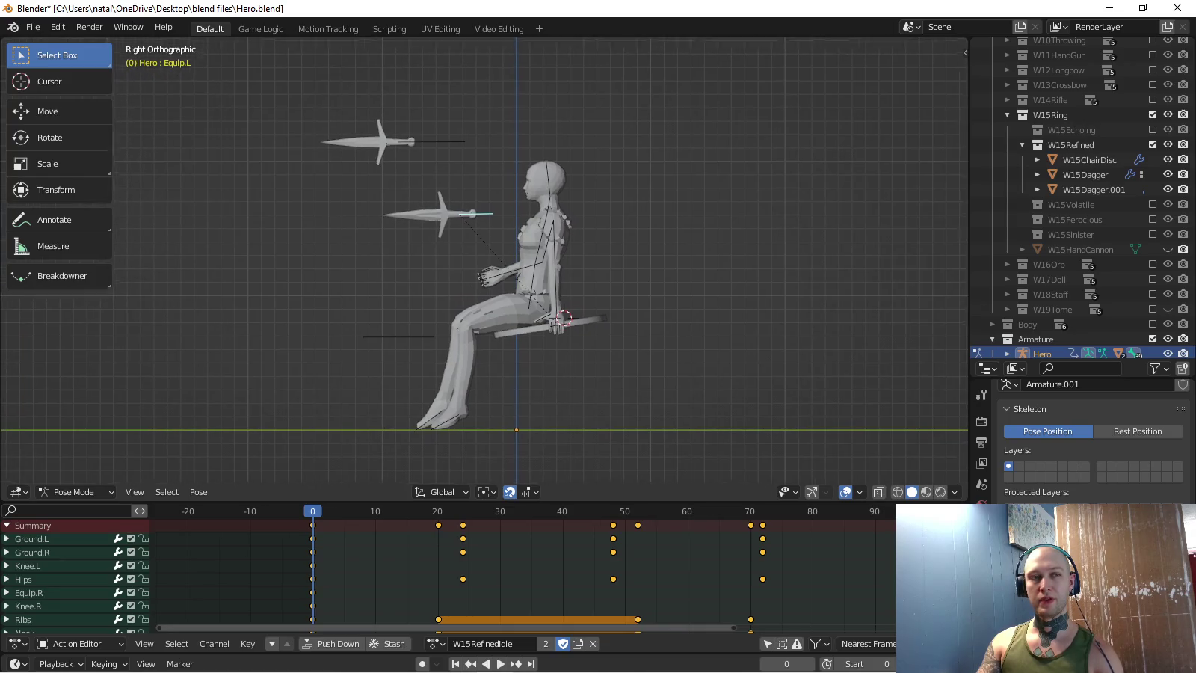
click(449, 157)
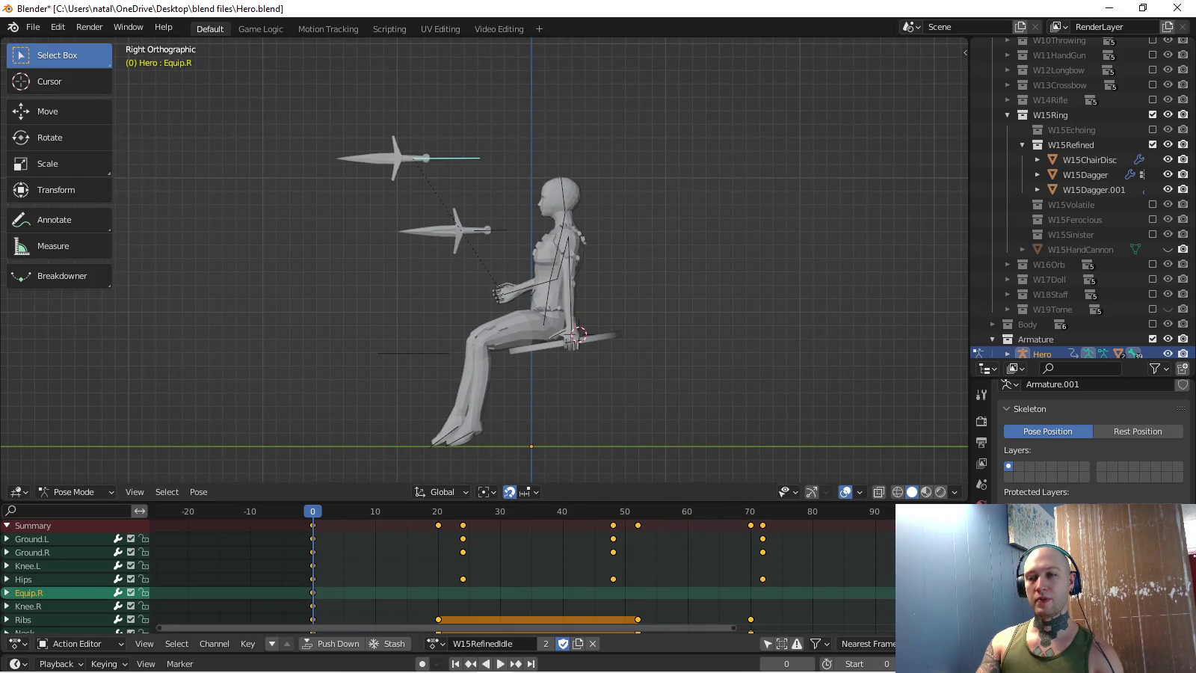
- Review the Equip.R channel's playback, then snap the 3D cursor to the dagger handle at frame 0
key(space)
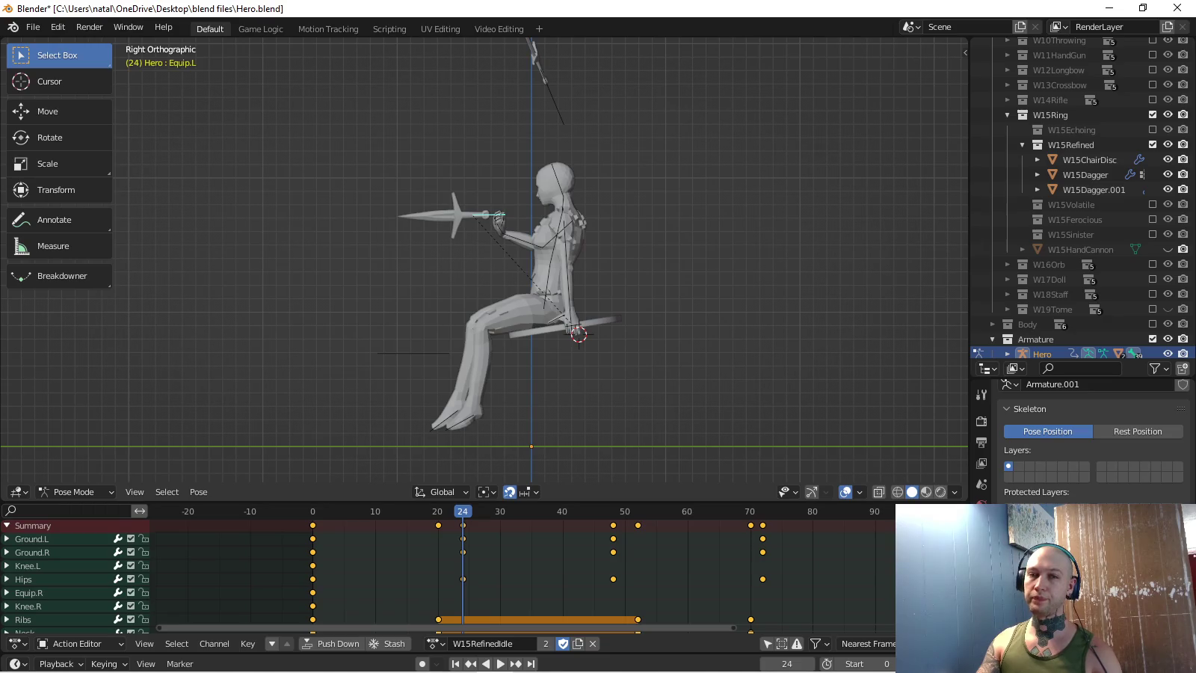
click(28, 593)
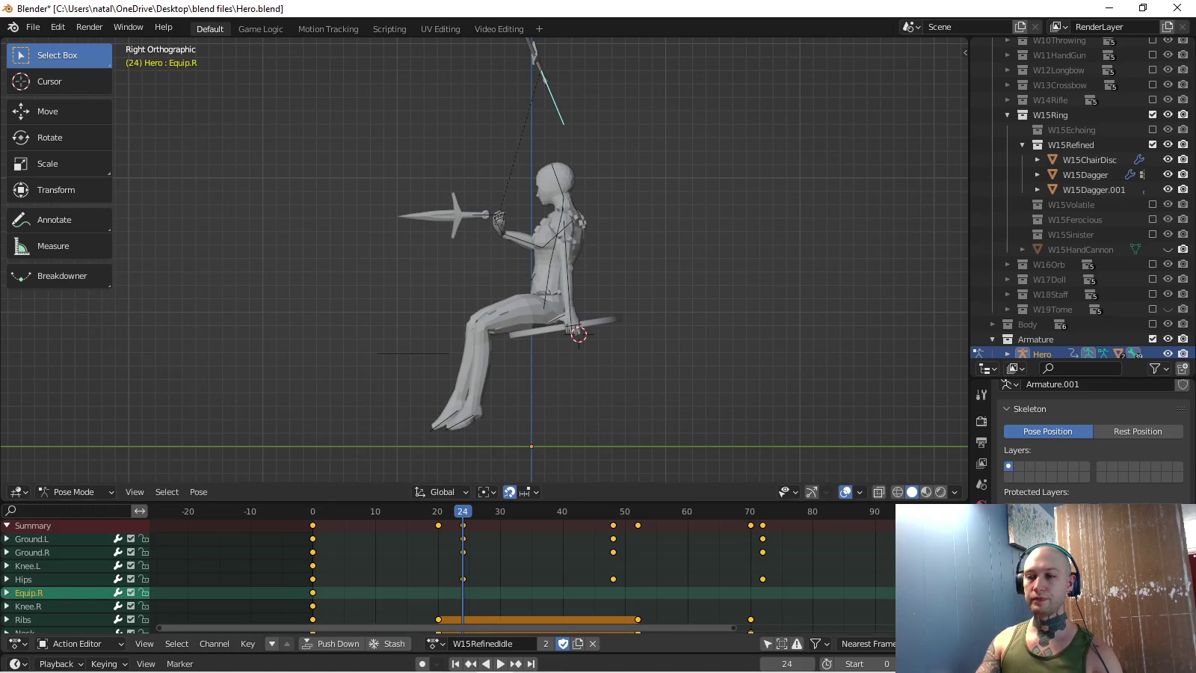
key(space)
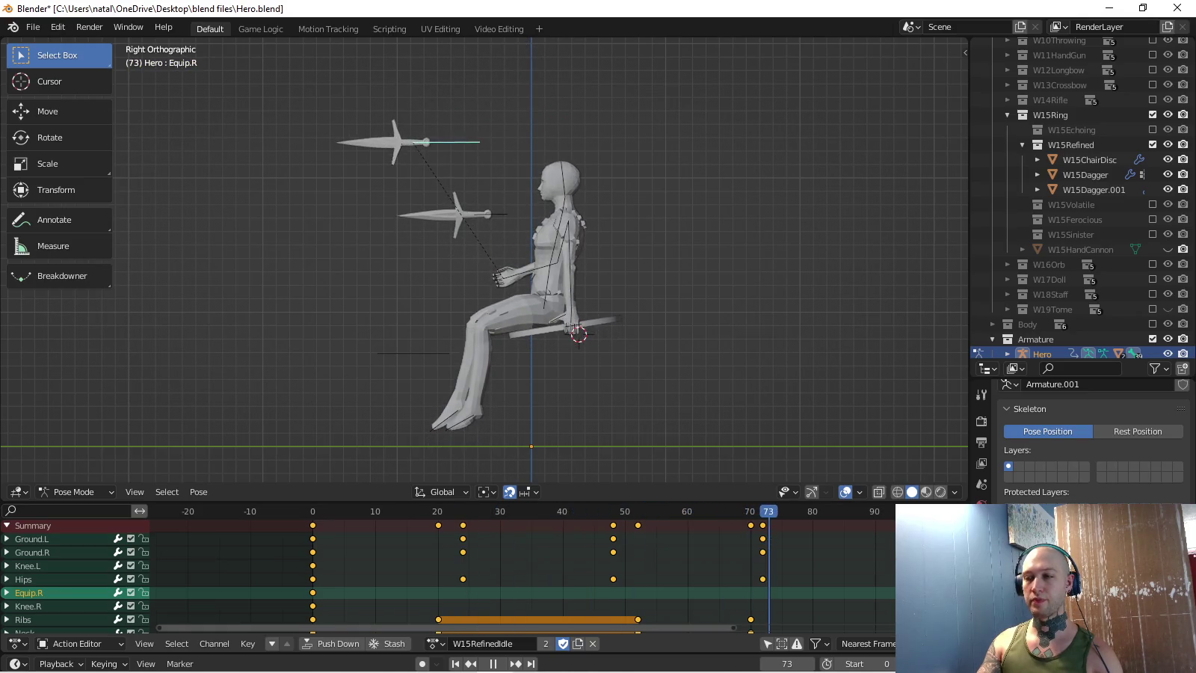
scroll(524, 572, down, 3)
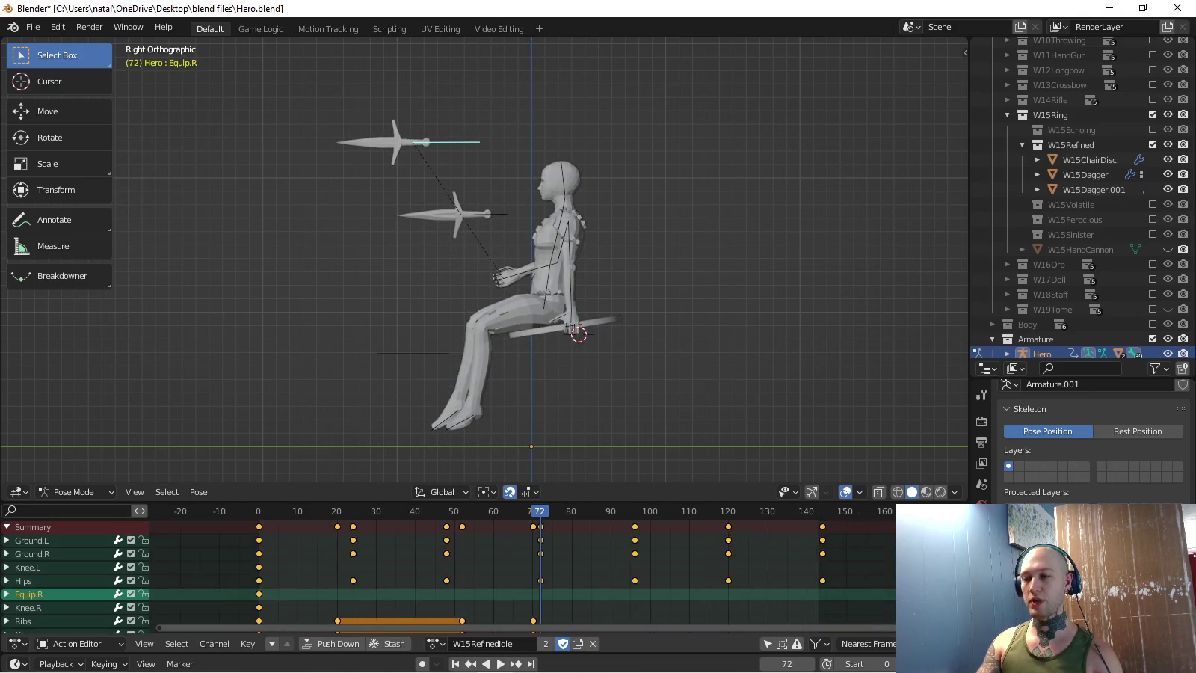
key(space)
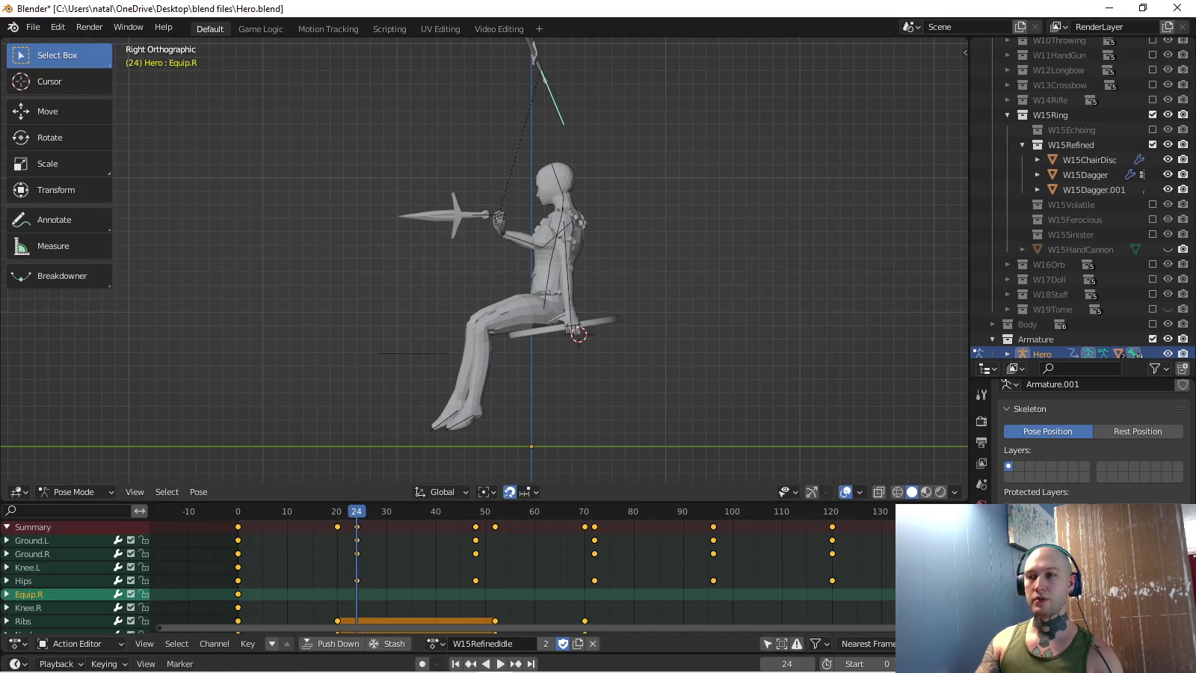
key(shift+Left)
key(space)
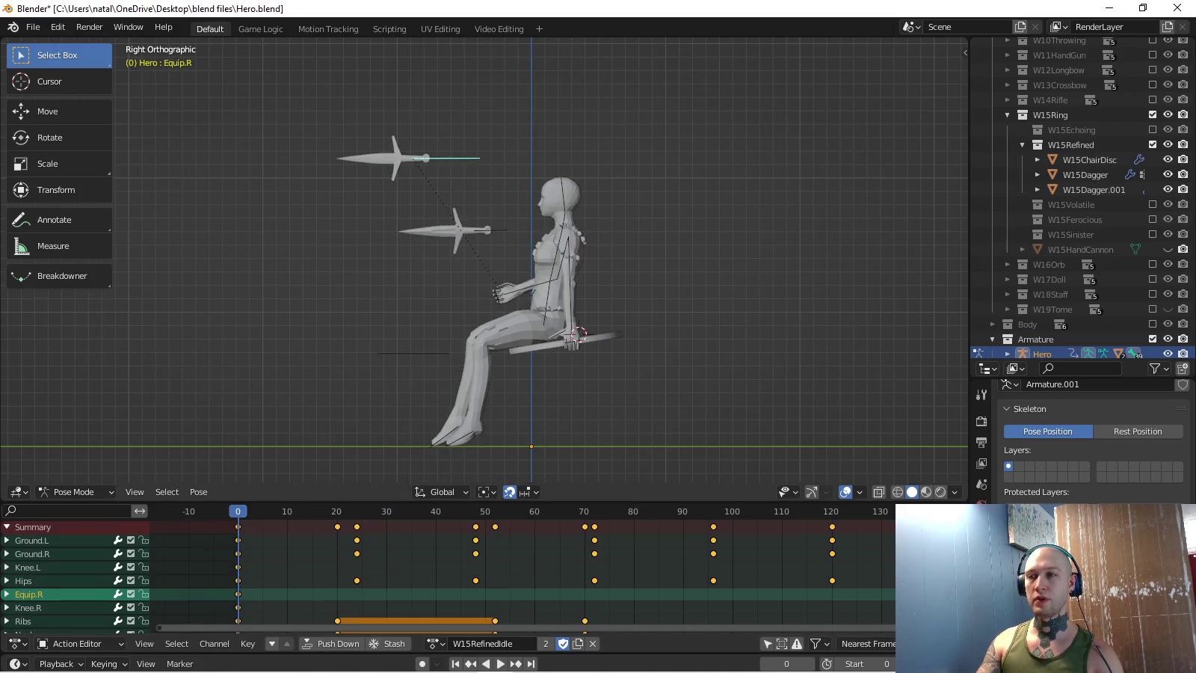
key(shift+s)
click(413, 242)
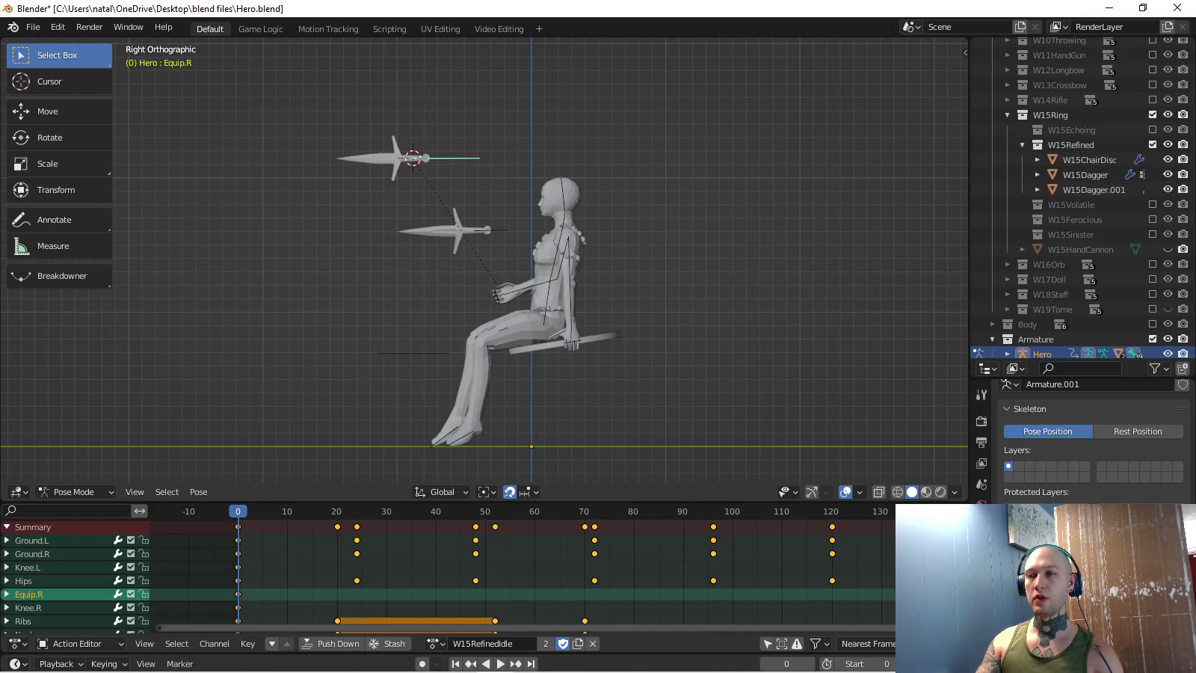
- At frame 24, move and rotate the Equip.R dagger upright at the cursor from the top view
key(space)
key(g)
key(Return)
key(r)
key(Return)
key(g)
key(Return)
key(KP_7)
key(r)
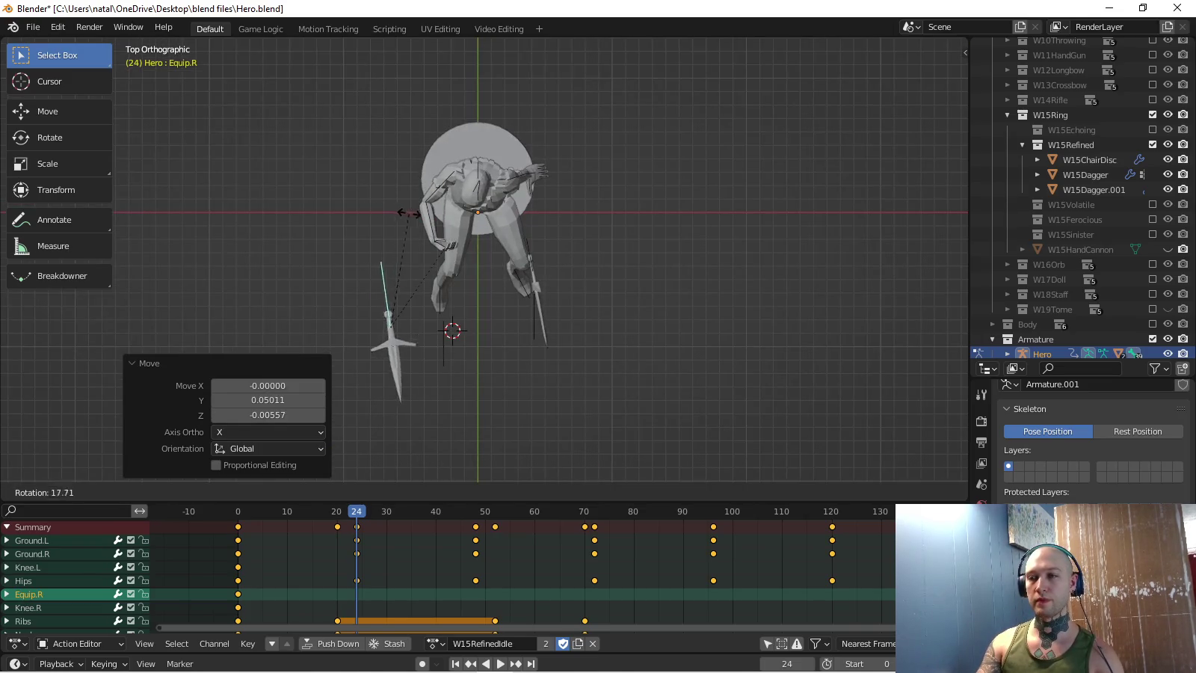
key(Escape)
key(g)
key(Return)
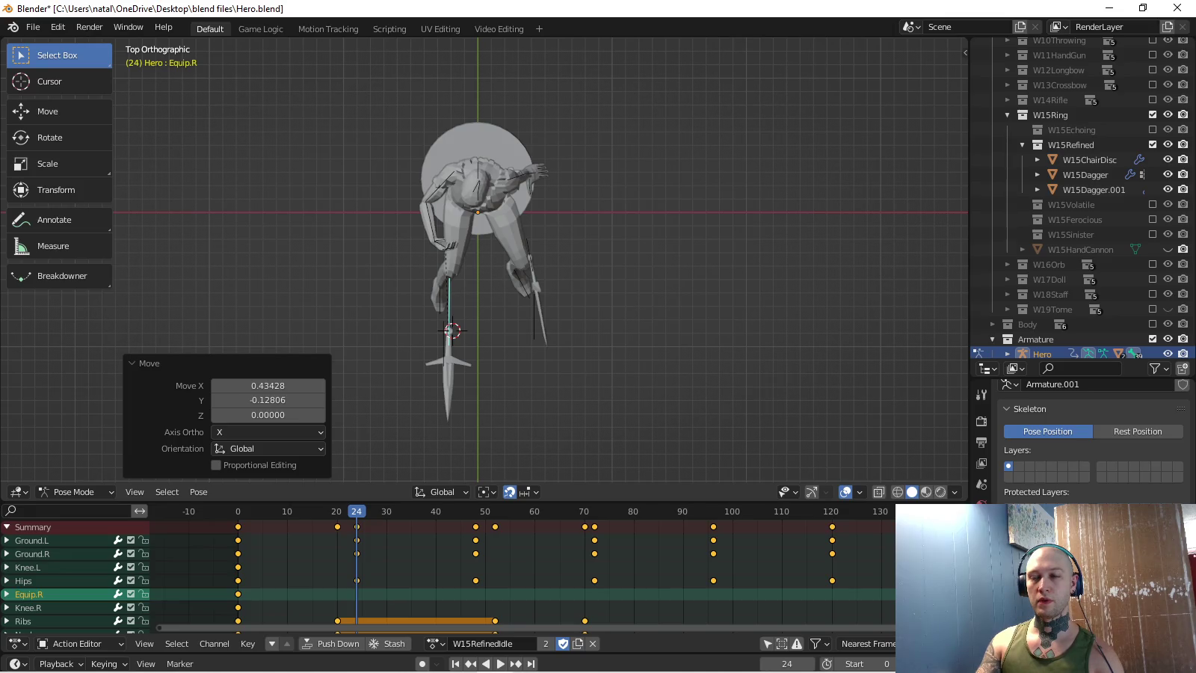
- Rotate the dagger around the 3D cursor to the figure's side and tilt it toward the body
key(r)
click(369, 309)
key(g)
key(Return)
middle_drag(493, 239, 523, 195)
key(KP_3)
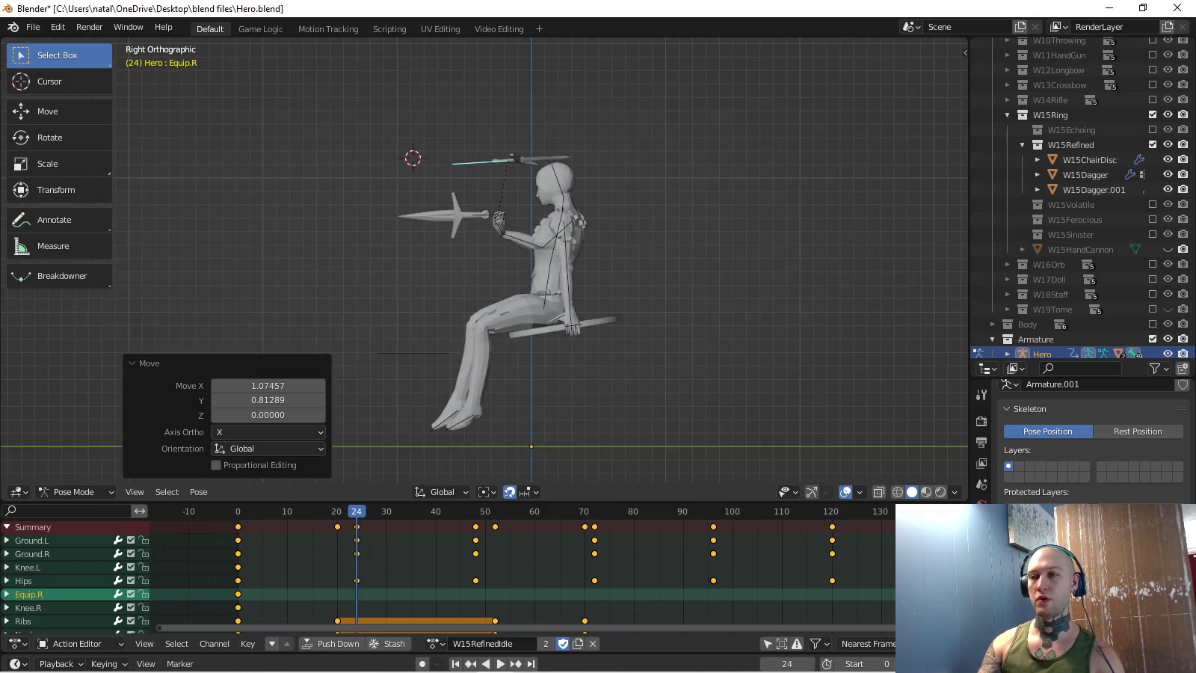
key(r)
key(Return)
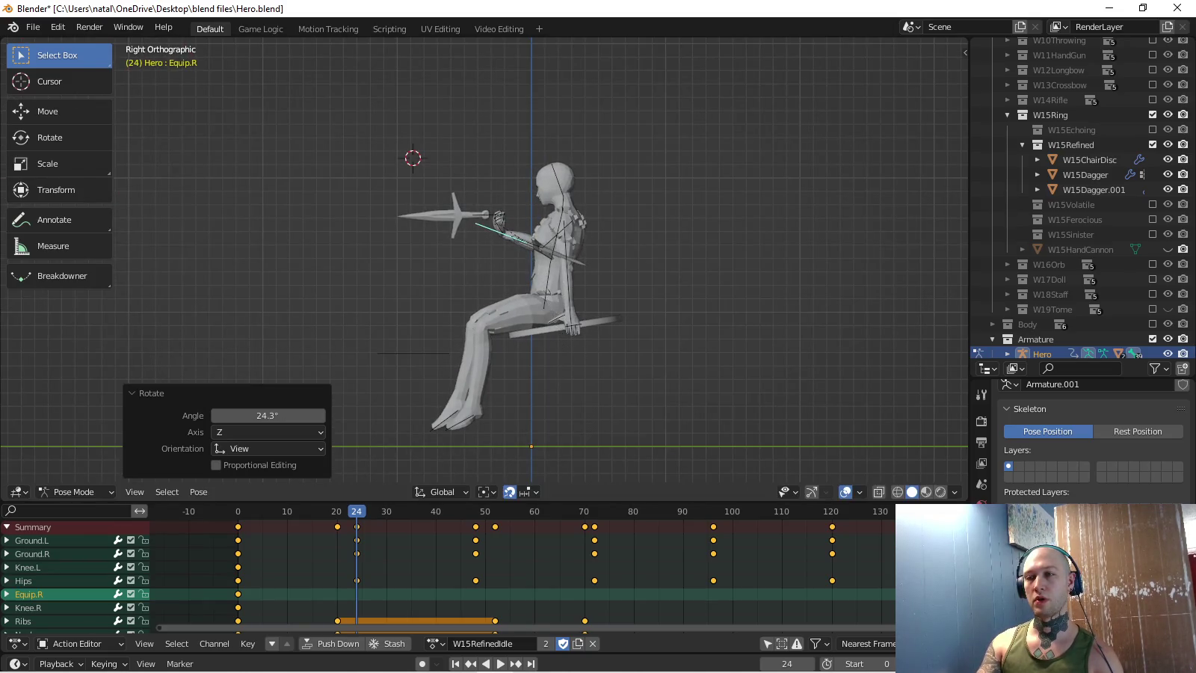
- Replace the rotation-only key with a Location & Rotation key at frame 24
key(i)
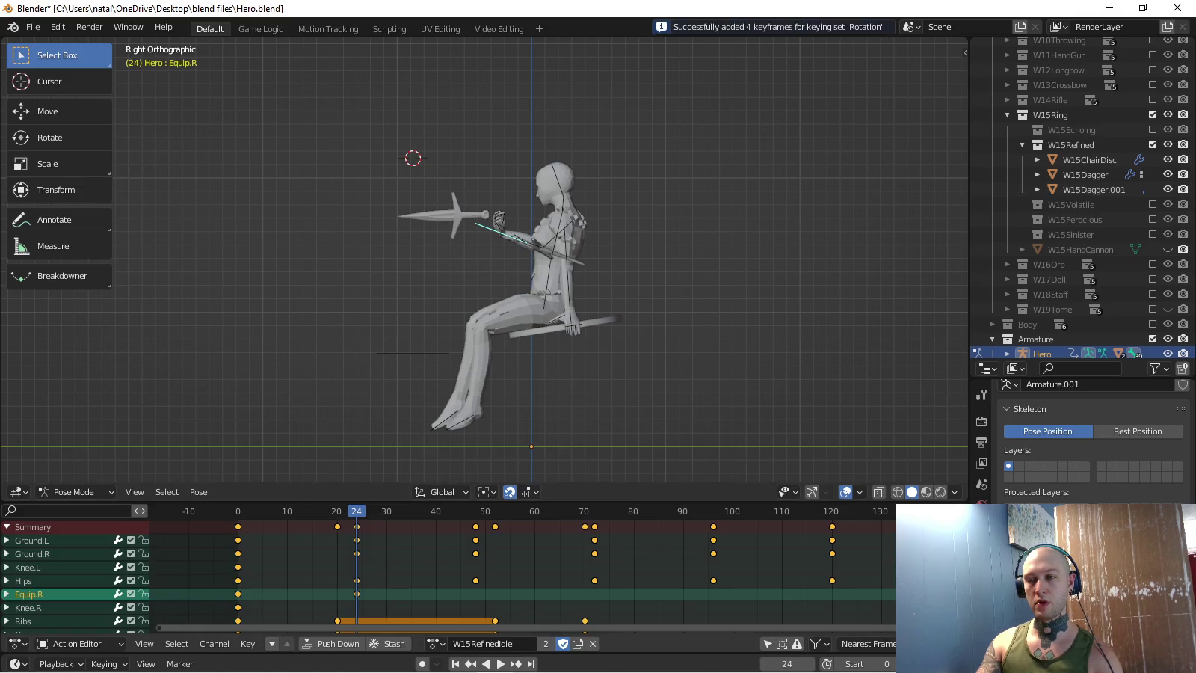
key(space)
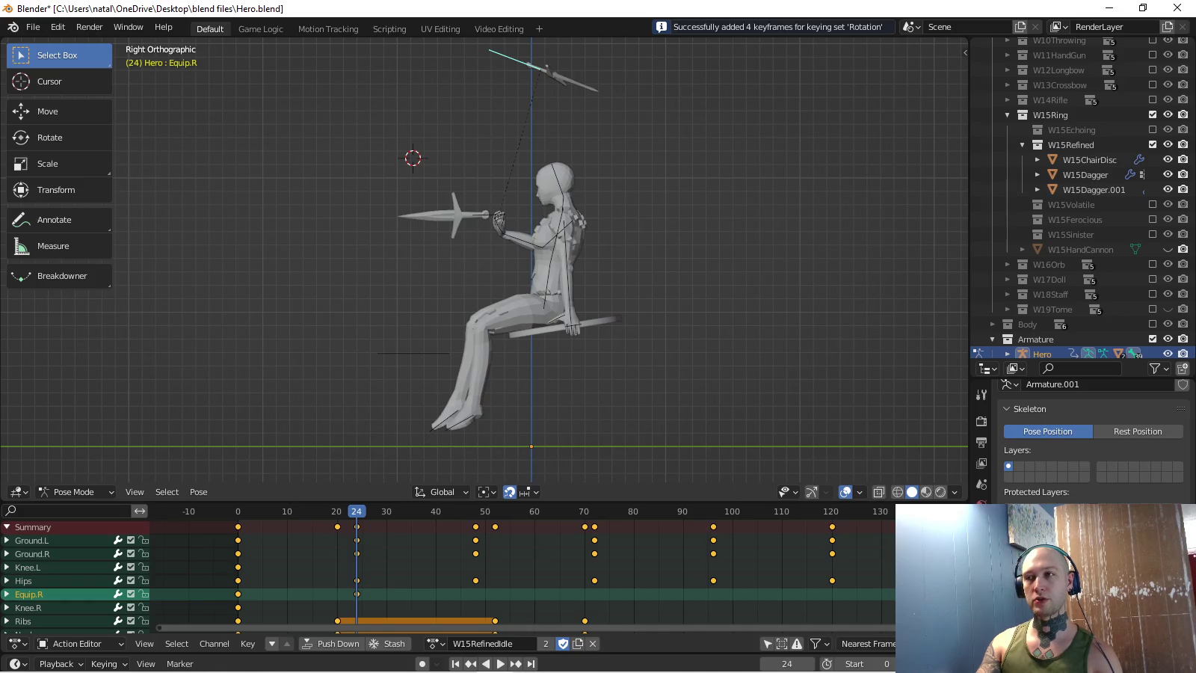
key(ctrl+z)
click(103, 663)
click(90, 582)
click(113, 486)
key(i)
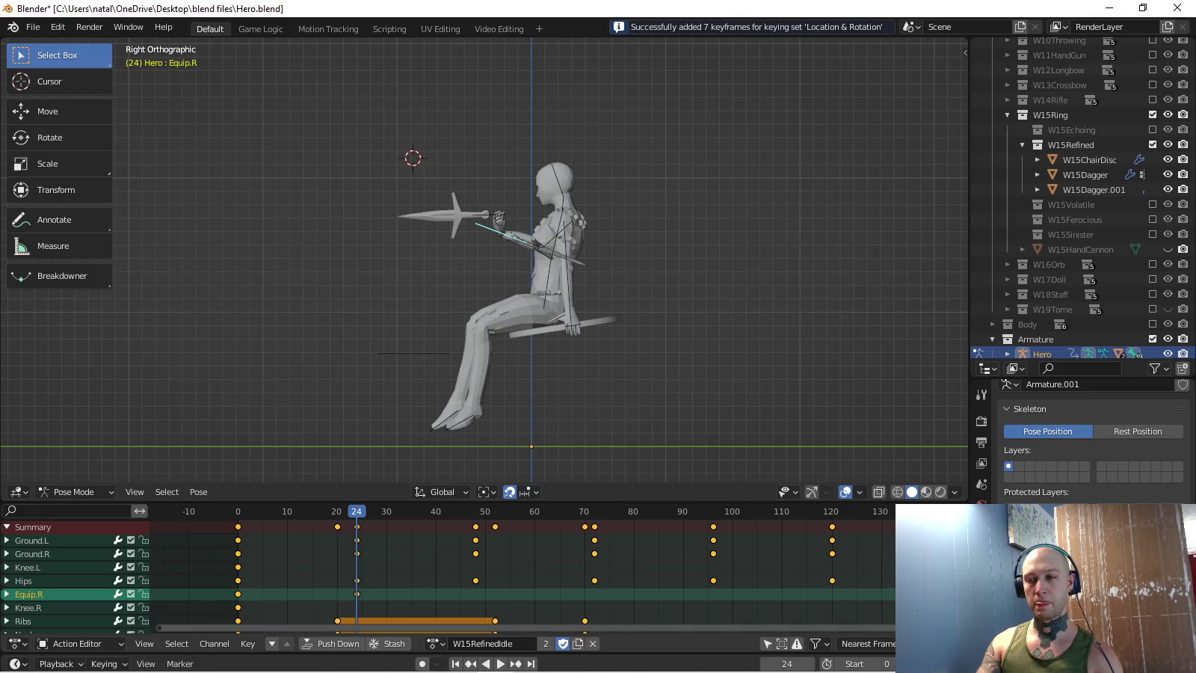
- Play back and orbit around the figure to check the dagger's frame-24 pose
key(space)
key(space)
key(KP_5)
key(KP_8)
key(KP_4)
key(KP_4)
key(KP_7)
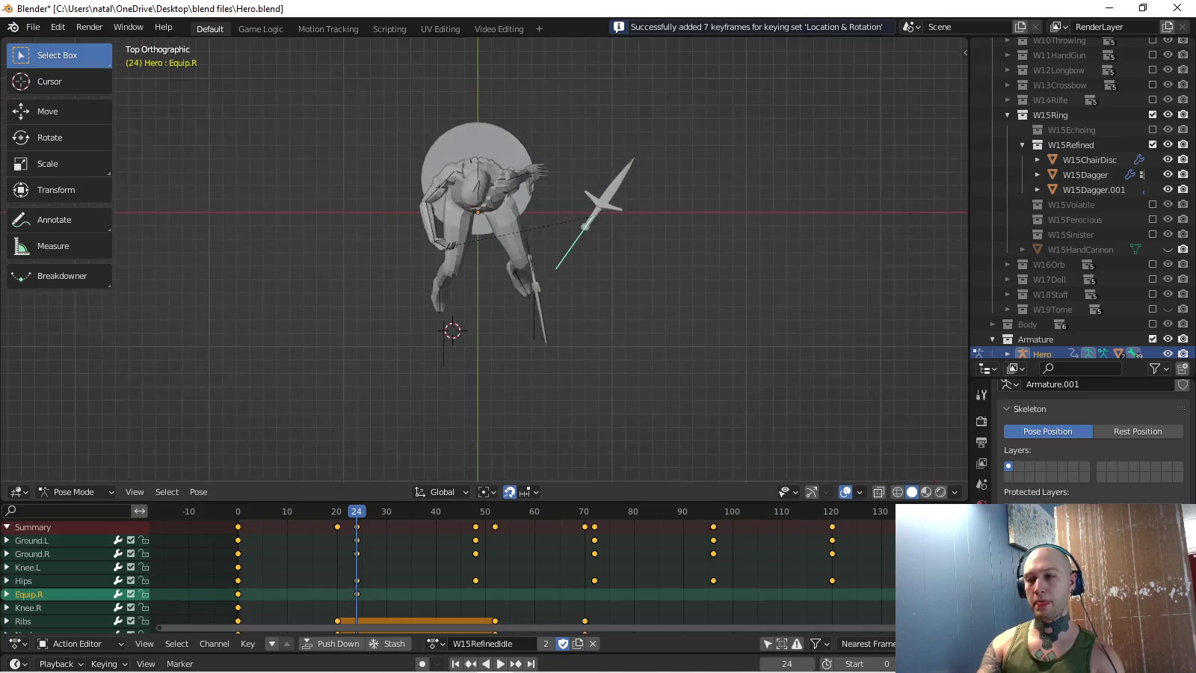
key(KP_2)
key(KP_2)
key(KP_2)
key(KP_4)
key(KP_4)
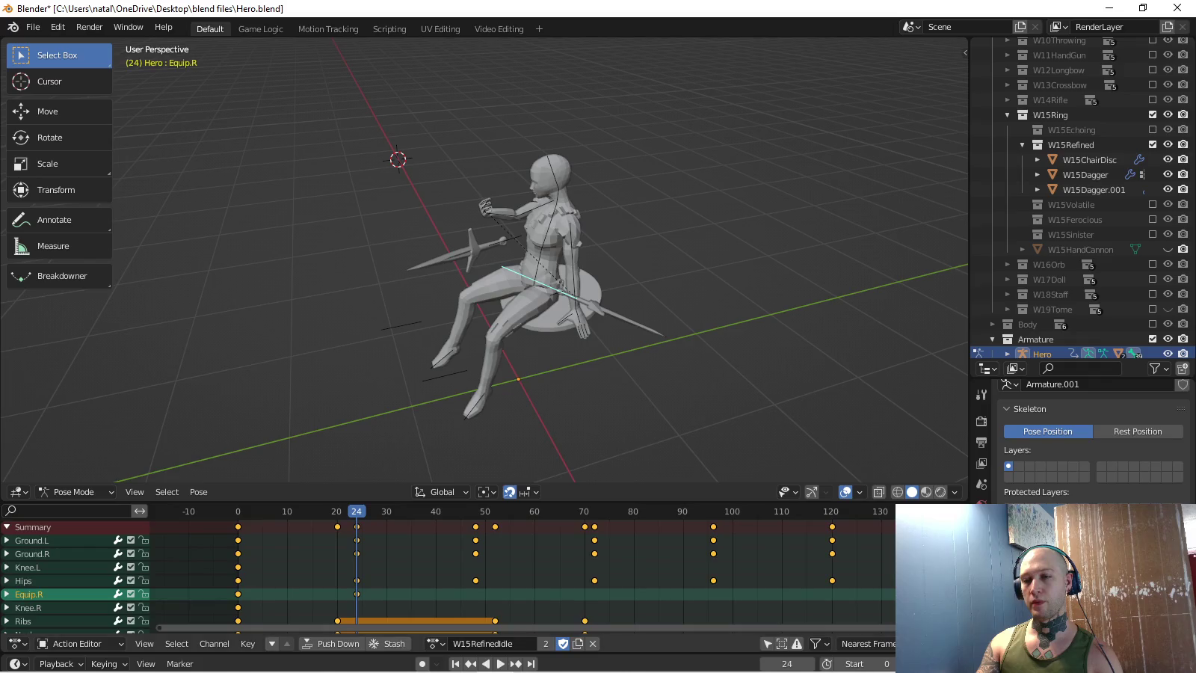
- Swing the Equip.R dagger -122° around the figure and key its pose at frame 36
key(space)
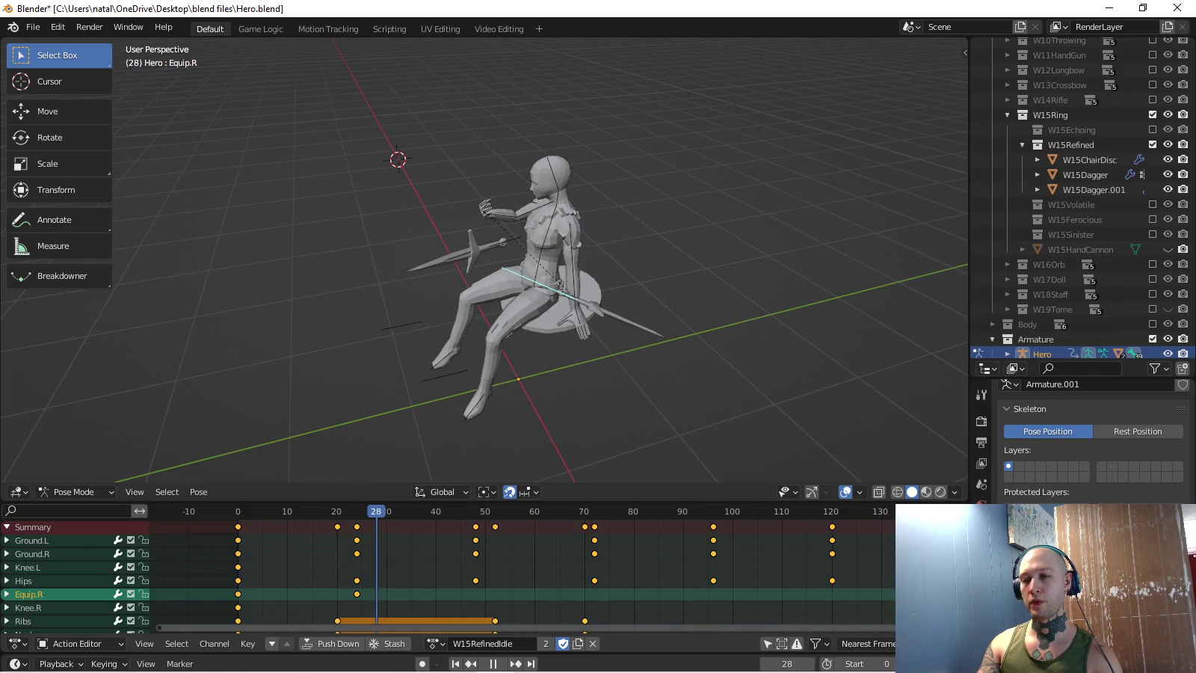
key(space)
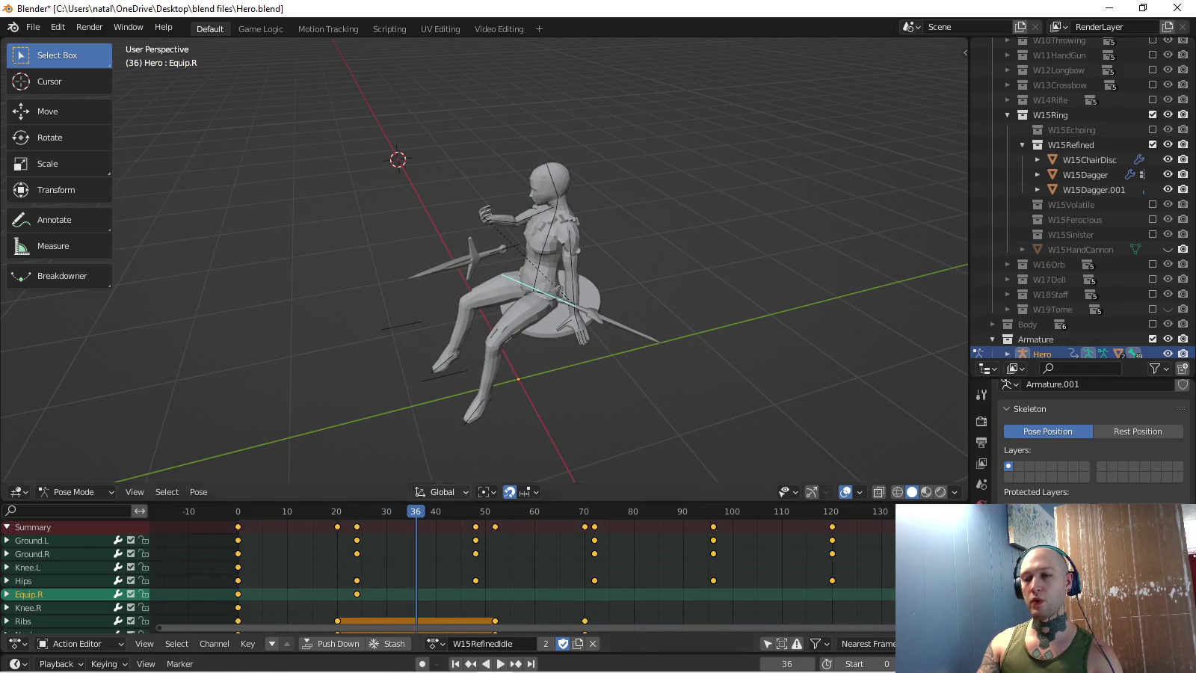
key(KP_7)
key(g)
key(Return)
key(r)
key(Return)
key(KP_3)
key(g)
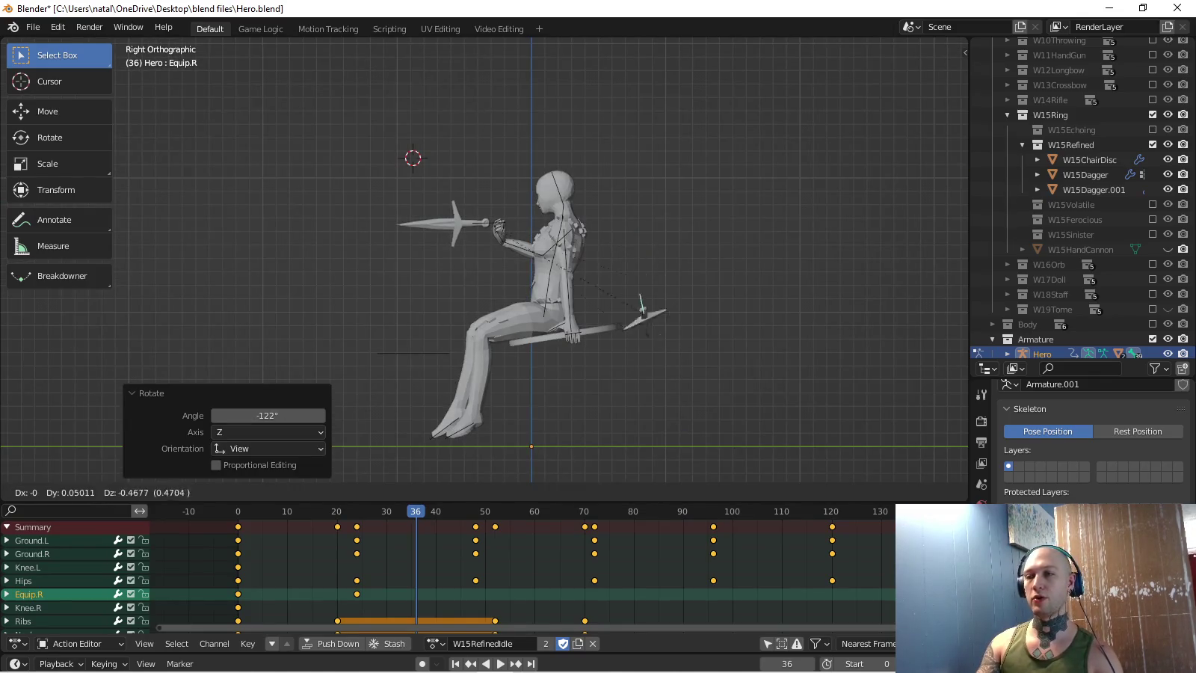
key(Return)
middle_drag(524, 300, 419, 307)
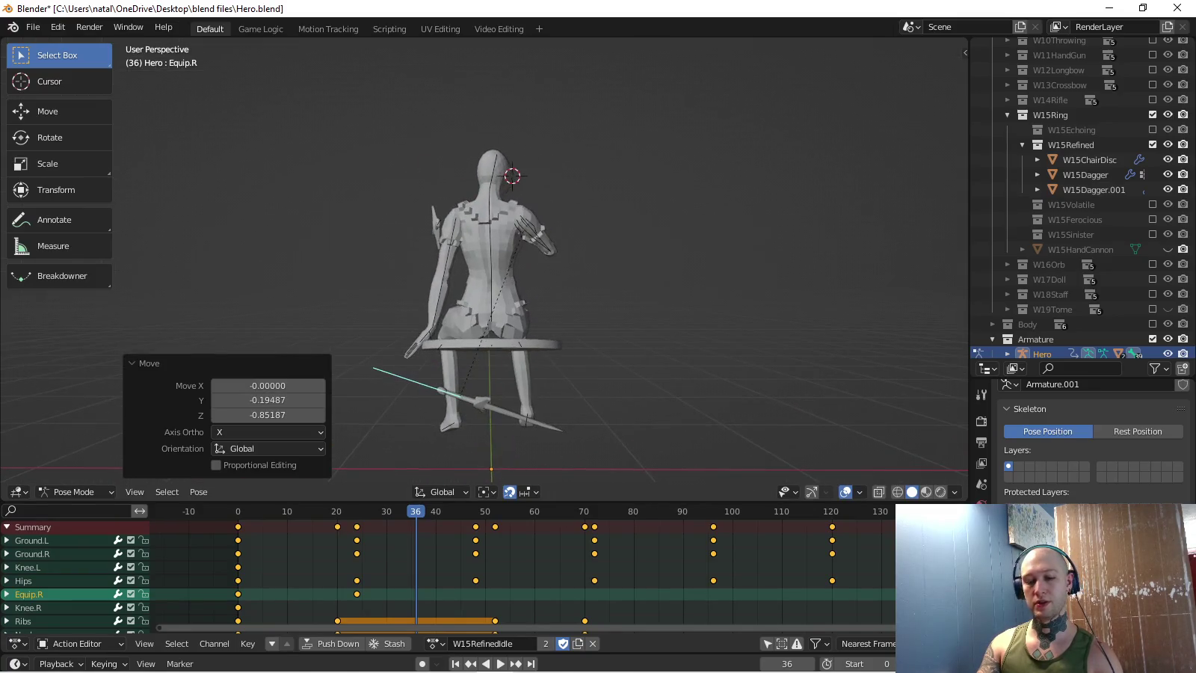
key(i)
middle_drag(523, 299, 493, 300)
- Rotate and shift the dagger out to the left and key its pose at frame 48
key(space)
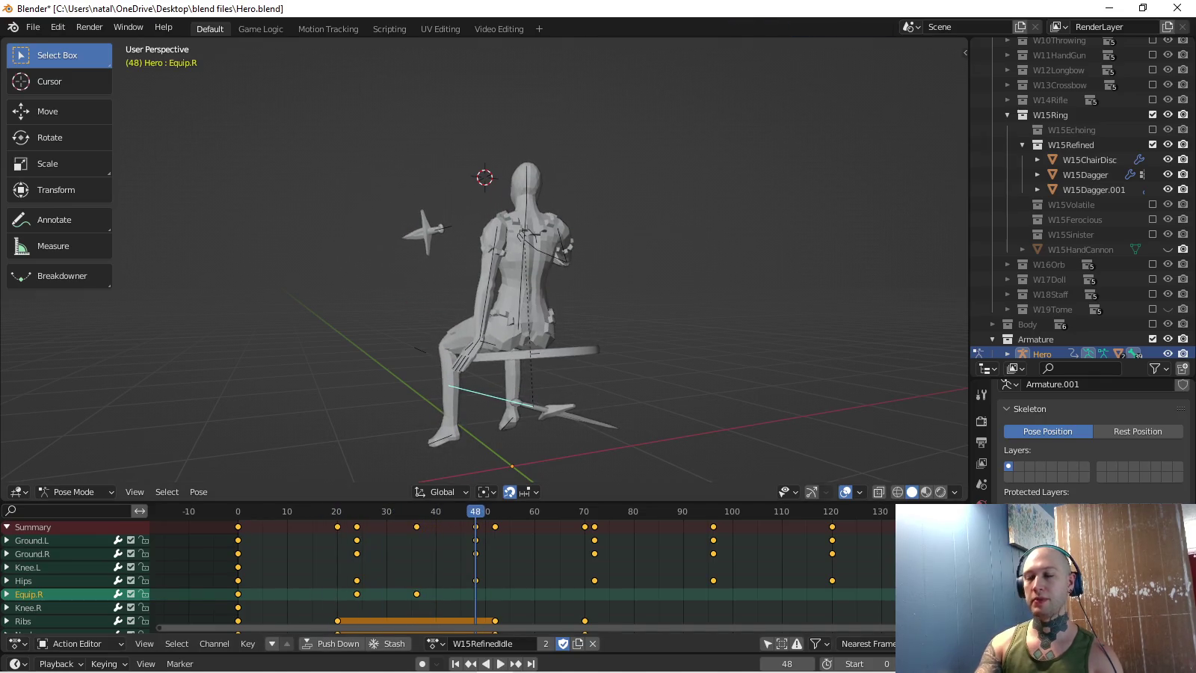
key(KP_7)
key(r)
click(635, 234)
key(g)
click(366, 172)
key(r)
key(Return)
key(KP_3)
key(r)
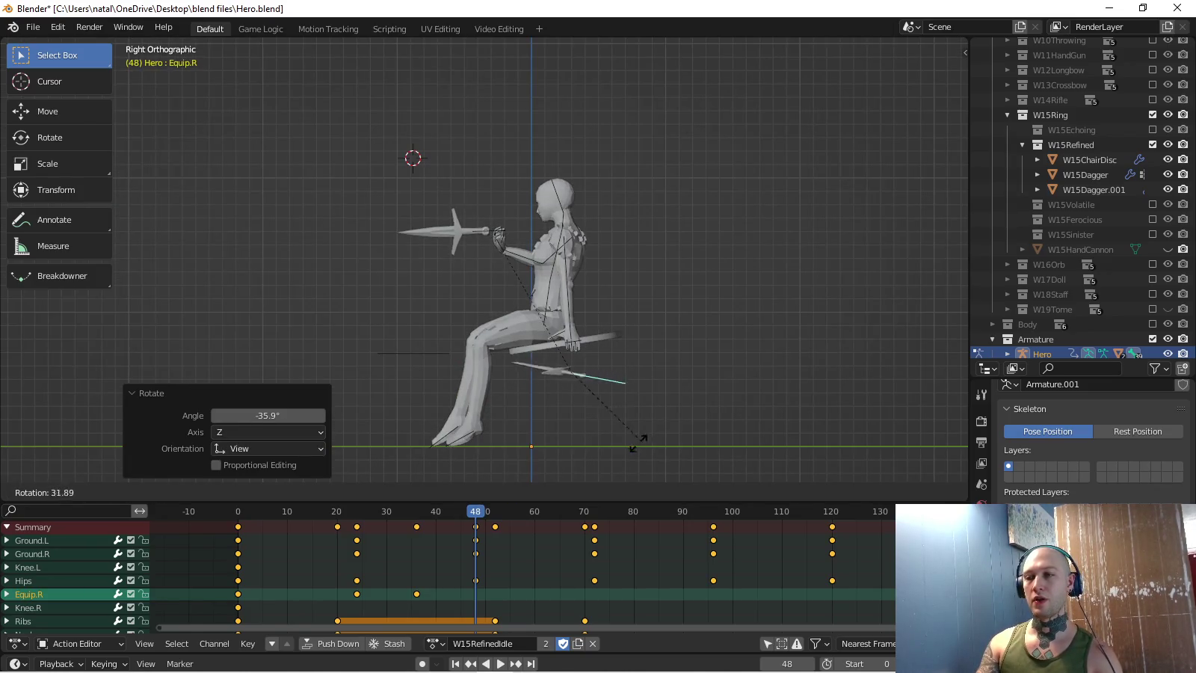
key(Return)
key(i)
middle_drag(486, 261, 449, 247)
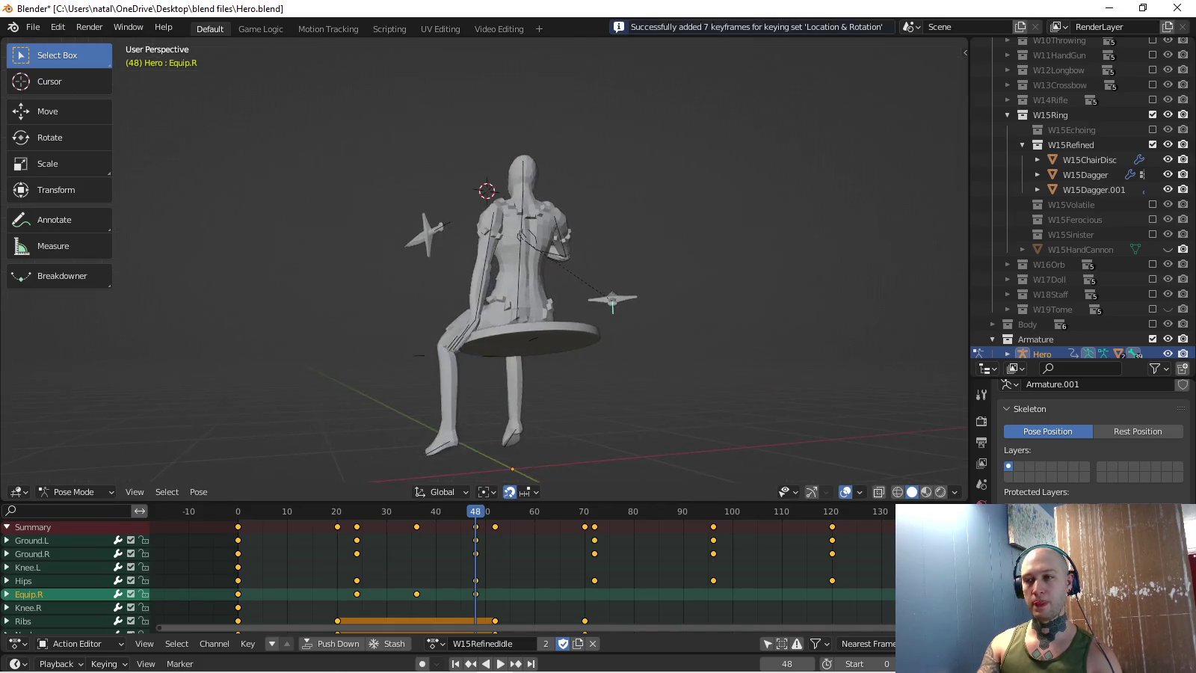
key(space)
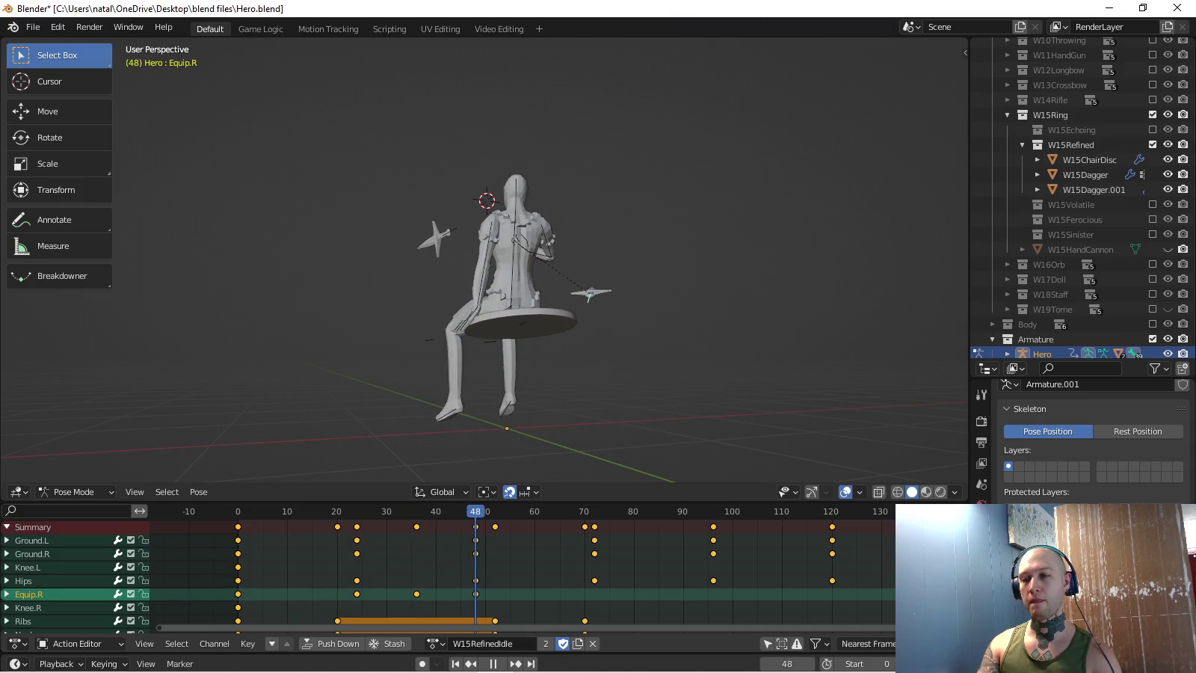
- Move the Equip.R dagger in the top view and key it at frame 48
key(KP_7)
key(g)
key(Return)
key(i)
key(space)
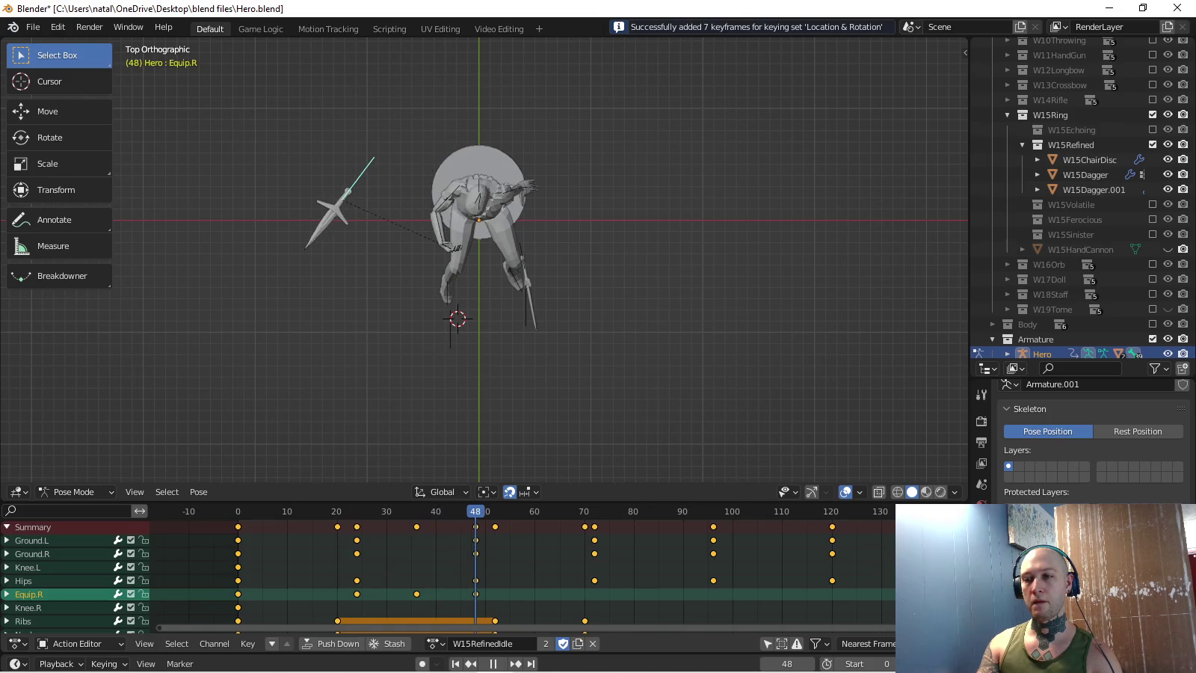
- Nudge the dagger into place from the right side and re-key frame 48
key(KP_3)
key(g)
key(Return)
key(i)
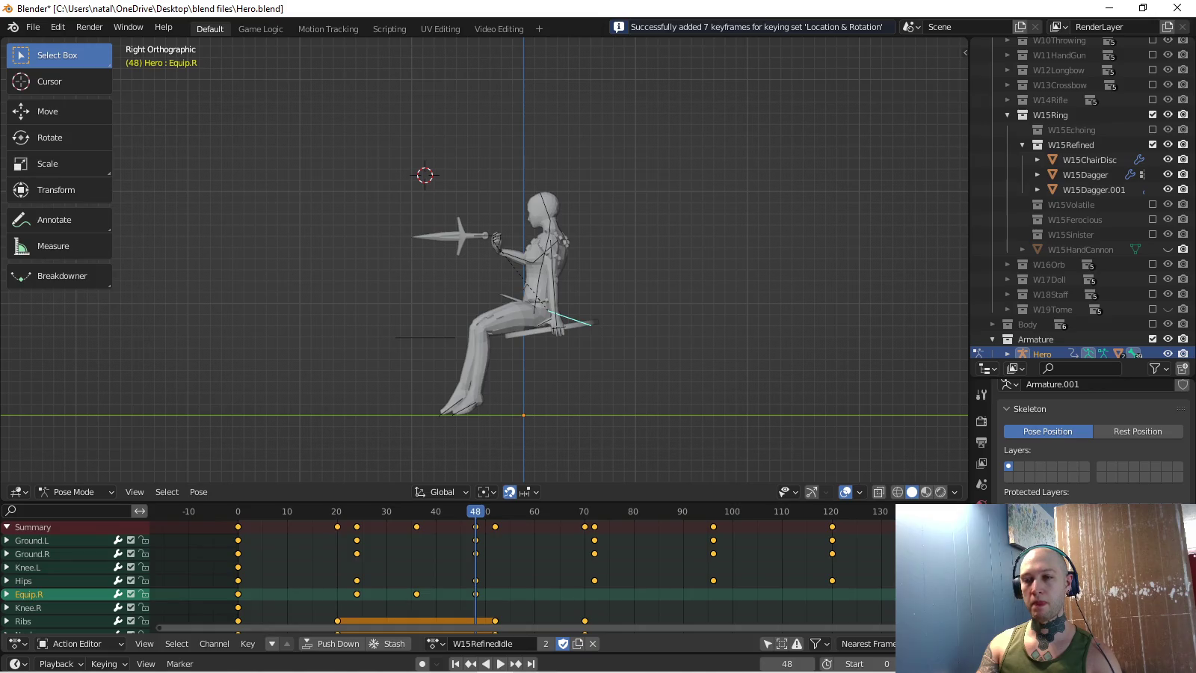
- Paste the copied dagger pose, key it at frame 72, and inspect the motion
key(shift+Left)
key(space)
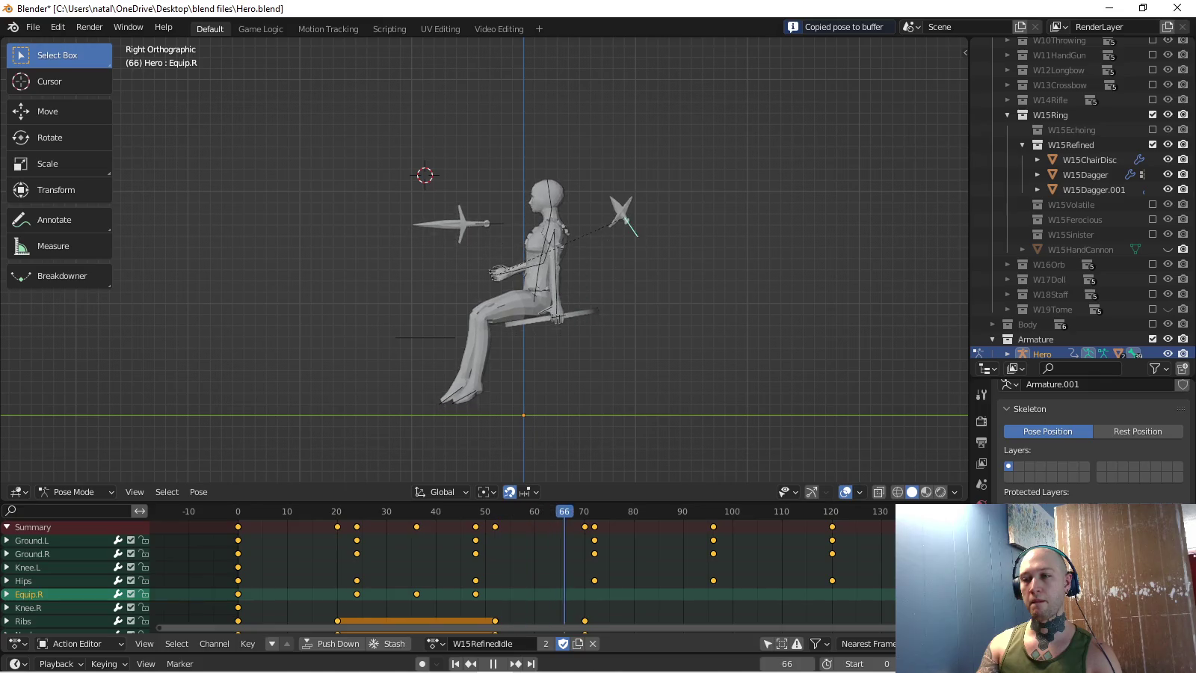
key(ctrl+v)
key(i)
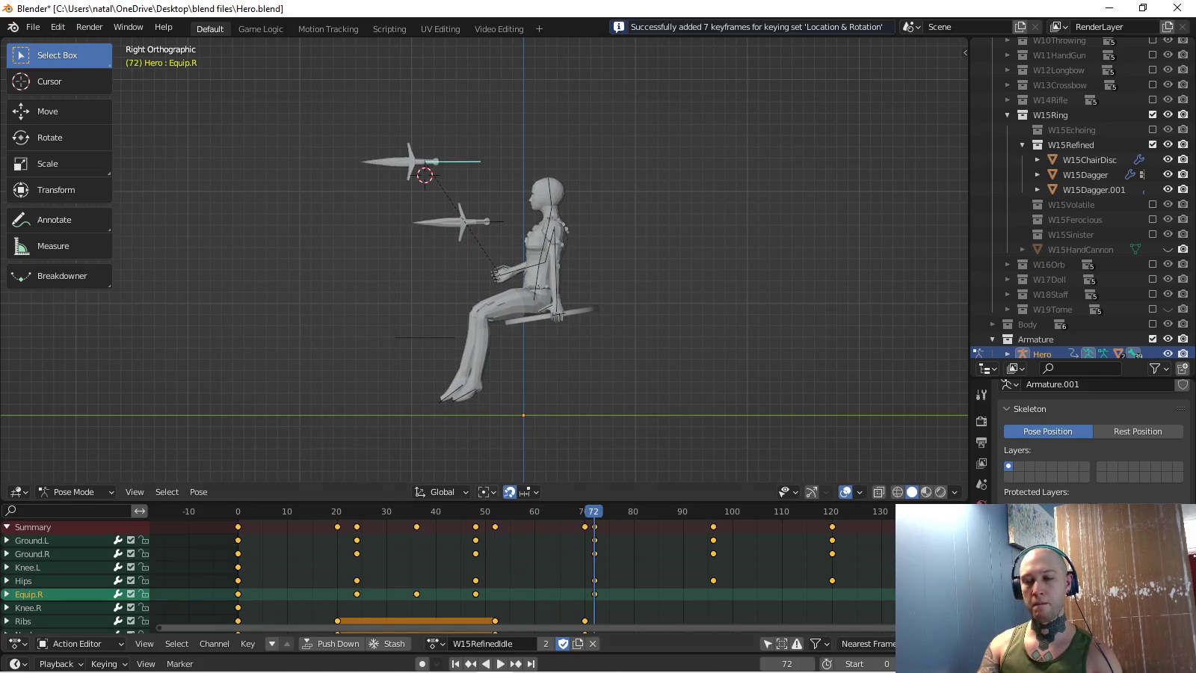
key(space)
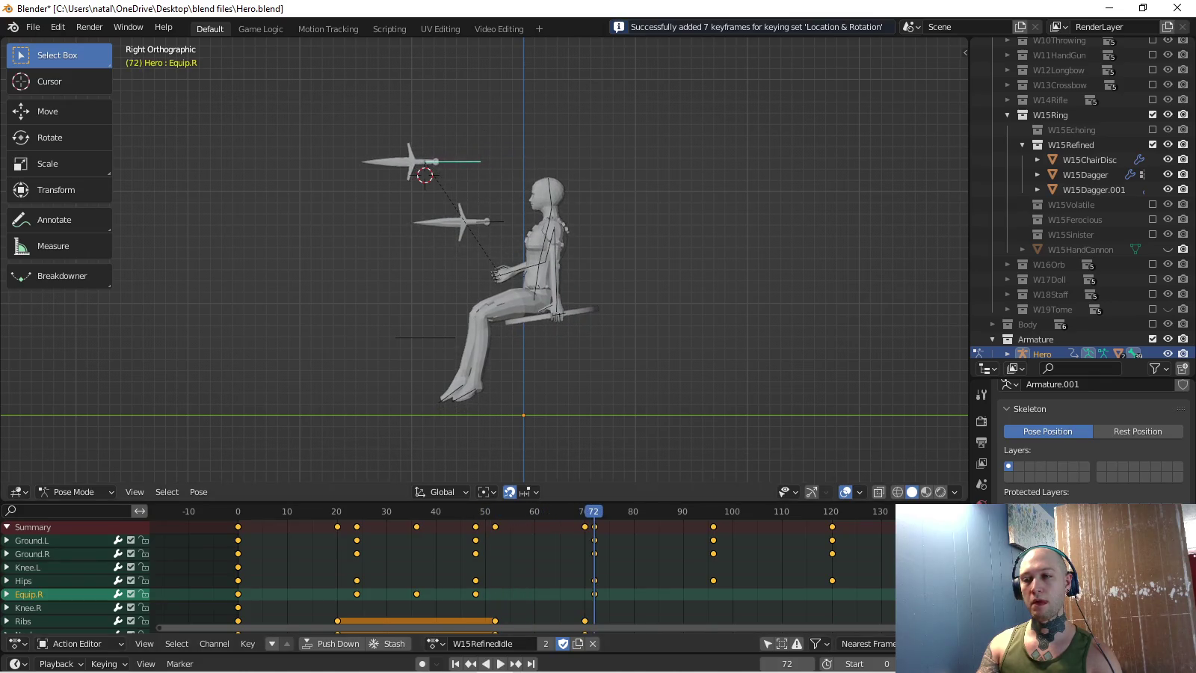
scroll(484, 261, down, 1)
mouse_move(523, 262)
middle_down()
mouse_move(523, 239)
mouse_move(584, 220)
middle_up()
middle_drag(485, 260, 524, 247)
scroll(484, 260, up, 3)
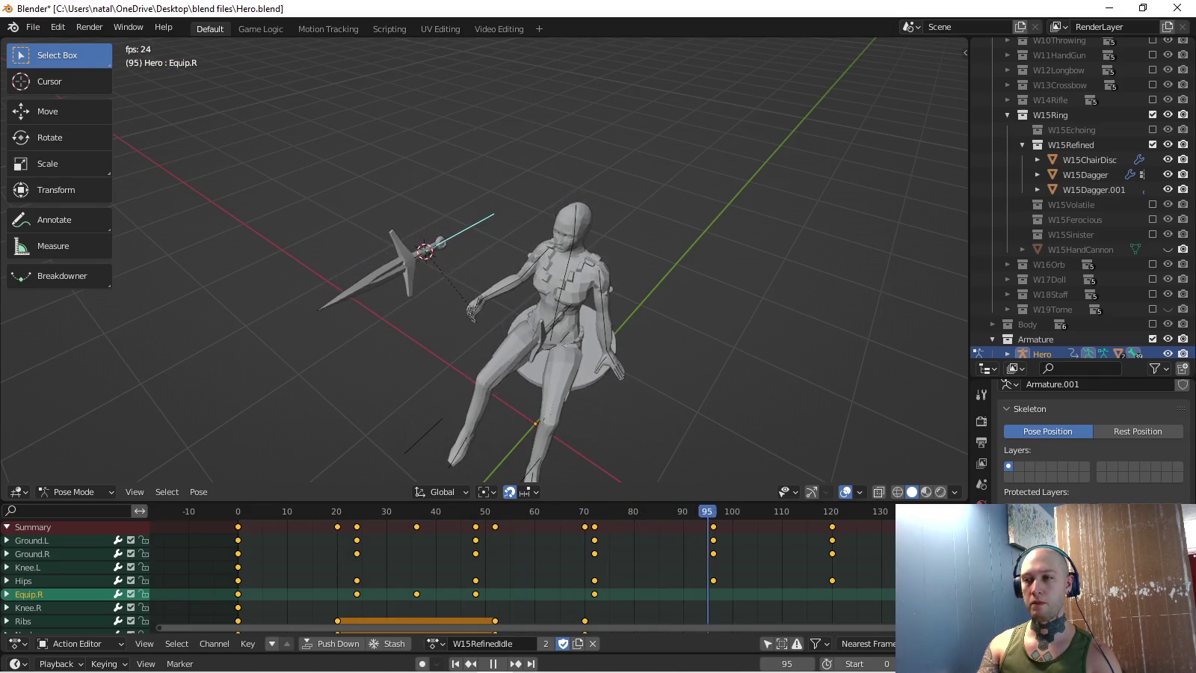
middle_drag(523, 247, 553, 243)
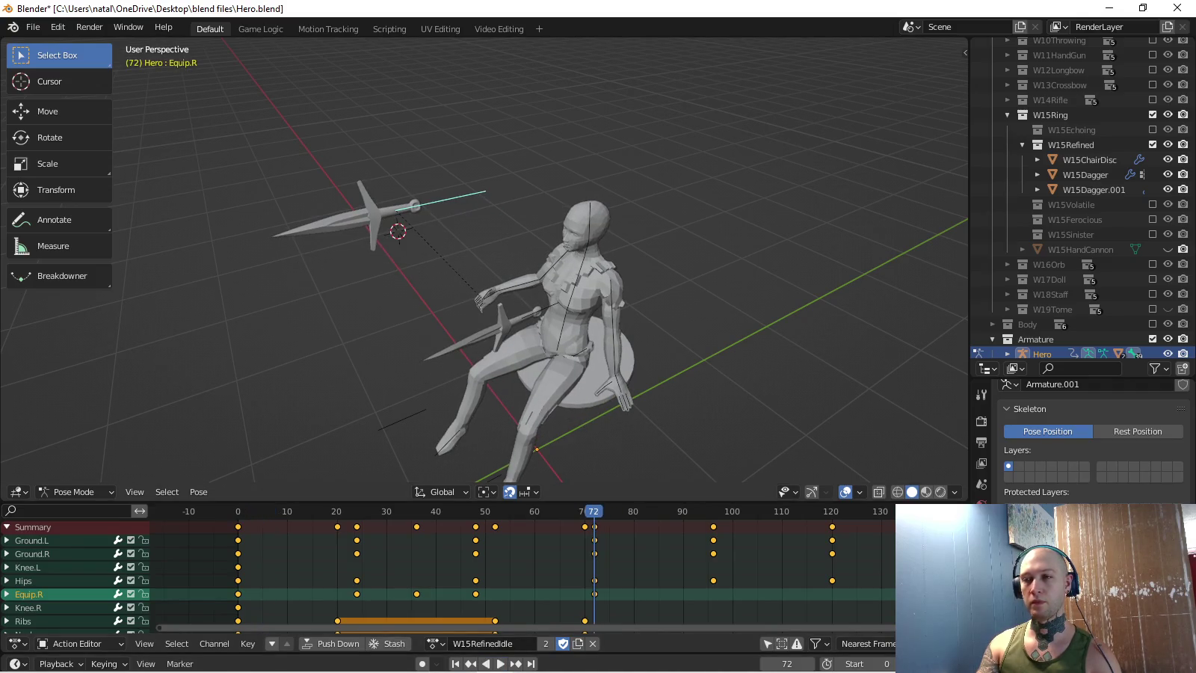
key(space)
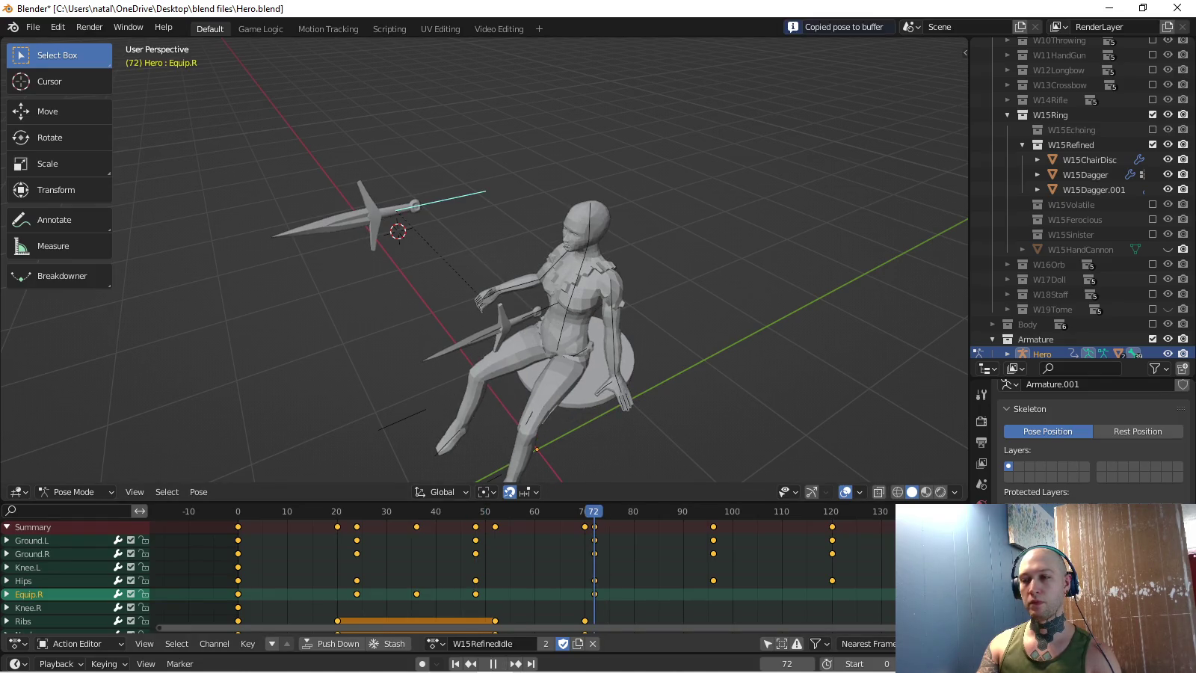
- Repaste the dagger pose, move and rotate it, and re-key frame 72
key(ctrl+v)
key(KP_3)
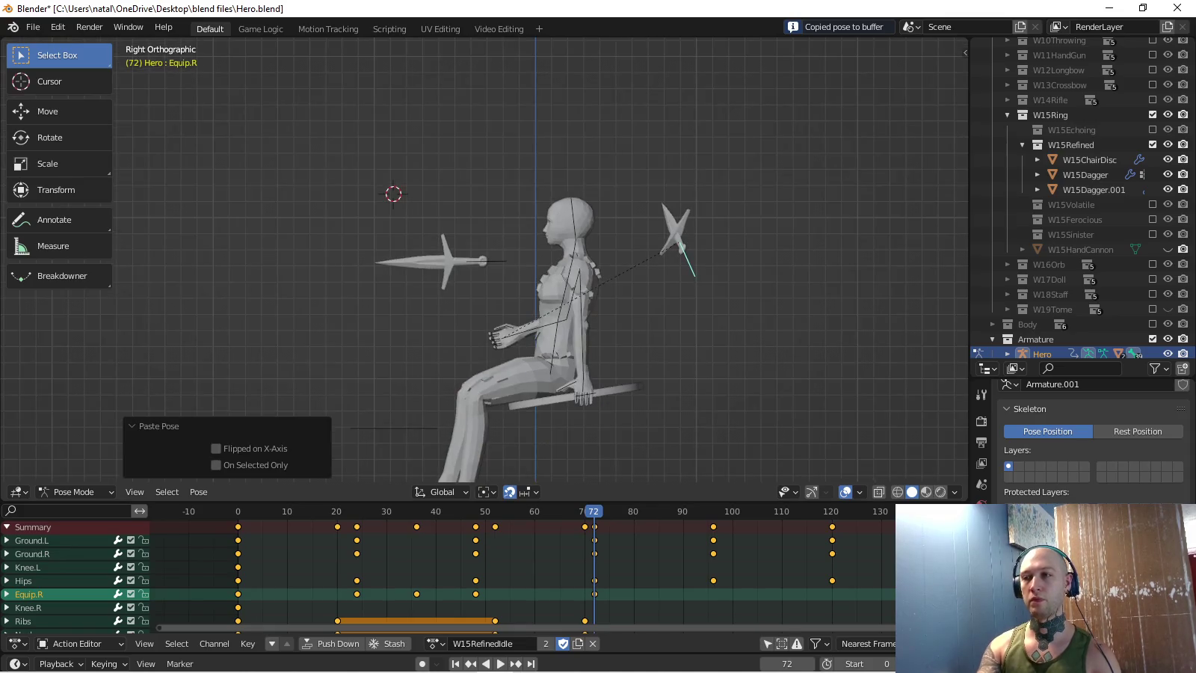
key(g)
key(Return)
key(g)
key(Return)
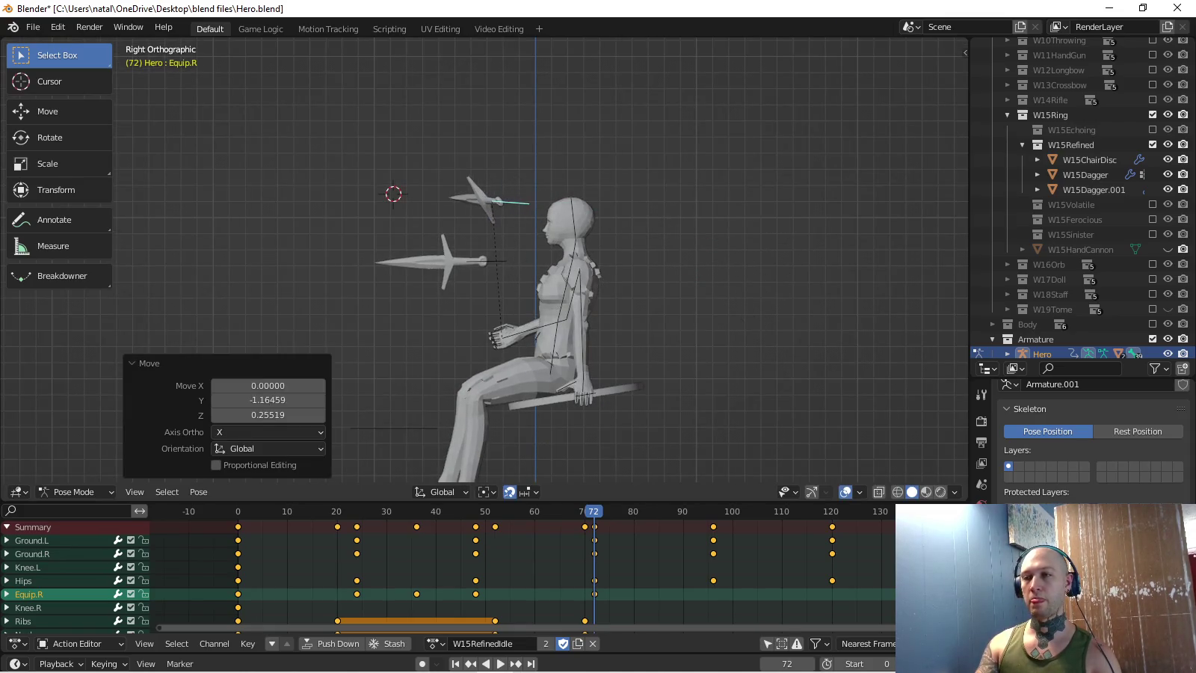
middle_drag(538, 262, 583, 224)
key(KP_7)
key(r)
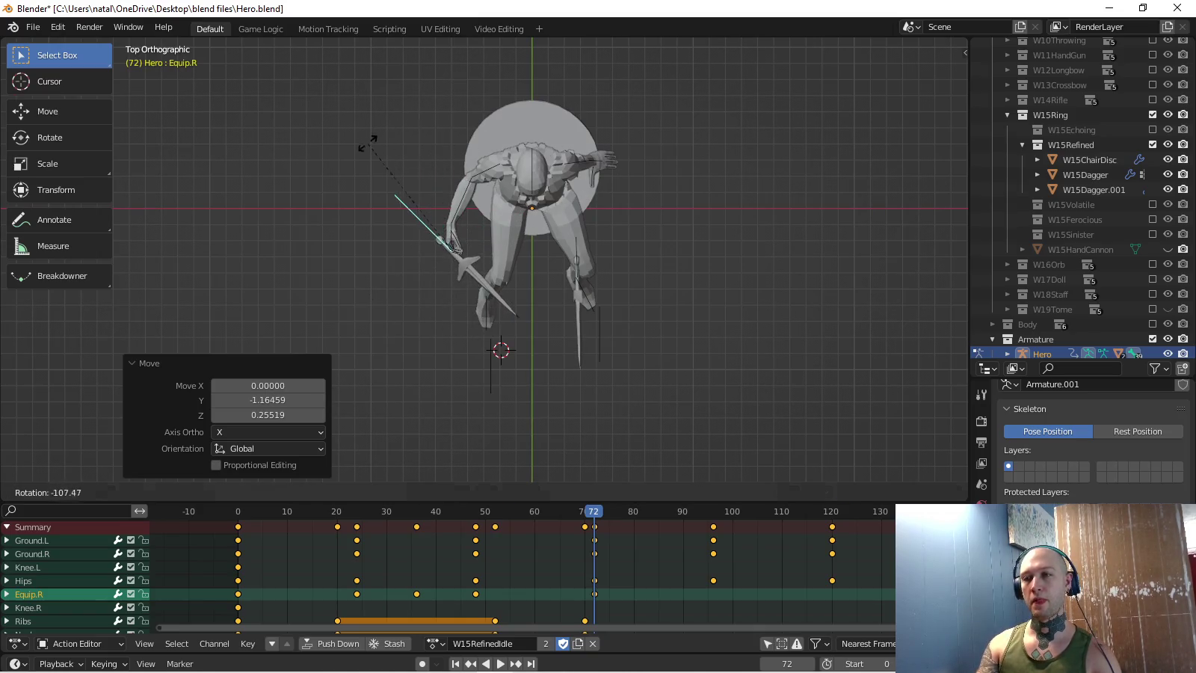
key(Return)
key(i)
middle_drag(448, 262, 523, 224)
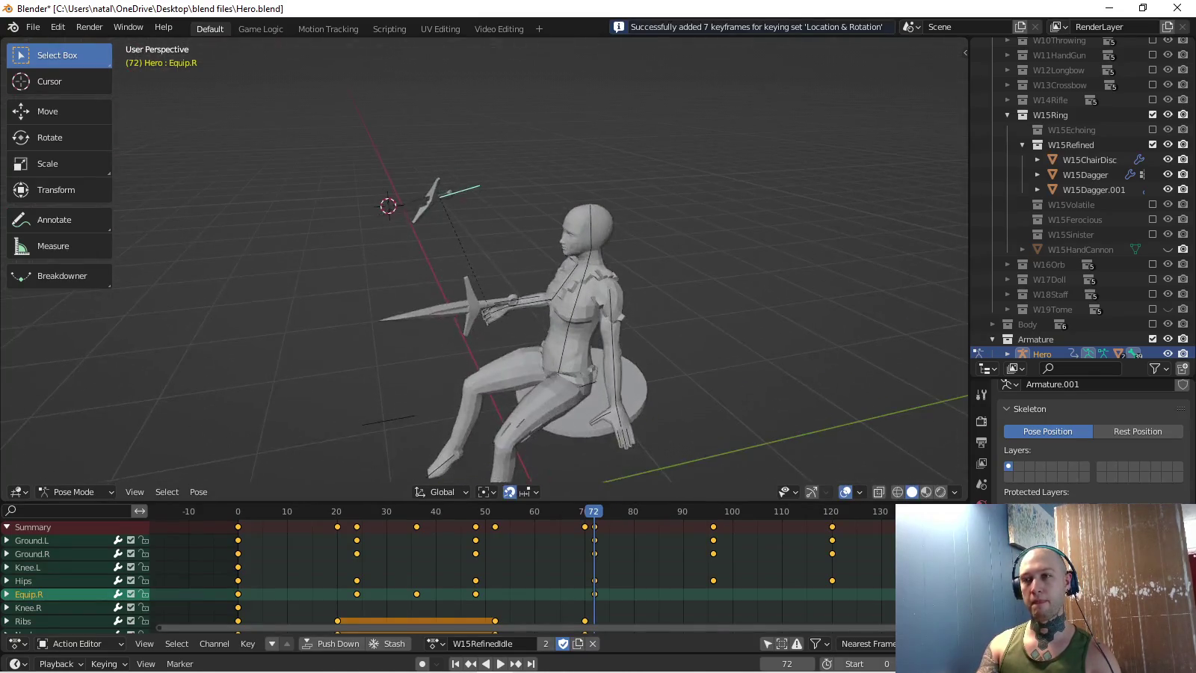
key(space)
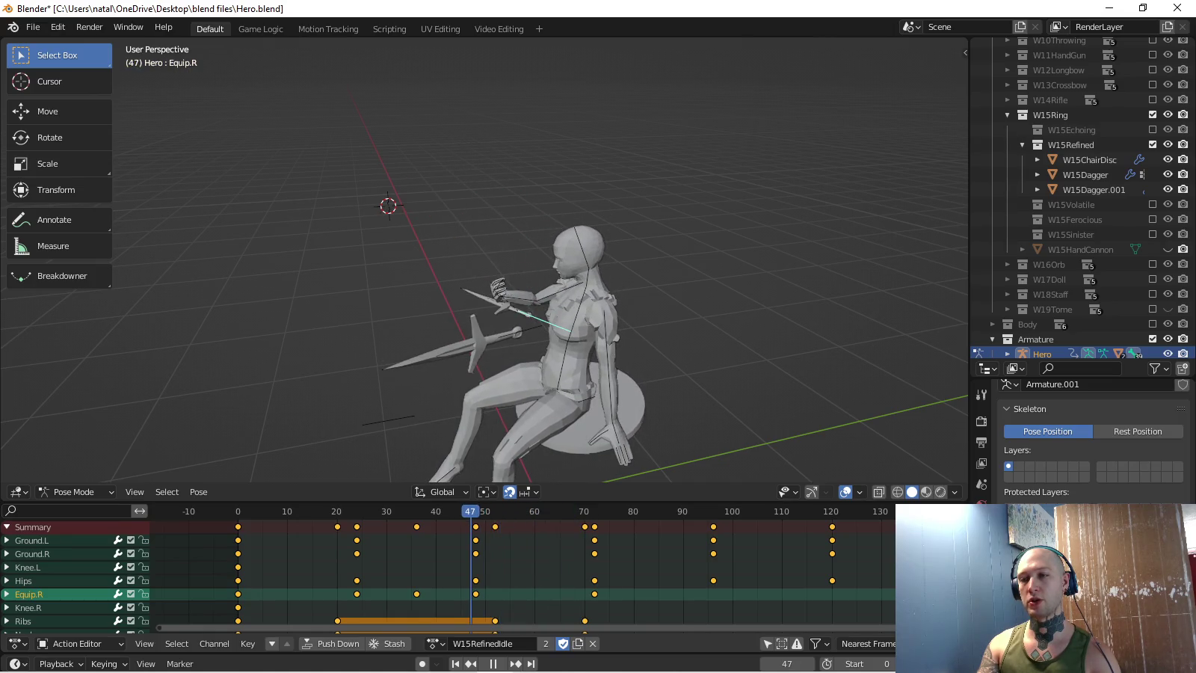
- Turn the dagger -34.55° and shift it so it points ahead, re-keying frame 48
key(KP_7)
key(r)
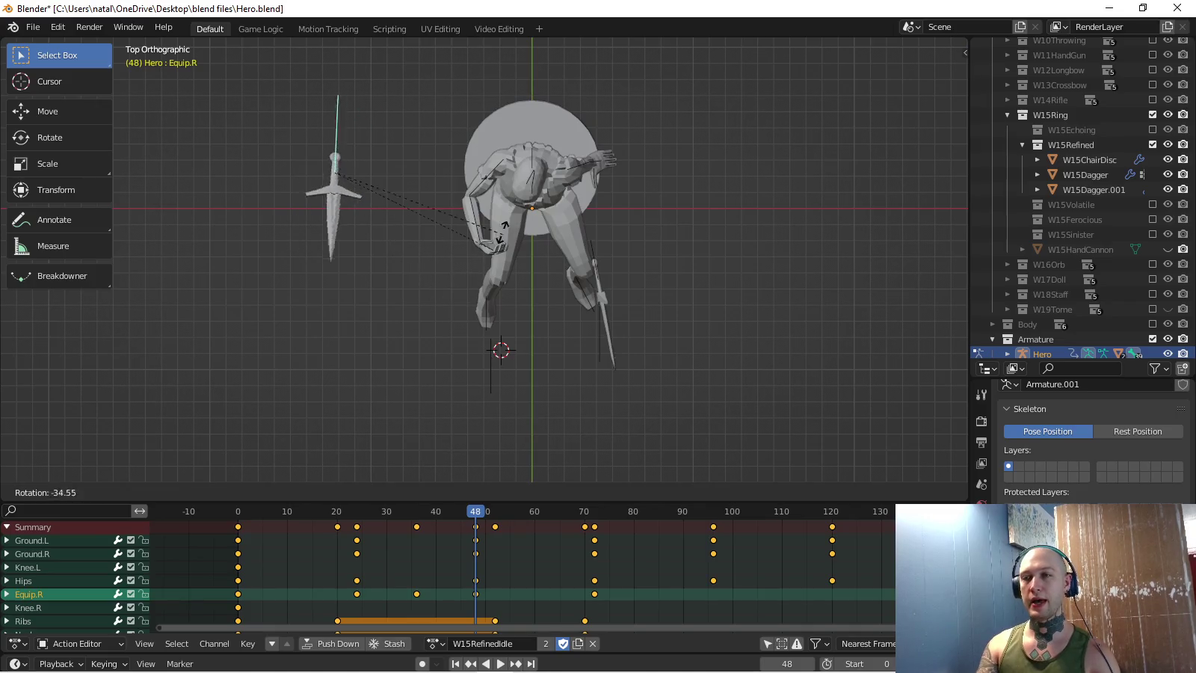
key(Return)
key(g)
key(Return)
key(i)
middle_drag(523, 299, 568, 248)
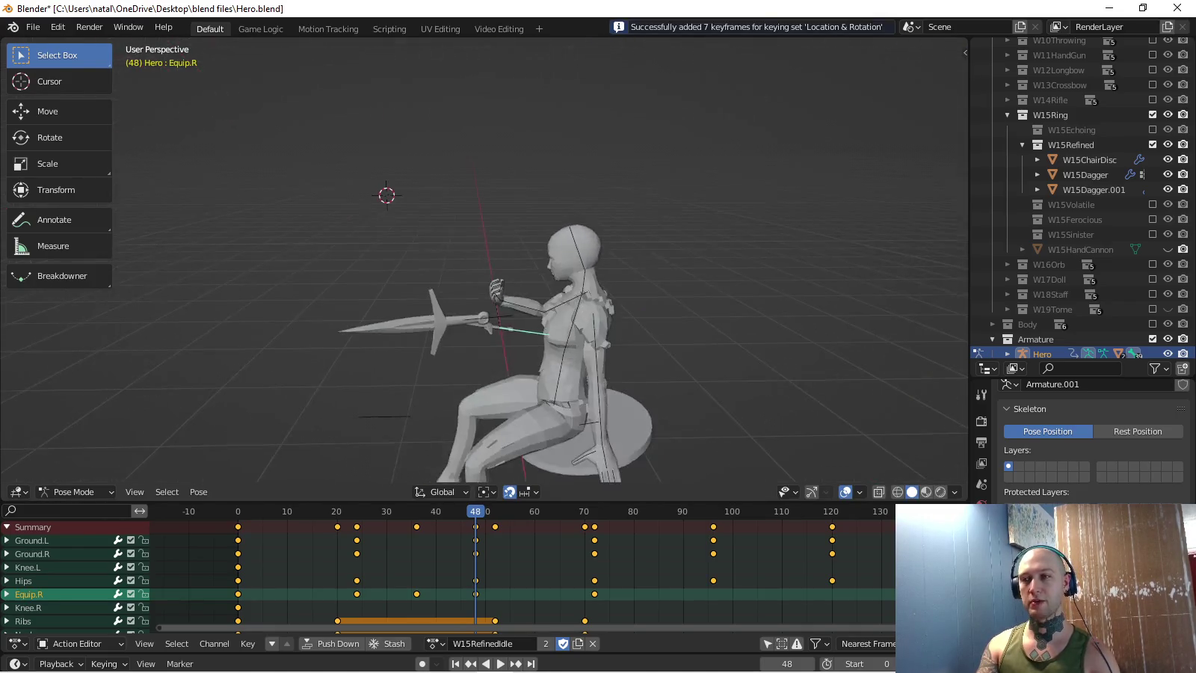
- Turn the dagger -34.9° about Z at frame 72, shift it, and key Location & Rotation
key(space)
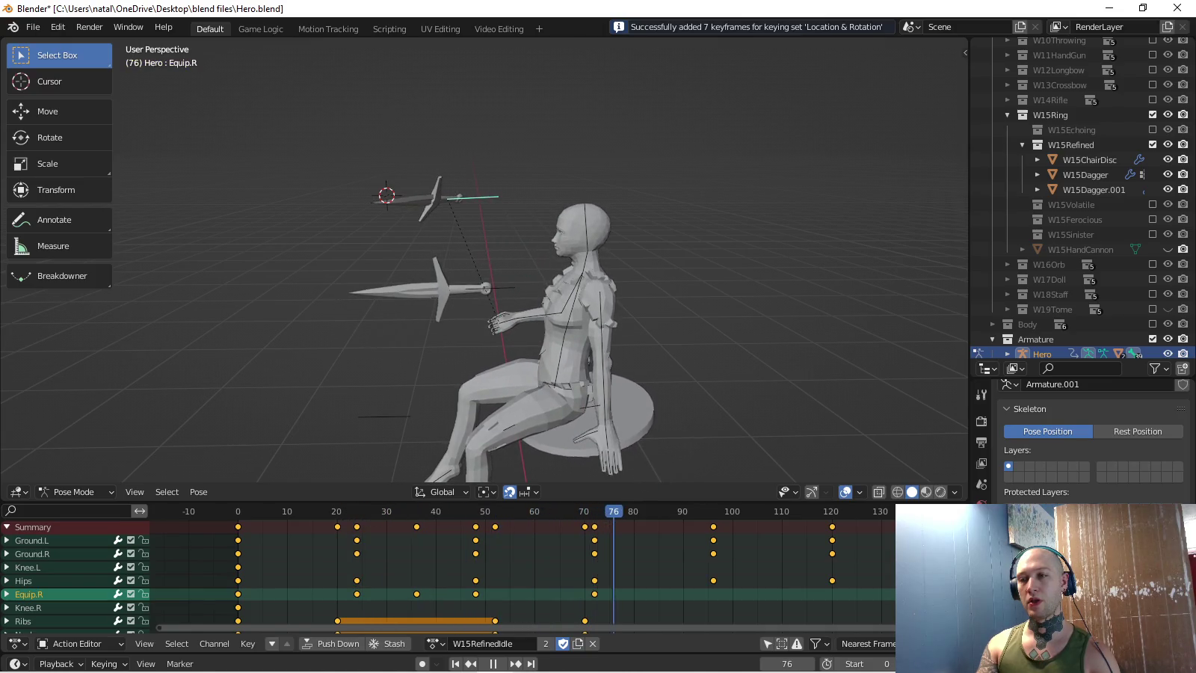
key(KP_7)
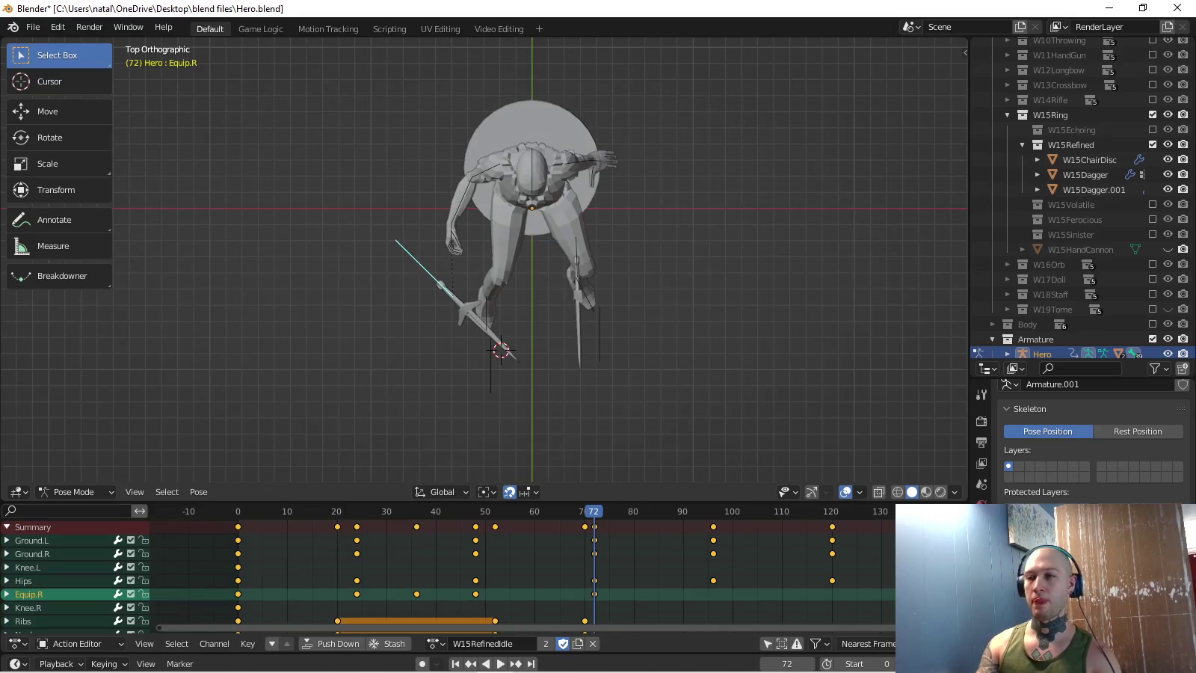
key(r)
key(Return)
key(g)
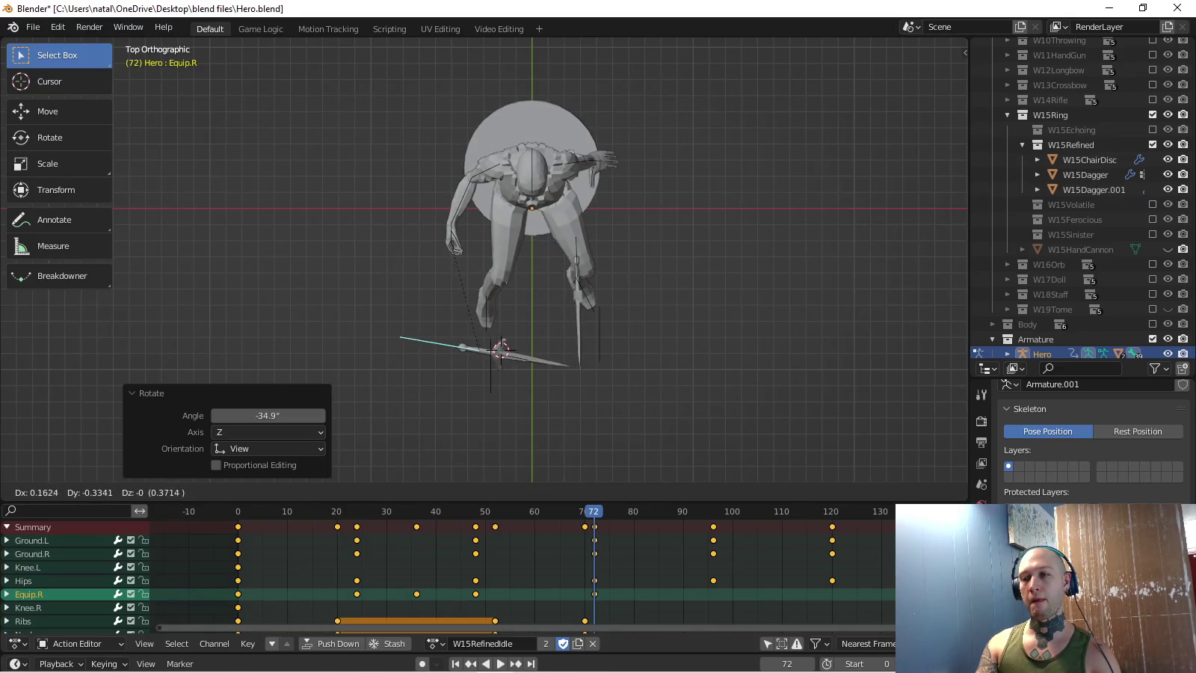
key(Return)
key(i)
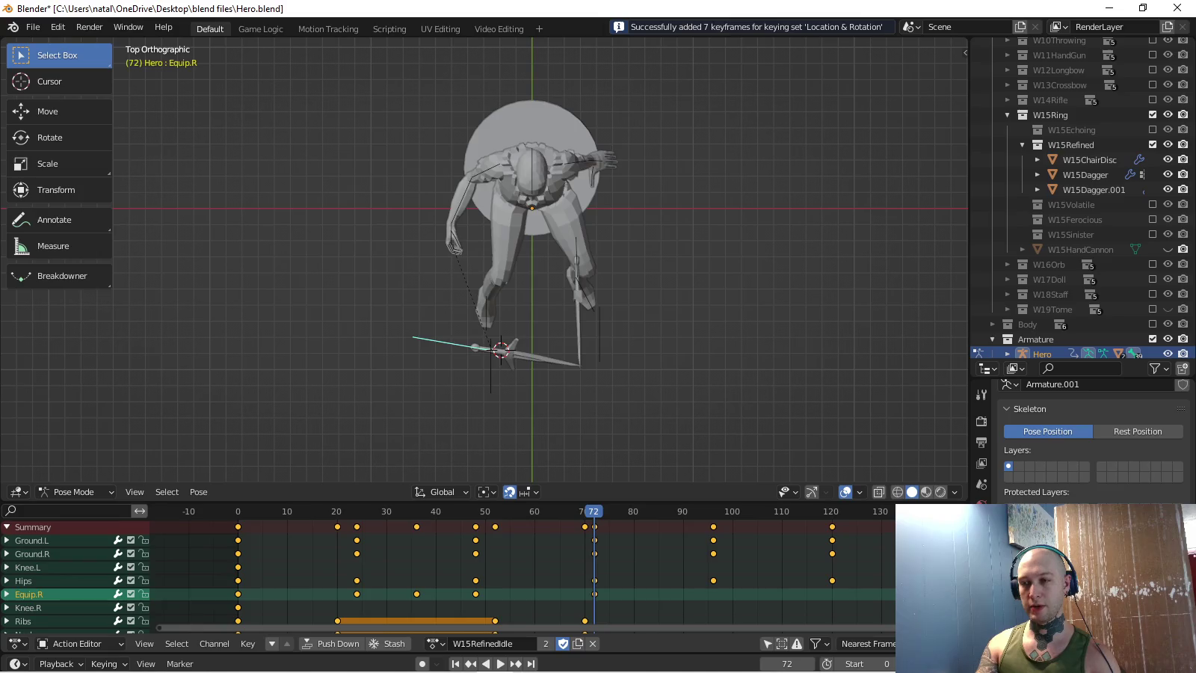
key(space)
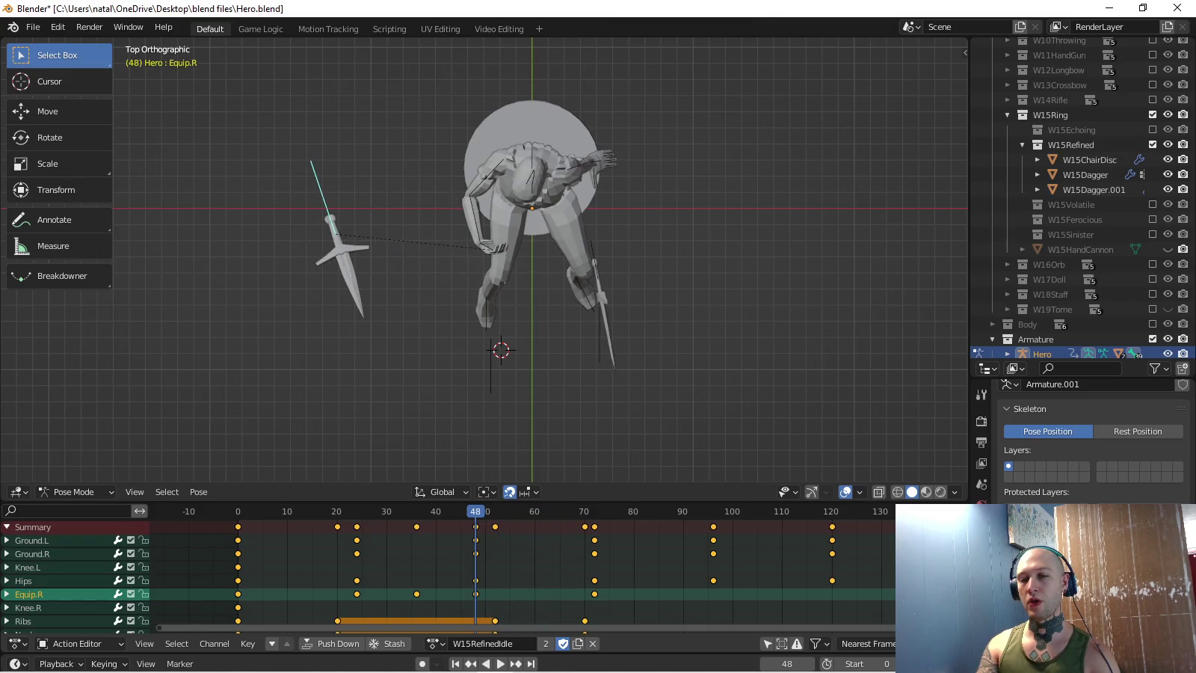
- Slide the Equip.R frame-48 key later and stop playback at frame 52
scroll(450, 576, down, 2)
scroll(450, 576, down, 3)
scroll(449, 576, up, 3)
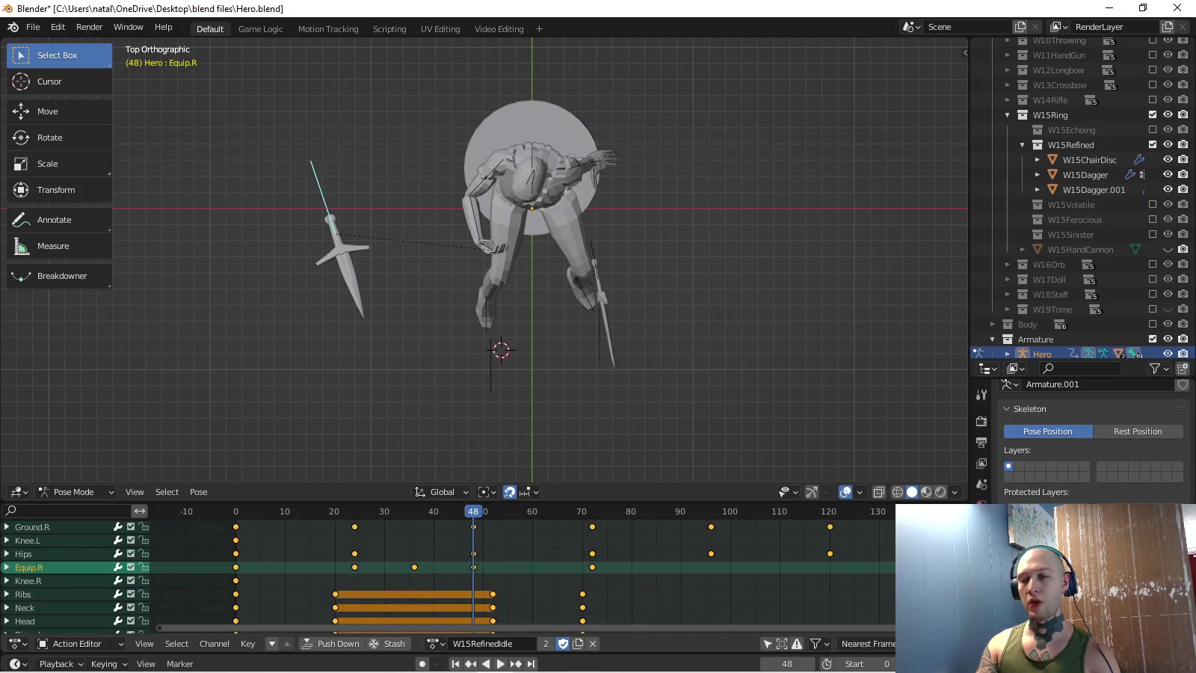
drag(473, 566, 492, 566)
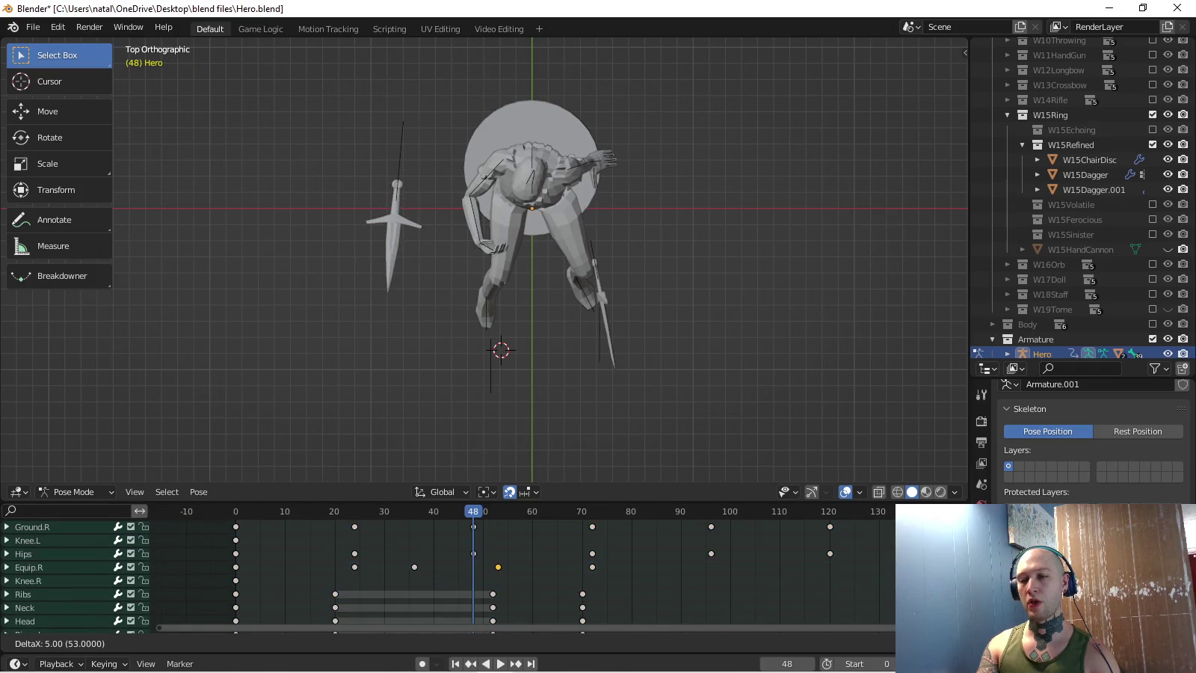
middle_drag(493, 568, 501, 595)
key(space)
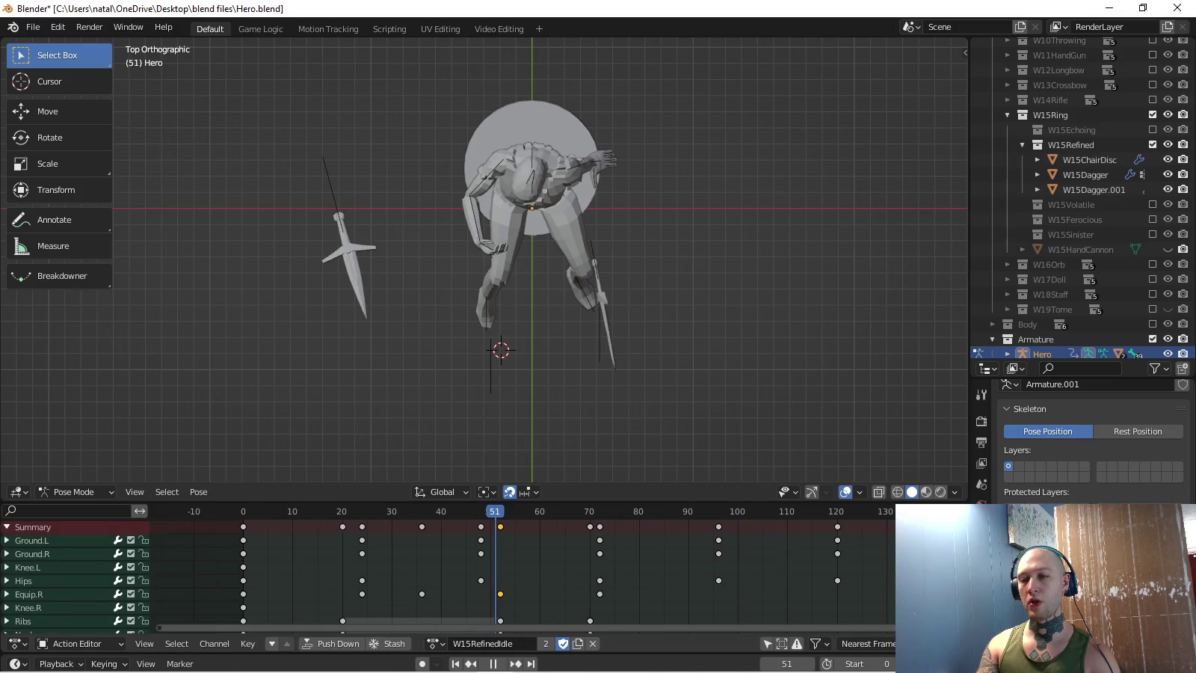
key(space)
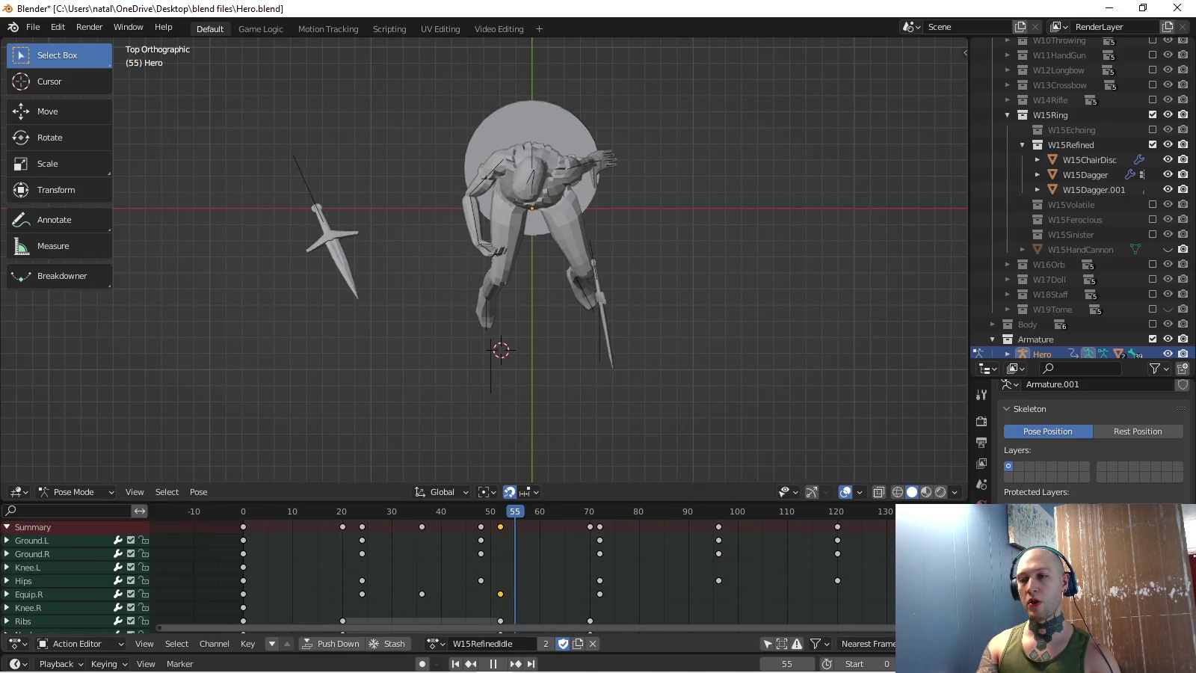
key(Escape)
- Swing the dagger out to the figure's left and key Location & Rotation at frame 52
click(323, 197)
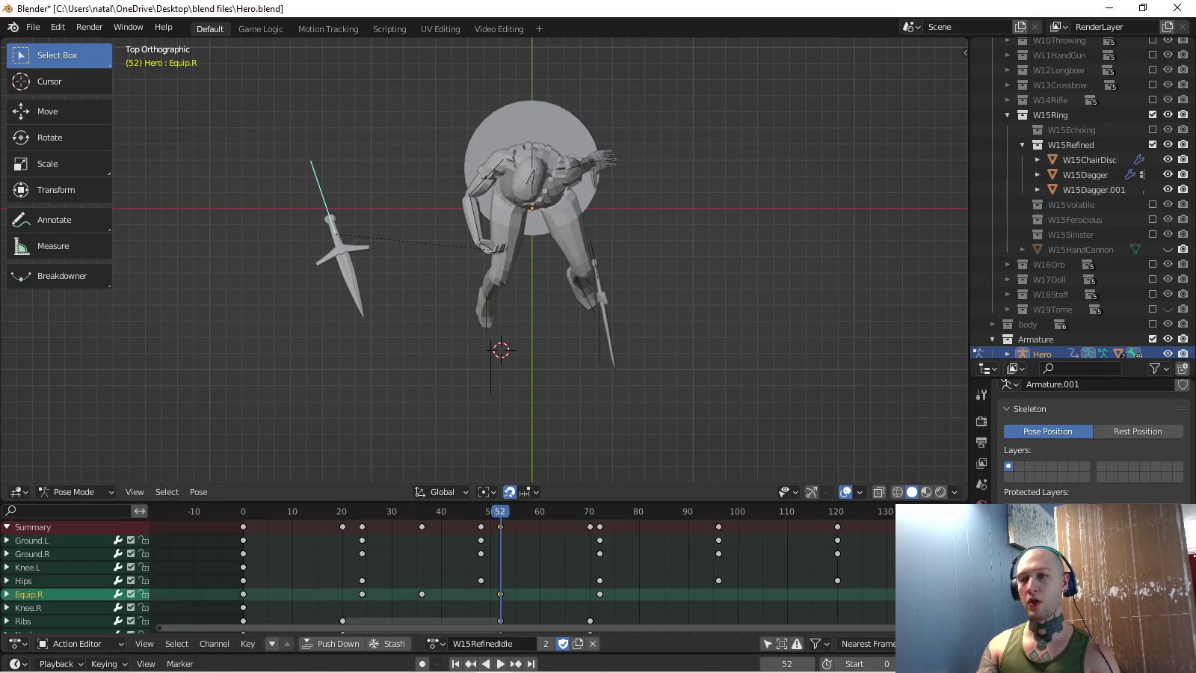
key(r)
key(Return)
key(g)
key(Return)
key(i)
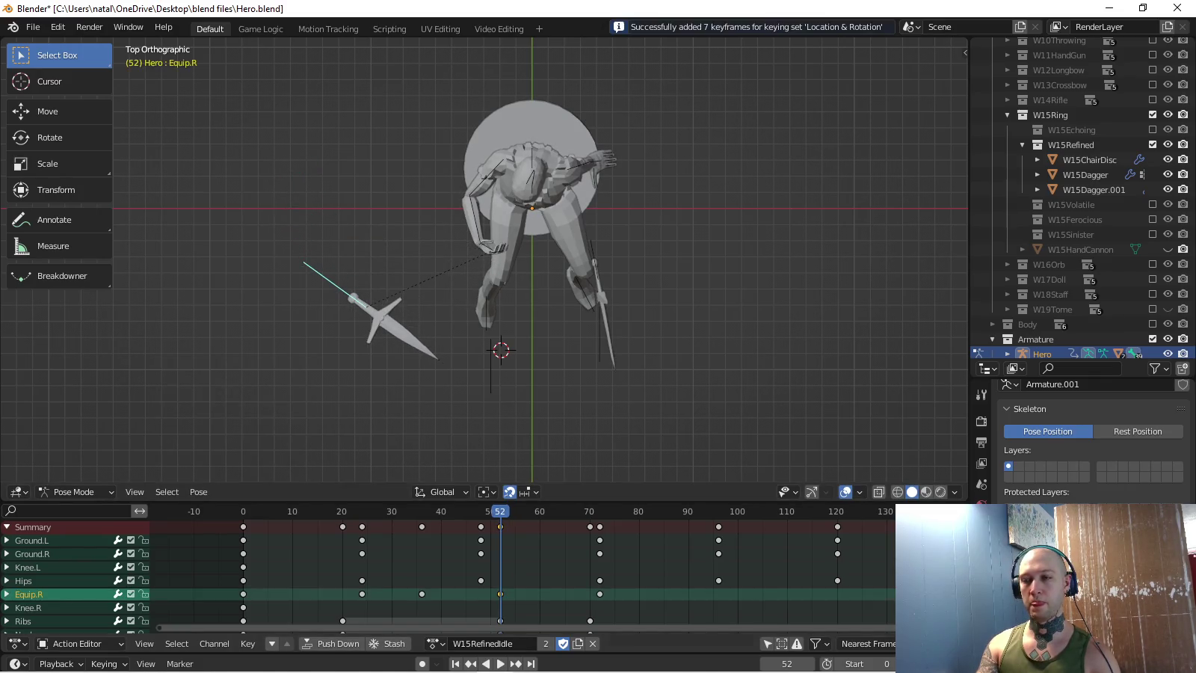
key(space)
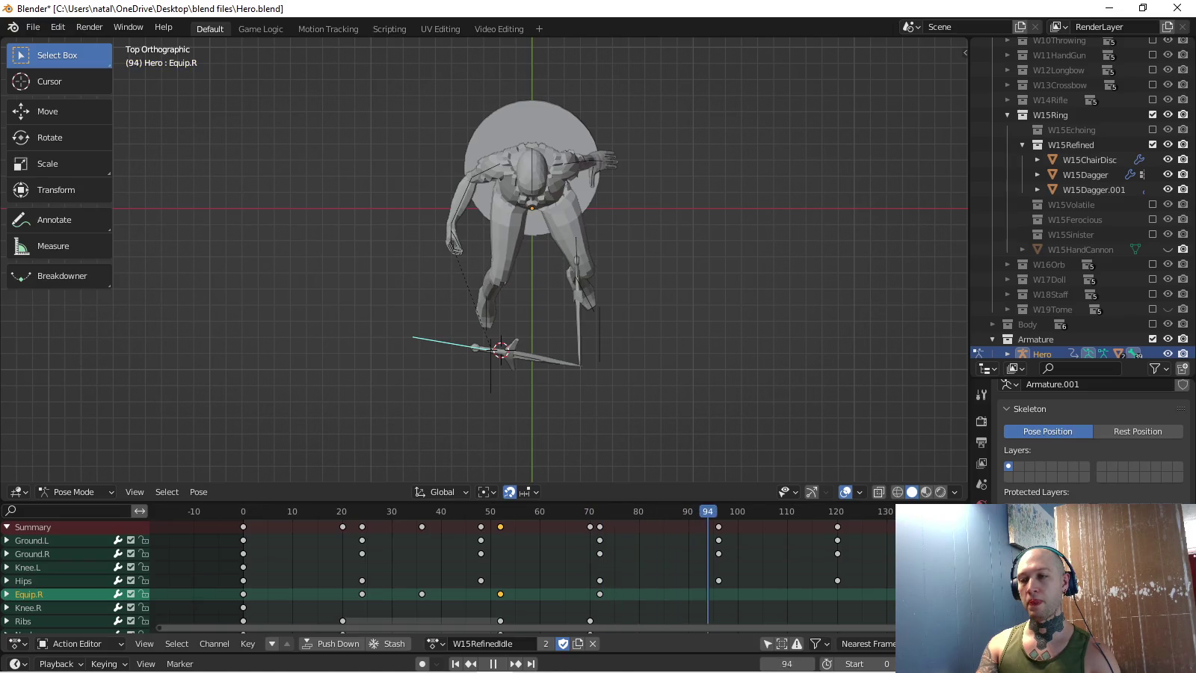
- Move the dagger to the figure's right, point it upward, and key frame 96
key(space)
key(r)
click(701, 321)
key(g)
click(778, 142)
key(r)
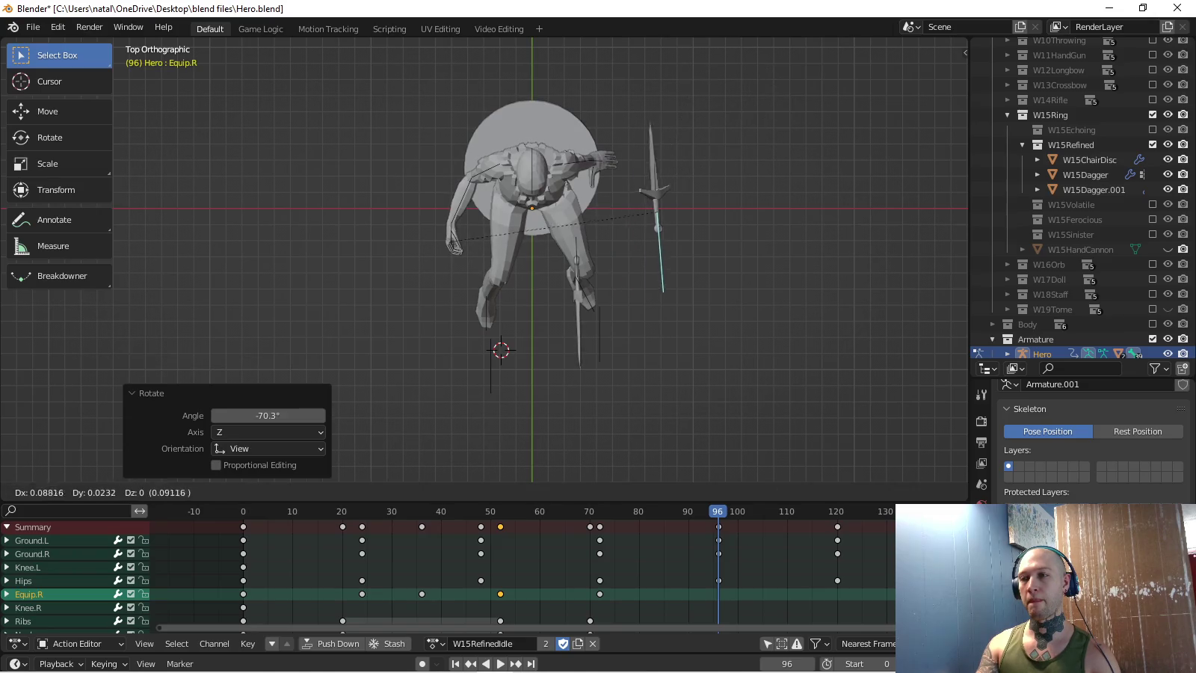
click(698, 72)
key(i)
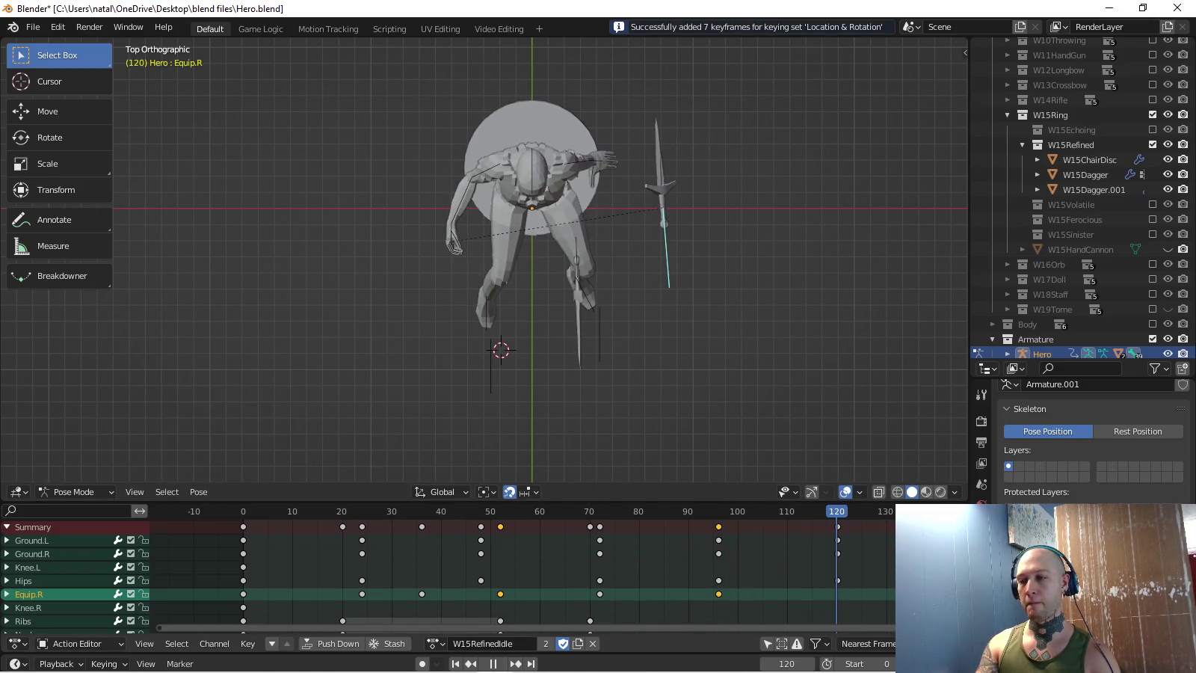
- Shift the dagger to the upper left, turn it, and key frame 120
key(g)
click(684, 112)
key(r)
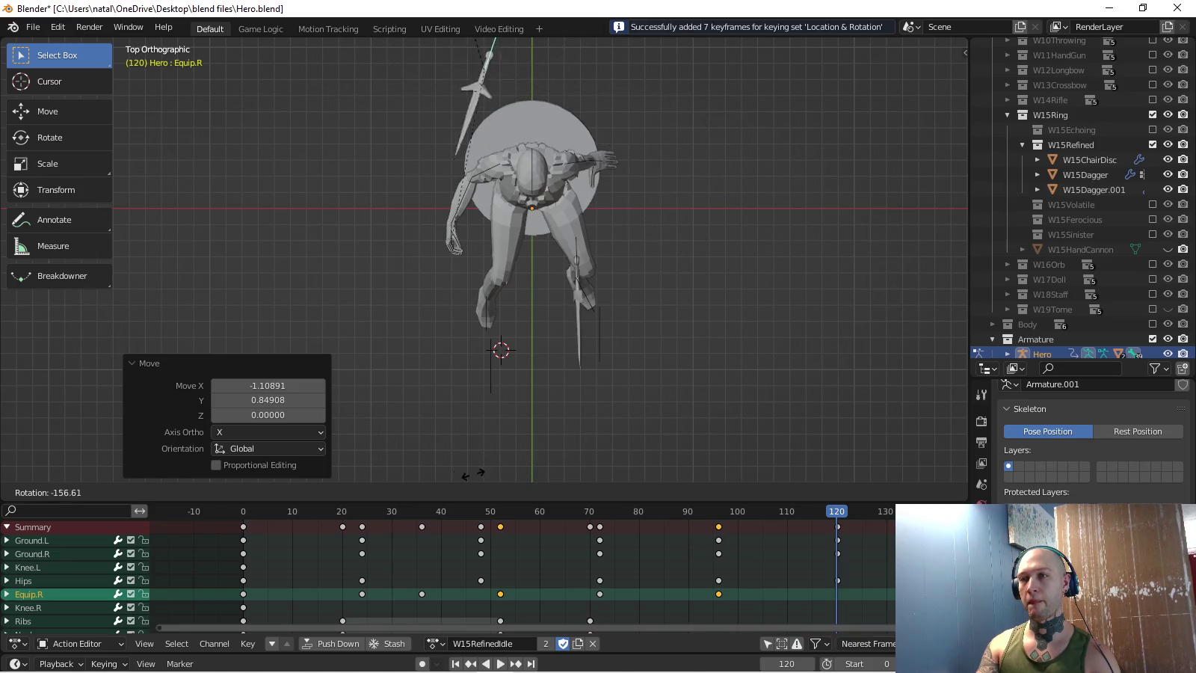
click(446, 452)
key(i)
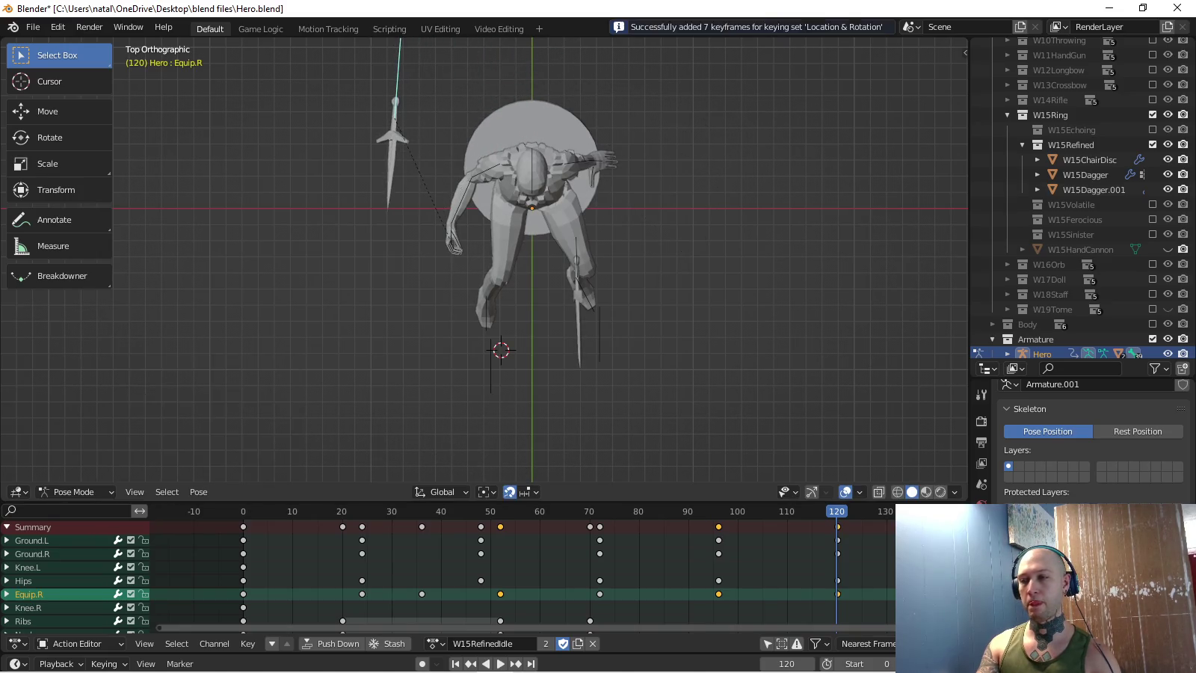
- Raise the dagger above the figure at frame 108 and key that pose
shift+middle_drag(450, 336, 451, 456)
key(shift+ctrl+space)
key(space)
key(g)
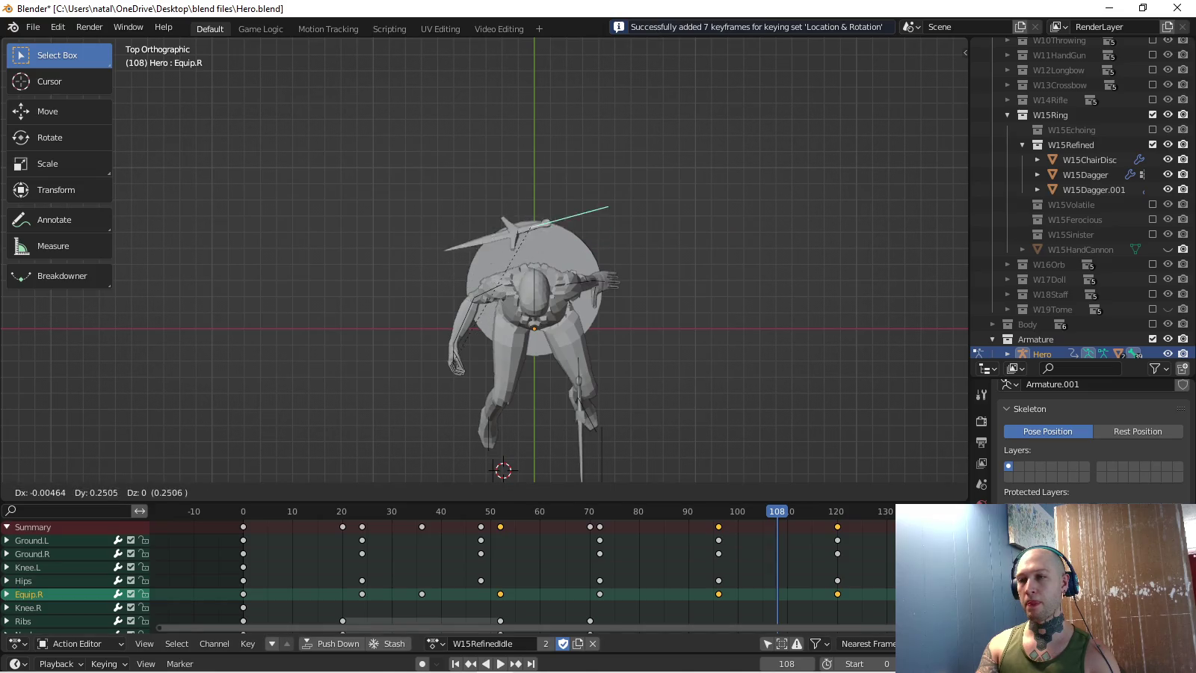
key(Return)
key(i)
key(space)
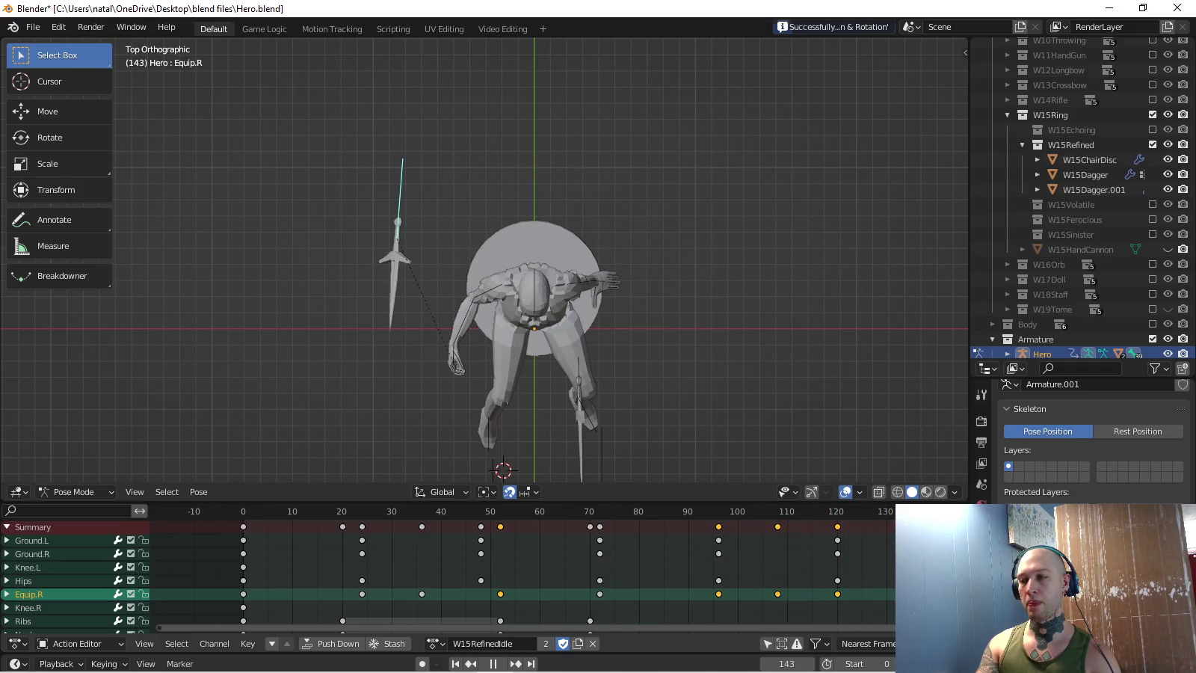
- Lower the dagger below the hand and key it at frame 144
shift+middle_drag(523, 337, 503, 272)
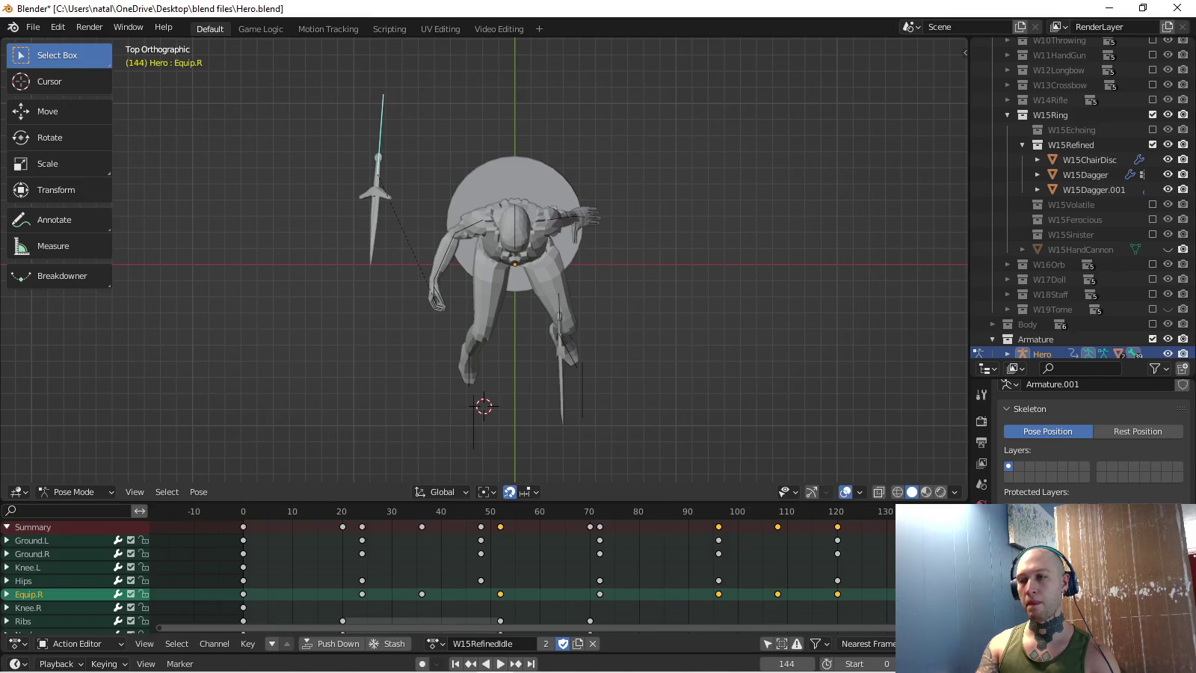
key(g)
key(Return)
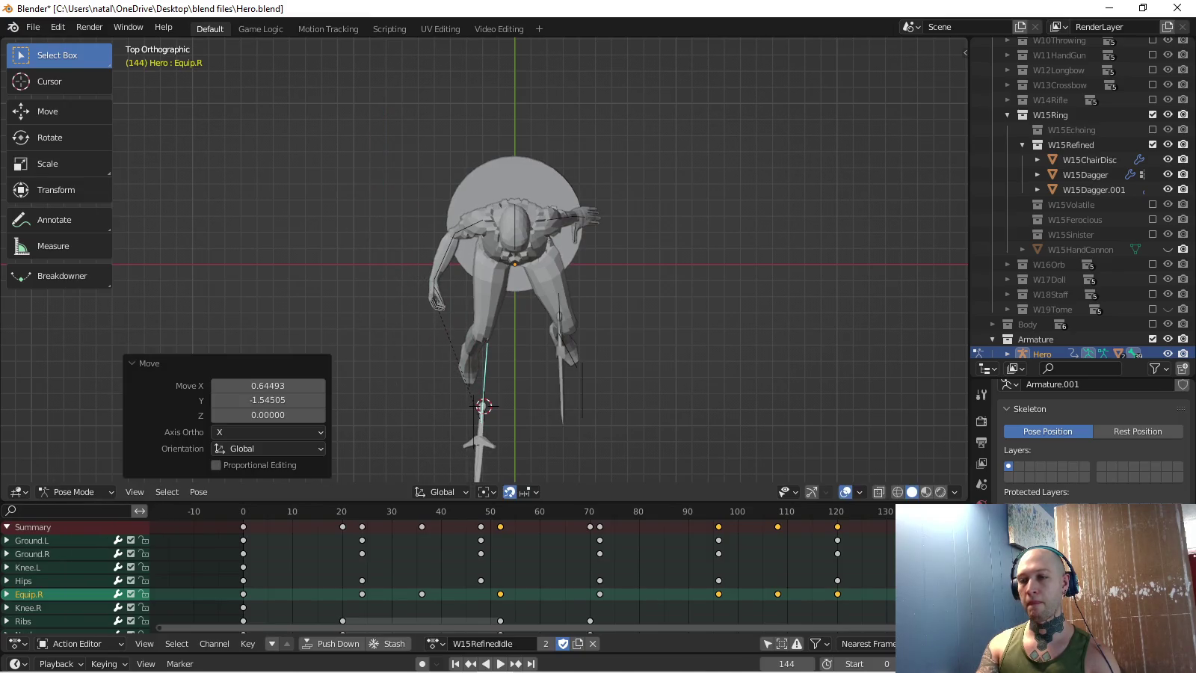
key(i)
key(space)
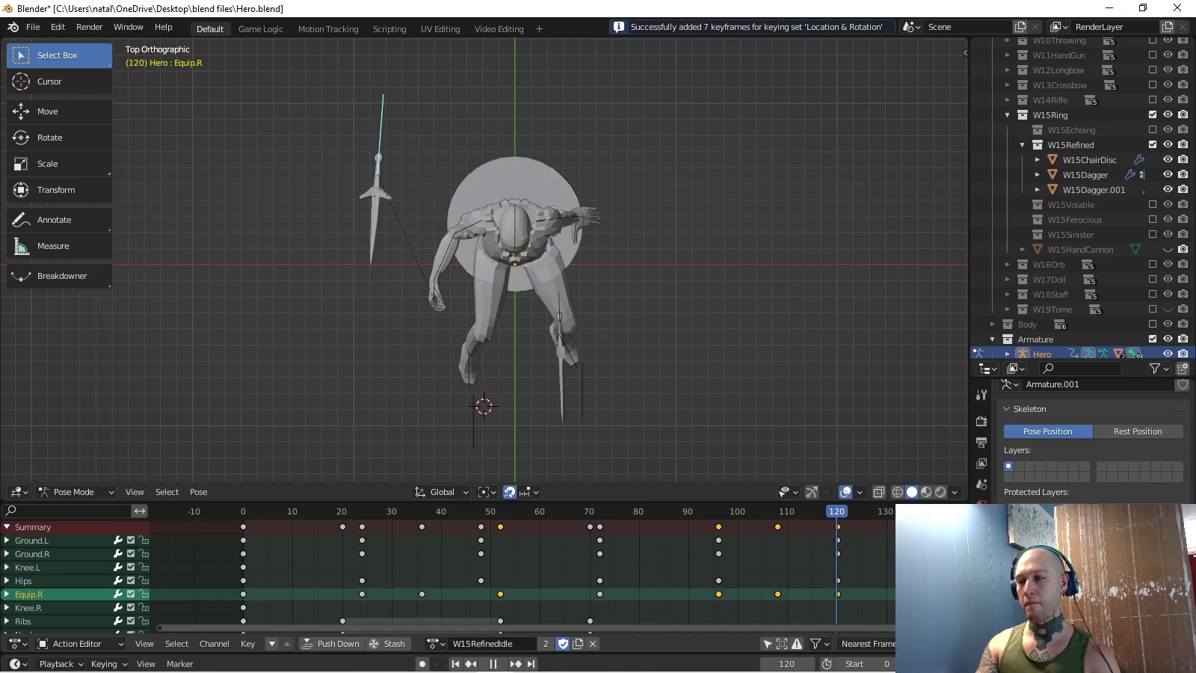
- Rotate the dagger beside the figure's leg, key frame 132, and view from the side
key(space)
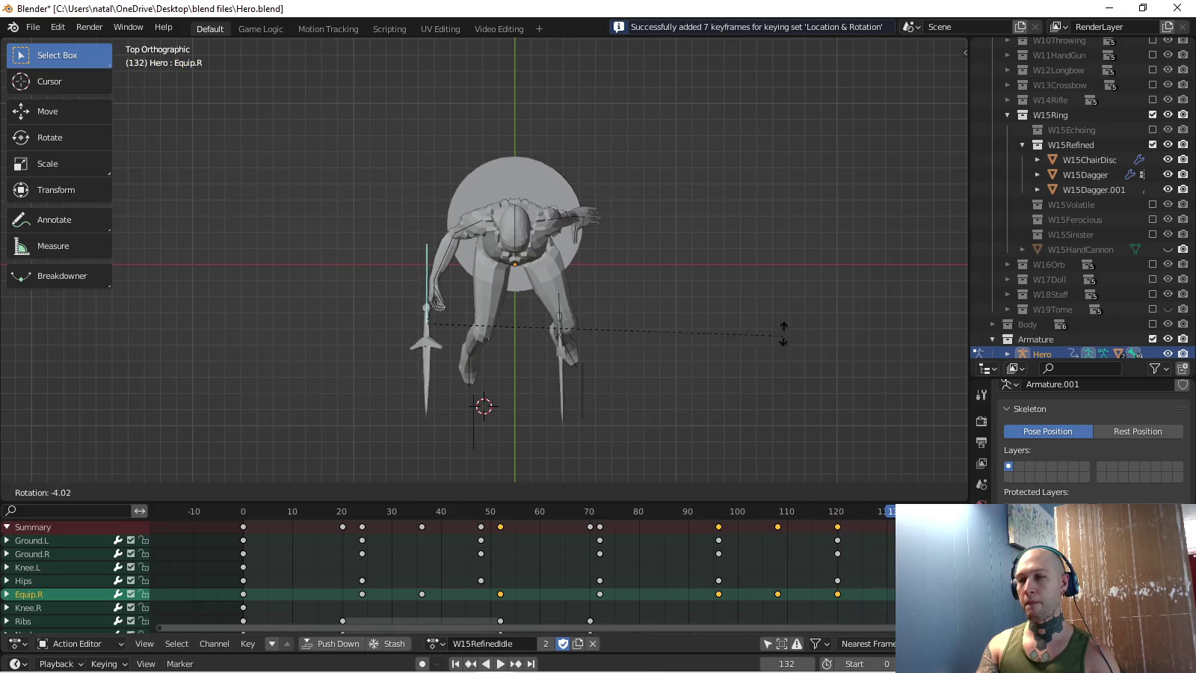
key(r)
key(Return)
key(g)
key(Return)
key(i)
middle_drag(524, 299, 568, 293)
key(space)
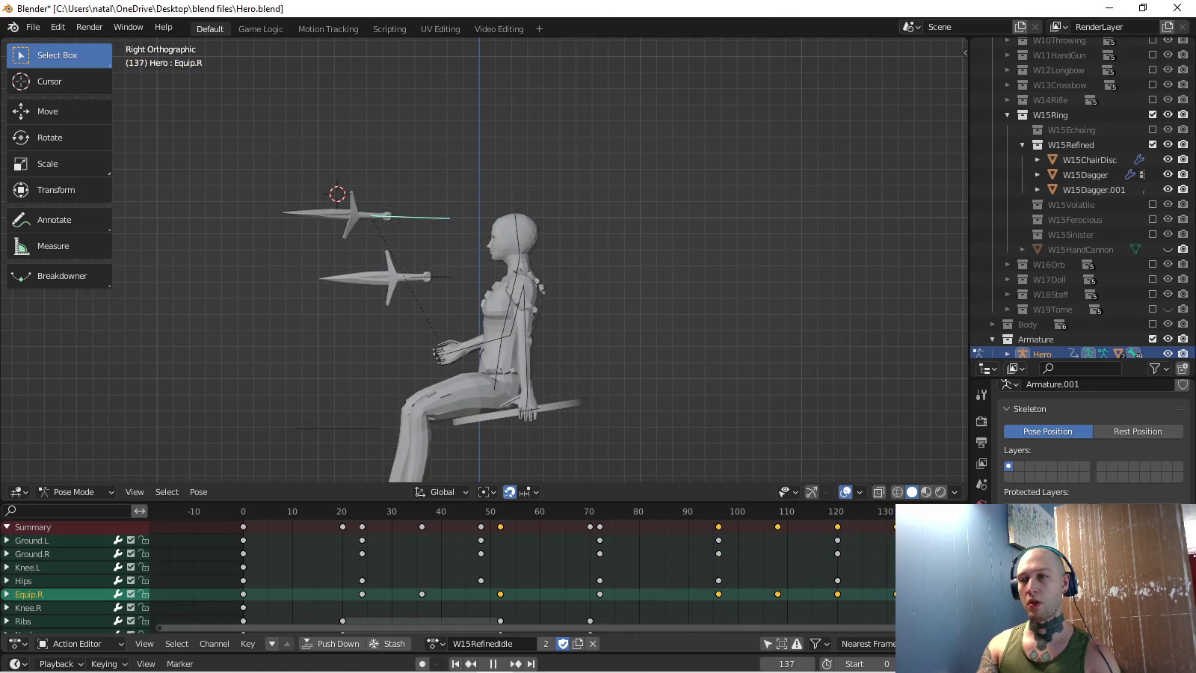
- Review the dagger's orbit, centre on the bone, and return to frame 0 in top view
key(space)
key(space)
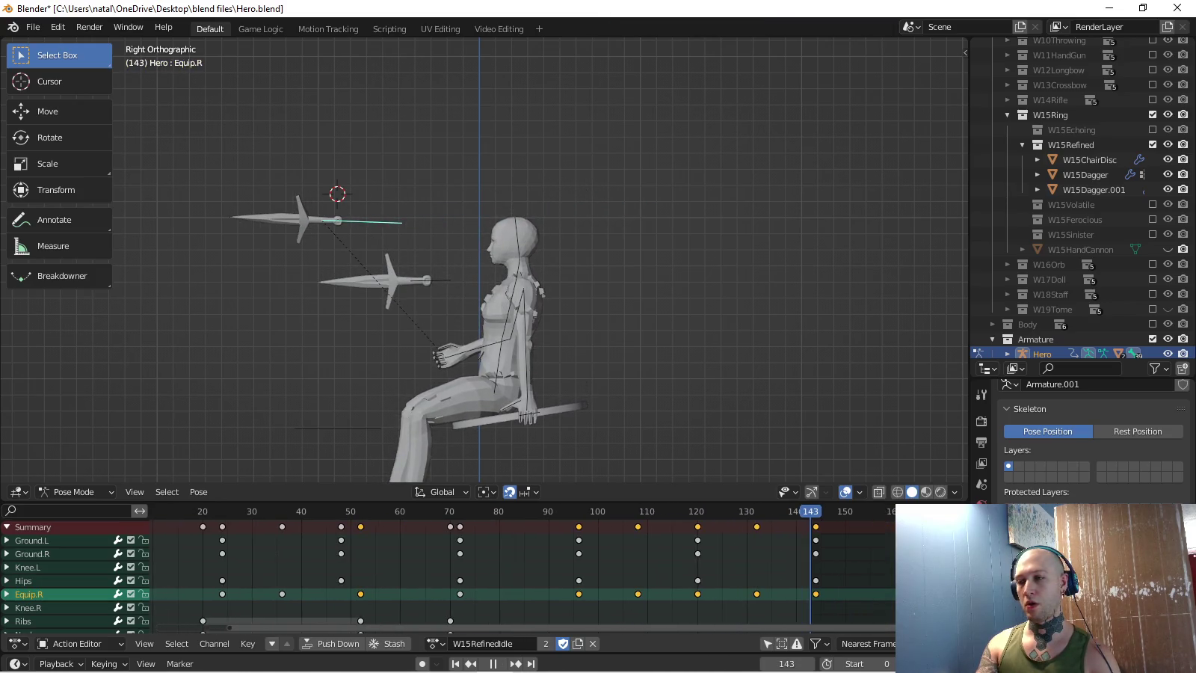
key(KP_Decimal)
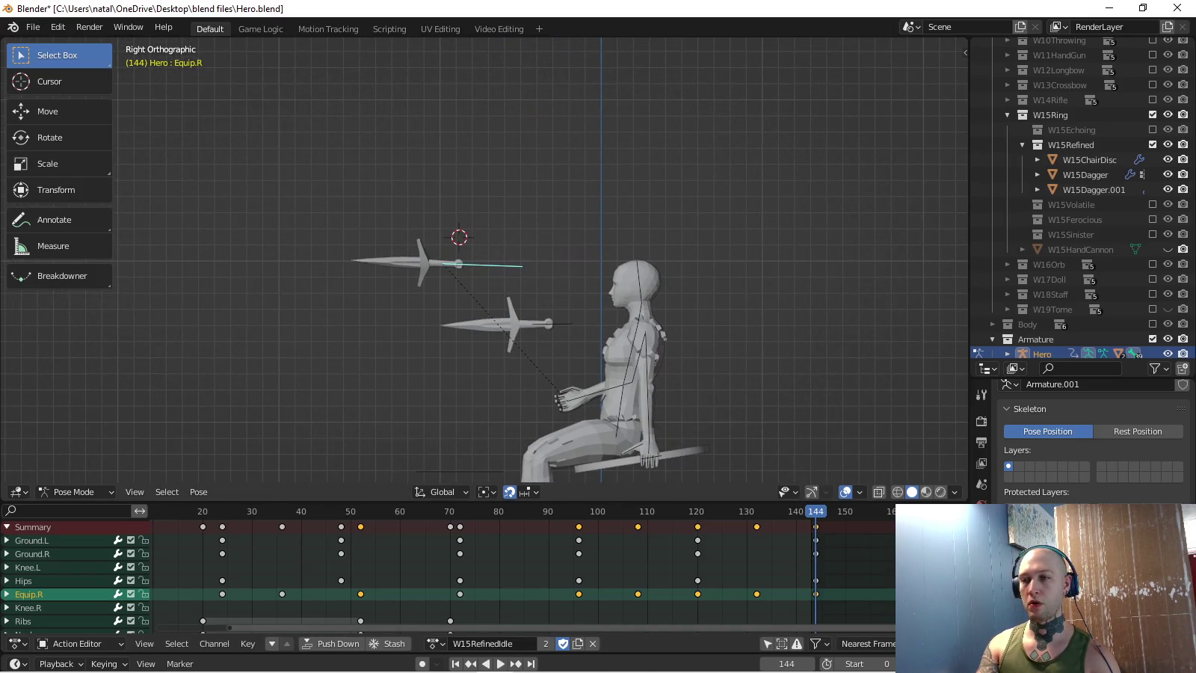
key(space)
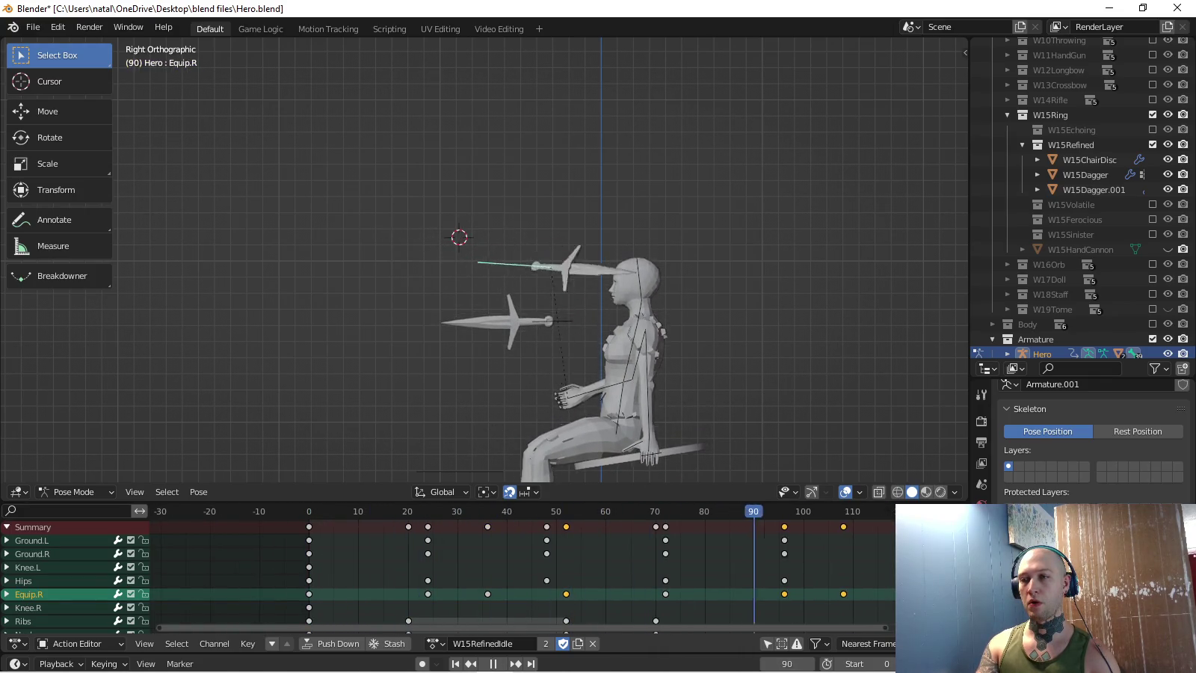
key(space)
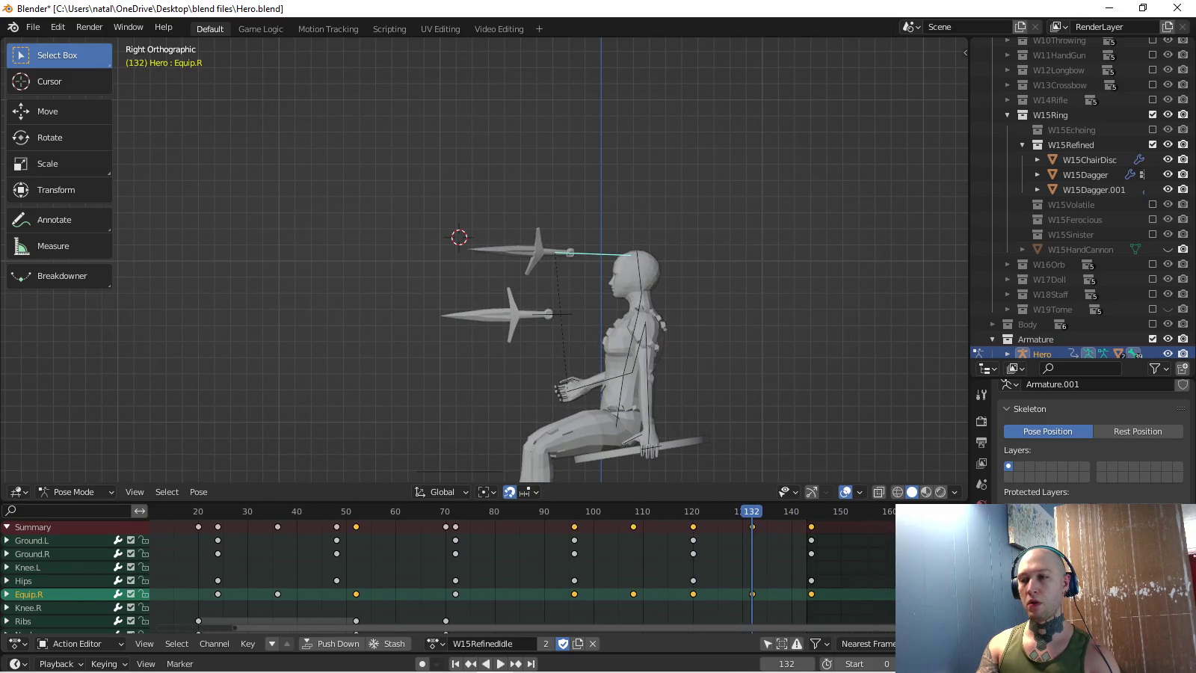
key(space)
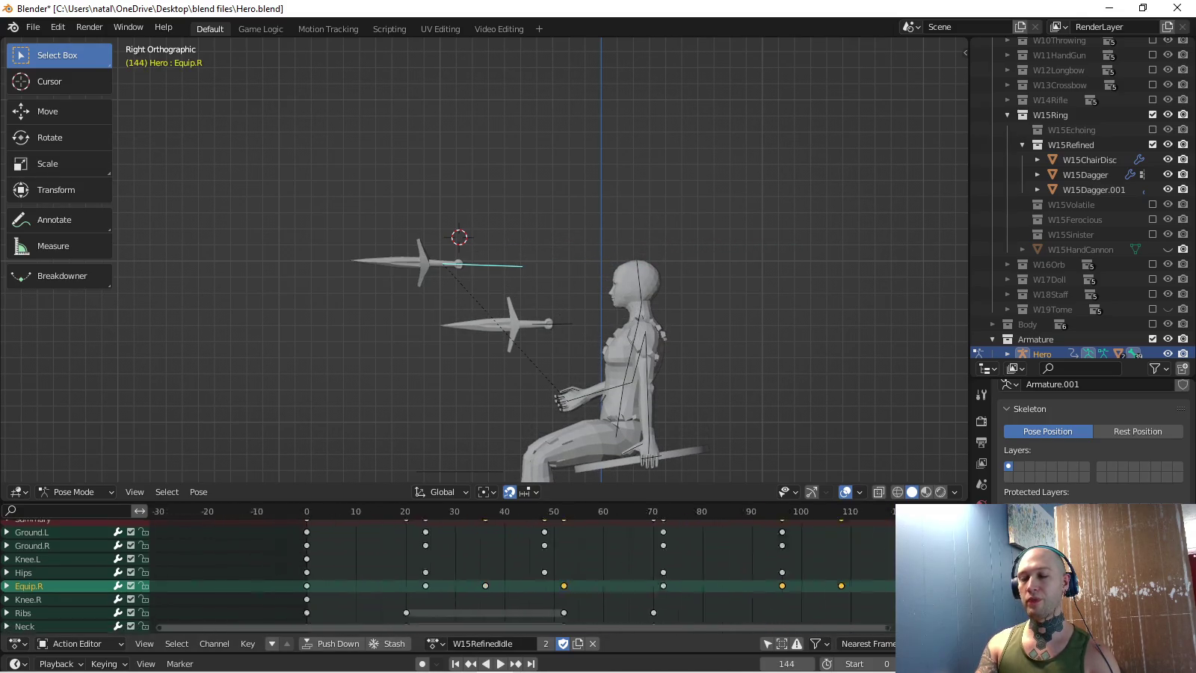
key(Escape)
key(KP_7)
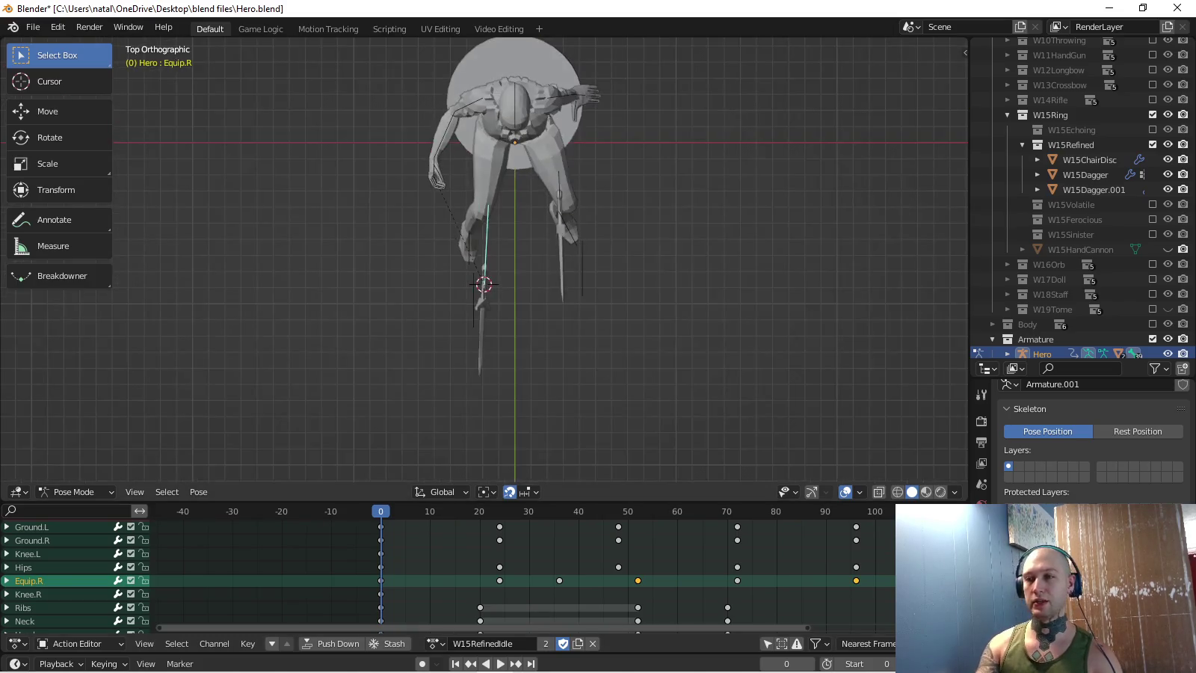
- Re-angle the Equip.R dagger at frame 0, key it, and copy its pose
key(r)
key(i)
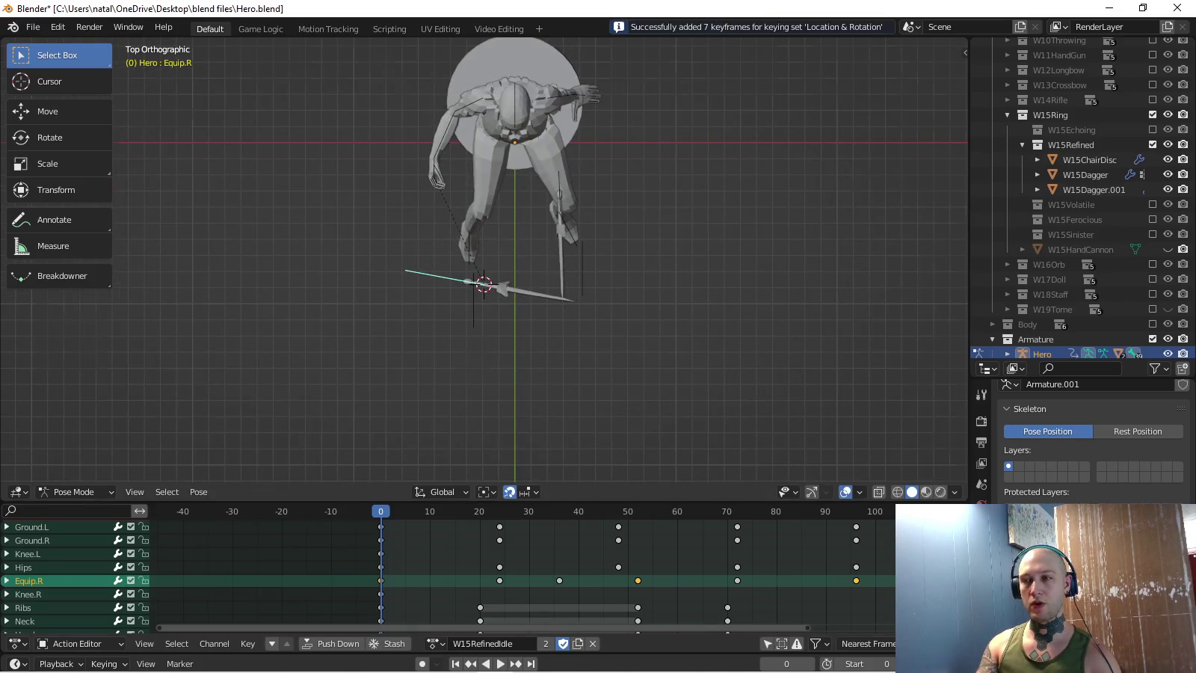
middle_drag(524, 337, 569, 225)
key(ctrl+c)
key(Home)
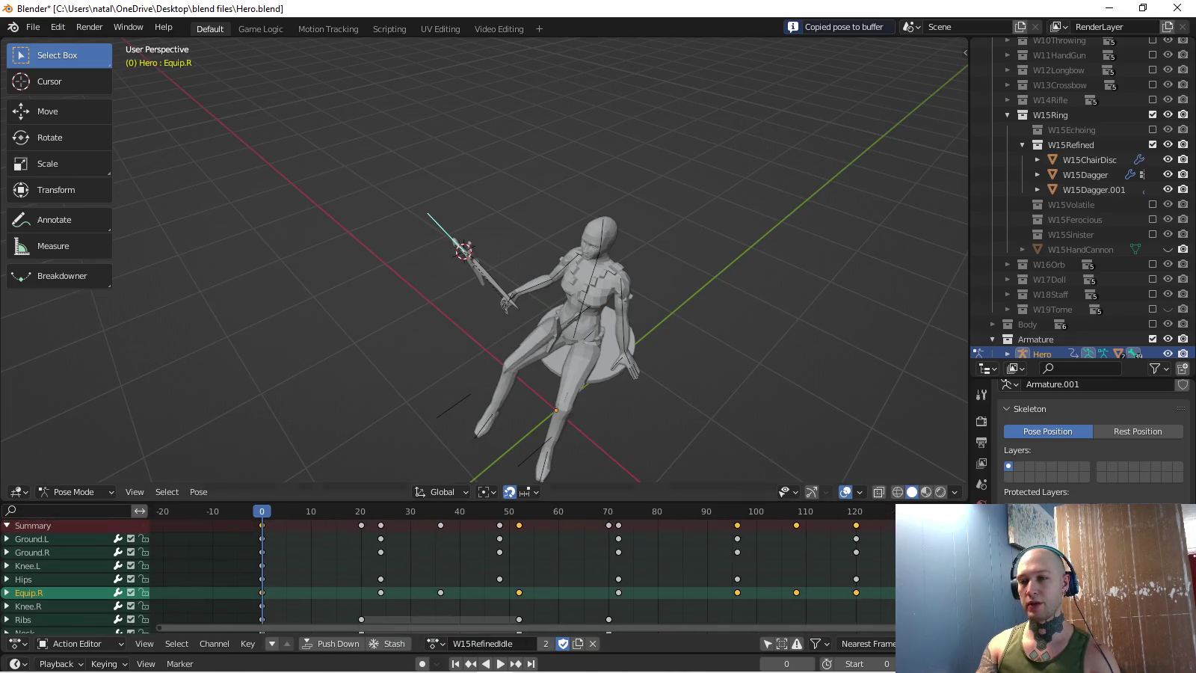
- Preview the animation, return to frame 0, and select only the Equip.R bone
key(space)
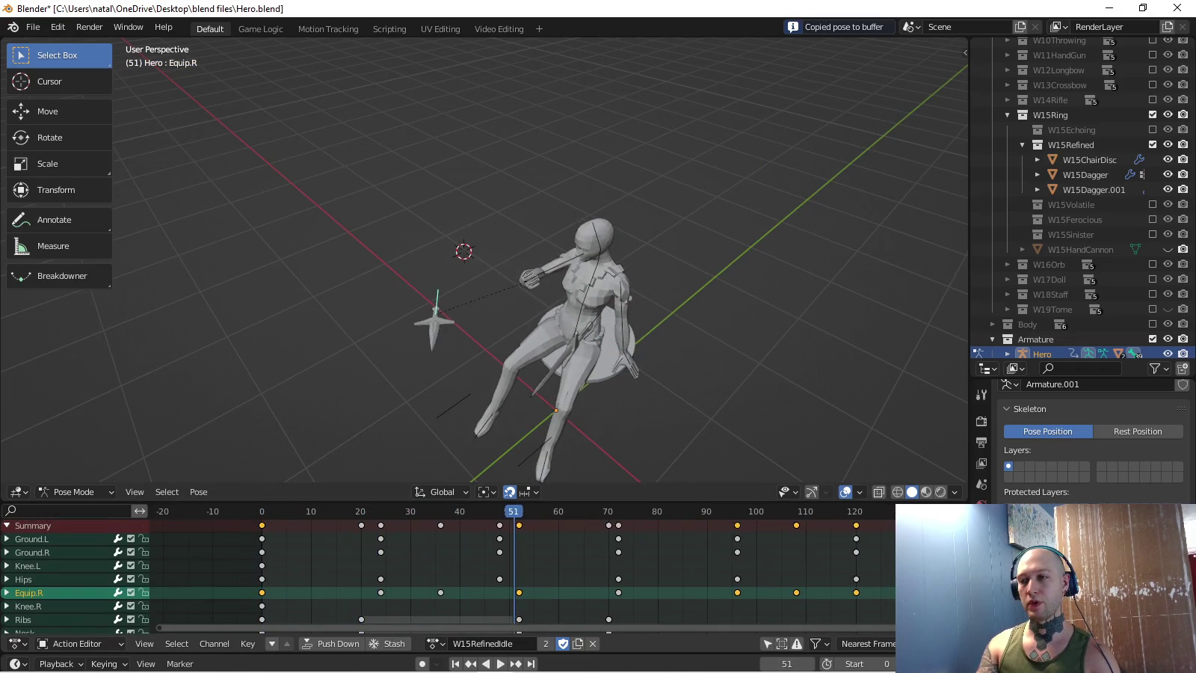
key(shift+Left)
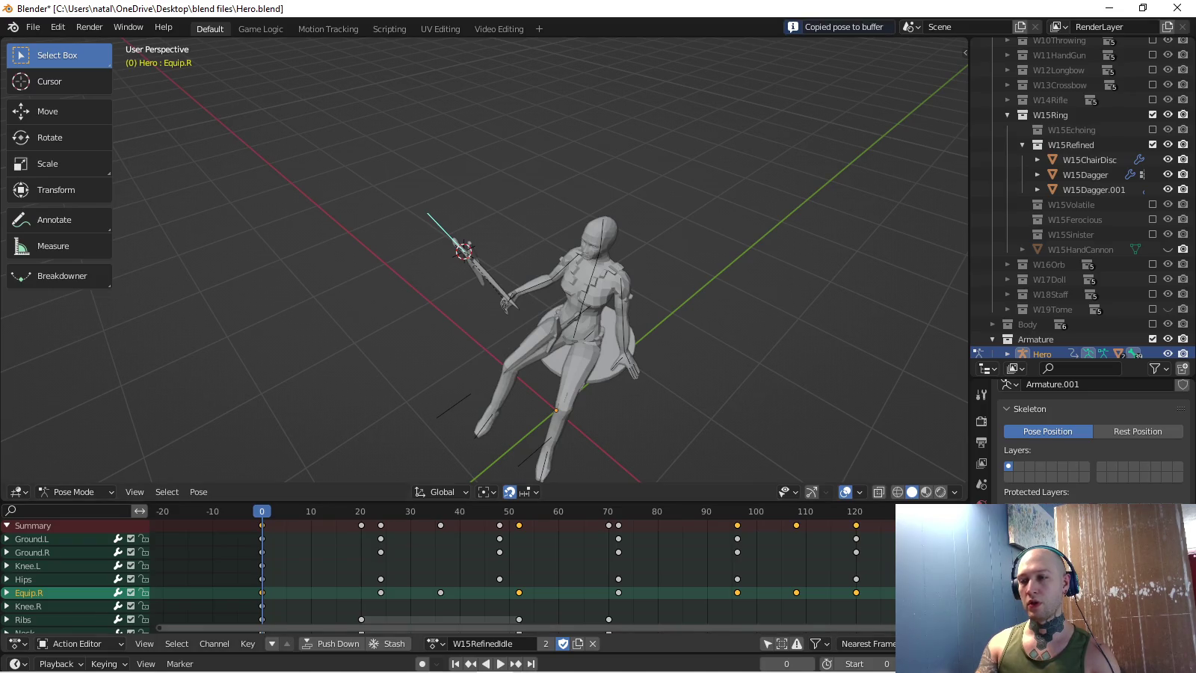
key(alt+a)
click(28, 594)
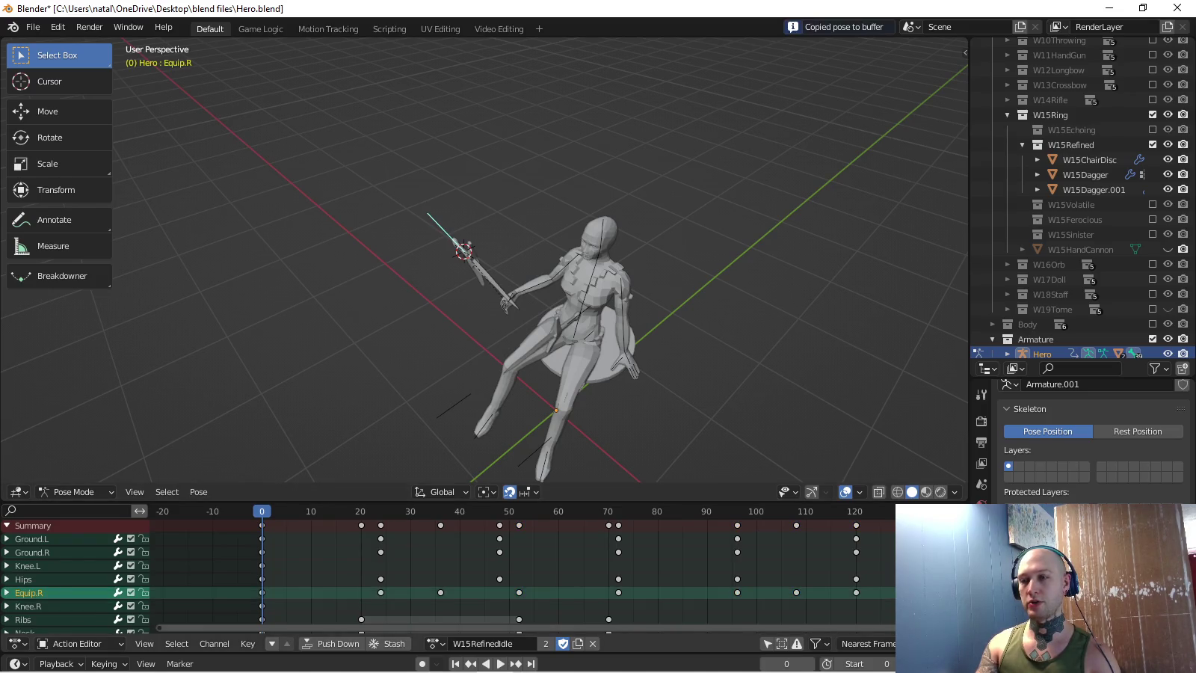
- Paste the frame 0 dagger pose at frame 144, key it, and play the loop from top view
key(shift+Right)
key(ctrl+v)
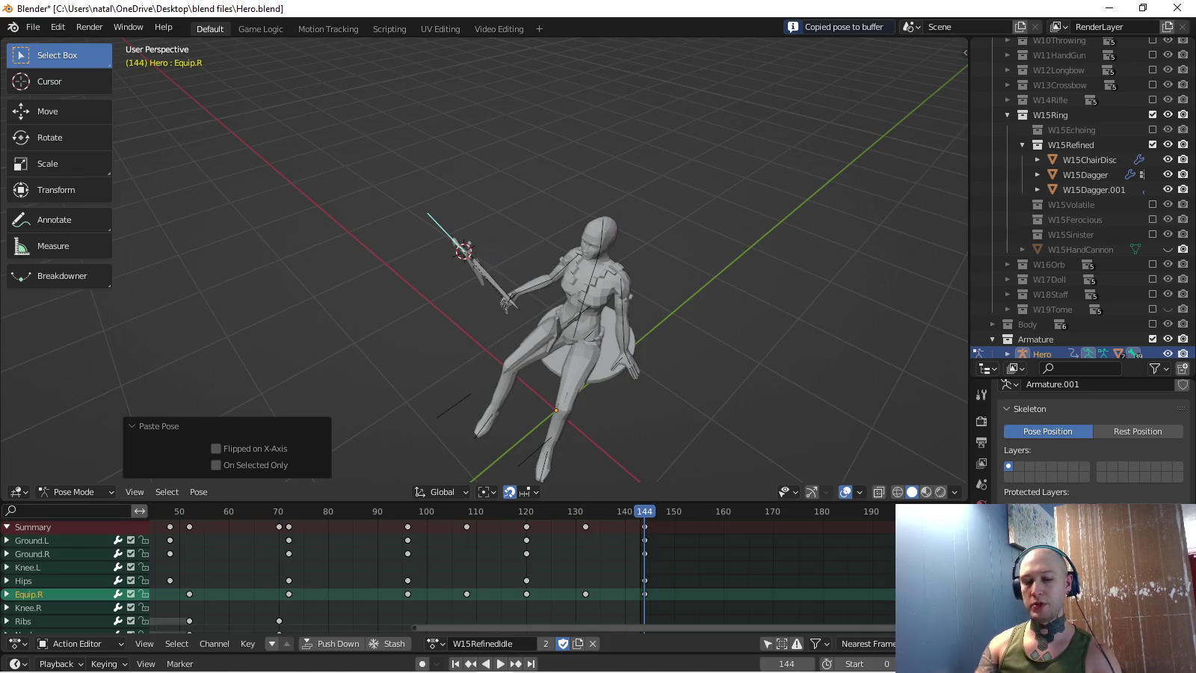
key(i)
key(KP_7)
key(space)
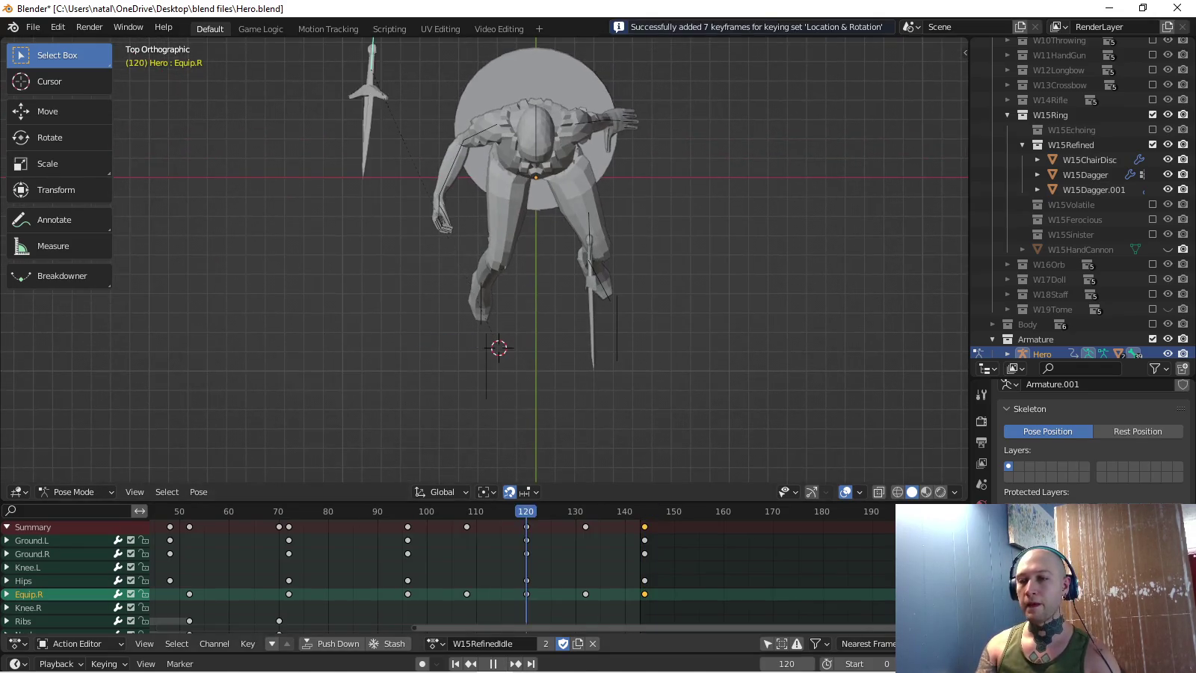
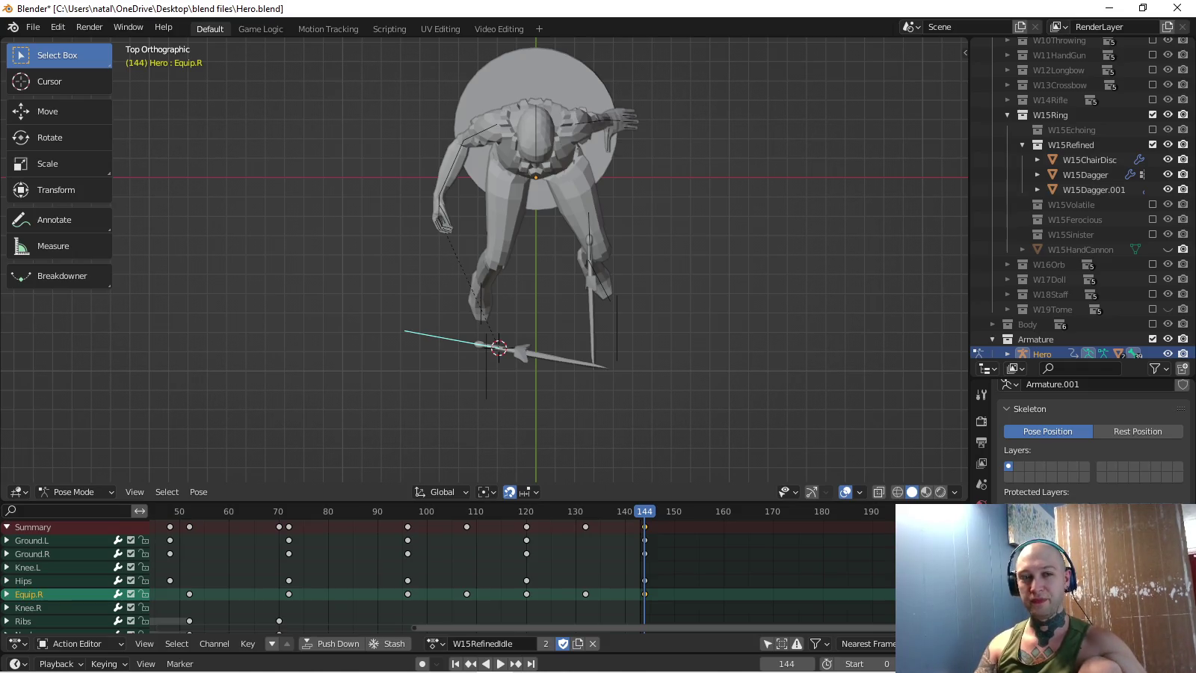
- Load the W15RefinedCombat action on the Hero rig
middle_drag(523, 568, 672, 569)
middle_drag(921, 569, 1159, 569)
click(435, 643)
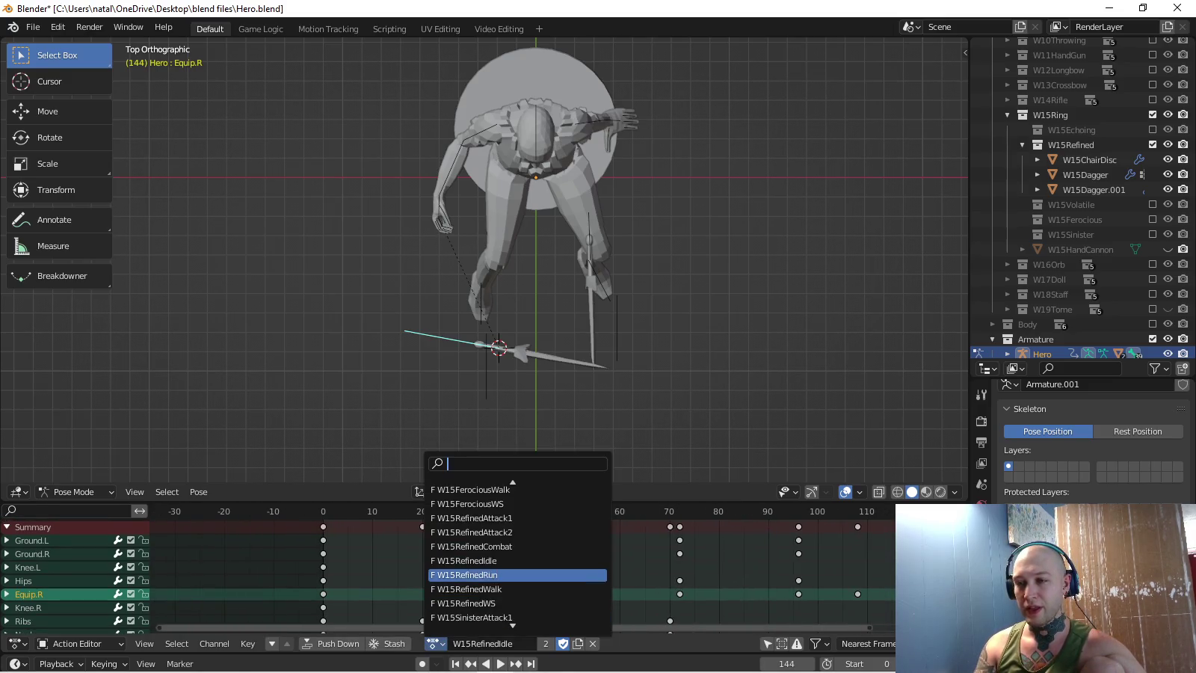
click(516, 546)
- Paste the copied pose at frame 290 and keyframe it
middle_drag(748, 568, 347, 569)
middle_drag(673, 569, 372, 569)
middle_drag(748, 568, 340, 568)
click(646, 512)
key(ctrl+v)
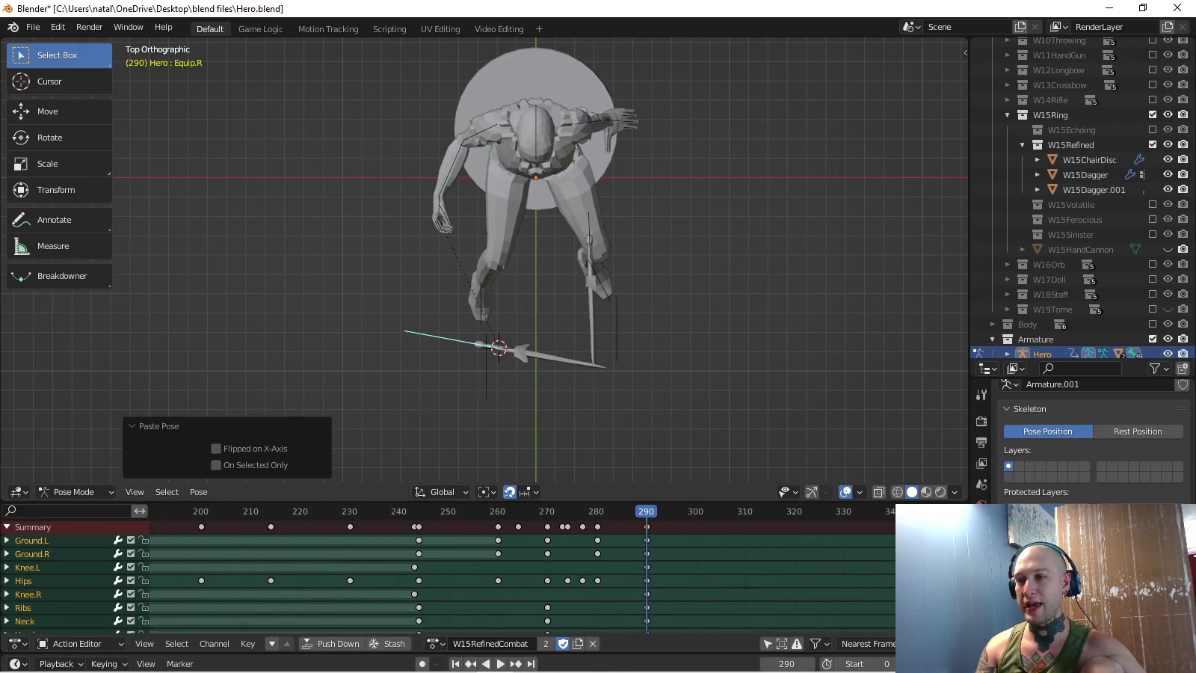
key(i)
- Play the combat action and review the motion, stopping at frame 280
key(space)
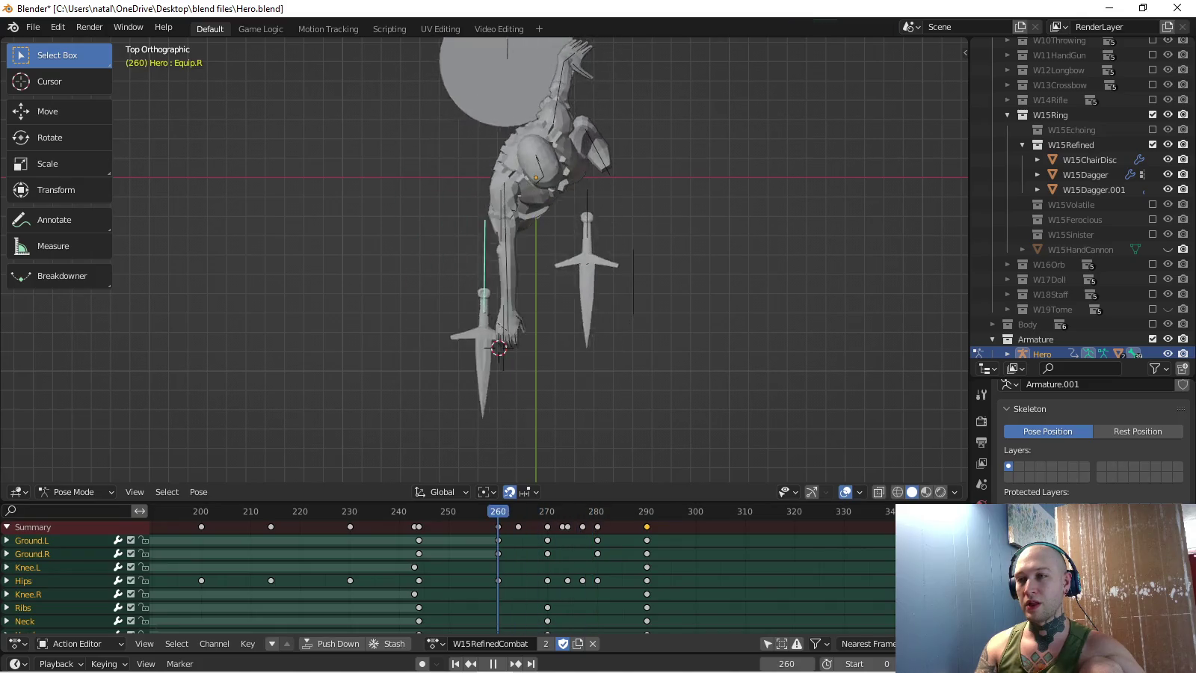
key(space)
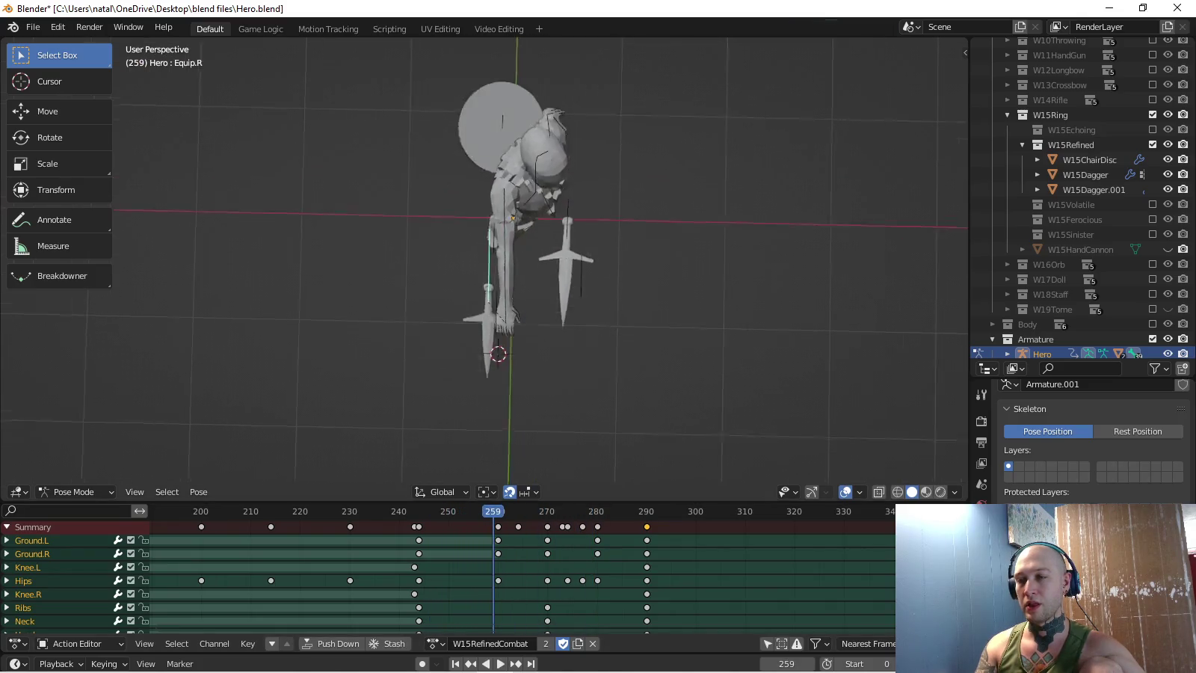
middle_drag(524, 262, 524, 187)
key(space)
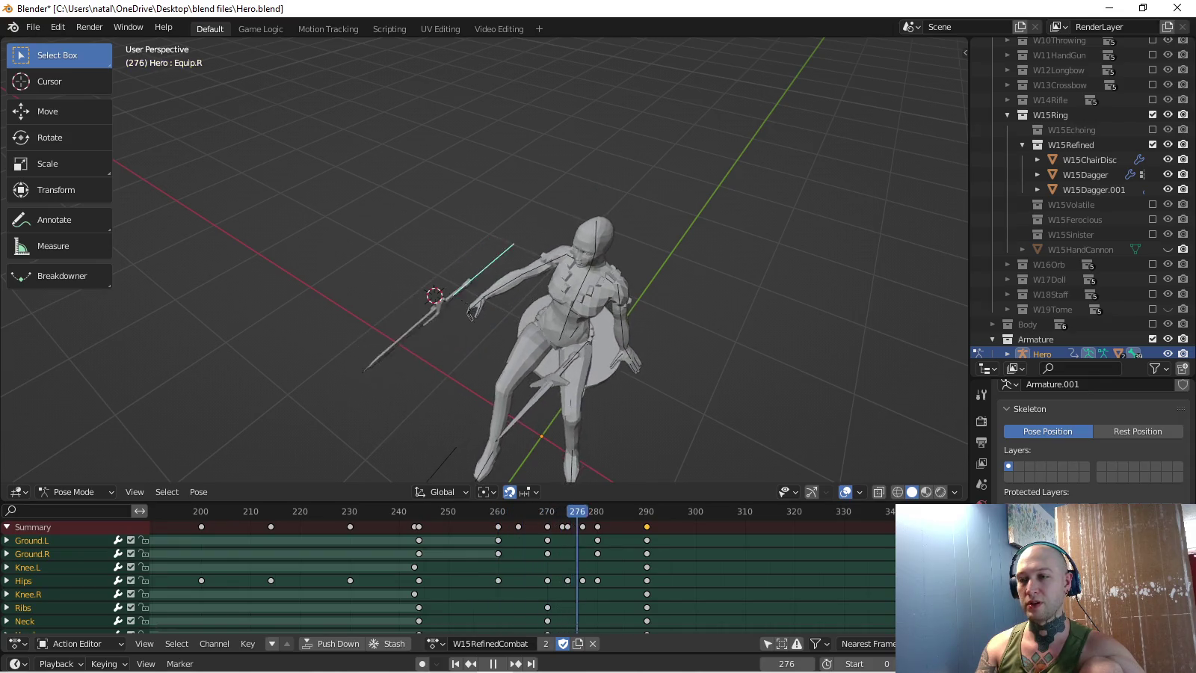
key(space)
- Select only the Equip.R channel in the Action Editor
scroll(449, 569, down, 5)
scroll(449, 568, down, 5)
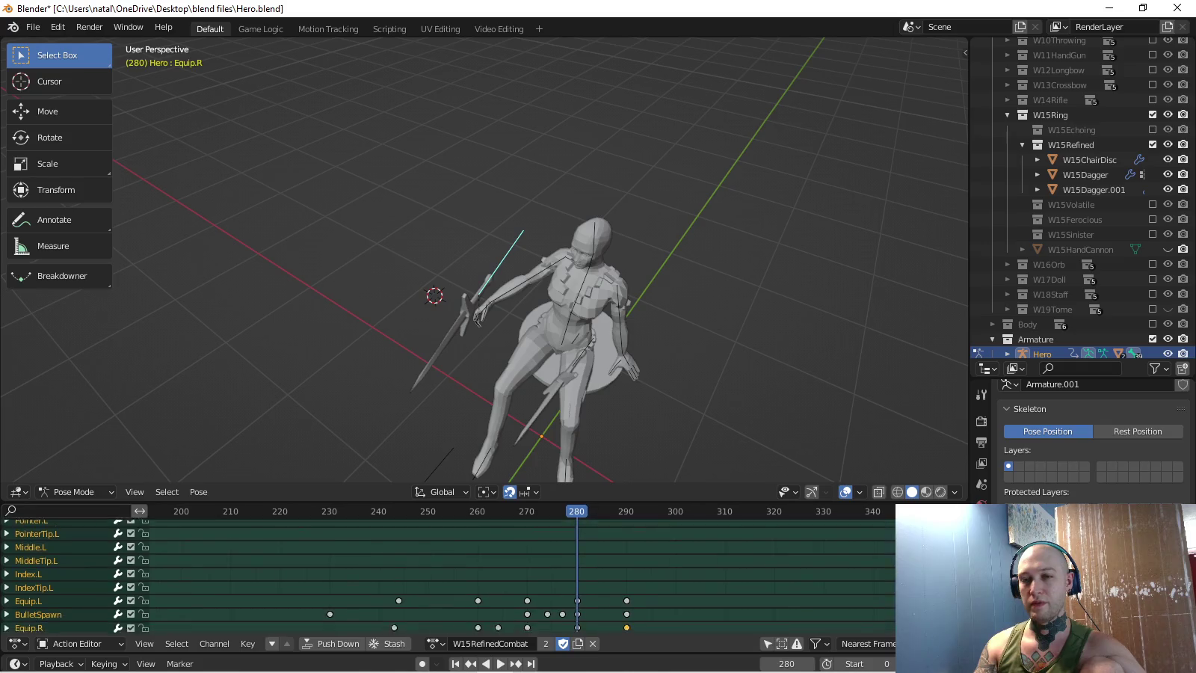
scroll(449, 569, down, 3)
scroll(448, 568, up, 1)
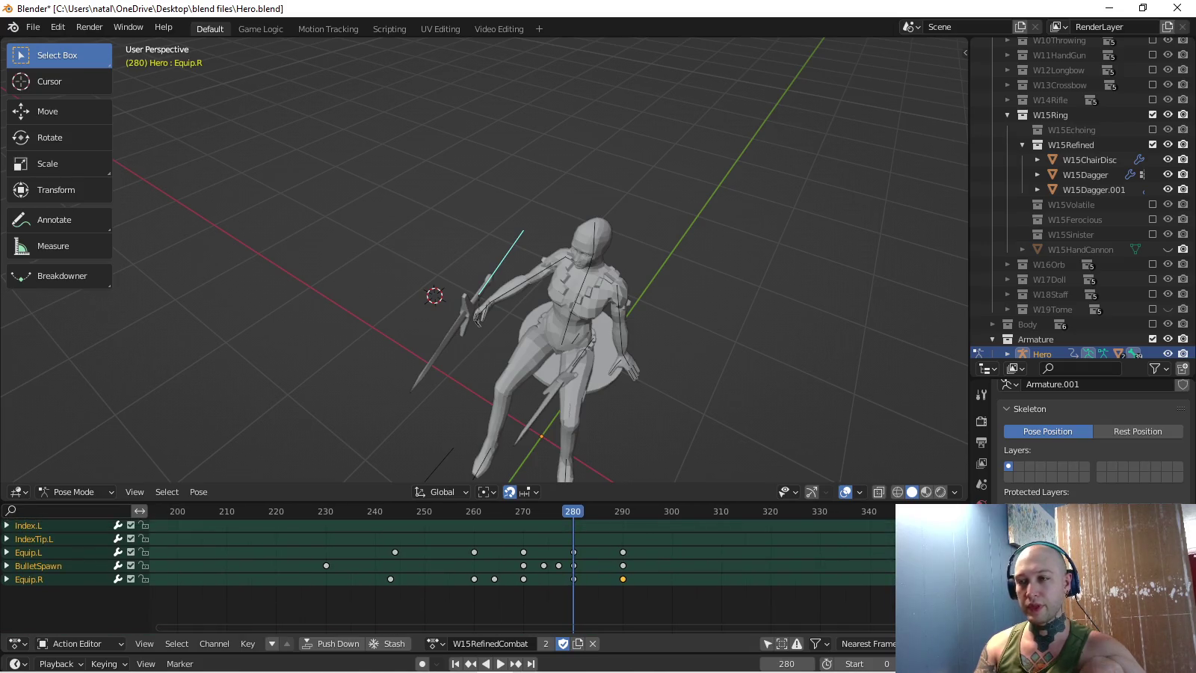
click(30, 580)
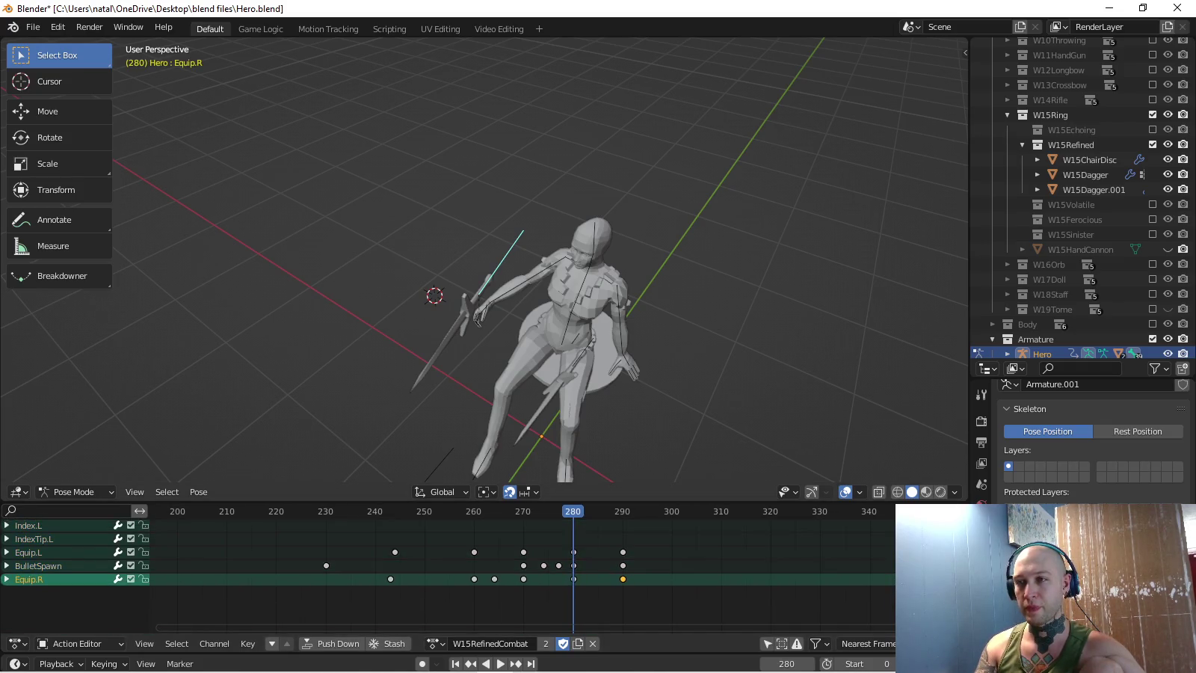
- Move and rotate the Equip.R dagger, keying the new pose at frame 270
key(space)
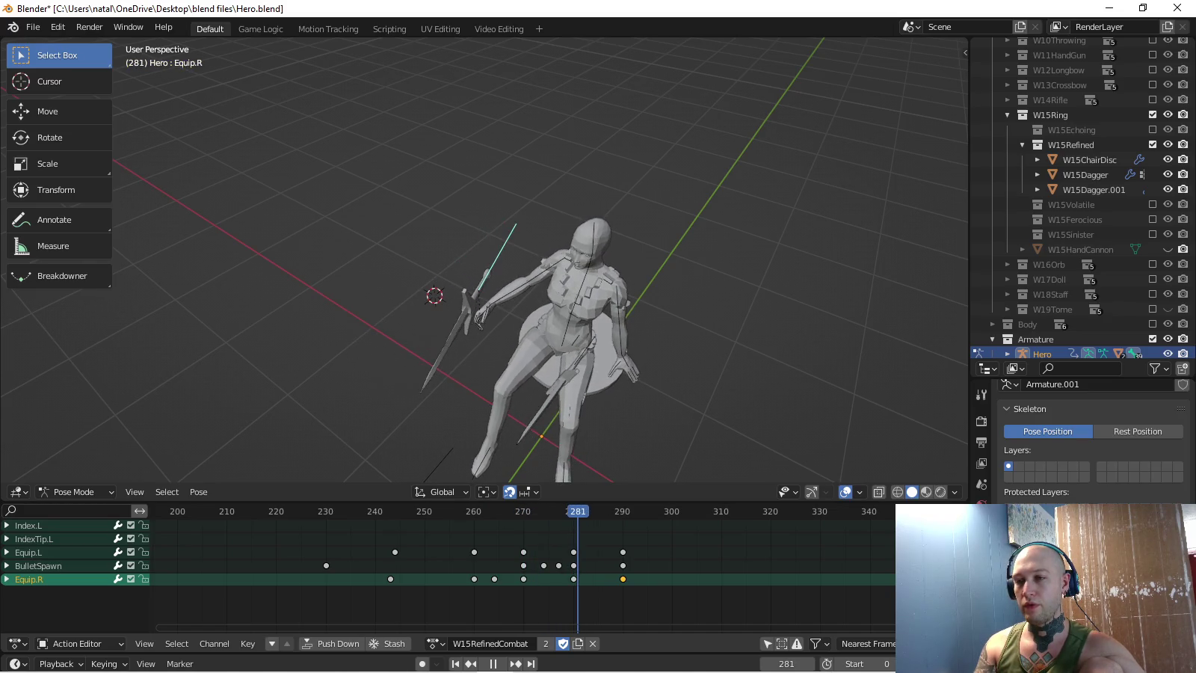
key(KP_1)
key(g)
key(Return)
key(KP_7)
key(r)
key(Return)
key(i)
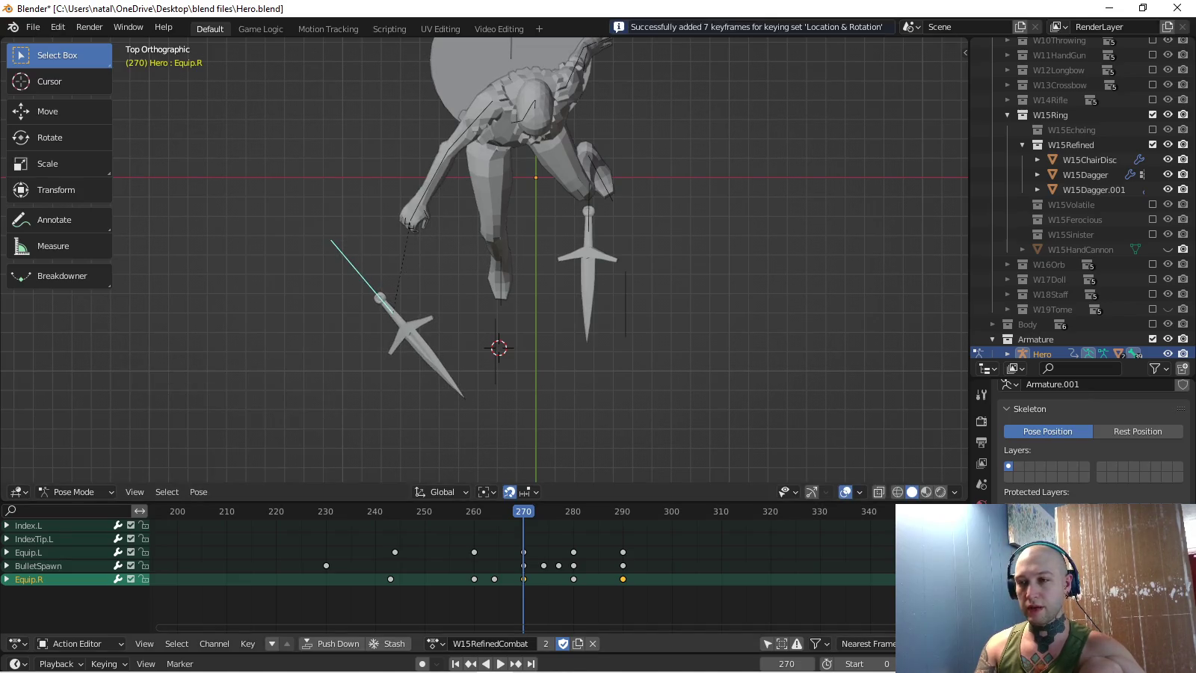
- Rotate the Equip.R dagger again and key it at frame 281
key(space)
key(space)
key(r)
key(Return)
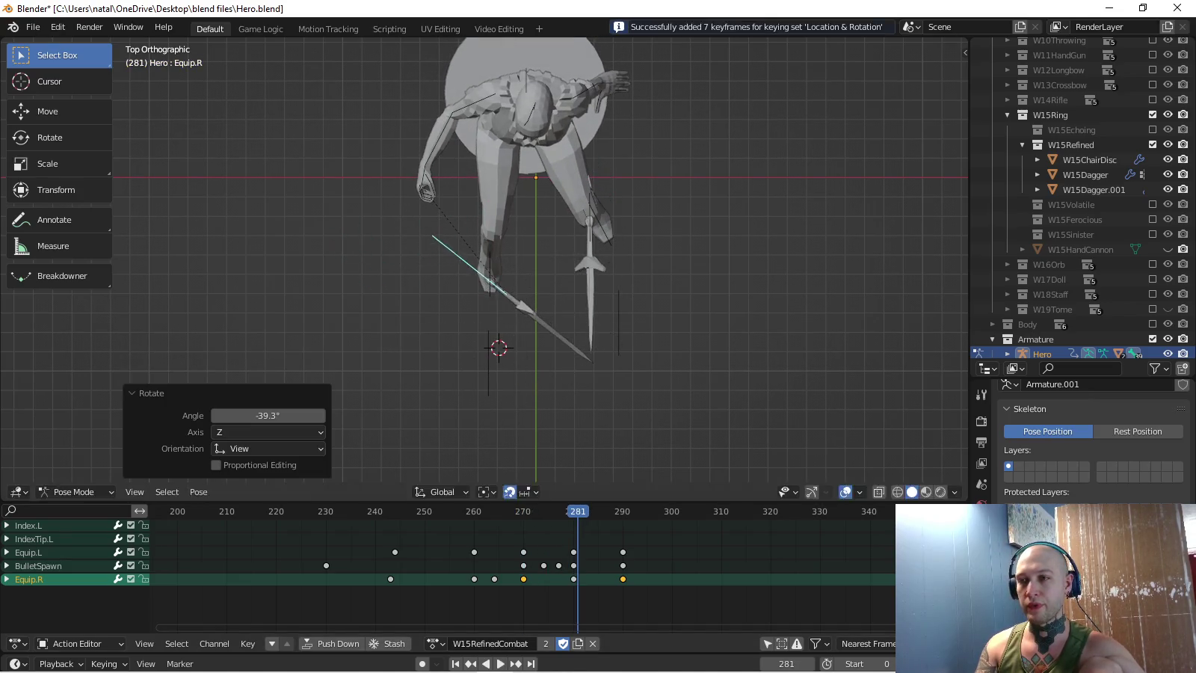
key(i)
- Preview the new dagger keys from the front with the bone deselected
key(KP_1)
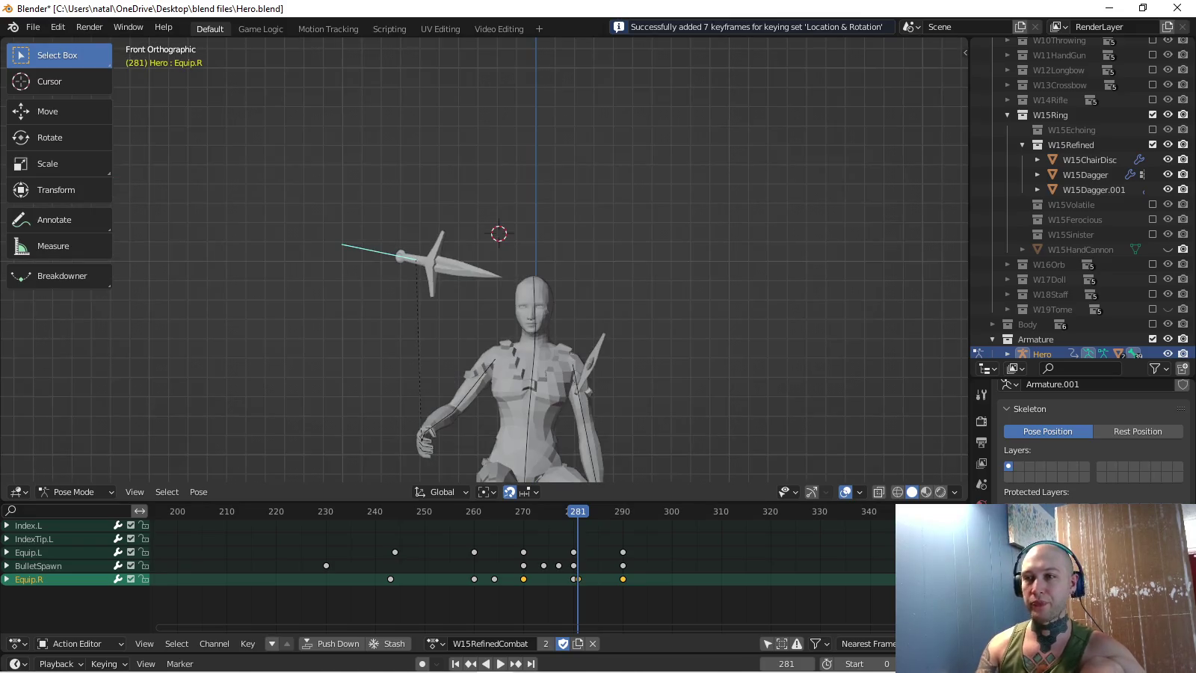
key(space)
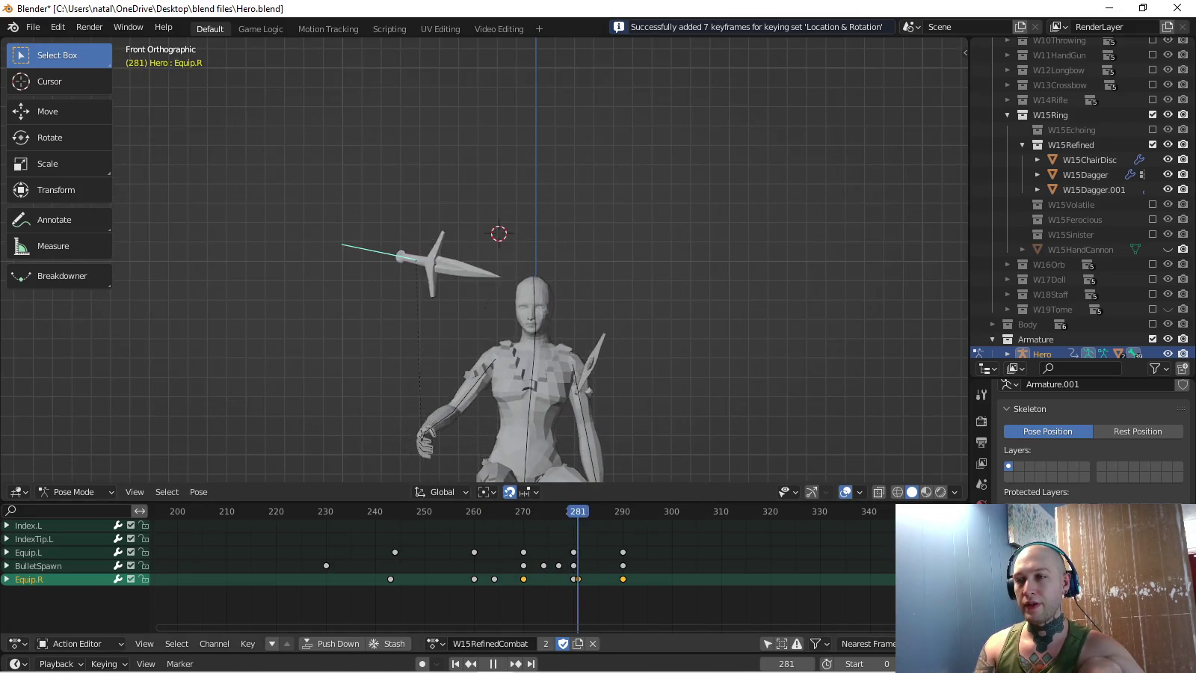
key(Escape)
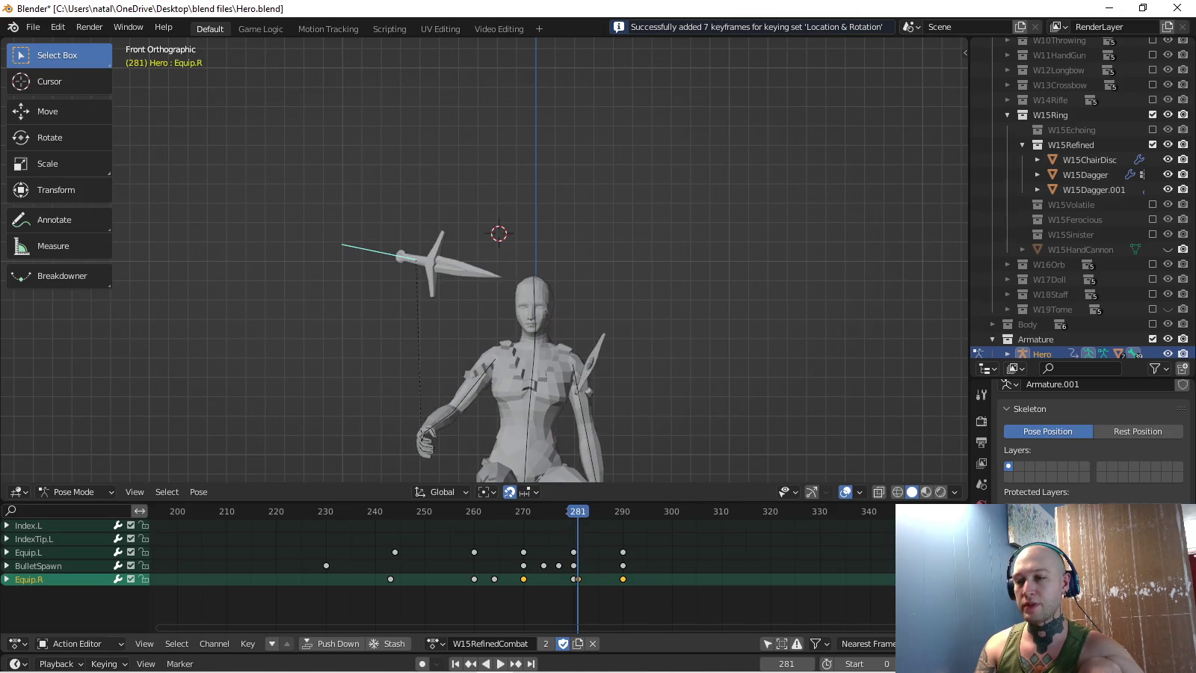
key(alt+a)
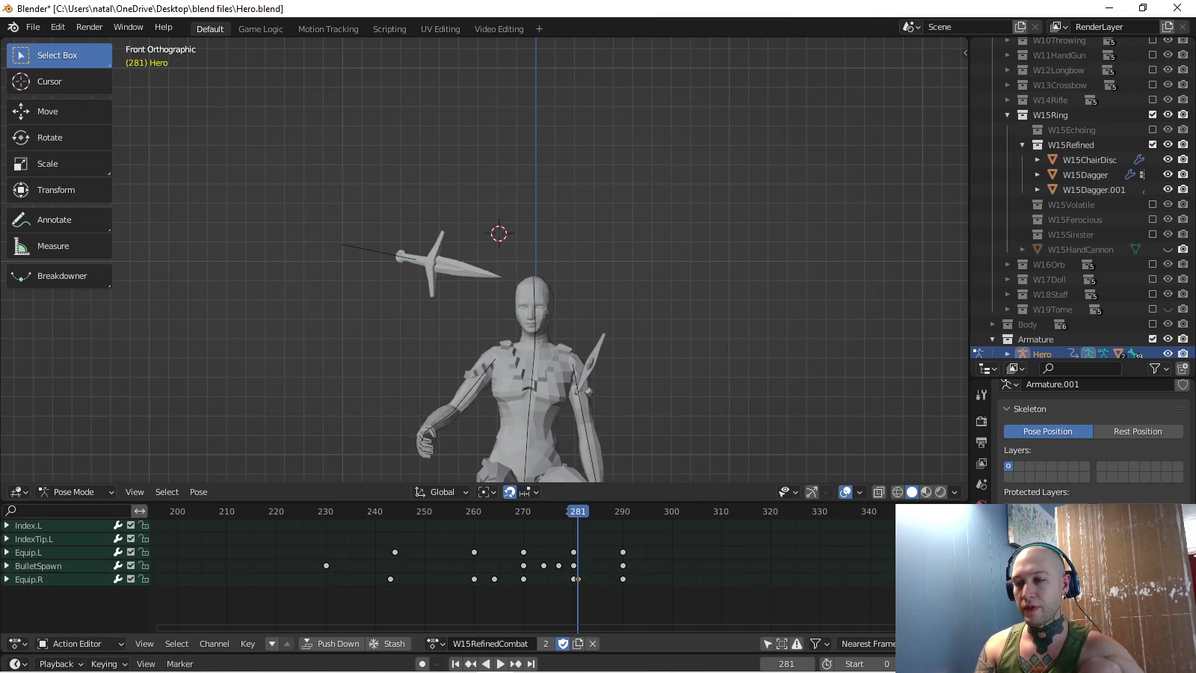
key(space)
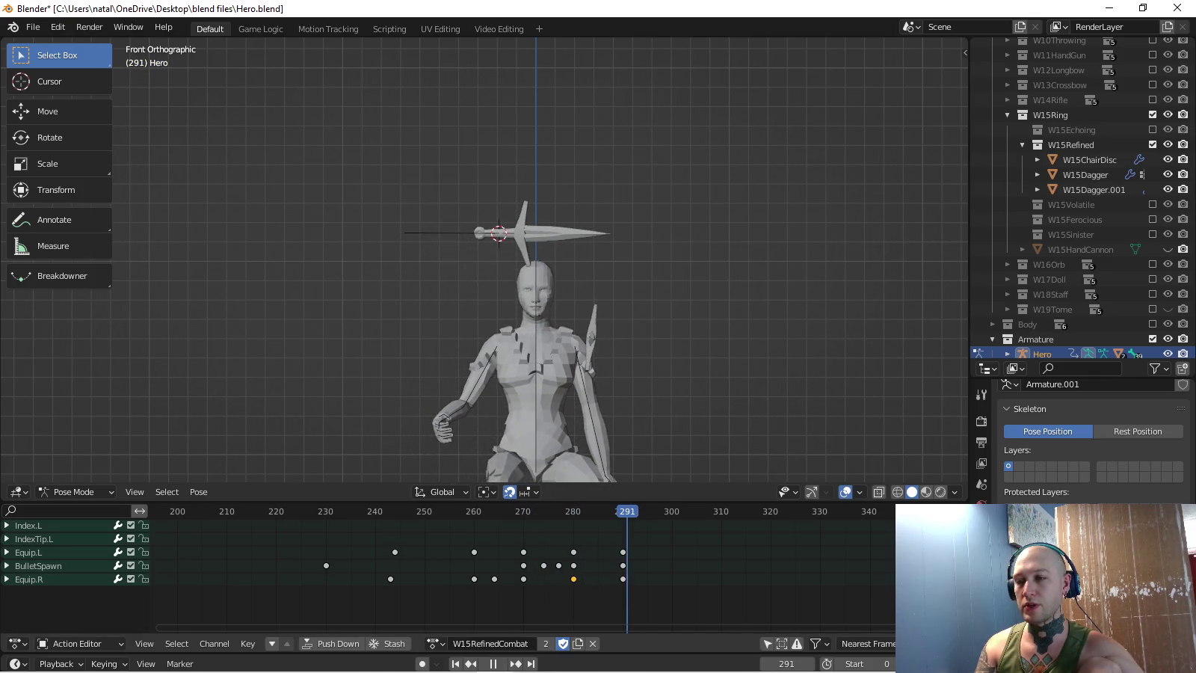
- Load W15RefinedIdle on the Hero rig, play it and fit all keyframes in view
click(436, 643)
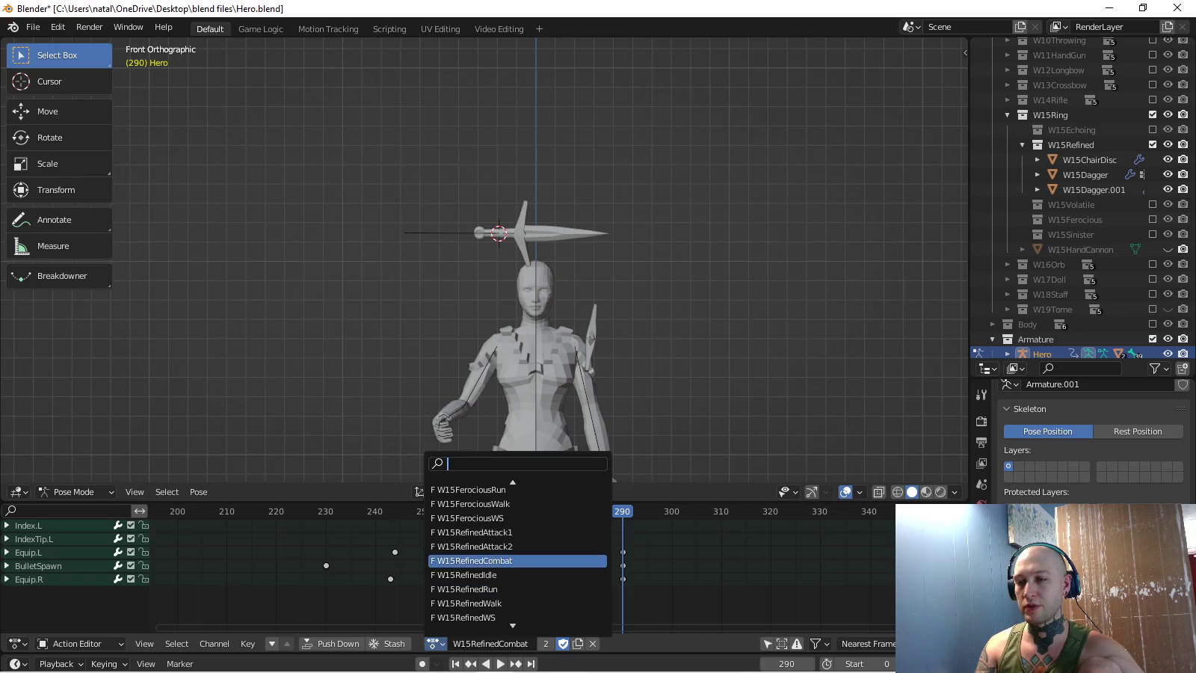
click(509, 574)
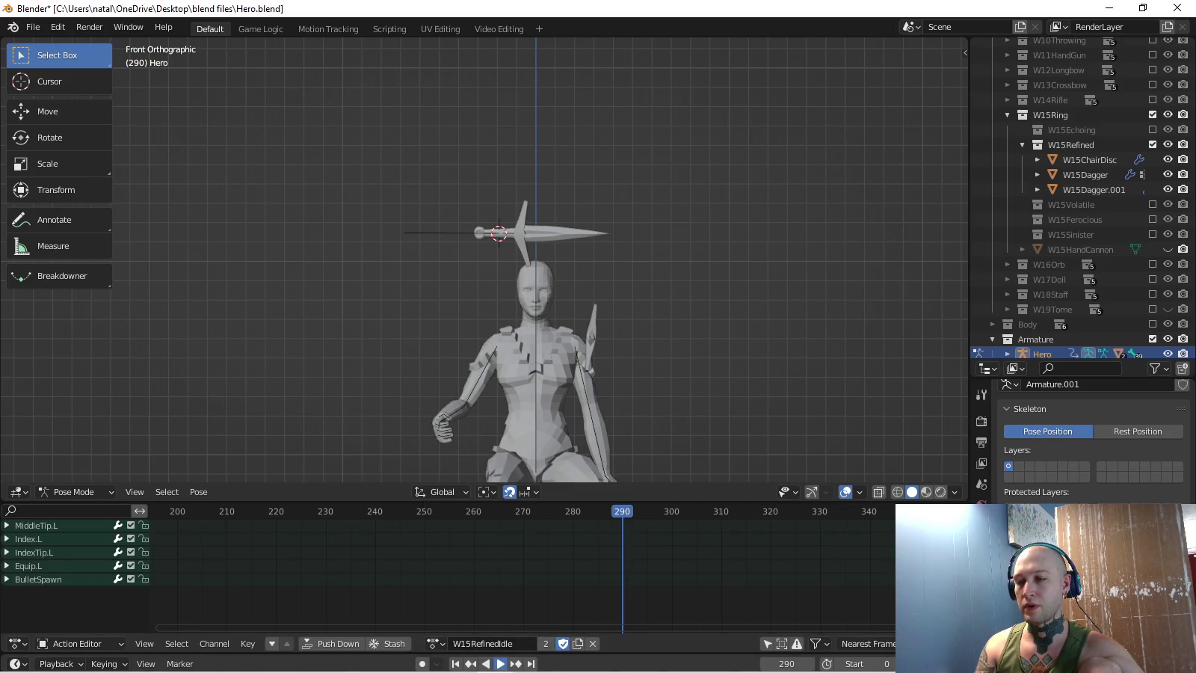
key(space)
key(Home)
- Orbit the viewport and scroll the channels to bring Equip.R into view
middle_drag(523, 568, 623, 609)
middle_drag(524, 299, 673, 224)
scroll(509, 314, down, 3)
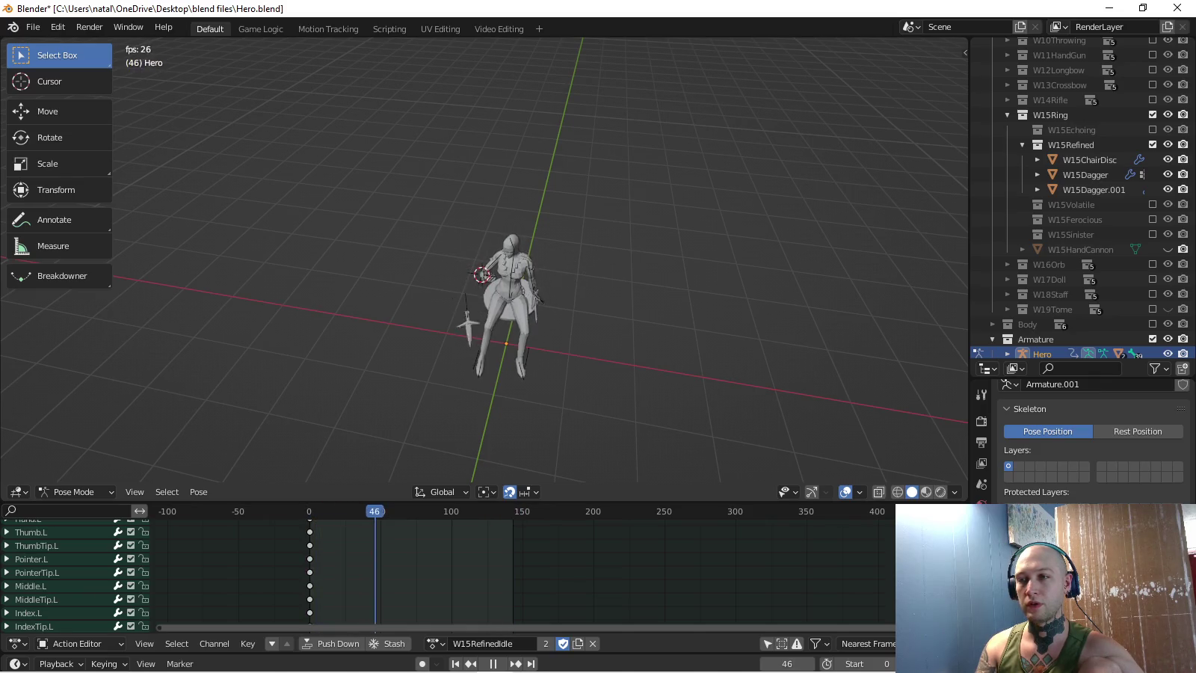
scroll(494, 299, up, 2)
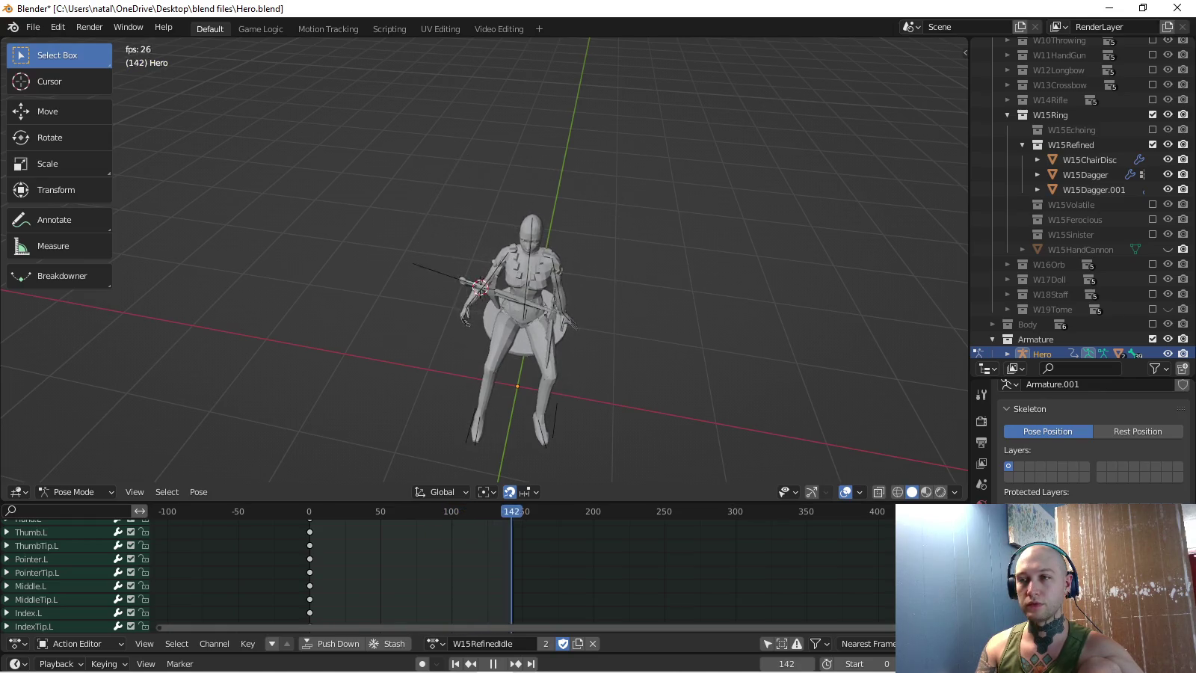
middle_drag(374, 584, 495, 523)
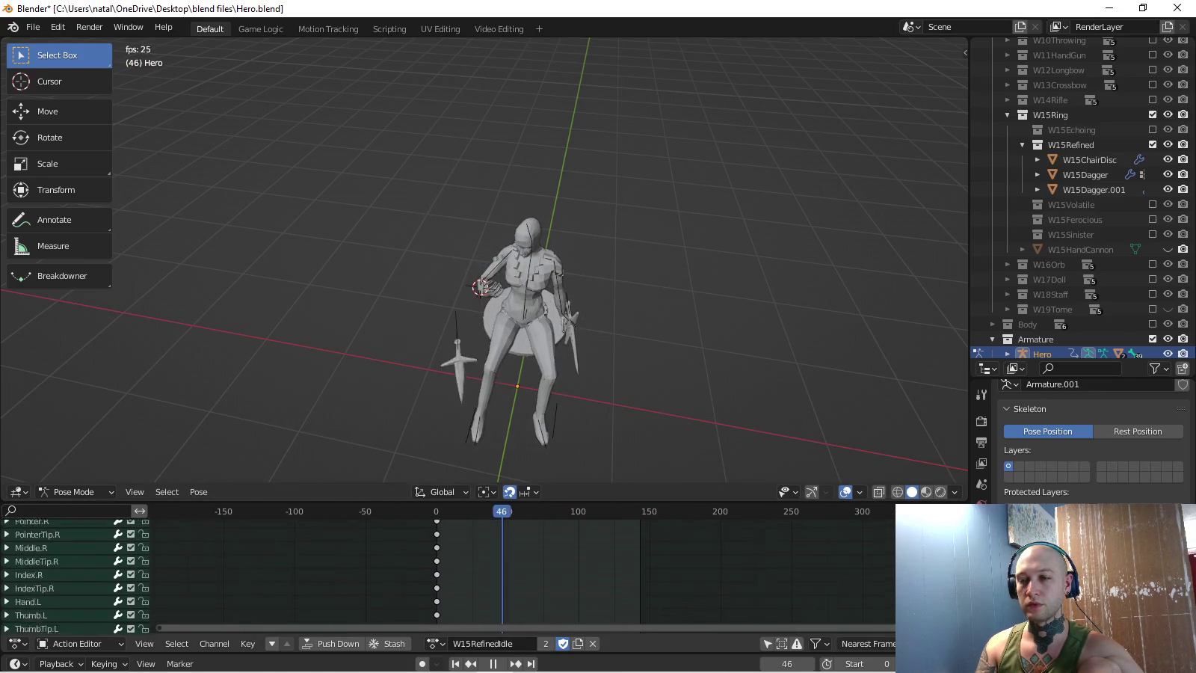
middle_drag(523, 575, 480, 603)
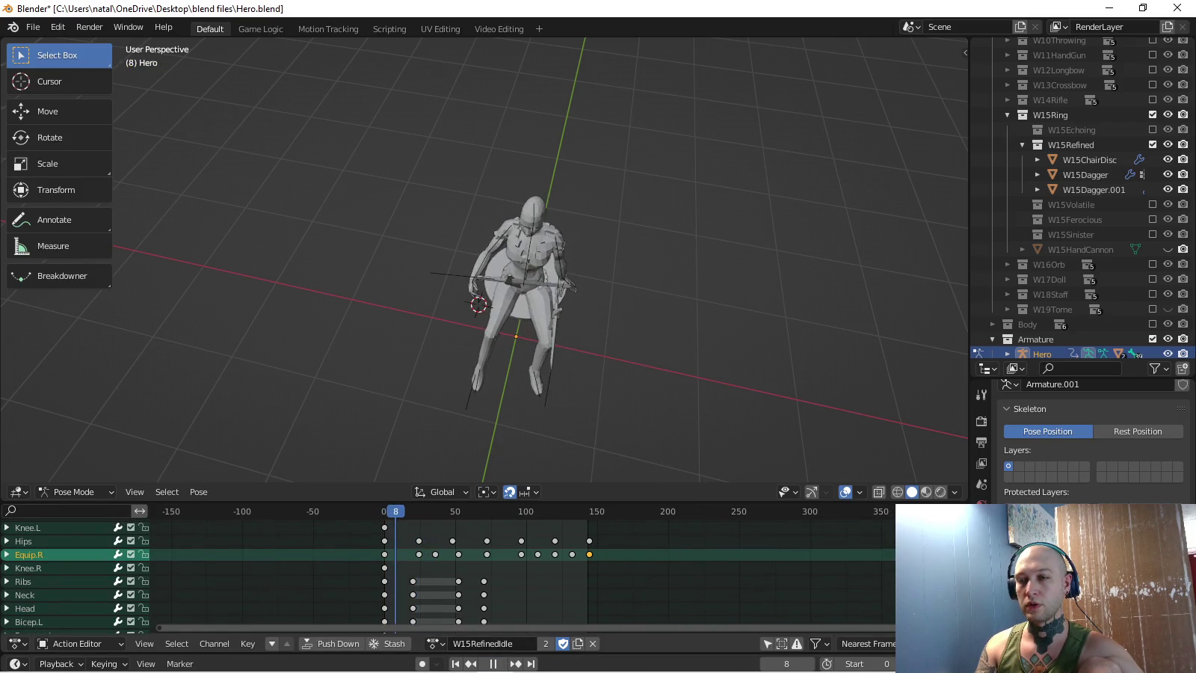
- Play the idle action from the front view and stop near frame 13
key(KP_1)
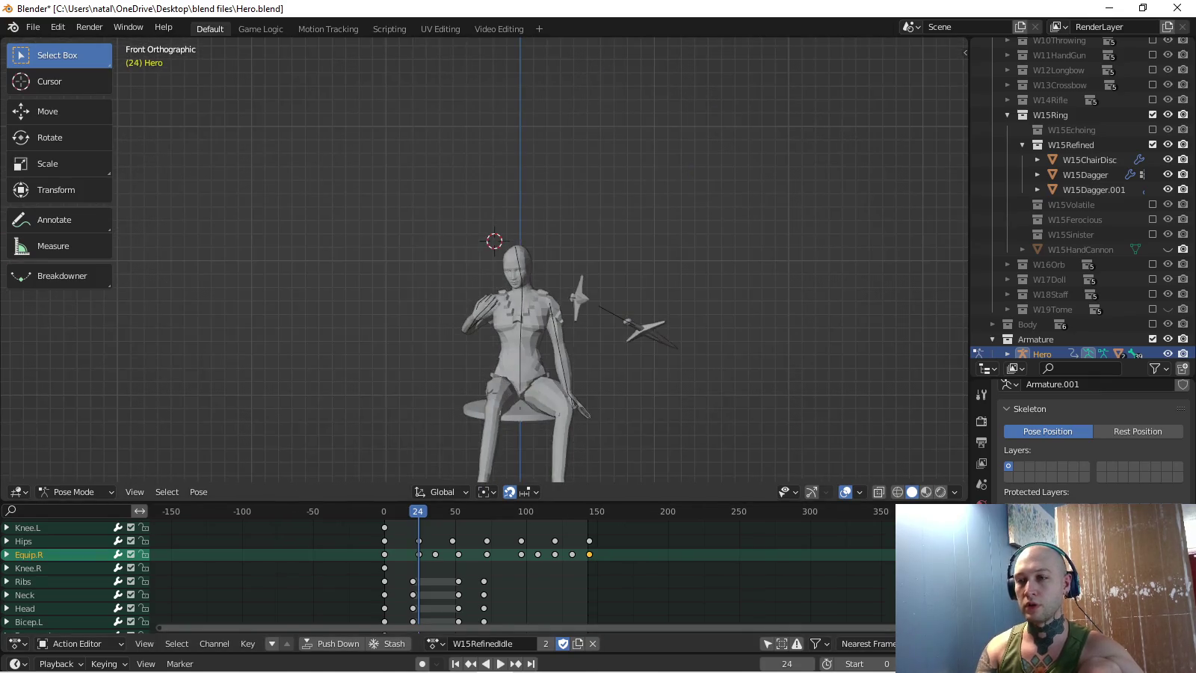
key(space)
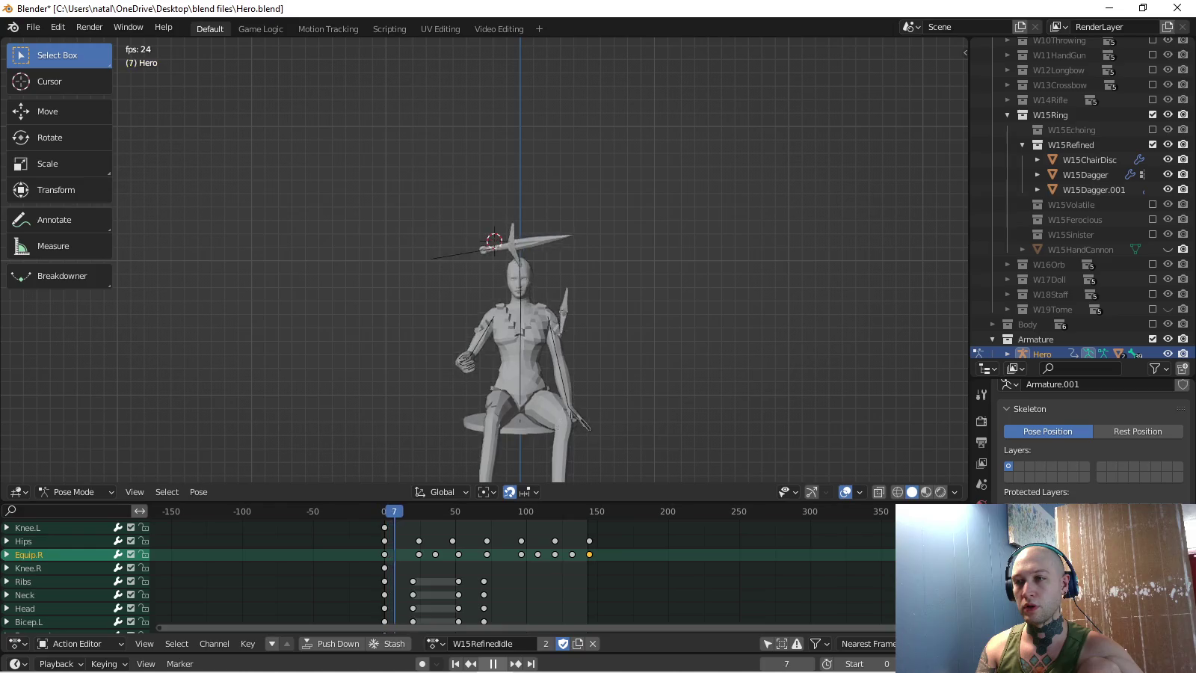
key(space)
key(space)
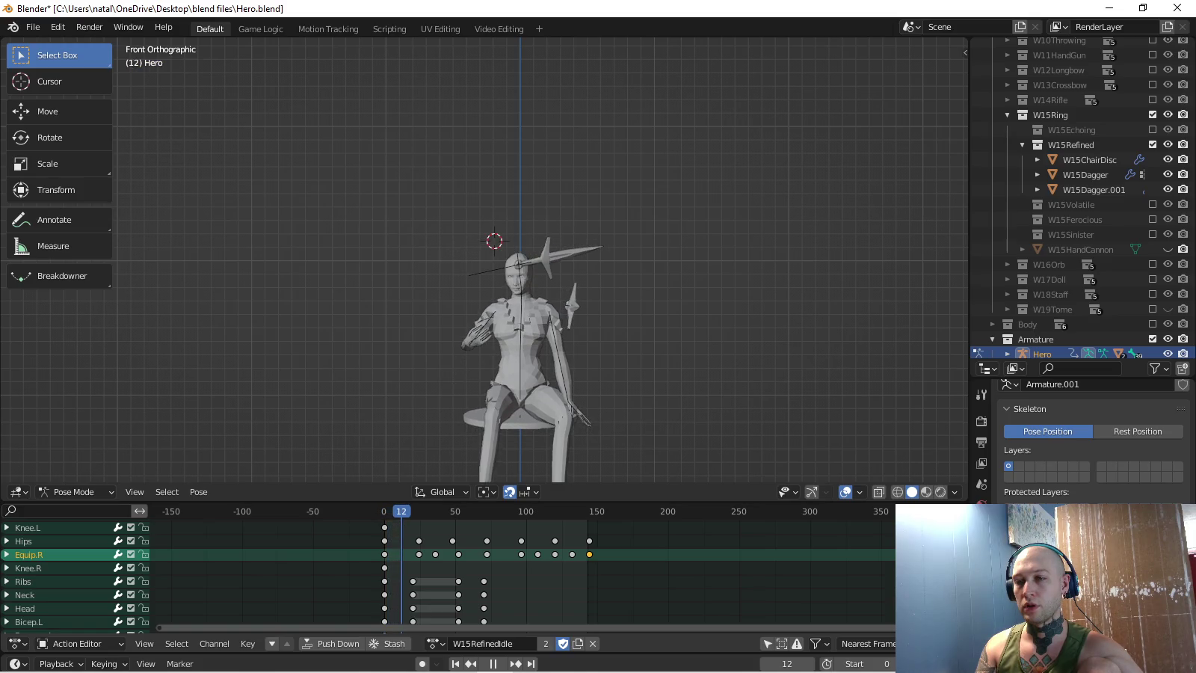
key(space)
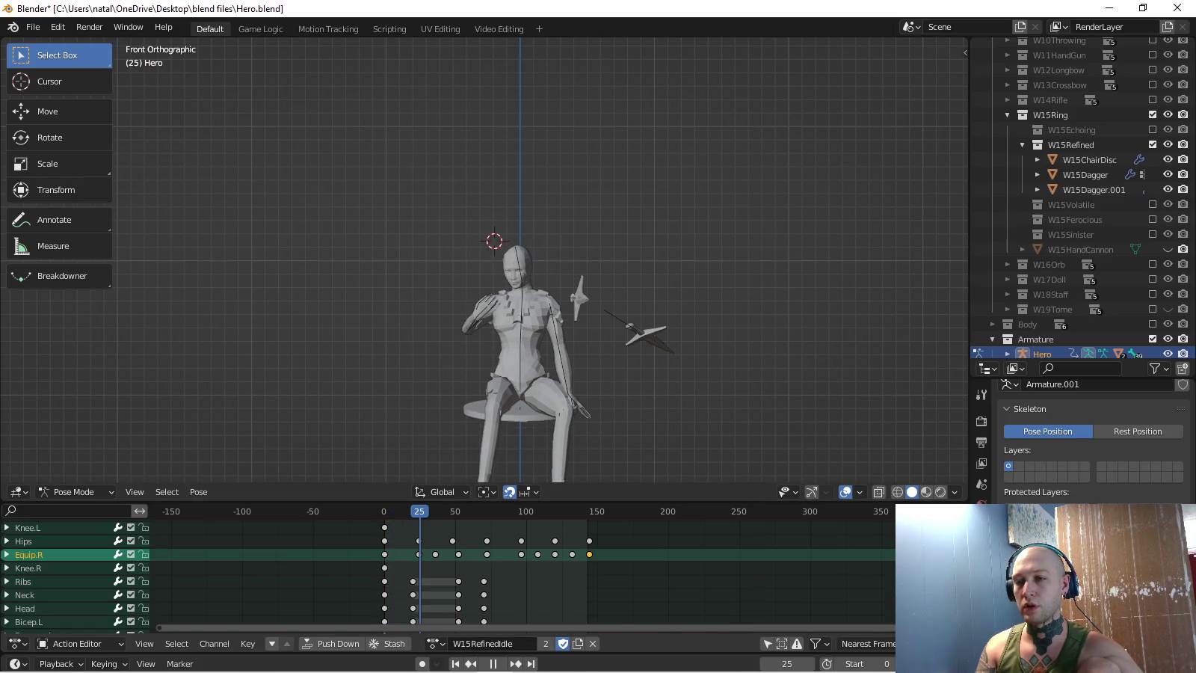
key(space)
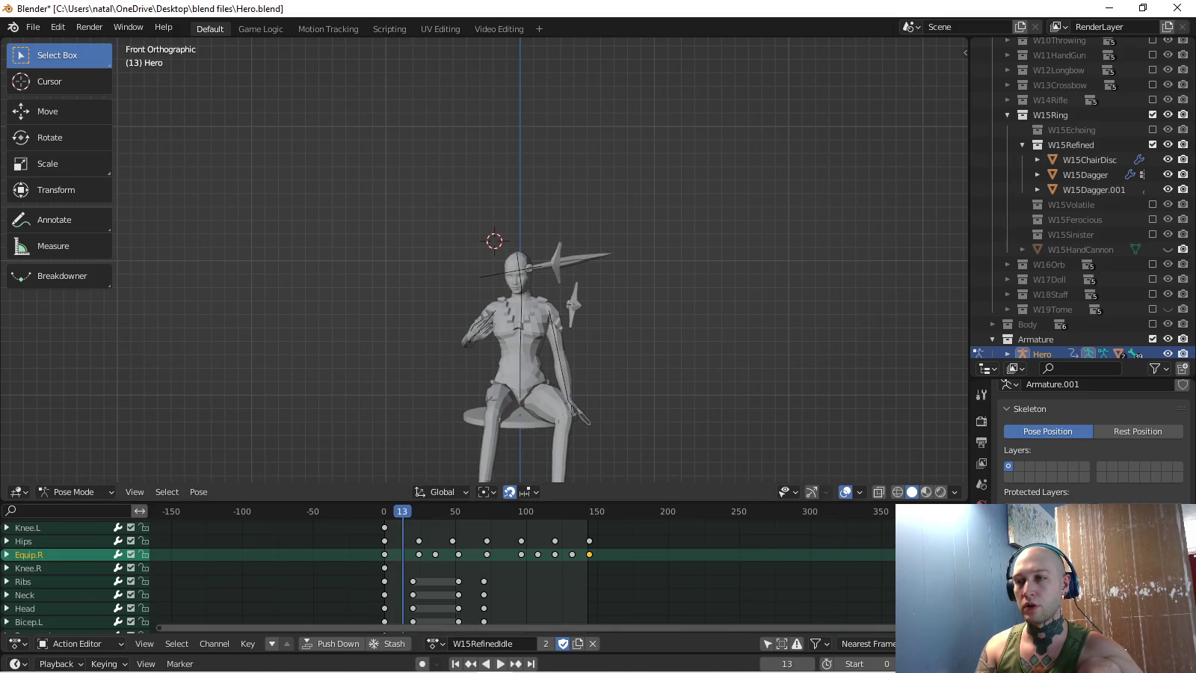
- Rotate the Equip.R dagger, key it at frame 13, and preview the result
key(r)
key(Return)
key(i)
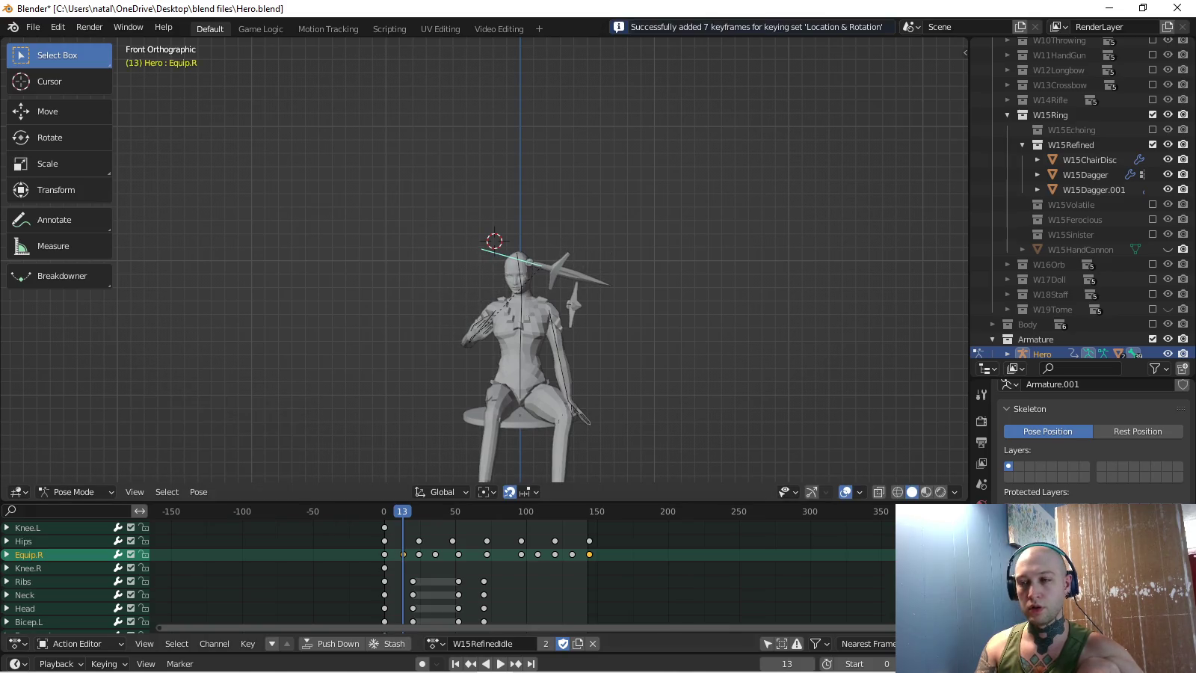
key(space)
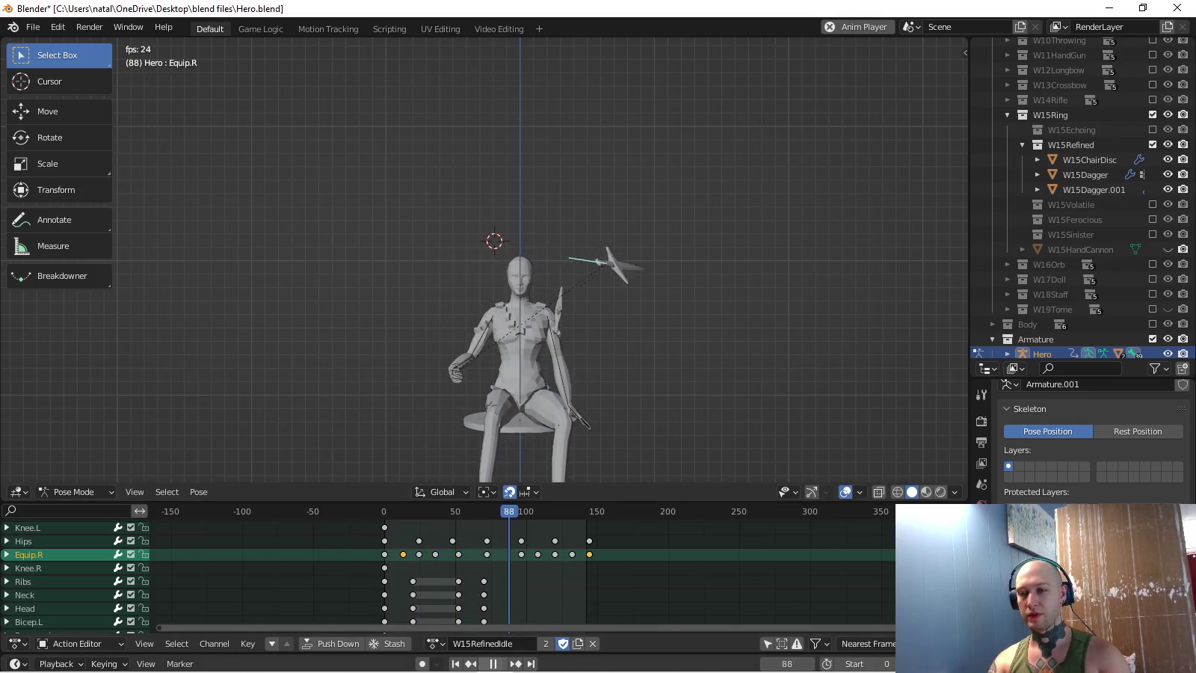
key(space)
- Give the selected keyframes Bezier interpolation and play the idle animation
right_click(478, 588)
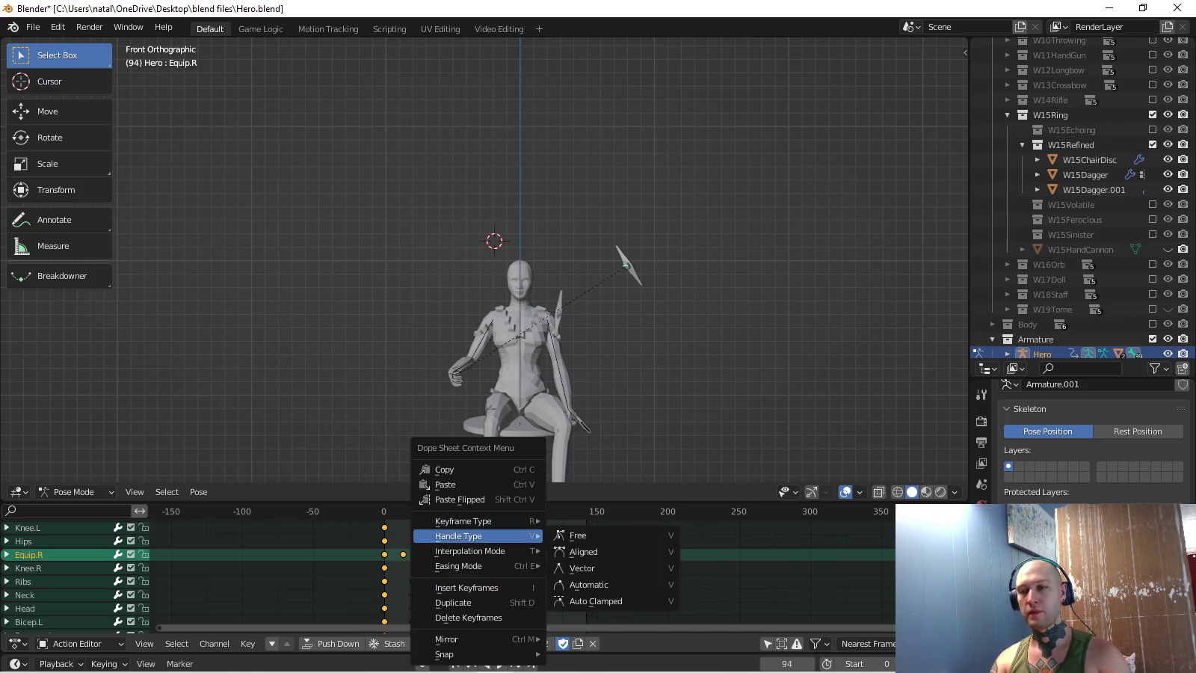
mouse_move(469, 551)
click(591, 484)
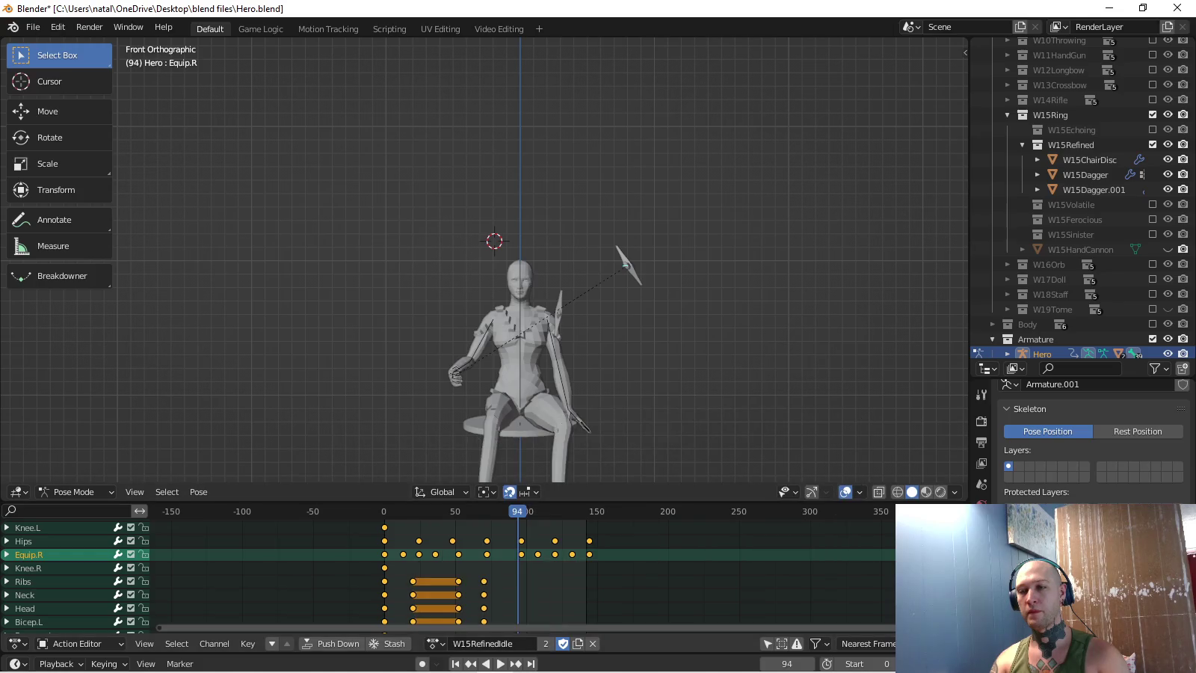
click(500, 664)
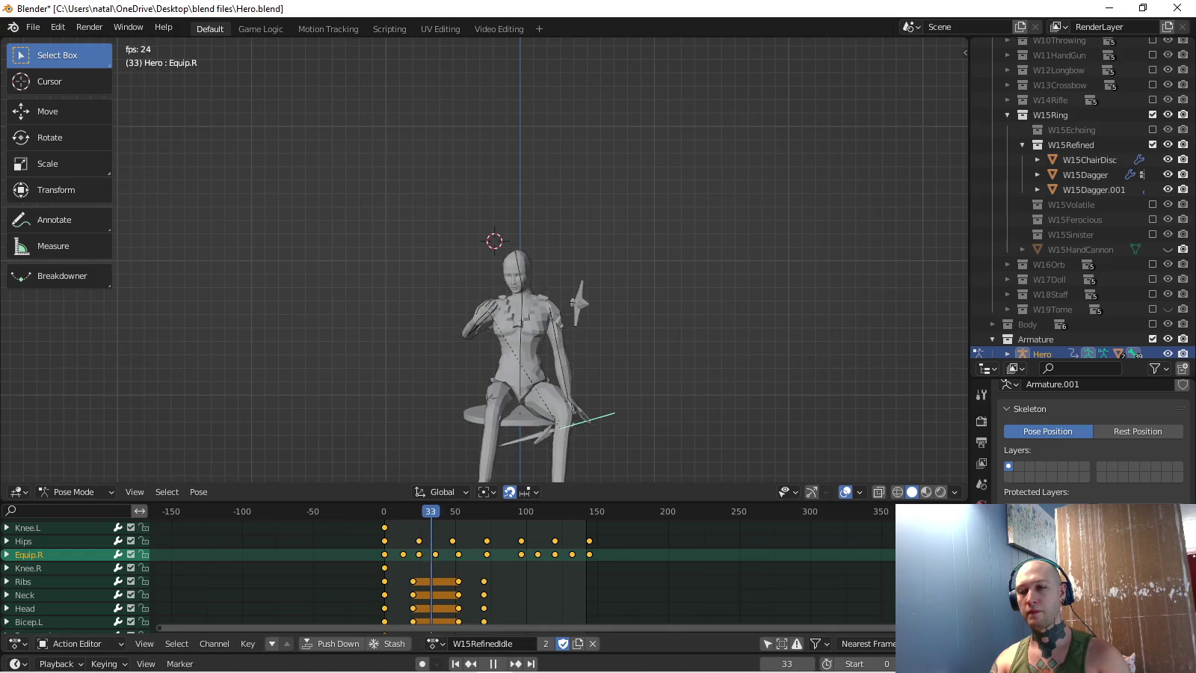
key(space)
key(space)
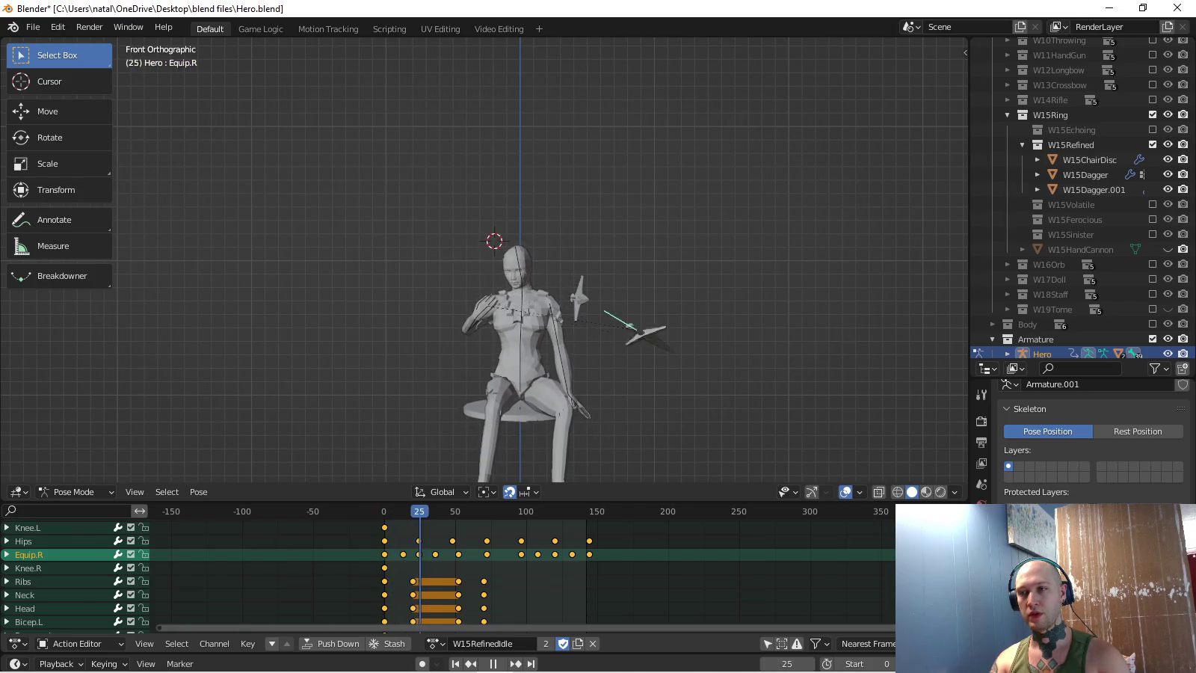
- Review the idle dagger animation from the right side and orbiting angles
key(space)
key(KP_8)
key(KP_4)
key(KP_3)
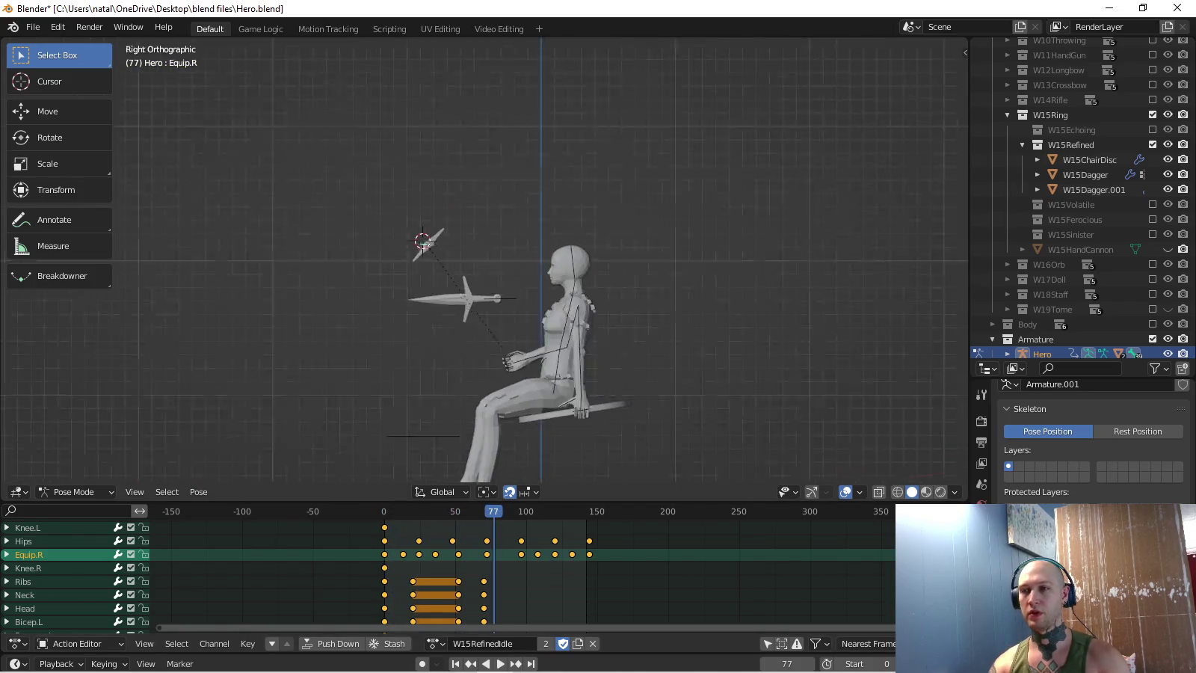
key(shift+Left)
key(space)
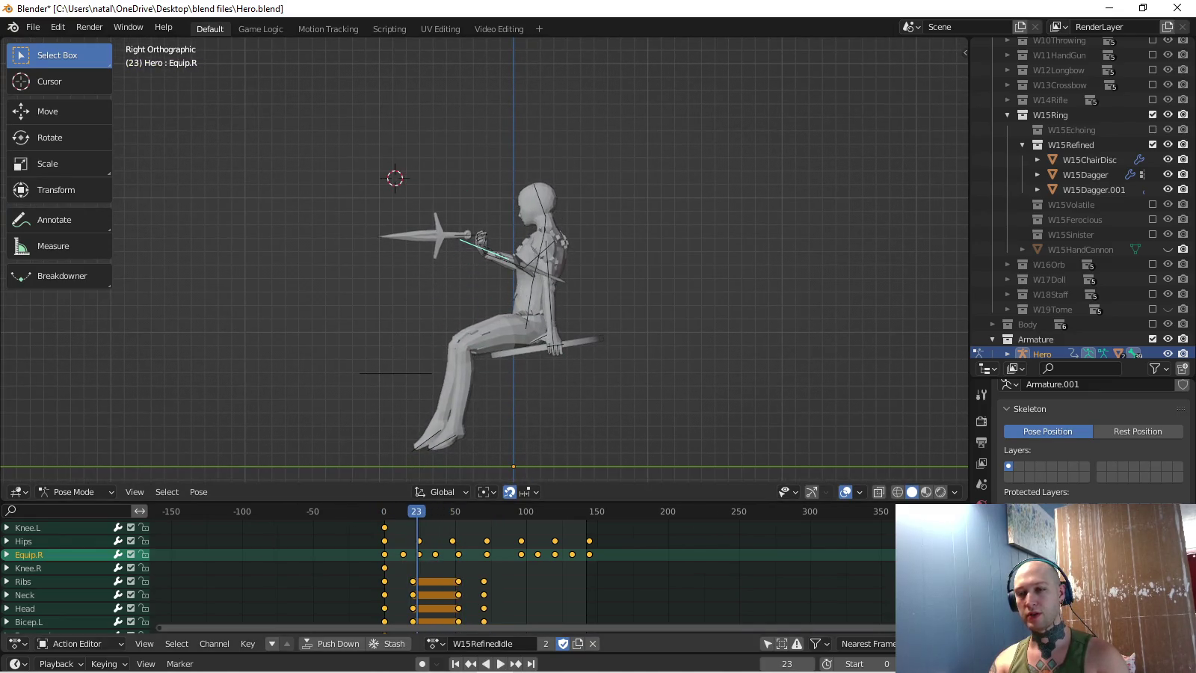
scroll(448, 576, down, 1)
key(KP_8)
key(KP_8)
key(KP_8)
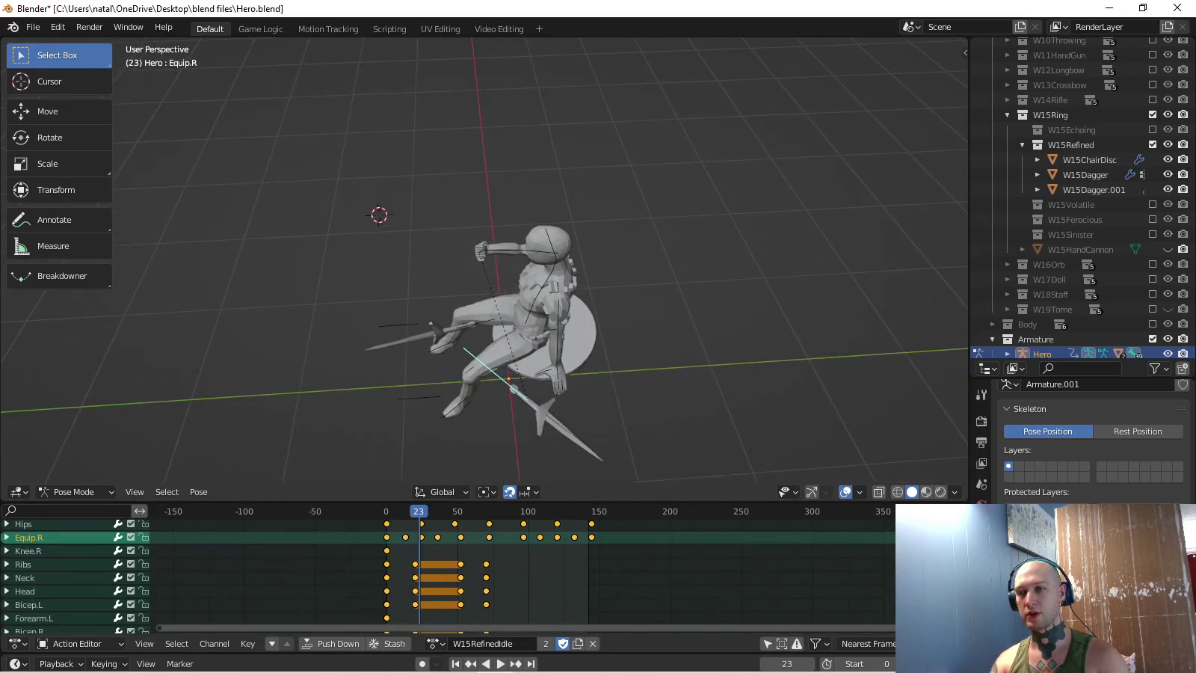
key(KP_6)
- Make Equip.L the active bone and show every keyframe of the action
key(ctrl+shift+m)
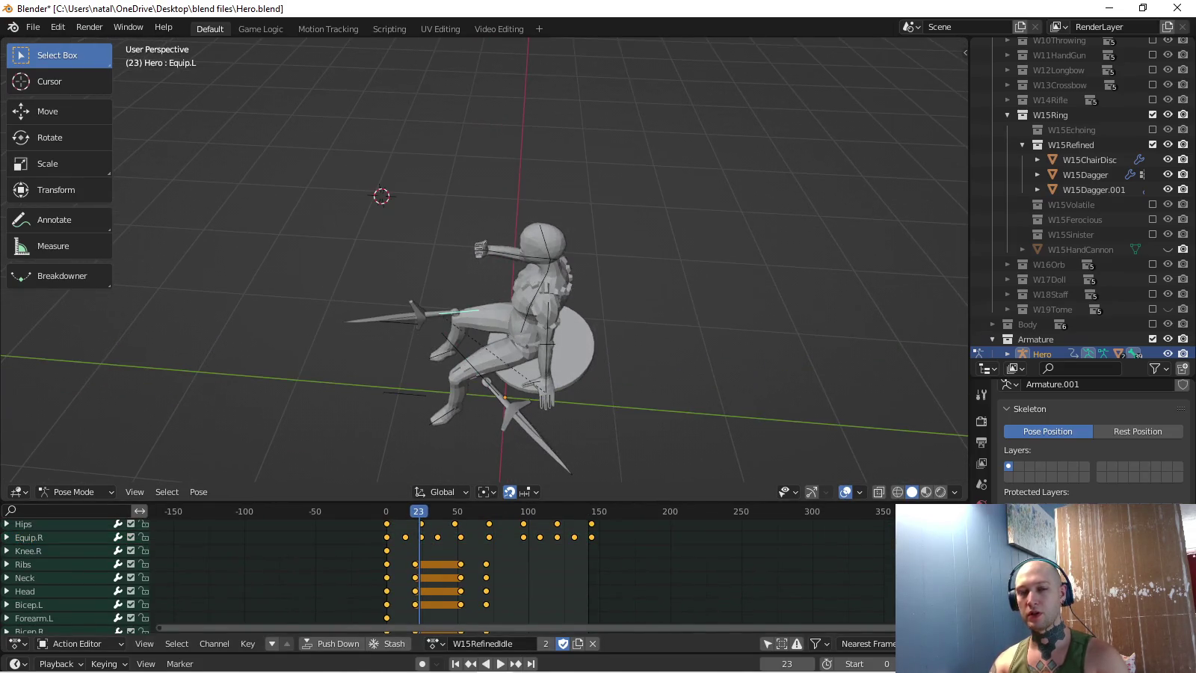
key(KP_3)
key(KP_8)
key(KP_4)
key(KP_8)
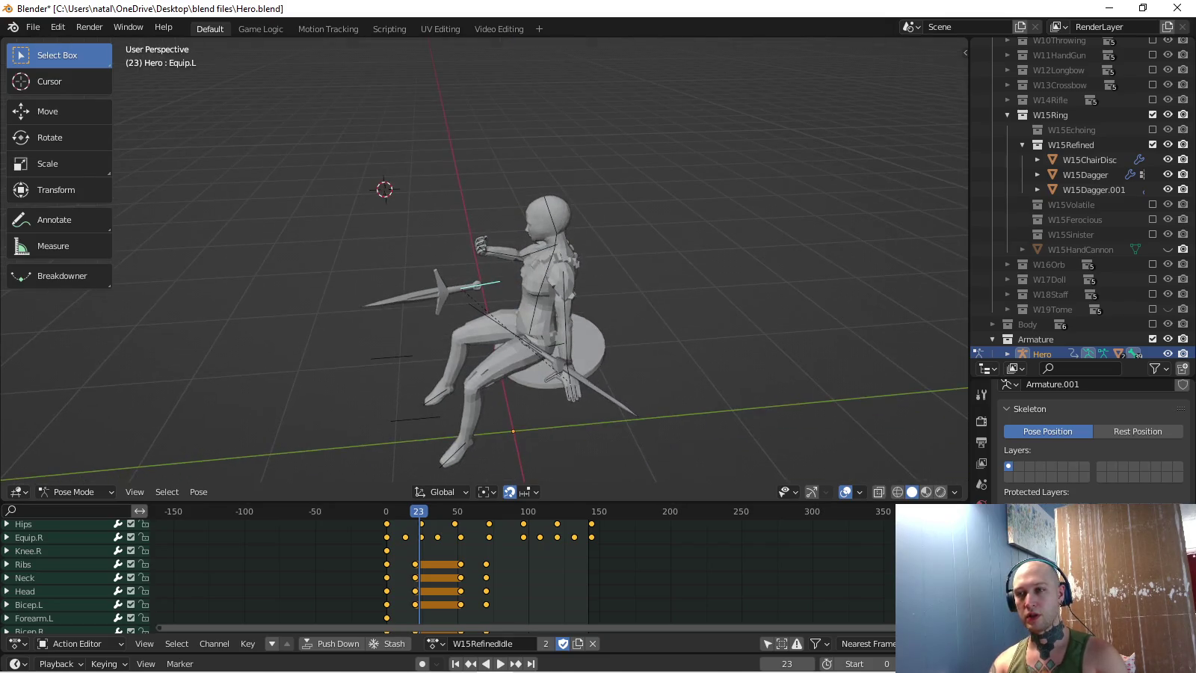
key(space)
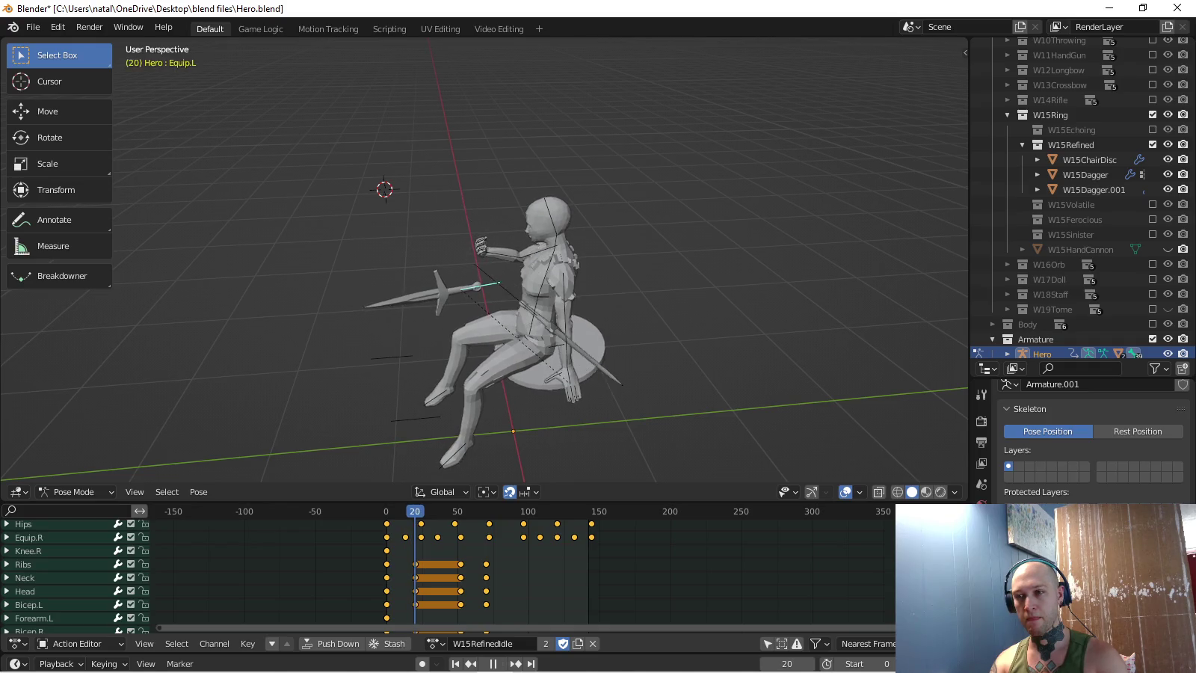
key(Home)
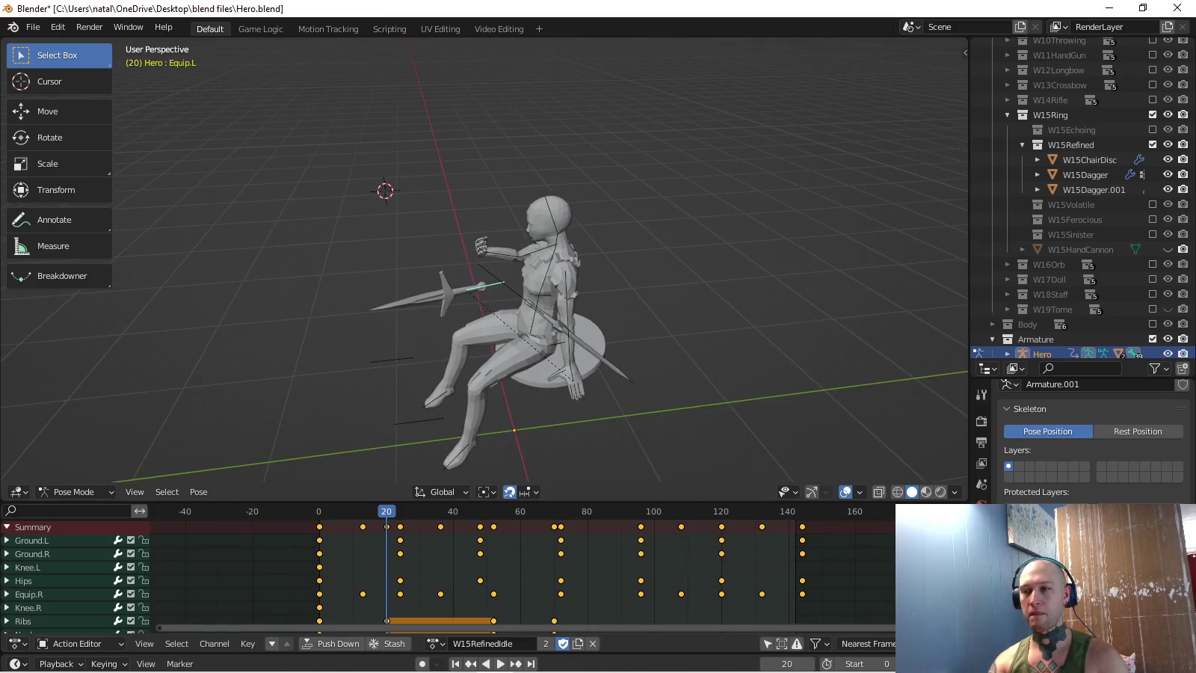
- From top view, rotate and move the Equip.L dagger and key its location and rotation
key(KP_7)
key(r)
click(649, 395)
key(g)
key(Return)
key(i)
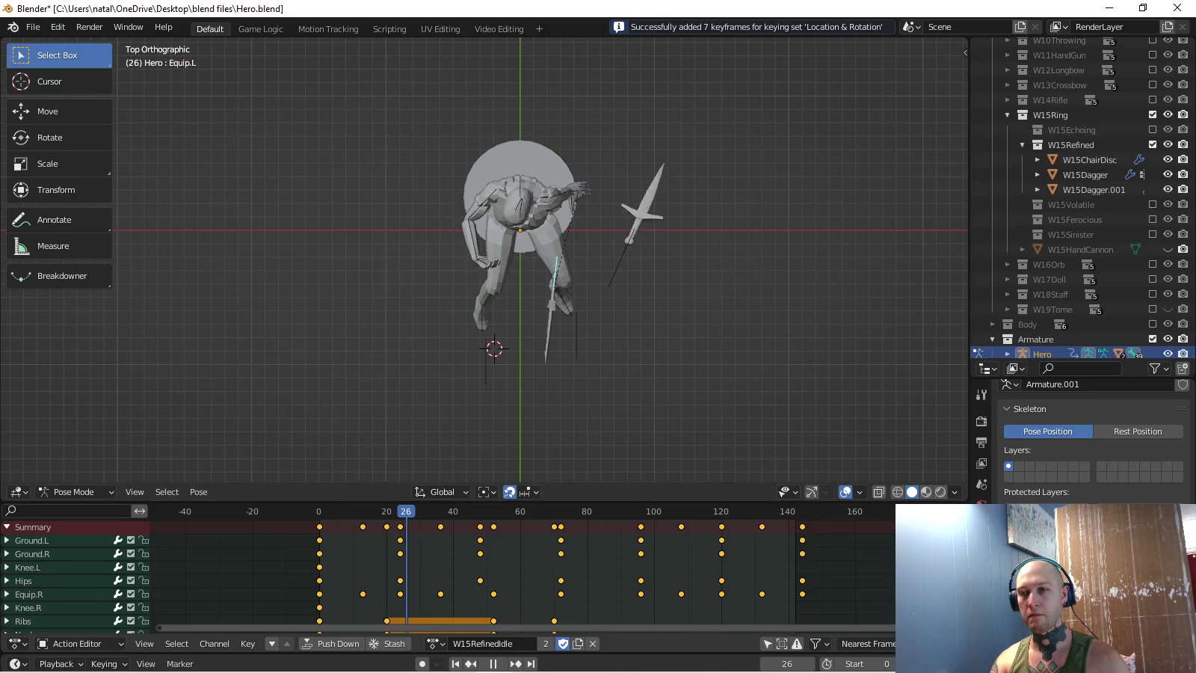
- Key the Equip.L dagger beside the character, nearly straight, at frame 31
key(space)
key(g)
key(Return)
key(r)
key(Return)
key(i)
key(space)
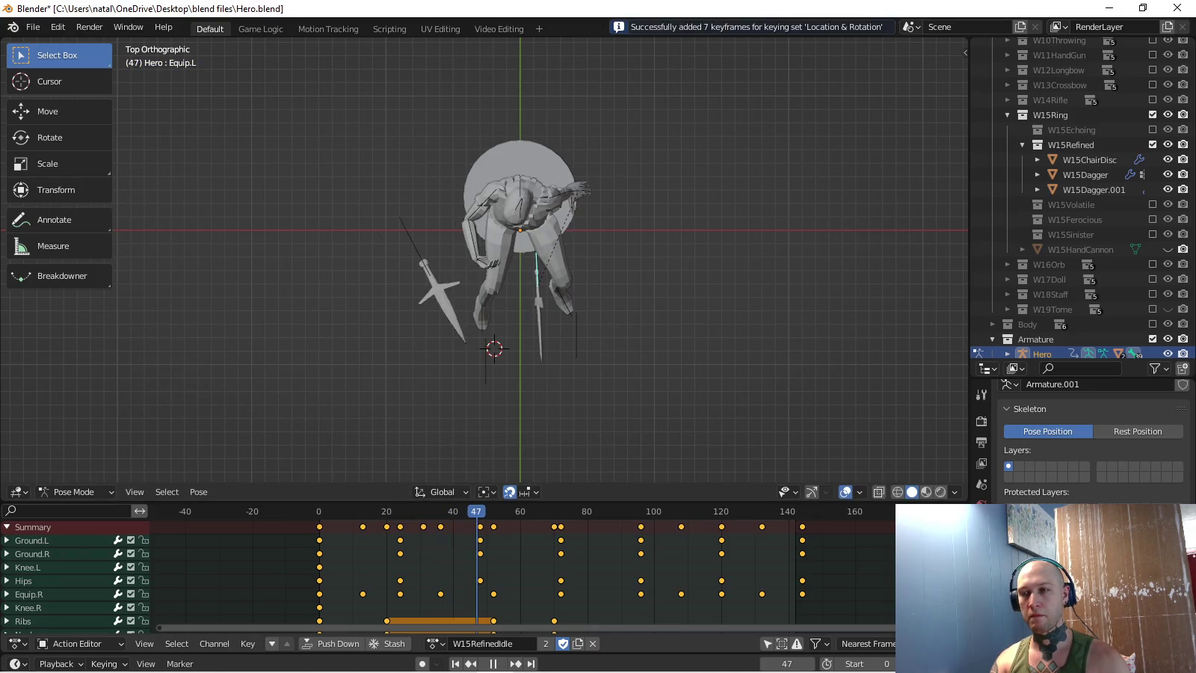
- Move the dagger to its next spot, rotate it upright, and key the pose
key(g)
key(Return)
key(r)
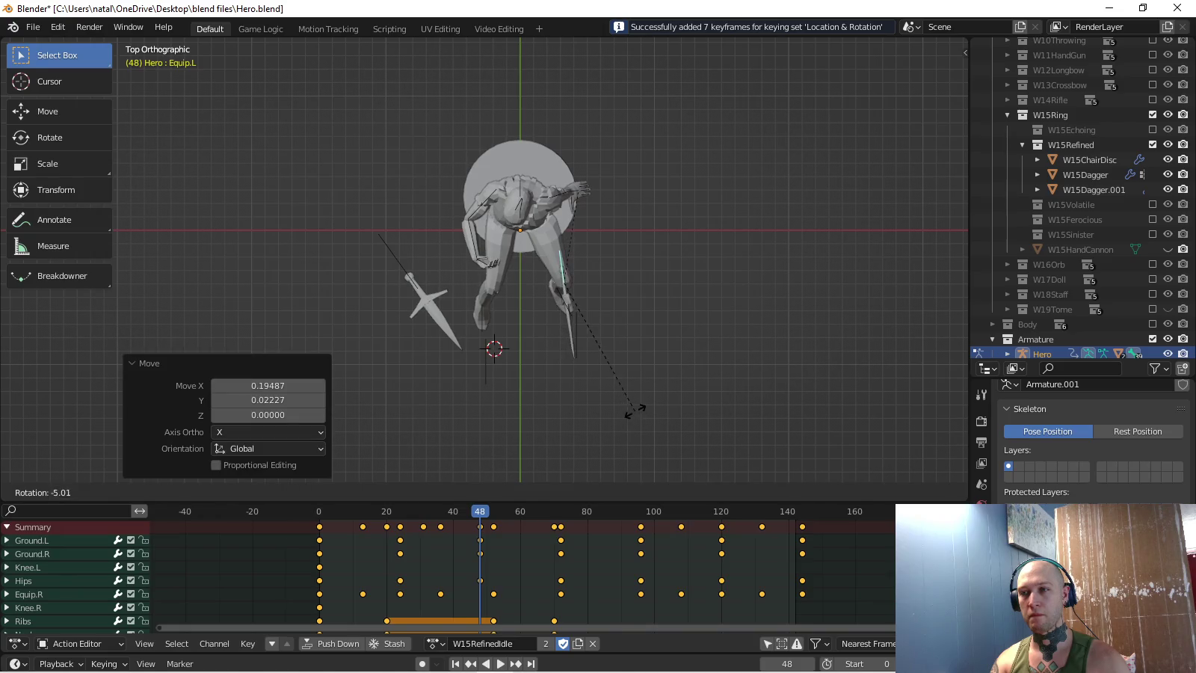
key(Return)
key(i)
key(space)
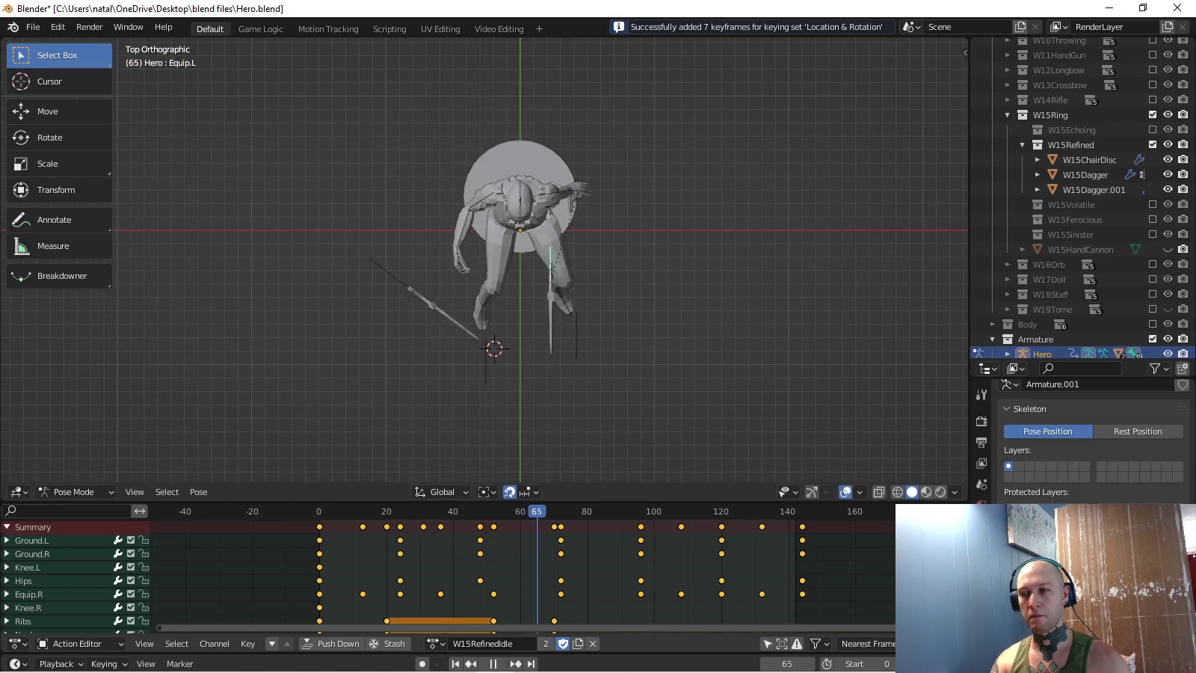
key(i)
key(space)
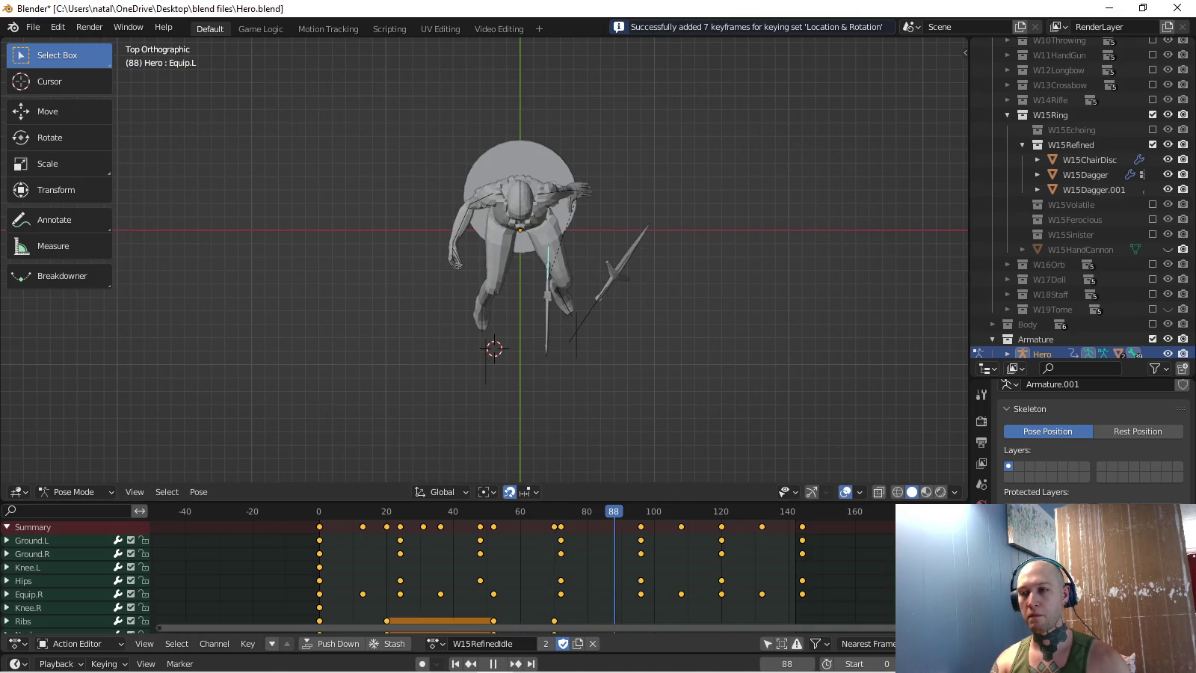
- Key the dagger slanted beside the hip at frame 88 and behind the character at frame 104
key(g)
key(Return)
key(r)
key(Return)
key(i)
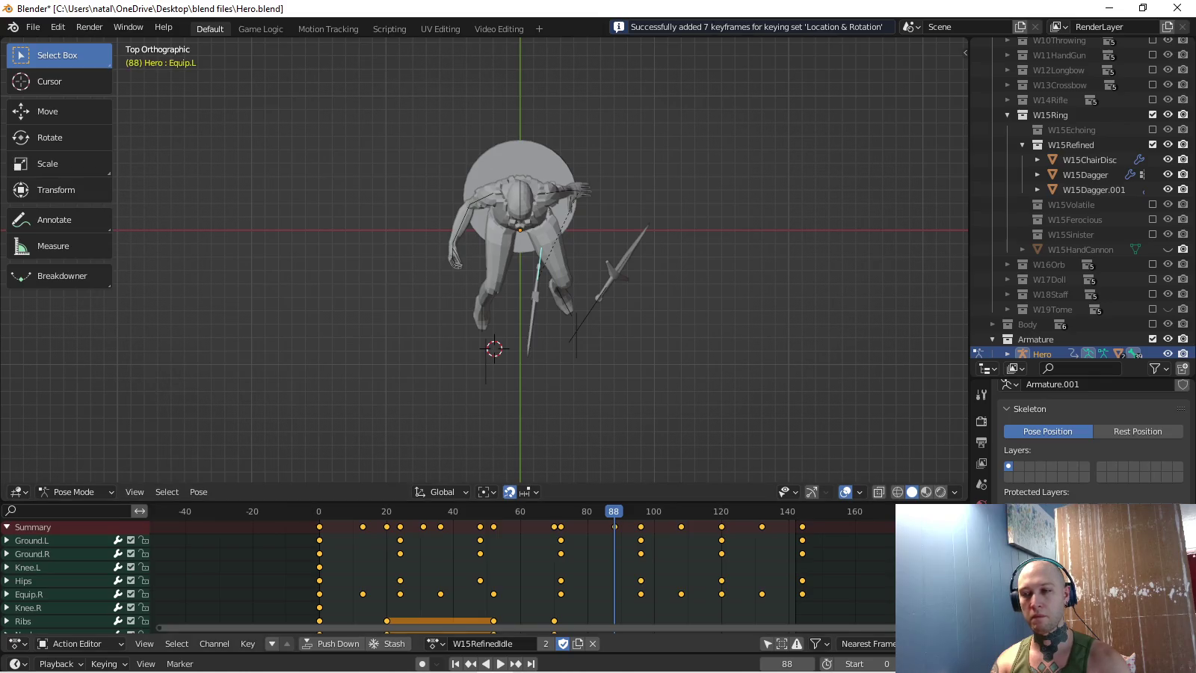
key(space)
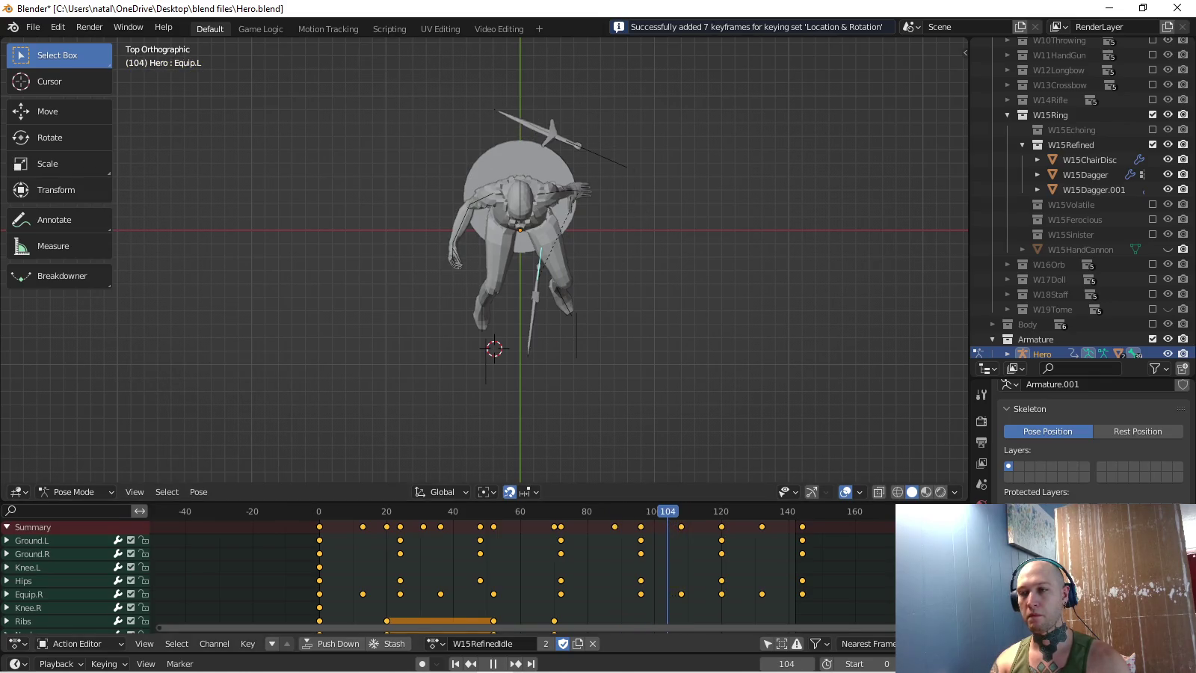
key(space)
key(r)
key(Return)
key(g)
key(Return)
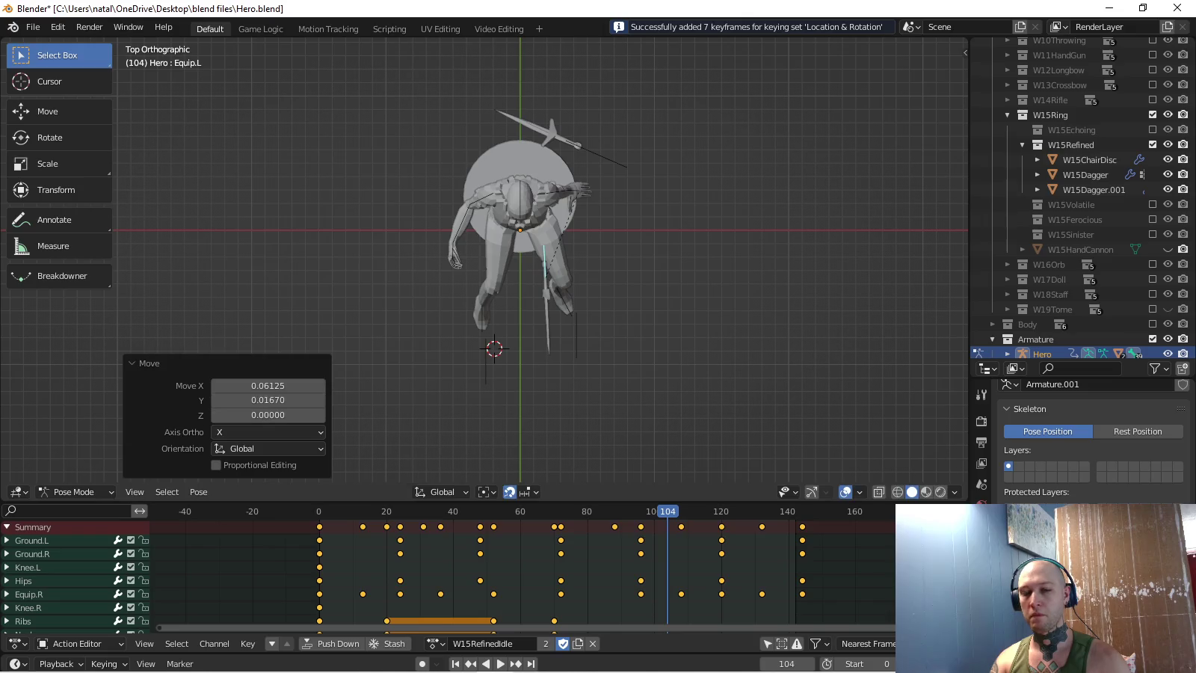
key(i)
- Key the dagger at the character's side at frame 116 and closer in at frame 128
key(space)
key(space)
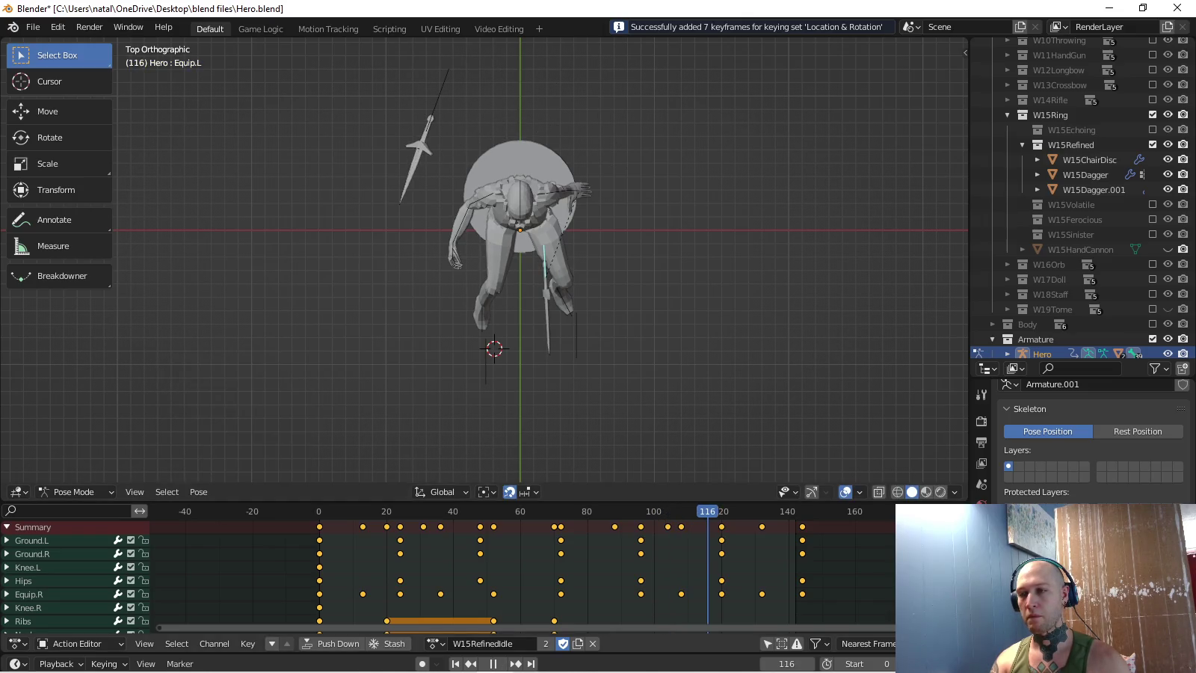
key(r)
key(Return)
key(g)
key(Return)
key(i)
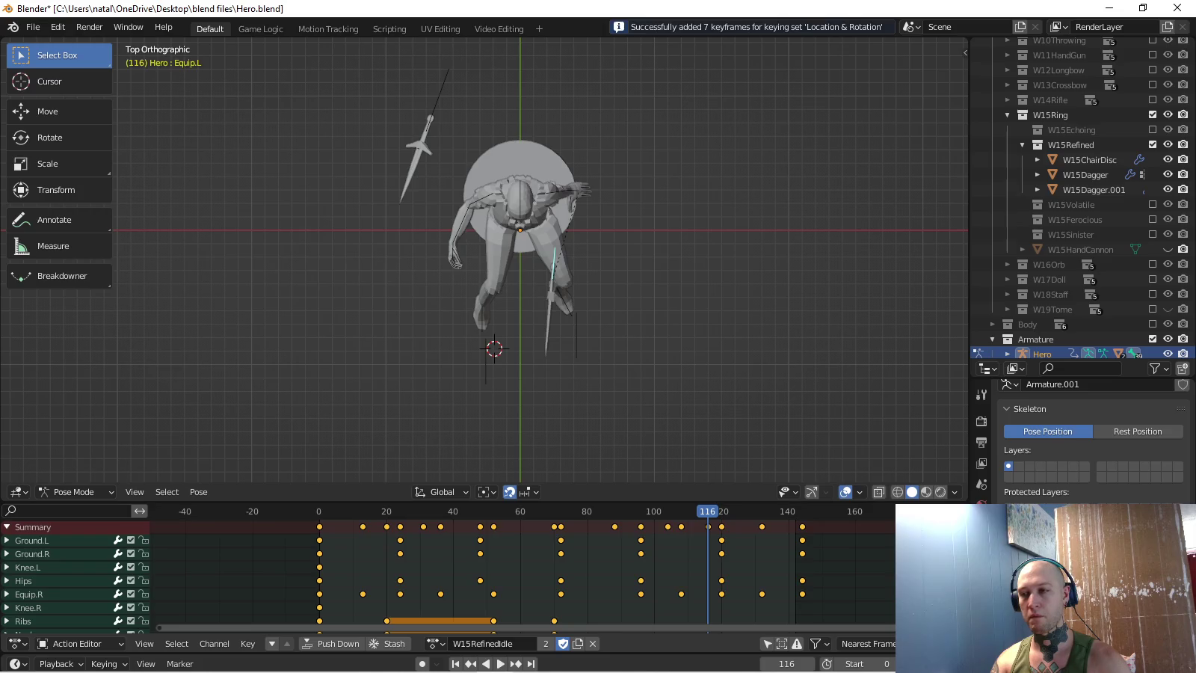
key(space)
key(space)
key(r)
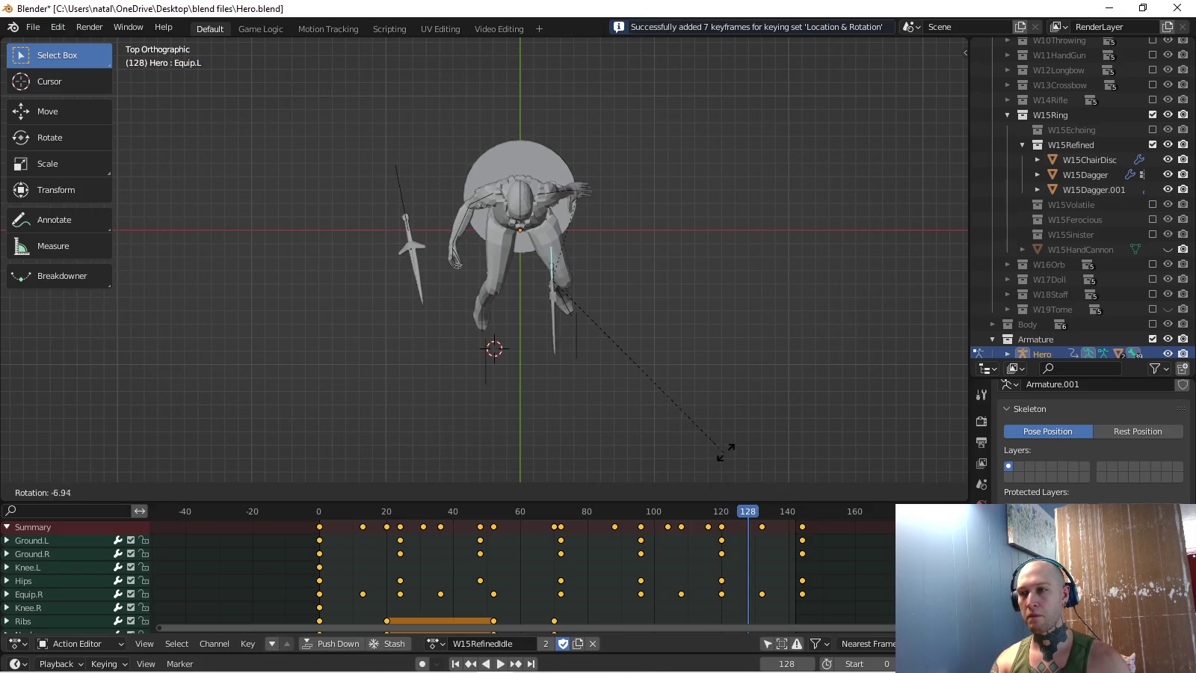
key(Return)
key(g)
key(Return)
key(i)
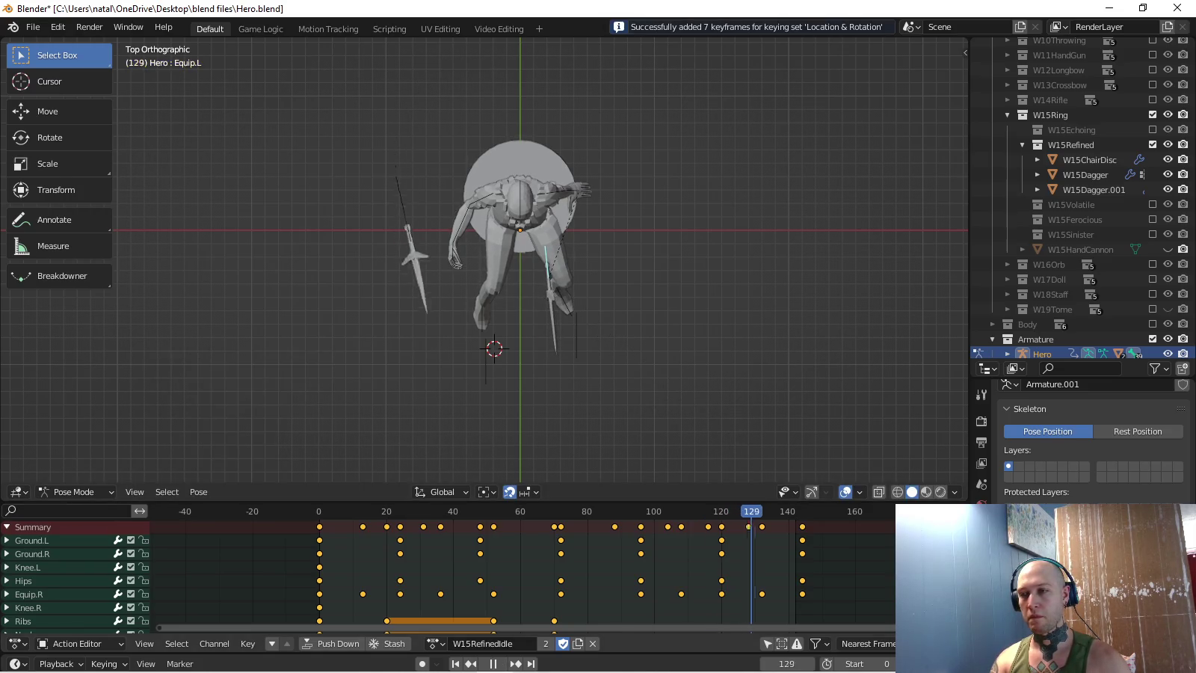
- Copy the starting dagger pose to frame 144, key it, and play the loop
key(ctrl+c)
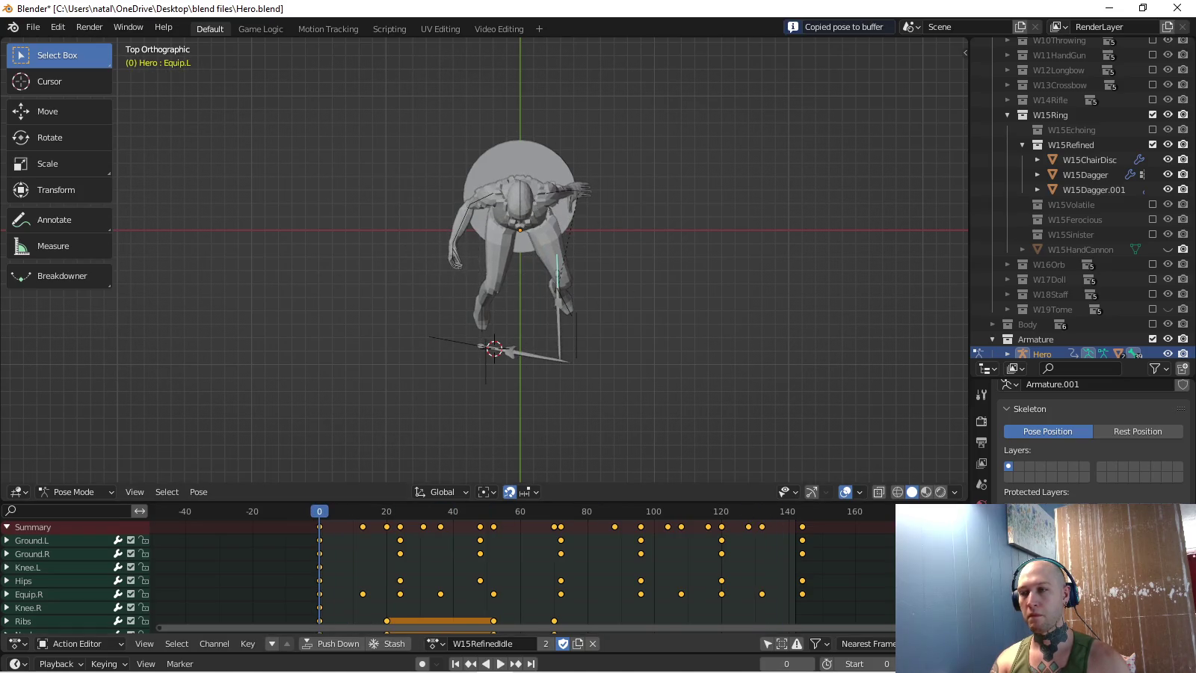
key(ctrl+v)
key(i)
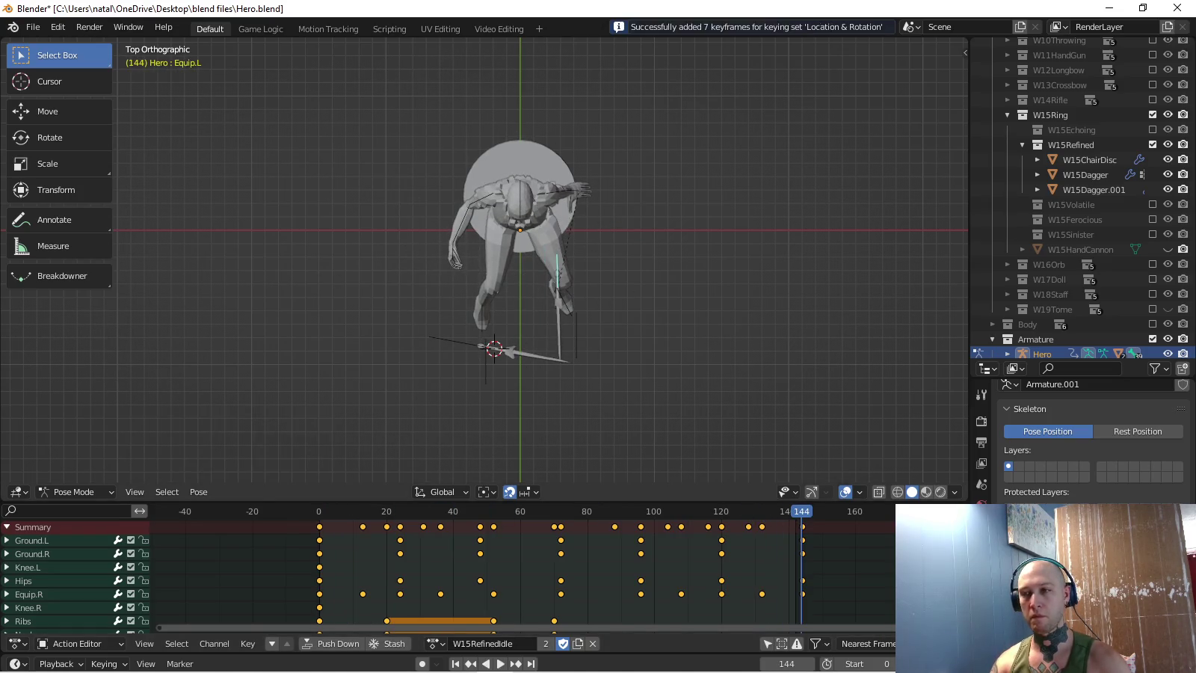
key(KP_3)
key(space)
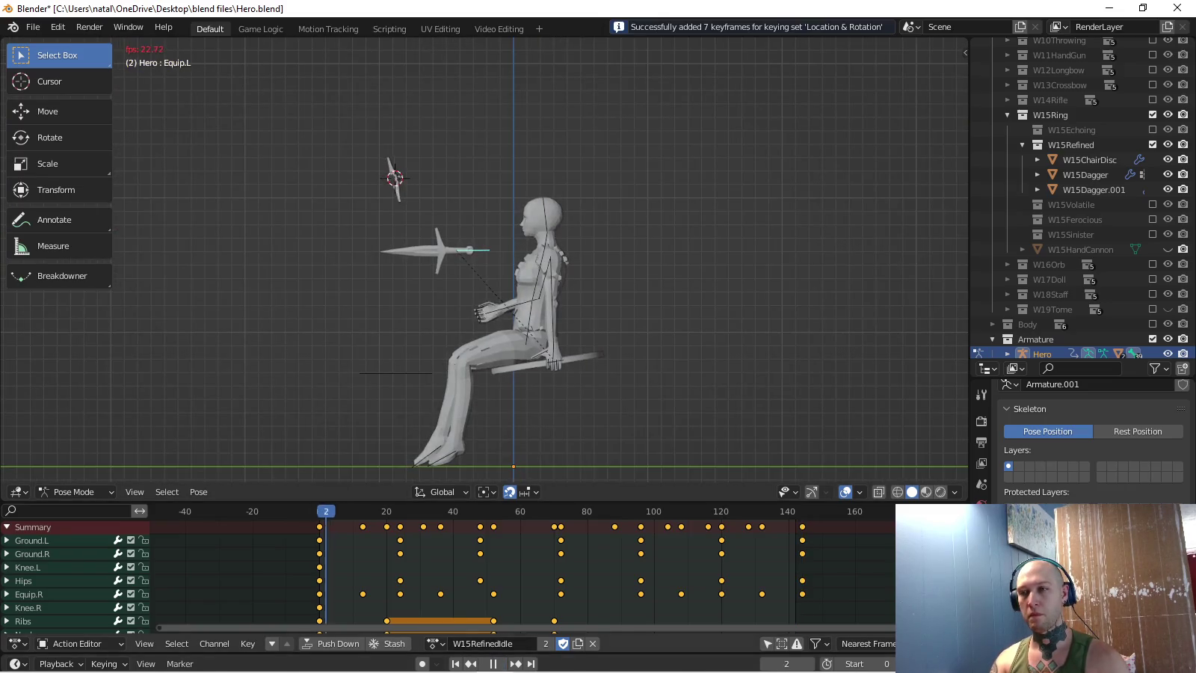
middle_drag(524, 262, 568, 225)
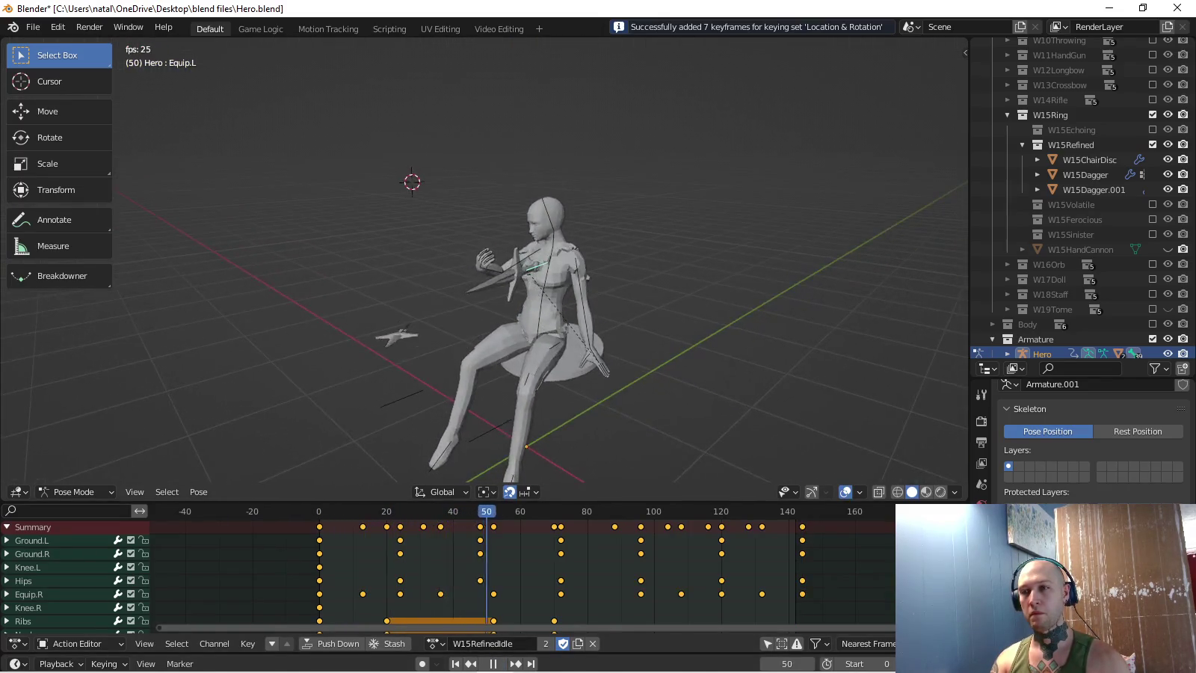
middle_drag(525, 262, 449, 262)
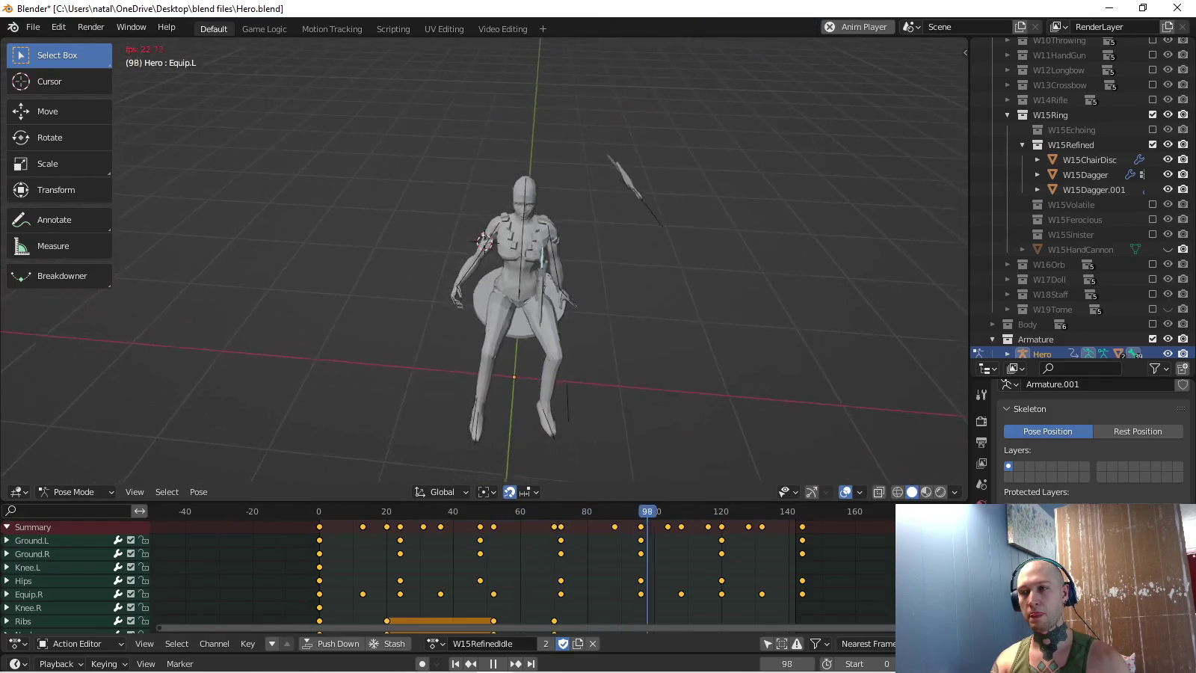
middle_drag(524, 262, 516, 258)
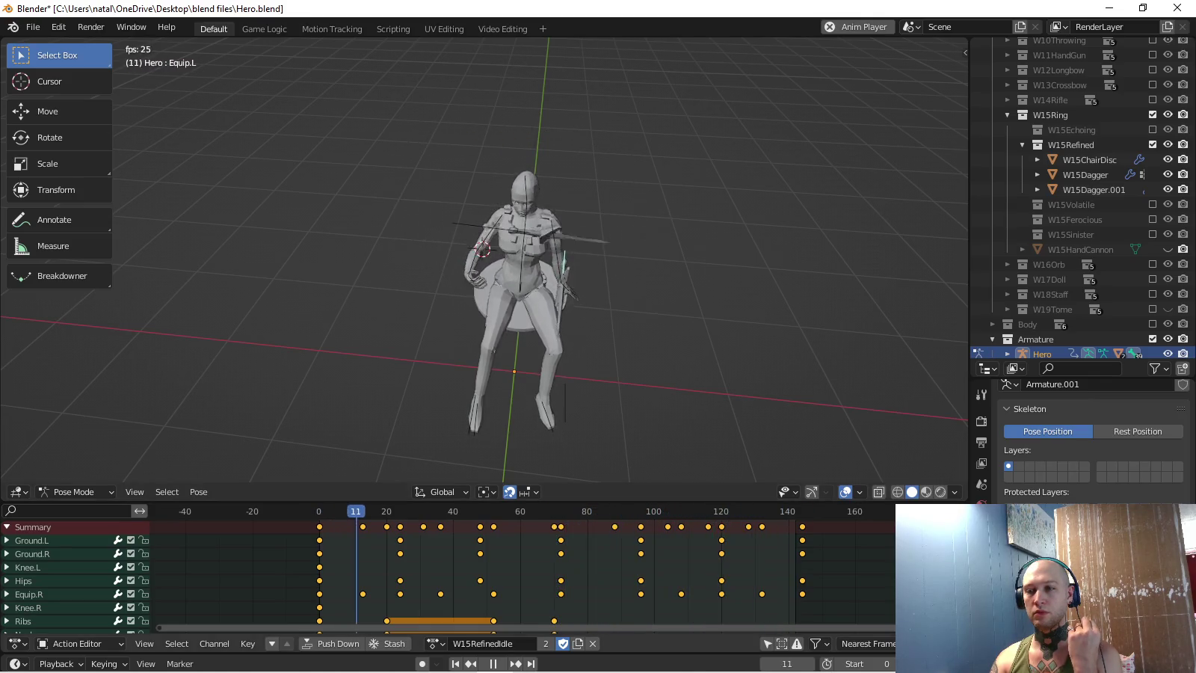
- Check the active keying set and review the idle animation from the right side view
key(space)
key(KP_3)
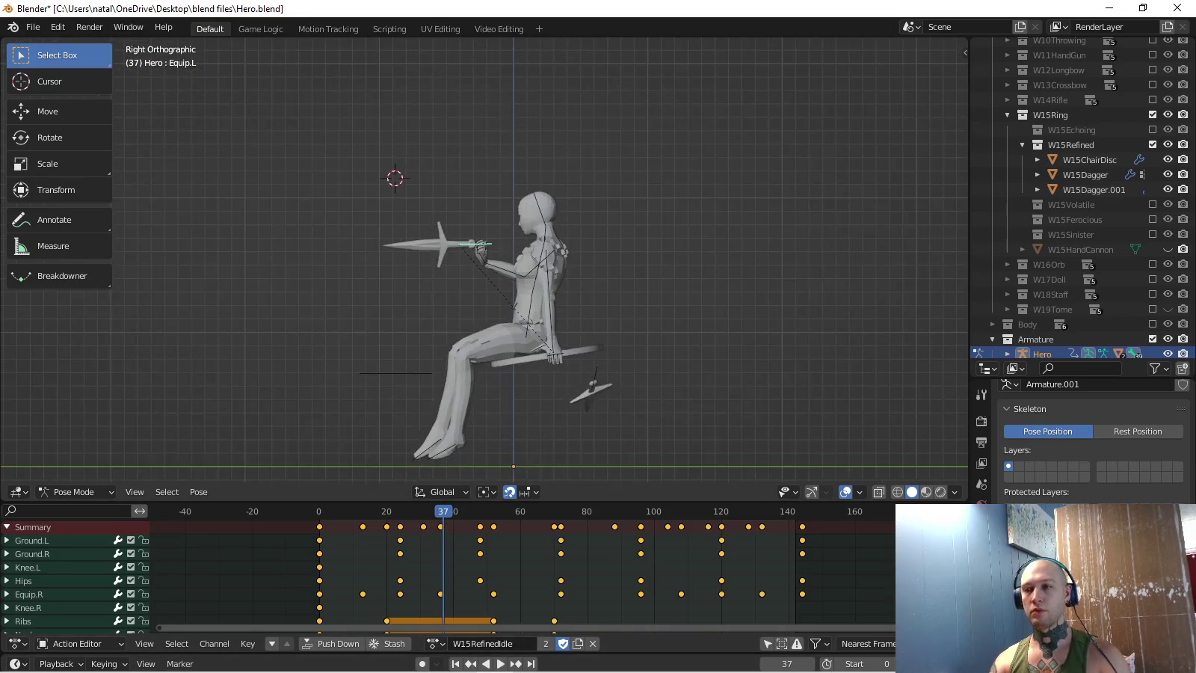
scroll(484, 259, up, 2)
scroll(484, 260, up, 2)
click(103, 663)
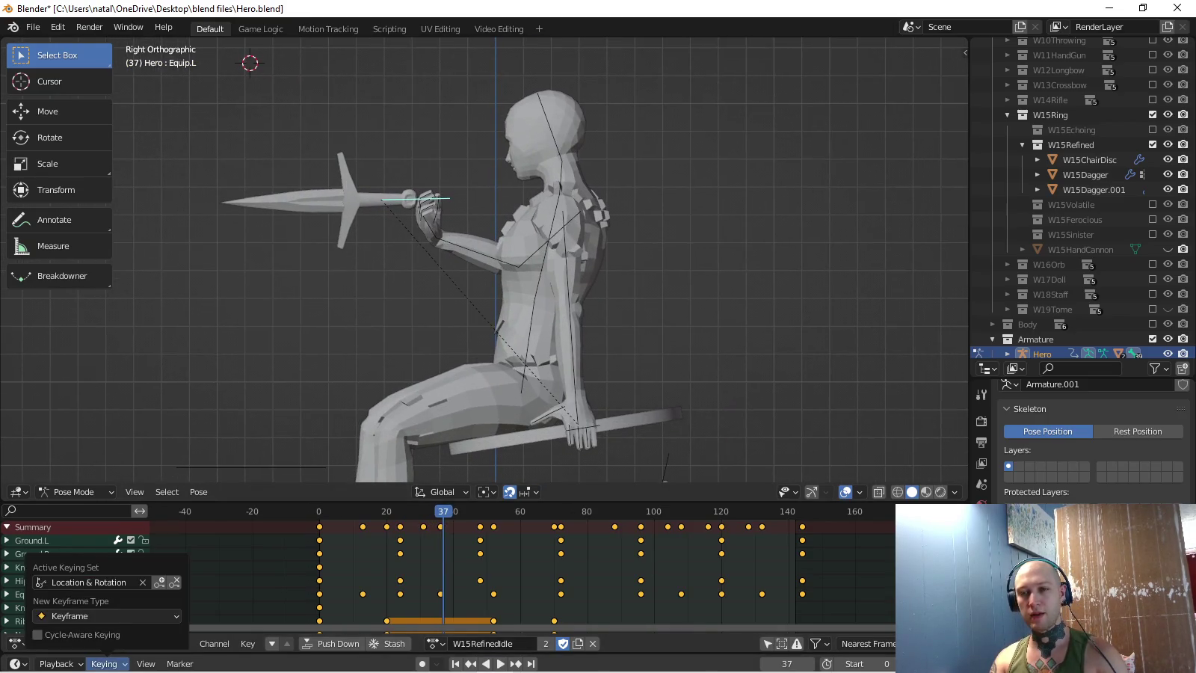
click(105, 583)
key(space)
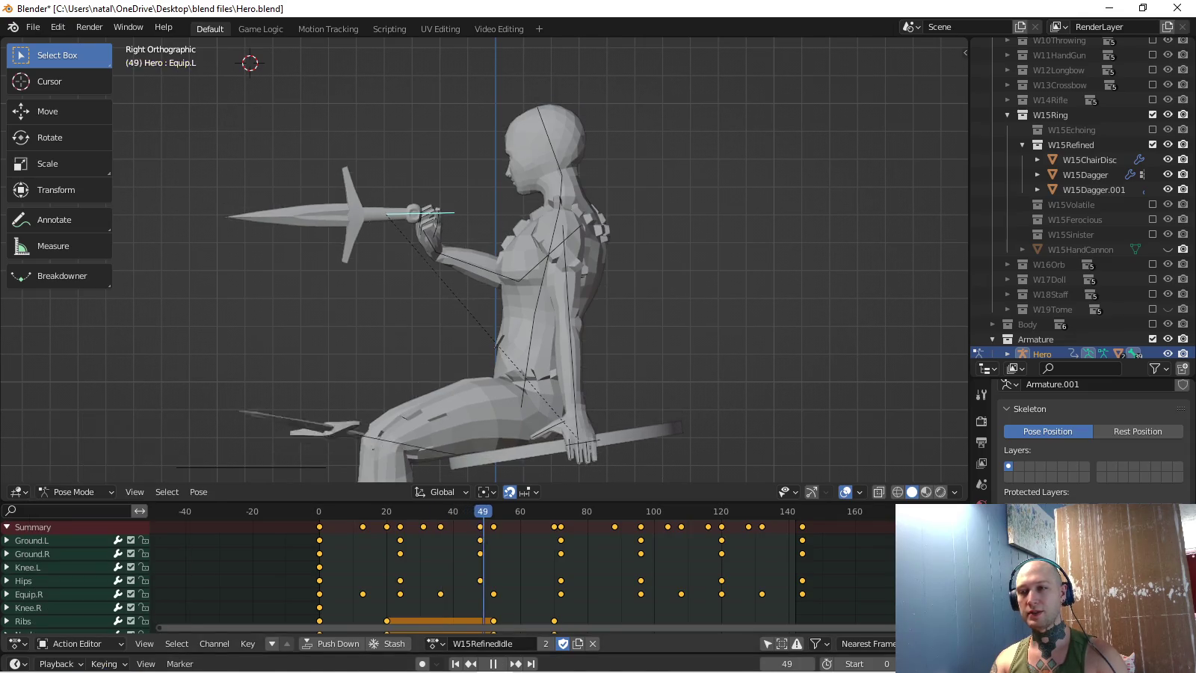
key(space)
scroll(523, 568, right, 2)
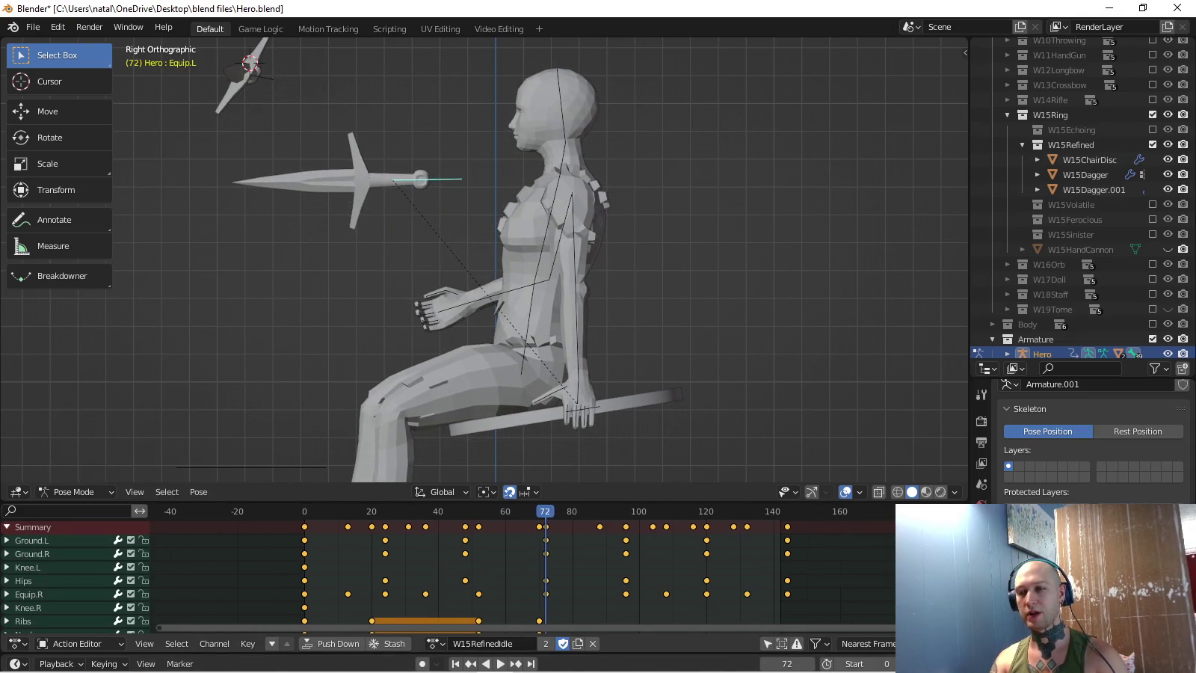
click(524, 247)
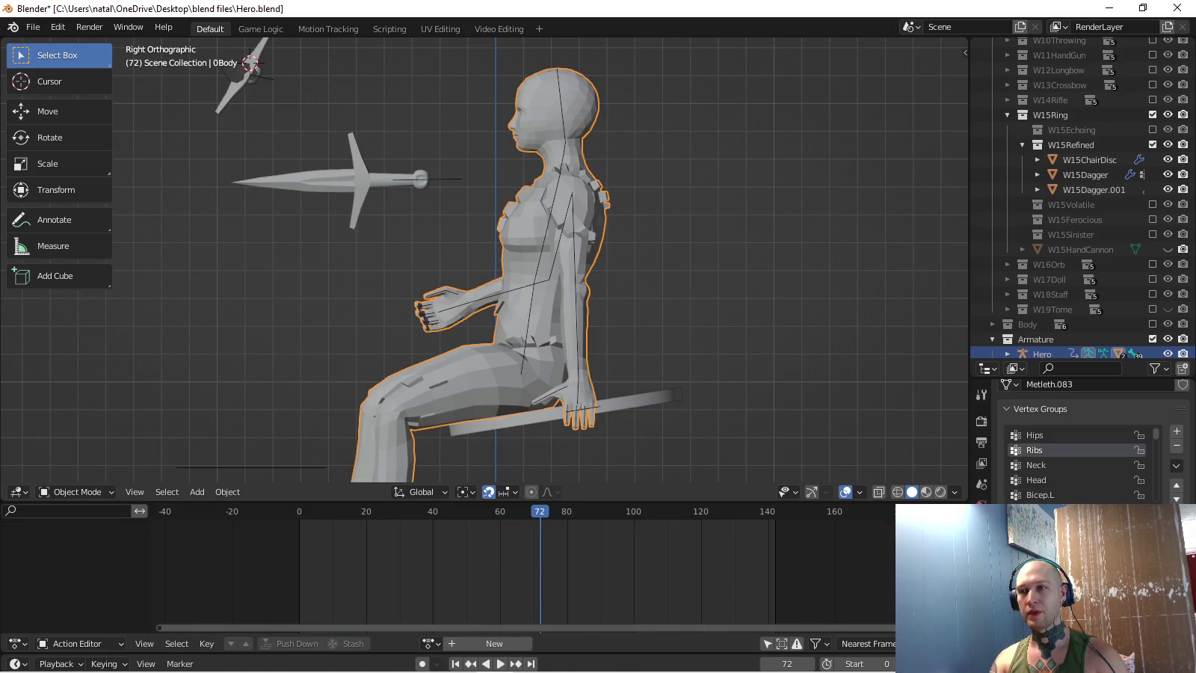
key(ctrl+z)
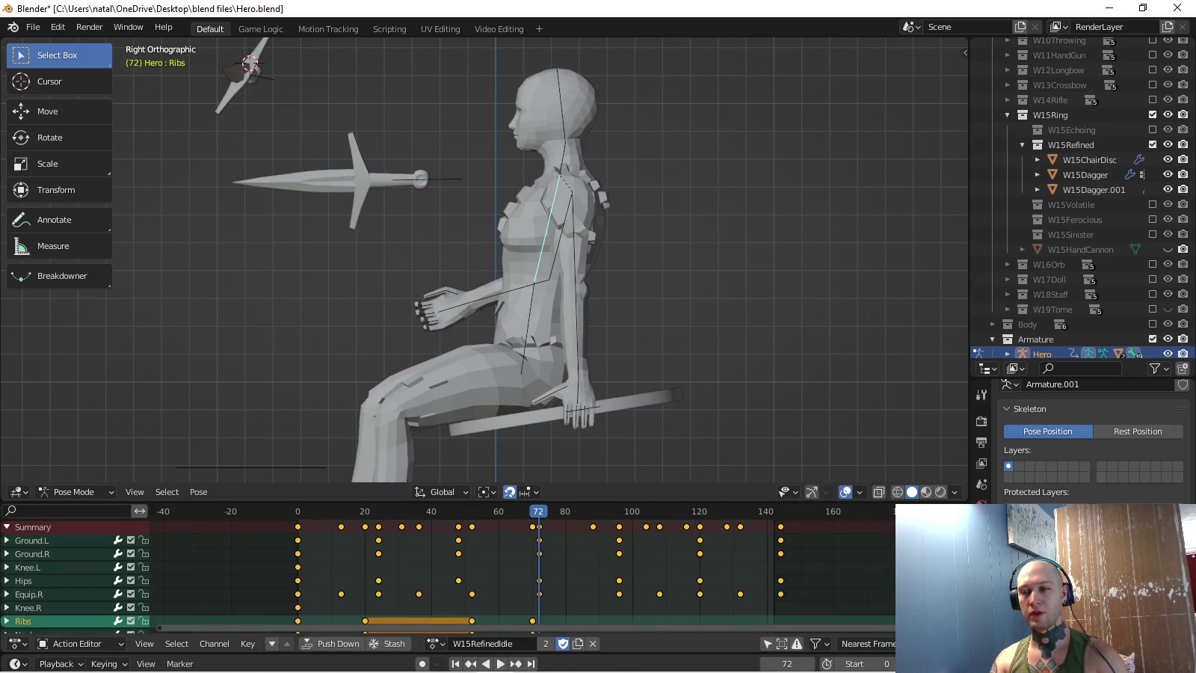
scroll(449, 569, down, 2)
key(shift+ctrl+space)
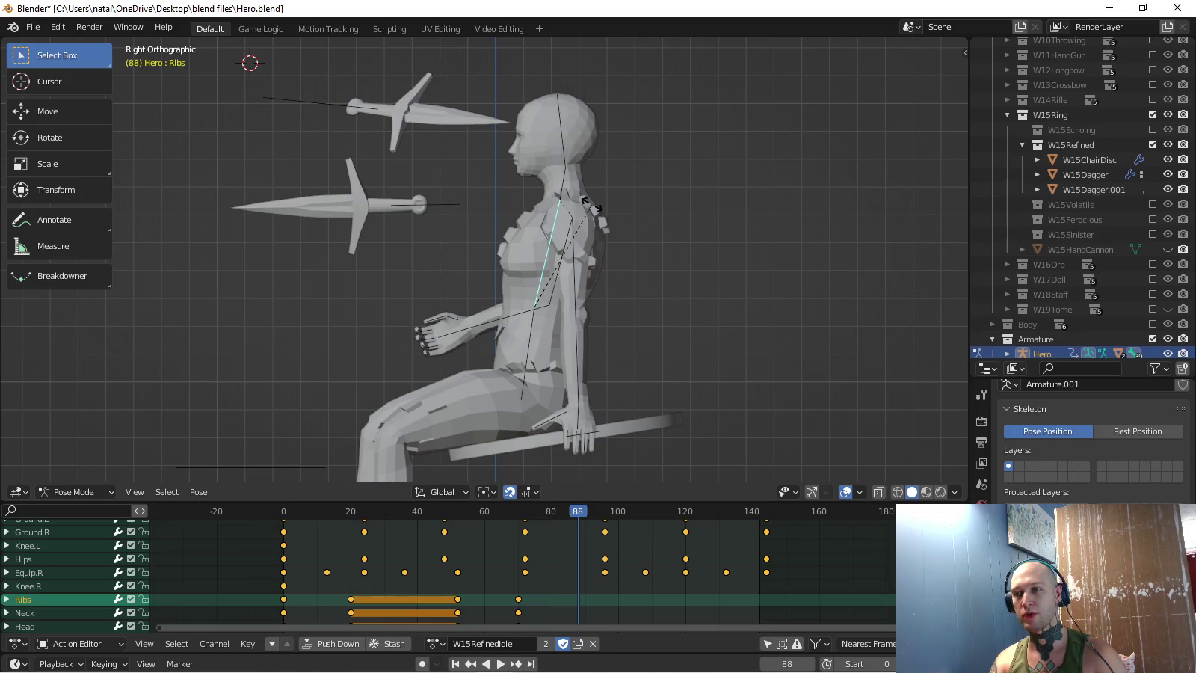
- Rotate the Ribs, Neck and Bicep.L bones and key their rotations at frame 88
click(623, 147)
key(bracketright)
key(r)
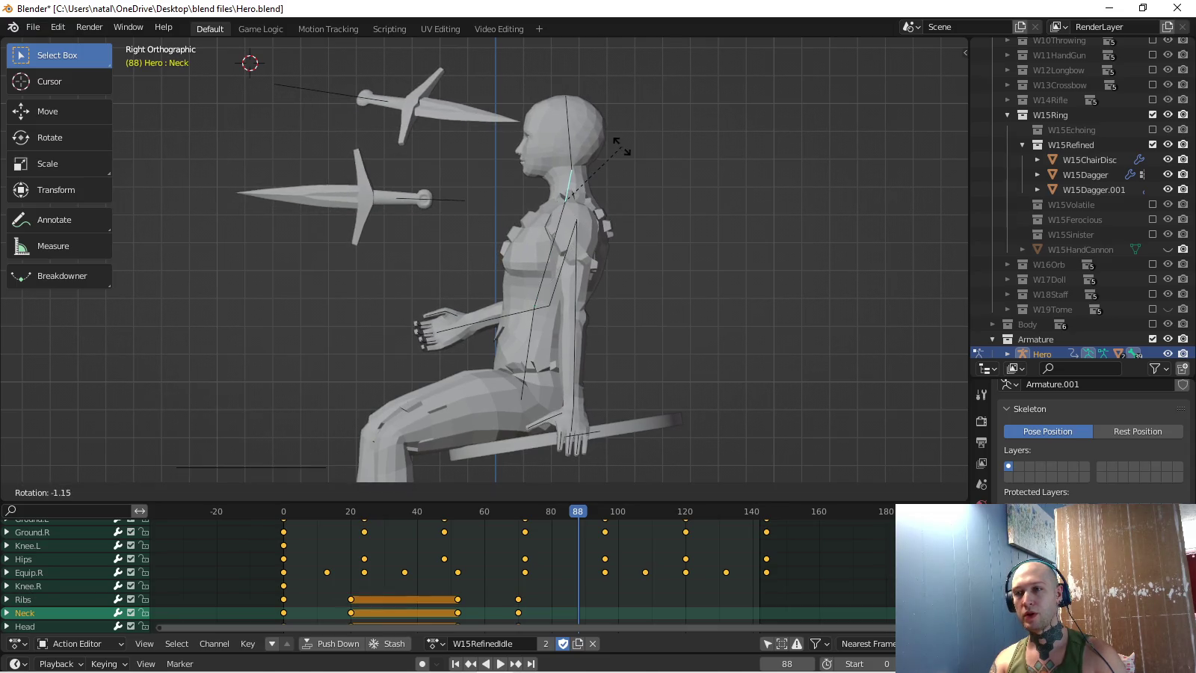
click(620, 146)
click(578, 269)
key(r)
click(619, 334)
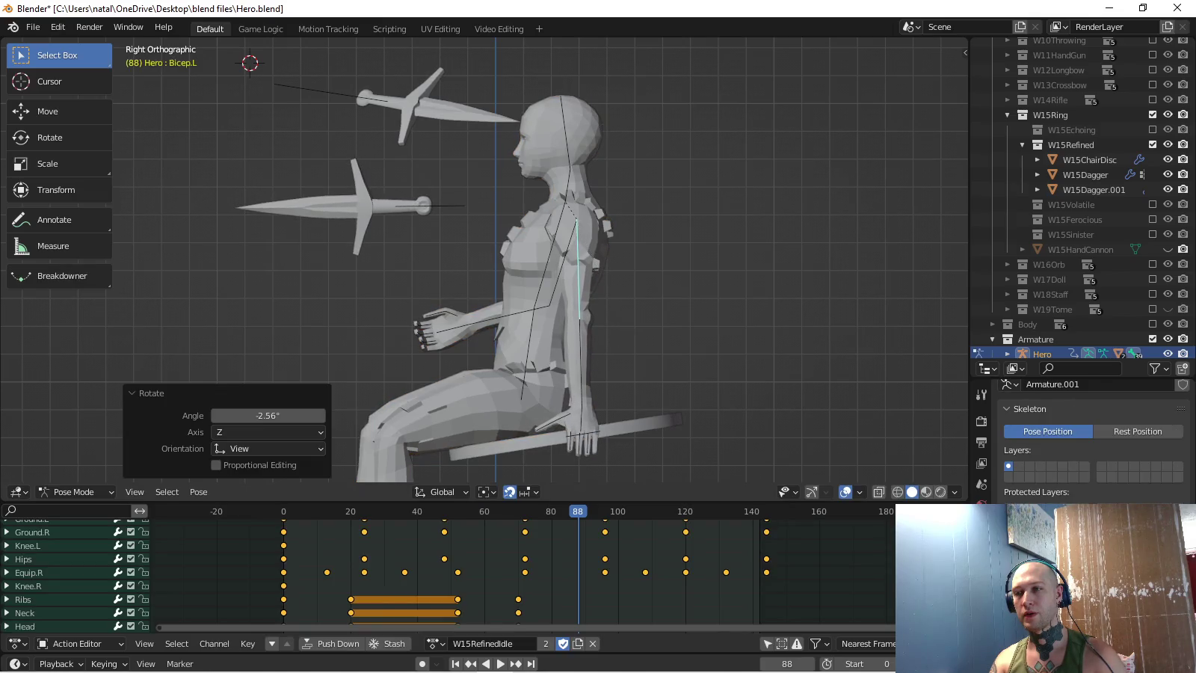
click(546, 218)
key(Escape)
key(i)
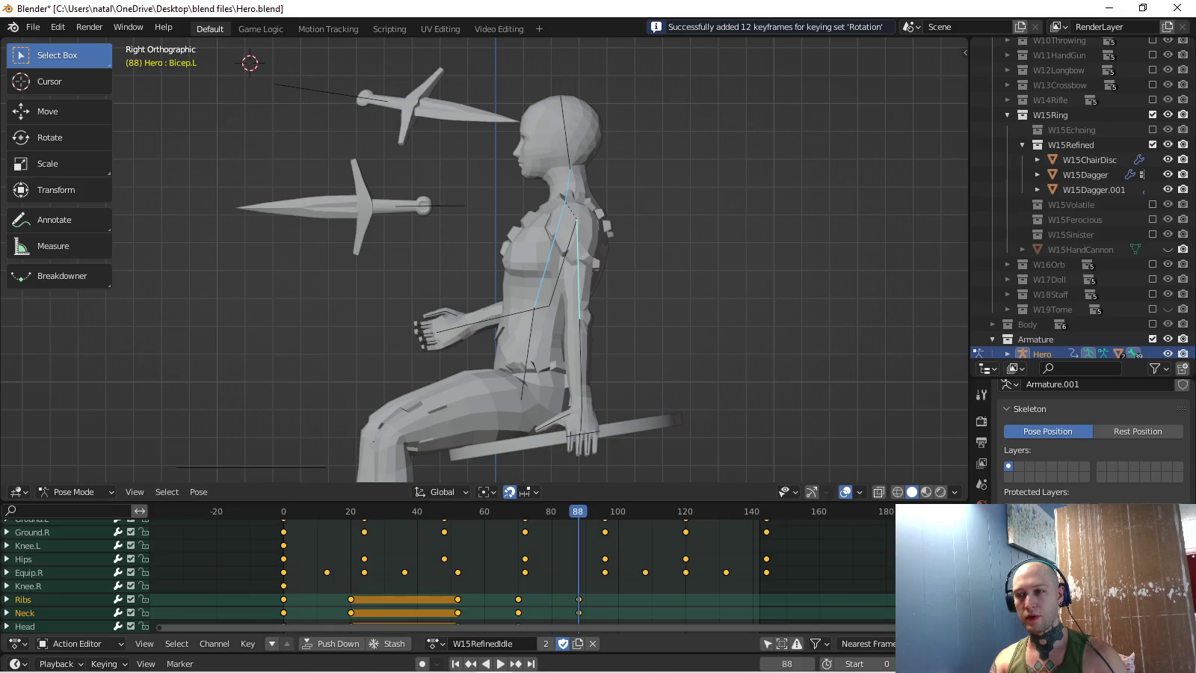
- Copy the pose from frame 70 and key it at frame 112
key(space)
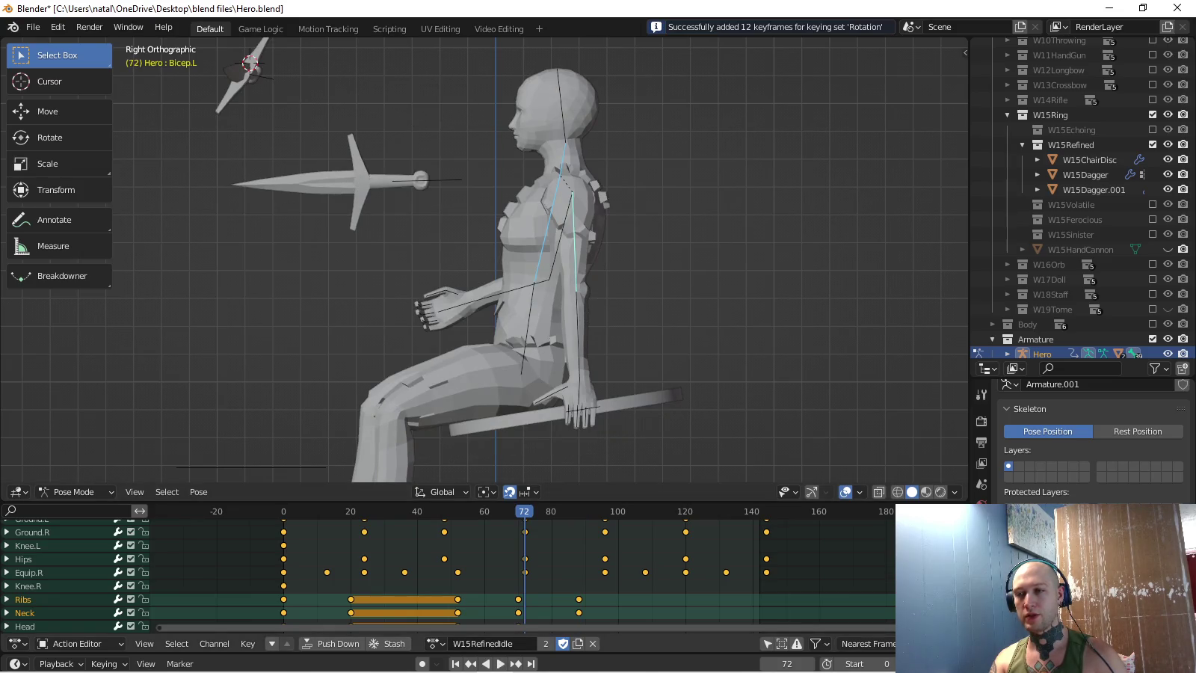
key(space)
key(ctrl+c)
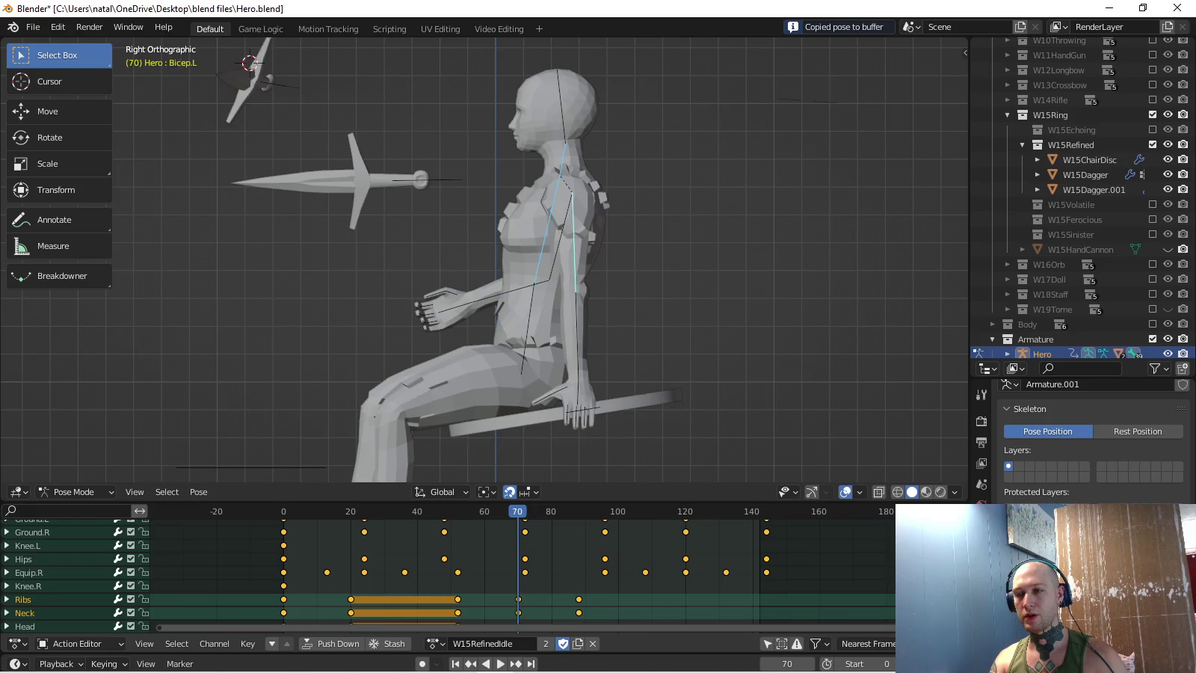
key(space)
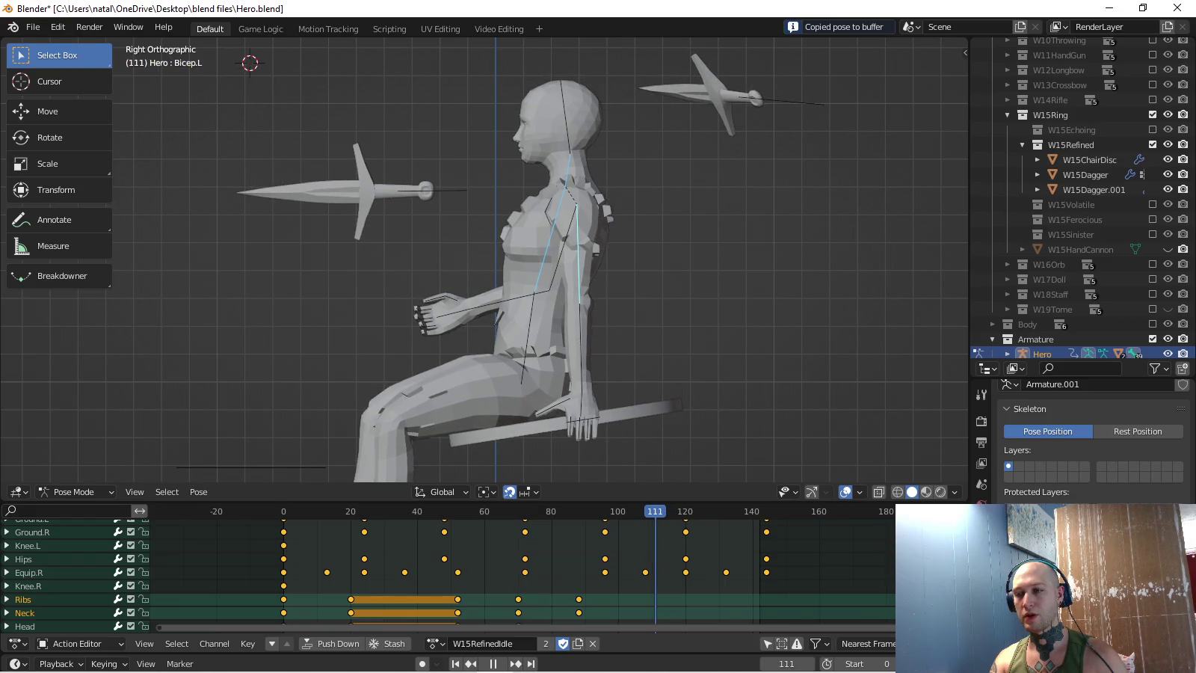
key(space)
key(ctrl+v)
key(i)
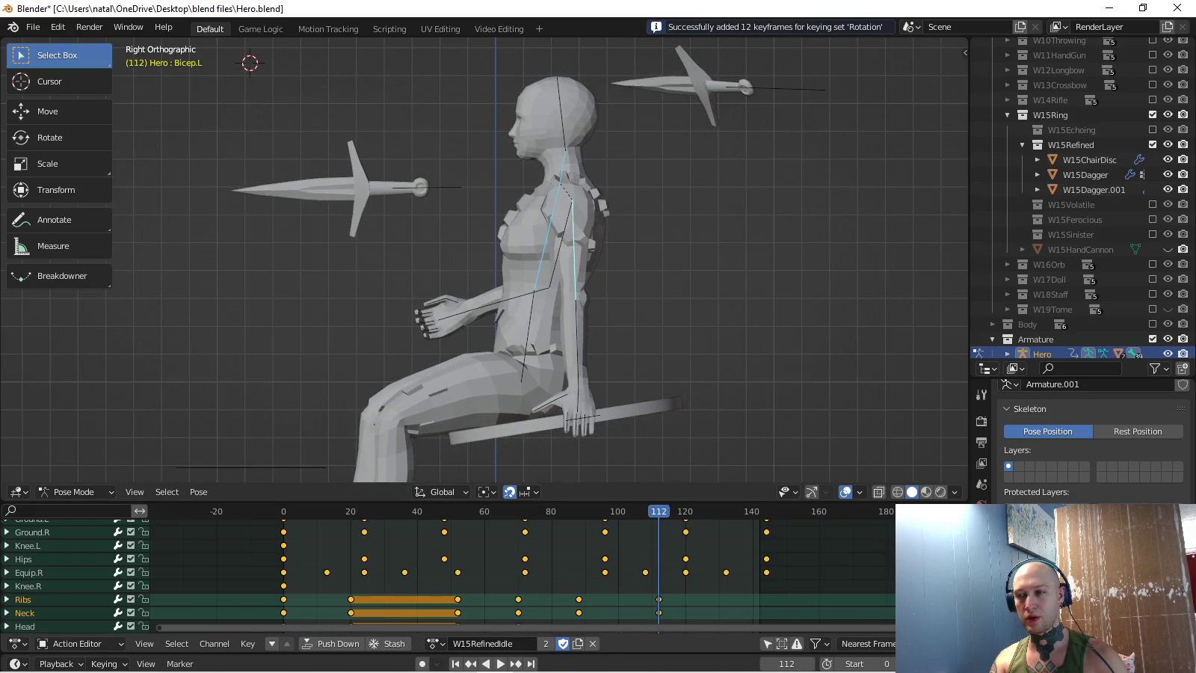
- Copy an earlier frame's pose and key it at frame 130
key(Down)
key(ctrl+c)
key(space)
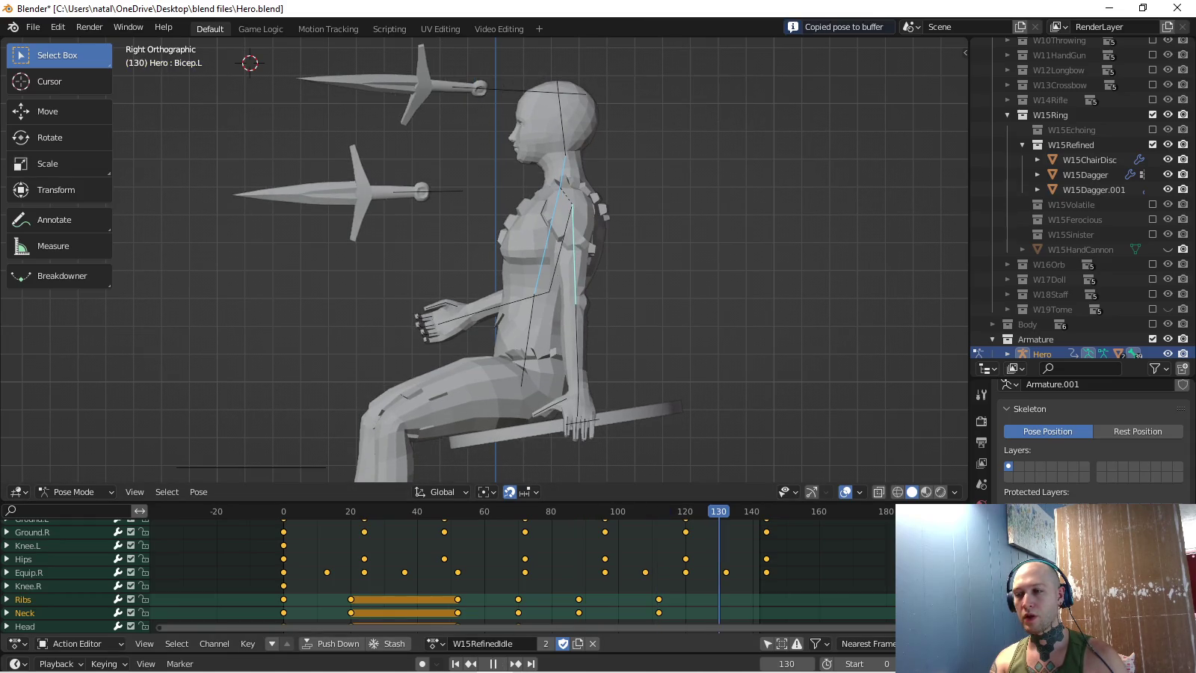
key(space)
key(ctrl+v)
key(i)
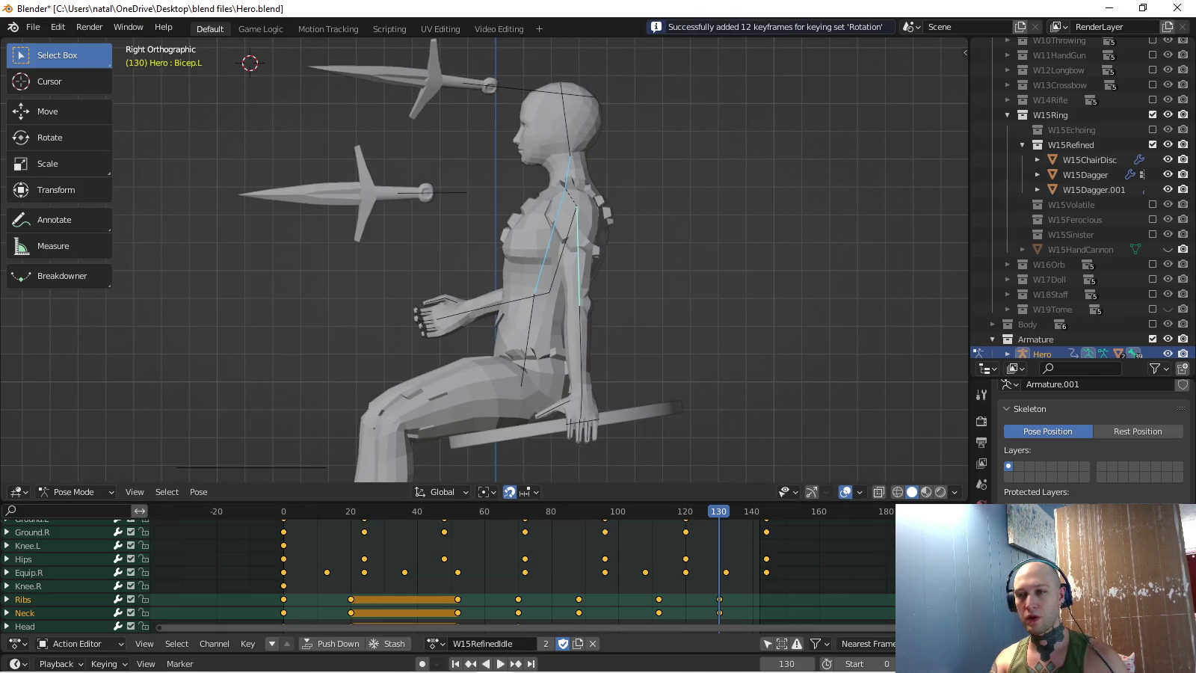
- Copy the frame 0 starting pose onto frame 144, key it, and play the loop
key(shift+Left)
key(ctrl+c)
key(shift+Right)
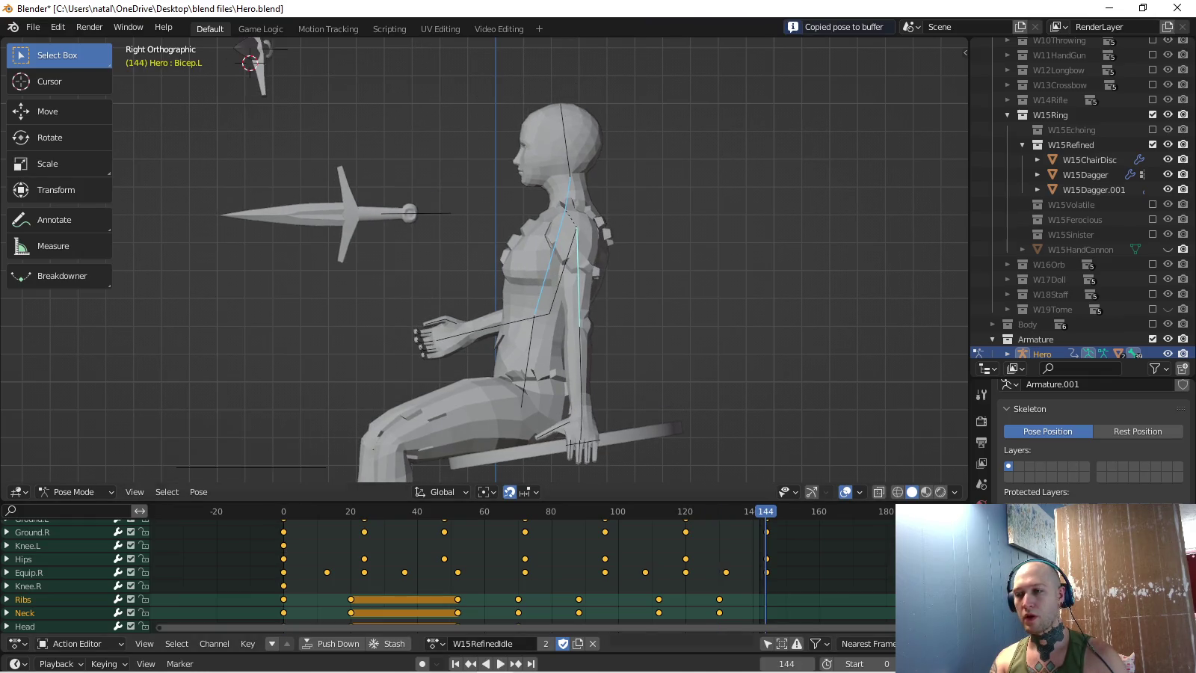
key(ctrl+v)
key(i)
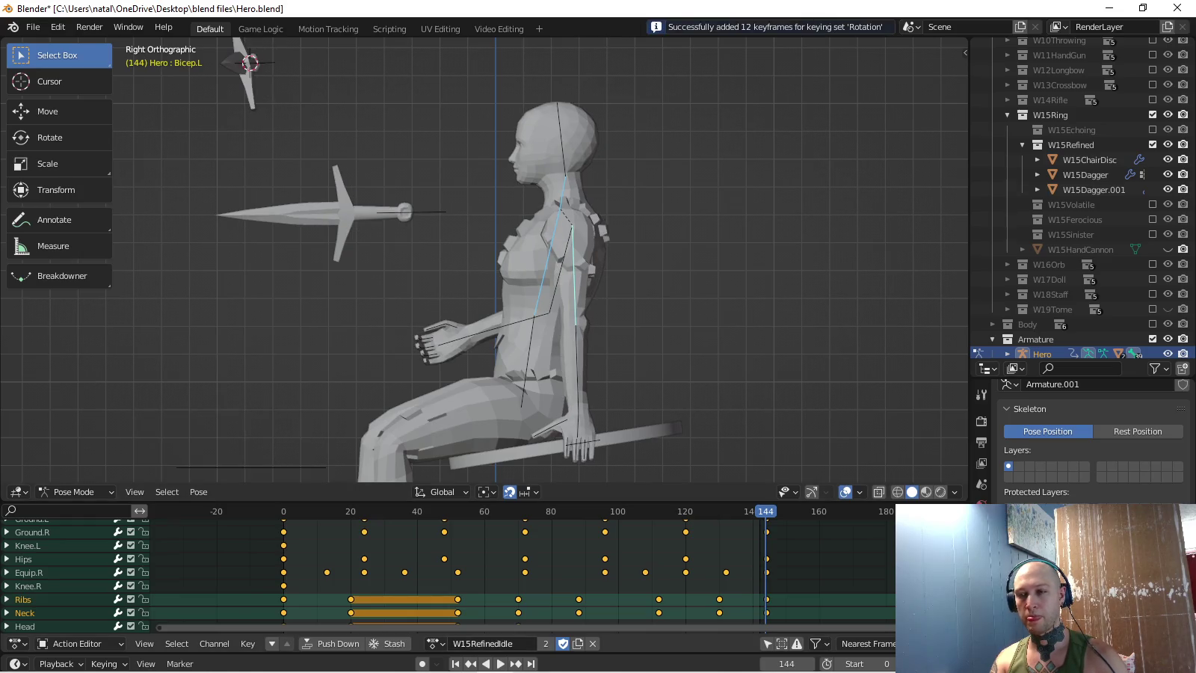
key(space)
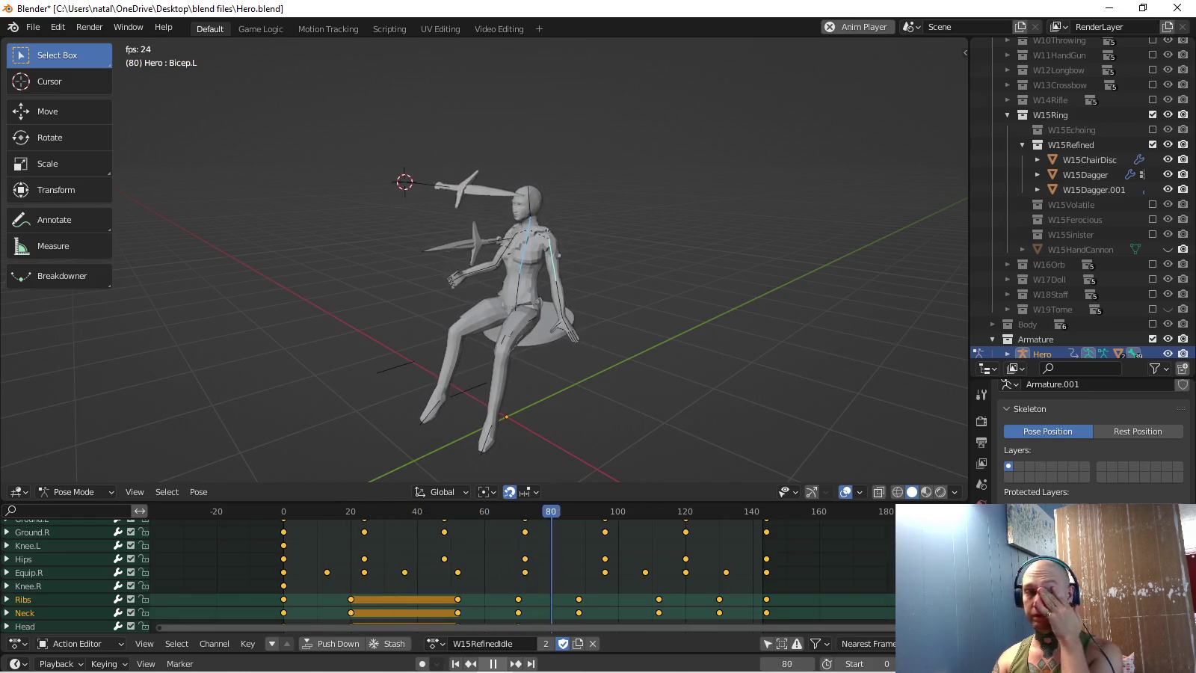
key(space)
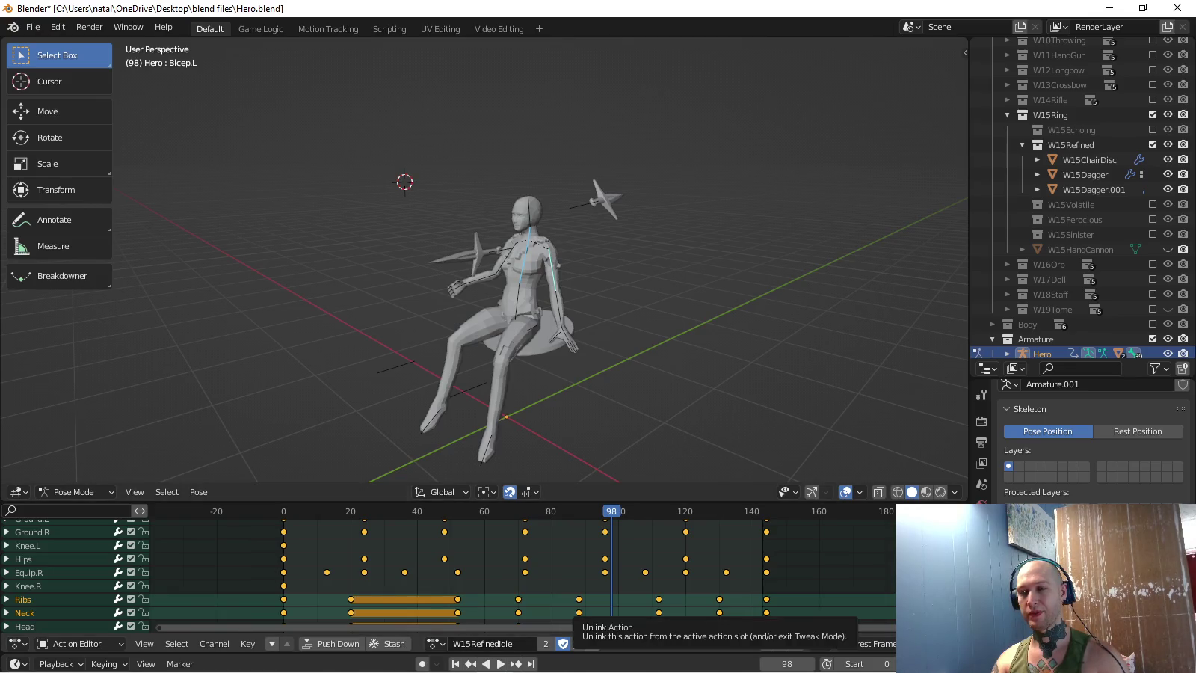
- Unlink the idle action so the rig returns to T-pose, and switch to Object Mode
click(578, 643)
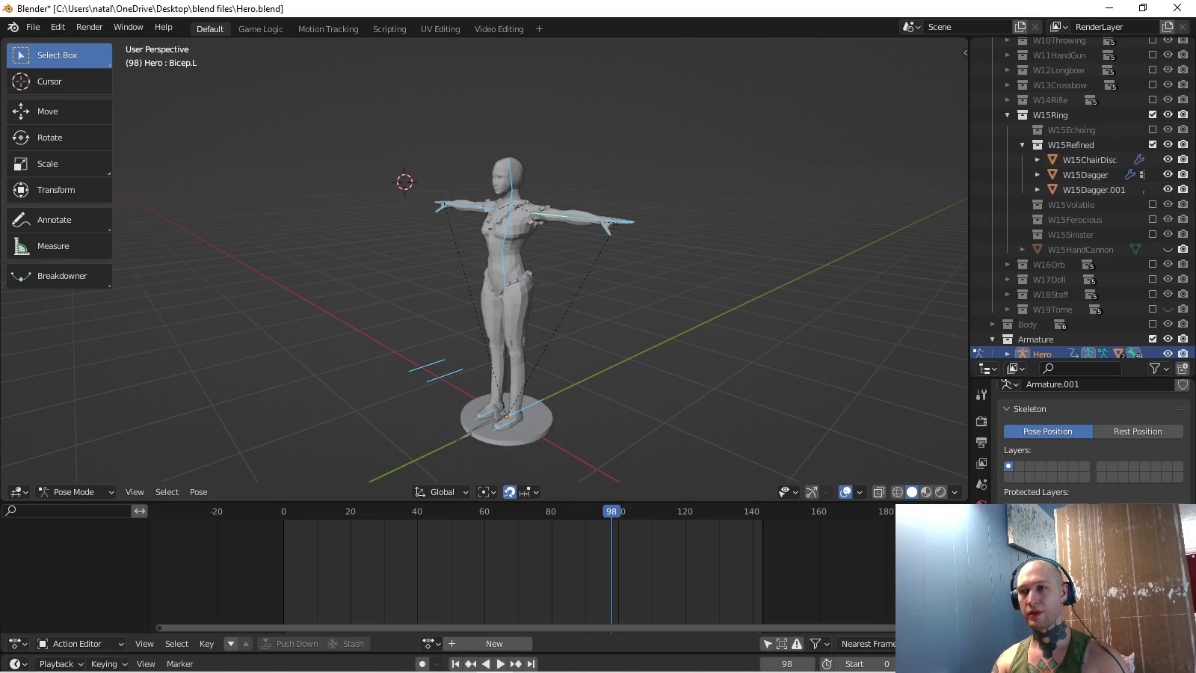
key(ctrl+Tab)
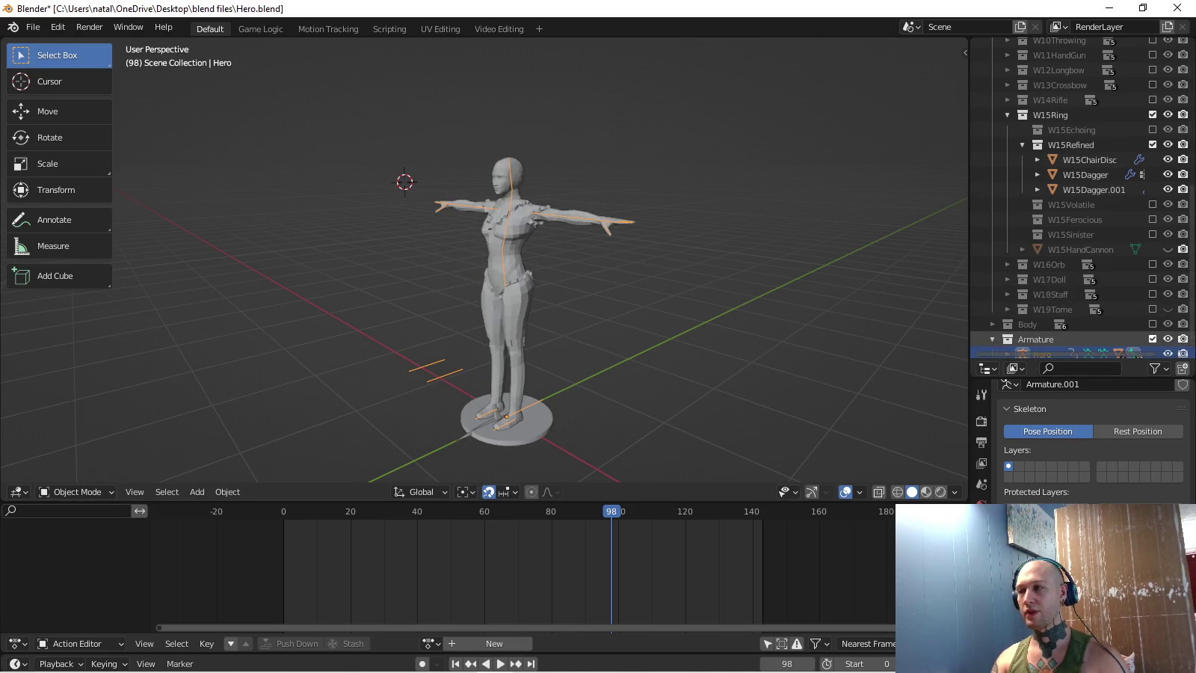
key(Delete)
scroll(1077, 194, up, 8)
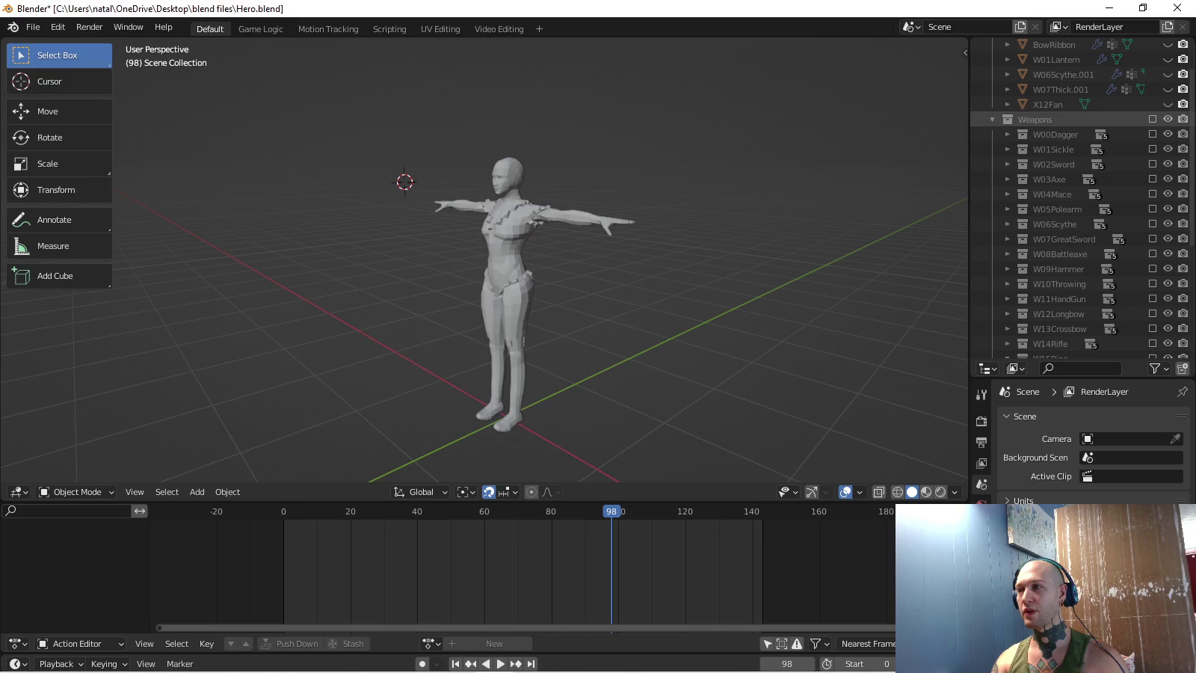
- Toggle the Outliner collections so only the Hero armature stays visible
click(1152, 119)
scroll(1077, 194, down, 5)
click(1007, 194)
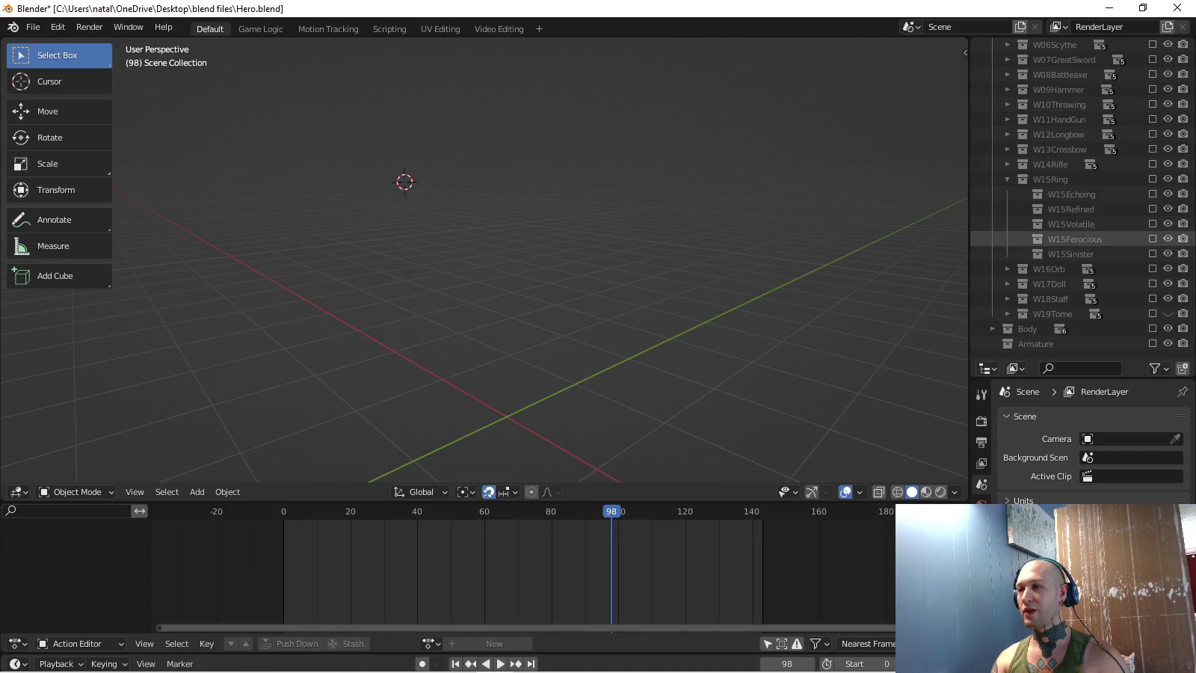
scroll(1077, 329, down, 1)
scroll(1084, 199, down, 1)
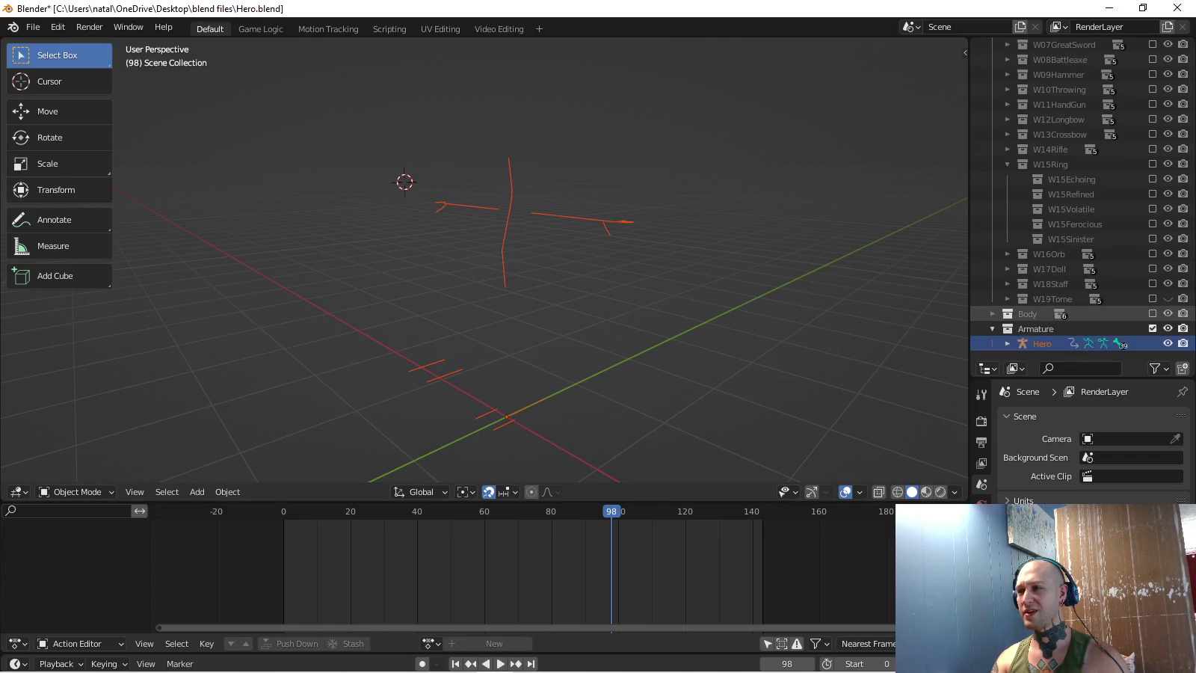
scroll(1062, 314, up, 8)
scroll(1062, 314, down, 8)
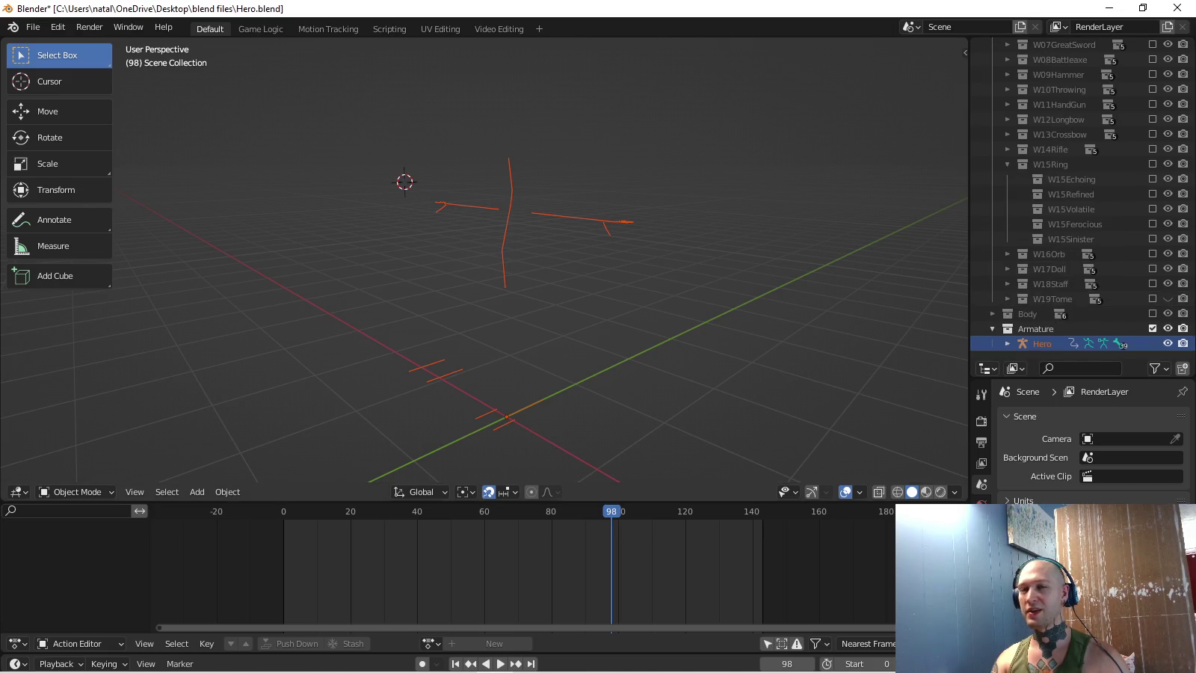
click(33, 27)
mouse_move(61, 281)
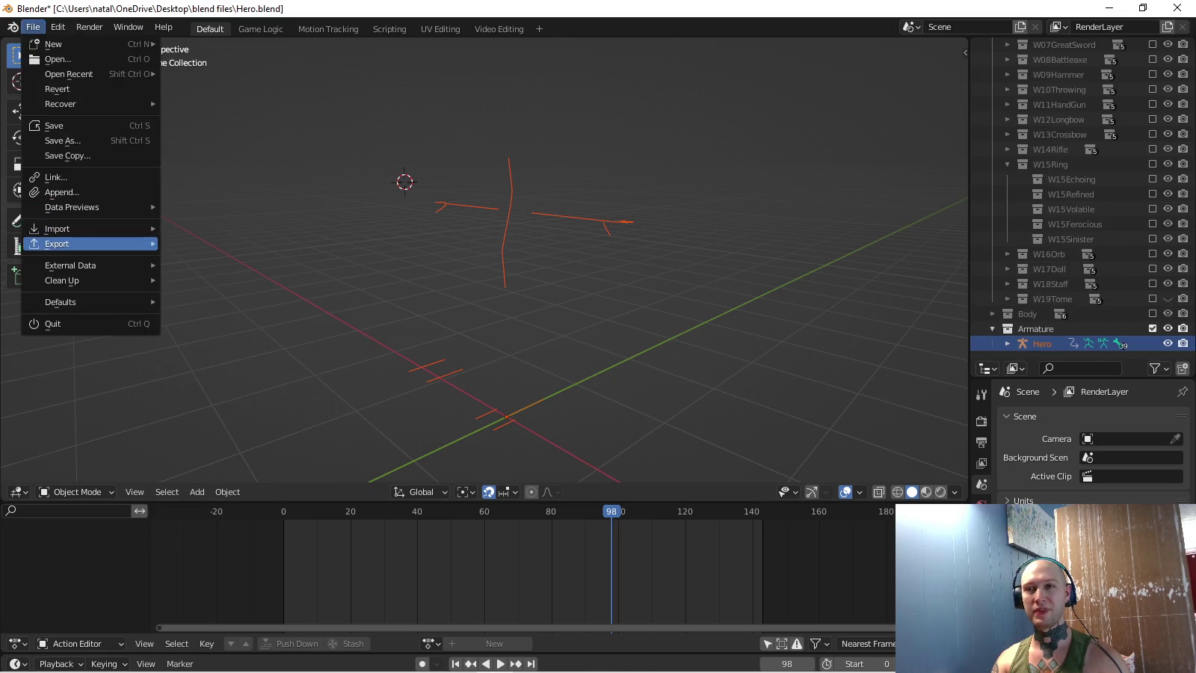
- Cancel the FBX export and toggle the Armature and W15Echoing collections
click(209, 377)
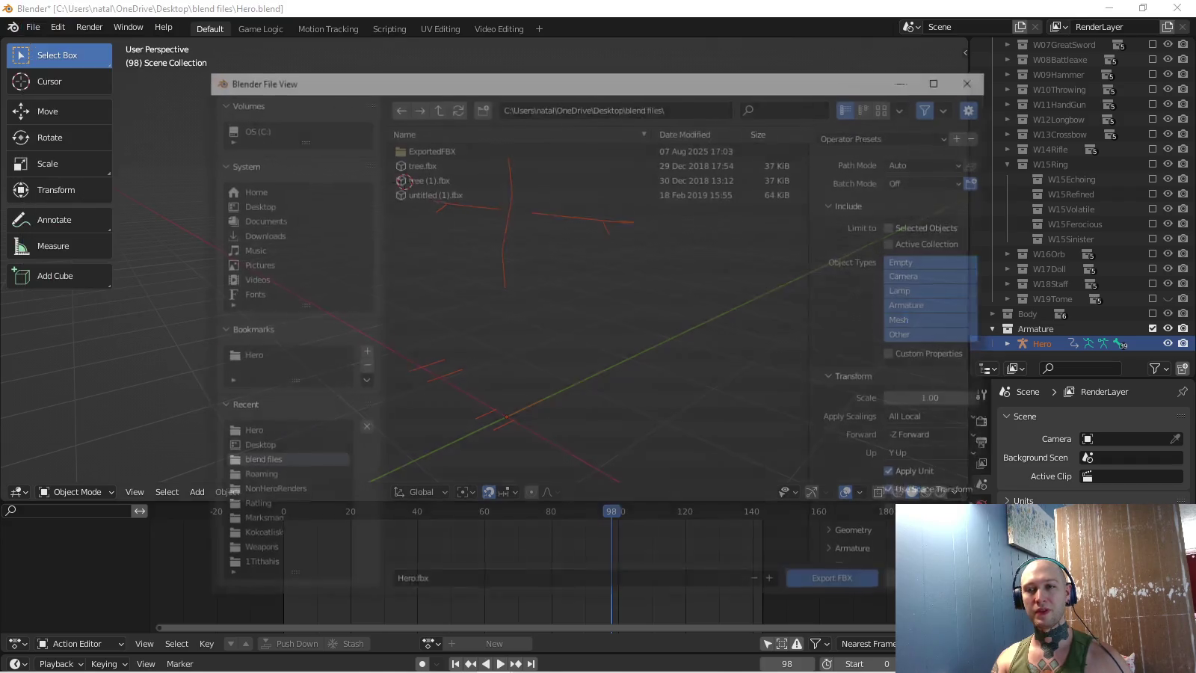
click(248, 356)
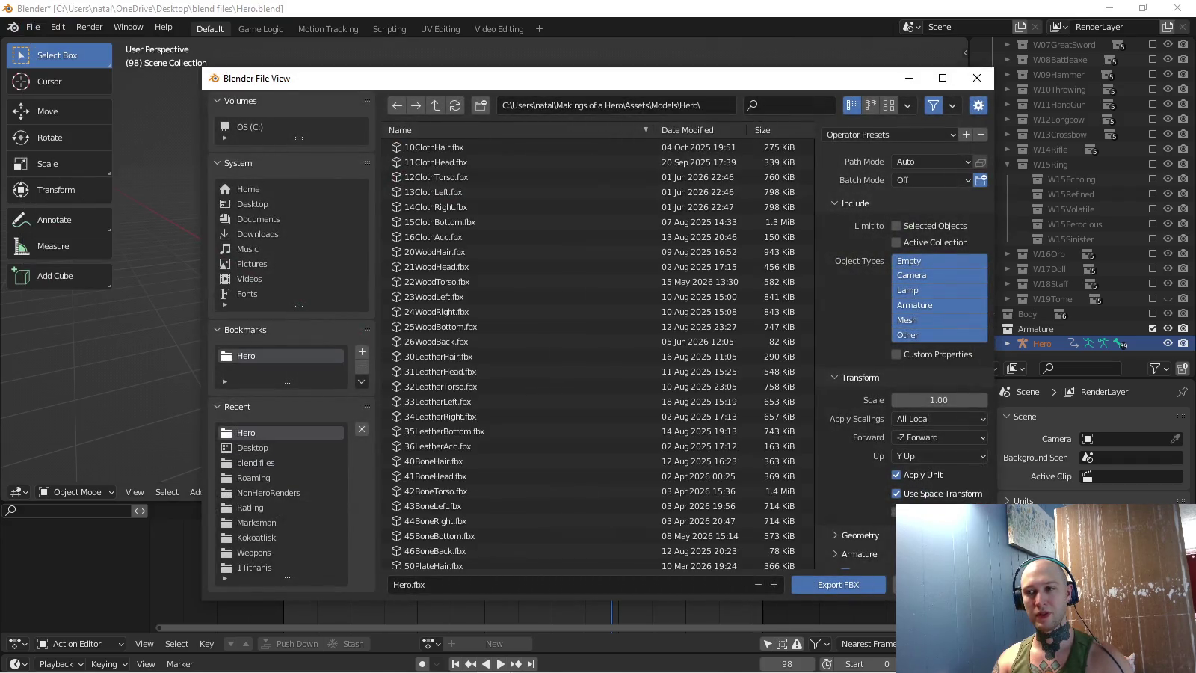
click(977, 78)
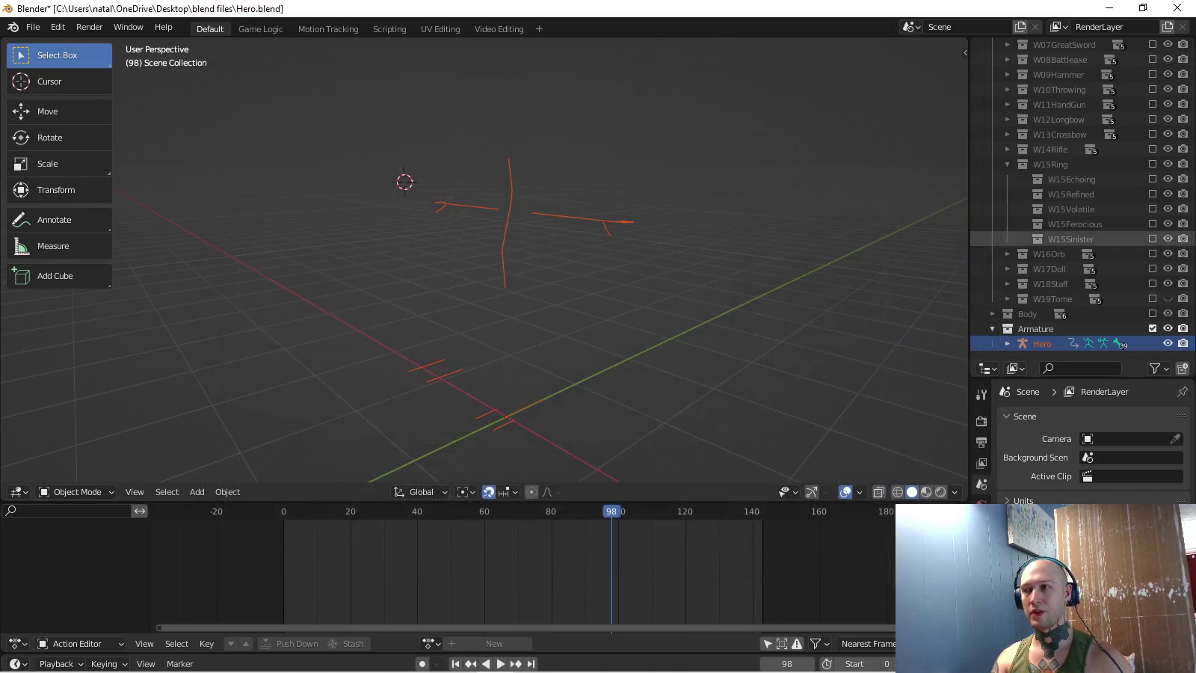
click(1152, 328)
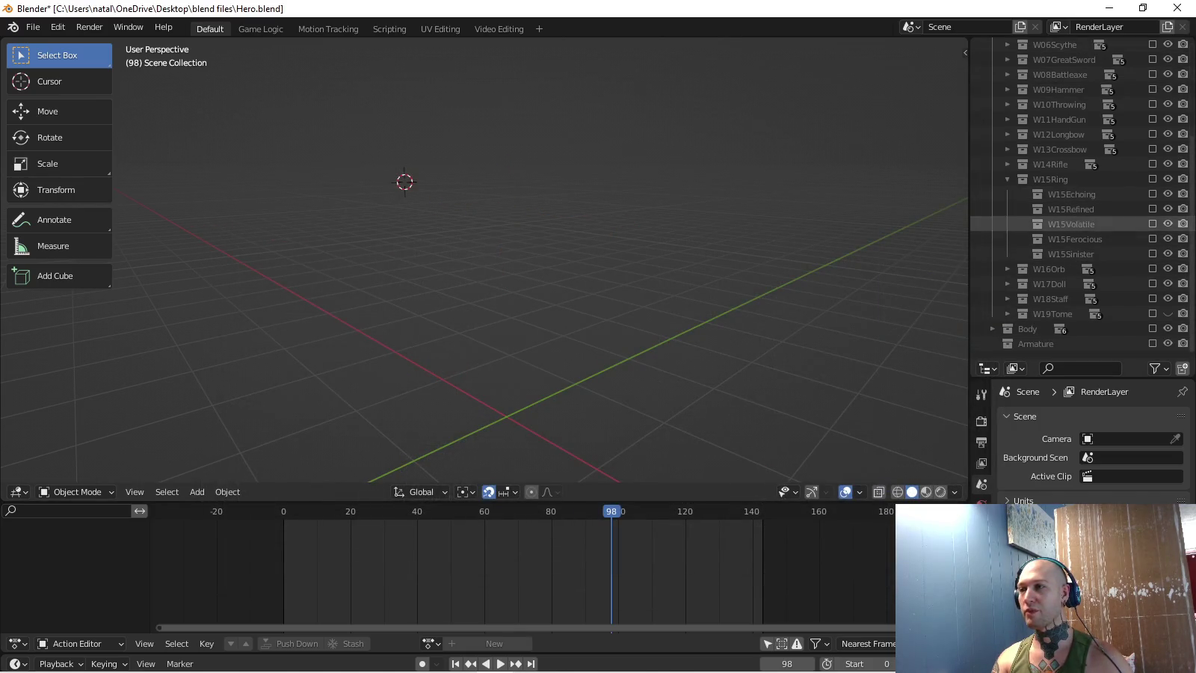
click(1152, 194)
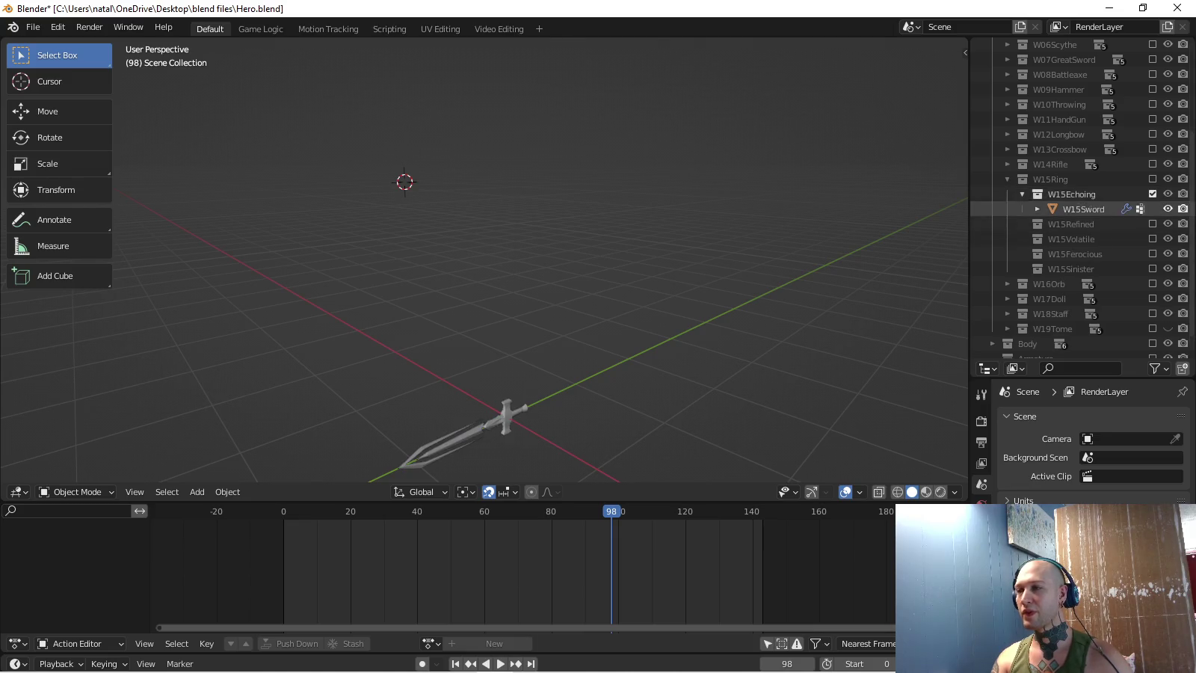
click(33, 27)
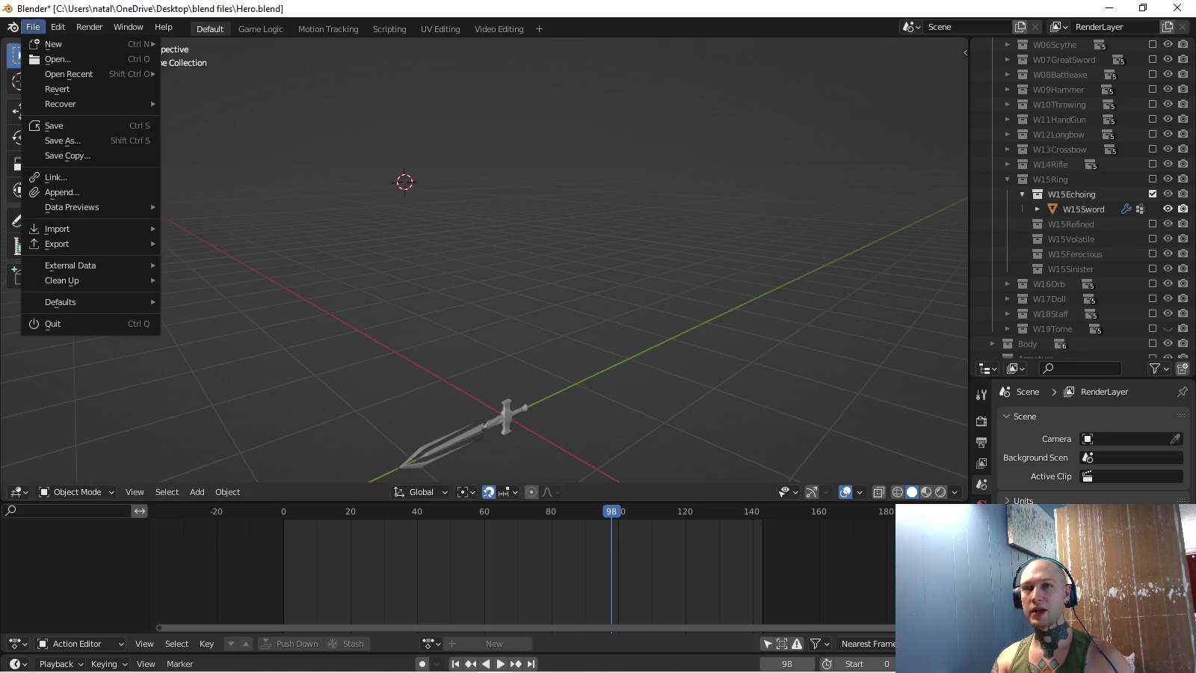
click(1023, 224)
- Enable and expand the W15Refined, W15Ring, W15Volatile, W15Ferocious and W15Sinister collections
click(1152, 223)
click(1152, 178)
click(1022, 283)
click(1153, 284)
click(1153, 344)
click(1153, 329)
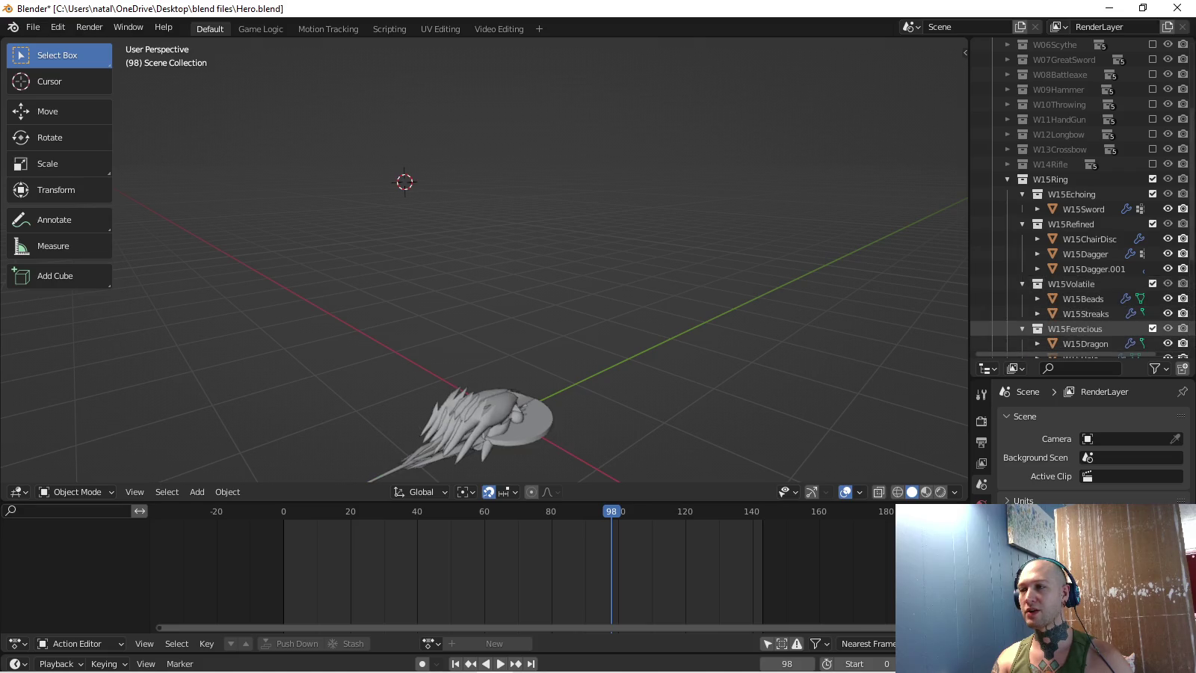
click(1023, 328)
scroll(1084, 299, down, 4)
click(1023, 284)
- Set FBX Units Scale in an FBX export to the Hero models folder, then cancel it
click(33, 27)
mouse_move(57, 243)
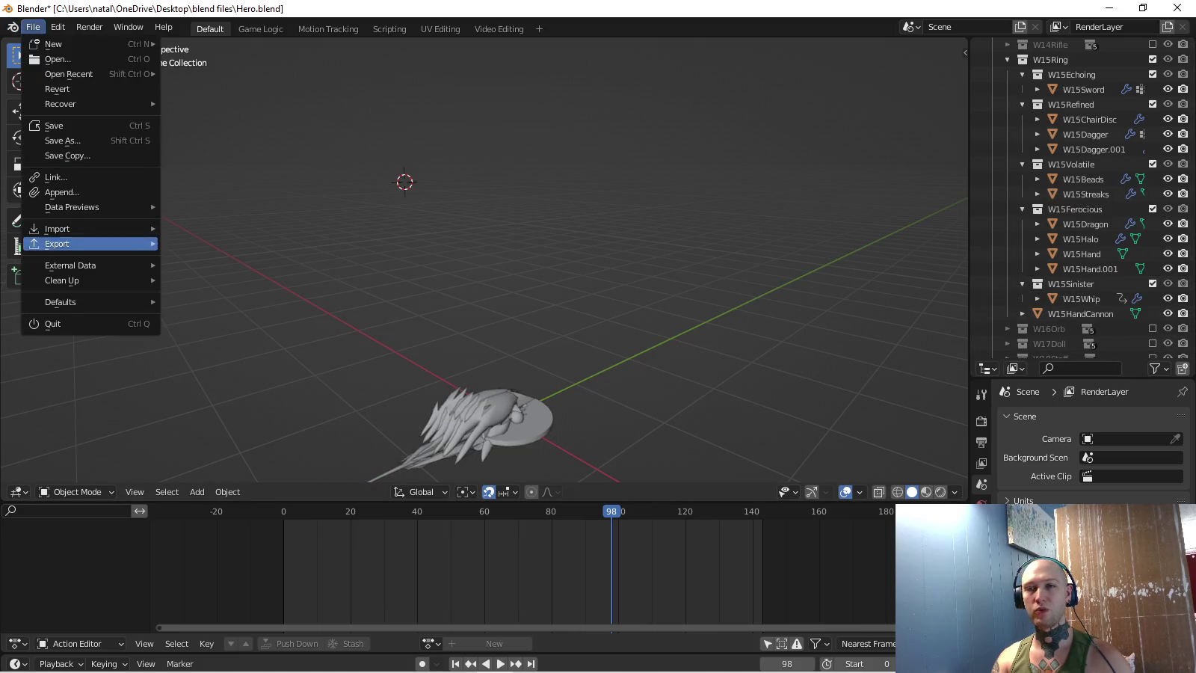
click(195, 379)
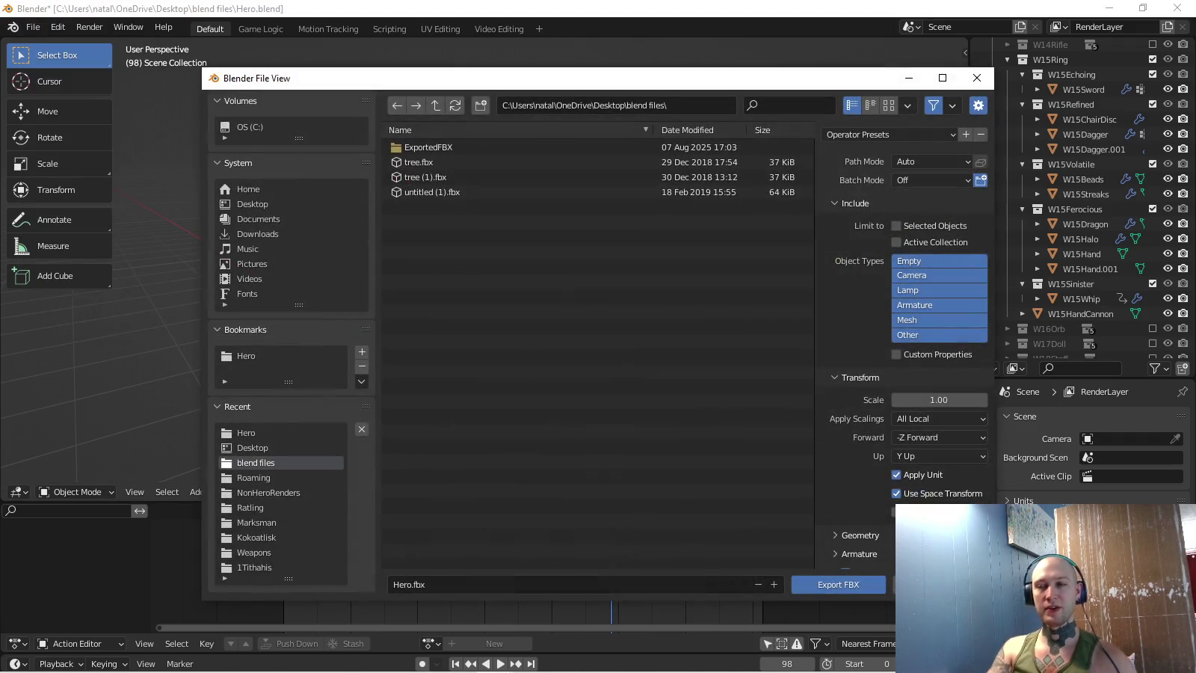
click(246, 433)
click(941, 418)
click(940, 419)
click(931, 452)
scroll(931, 441, down, 1)
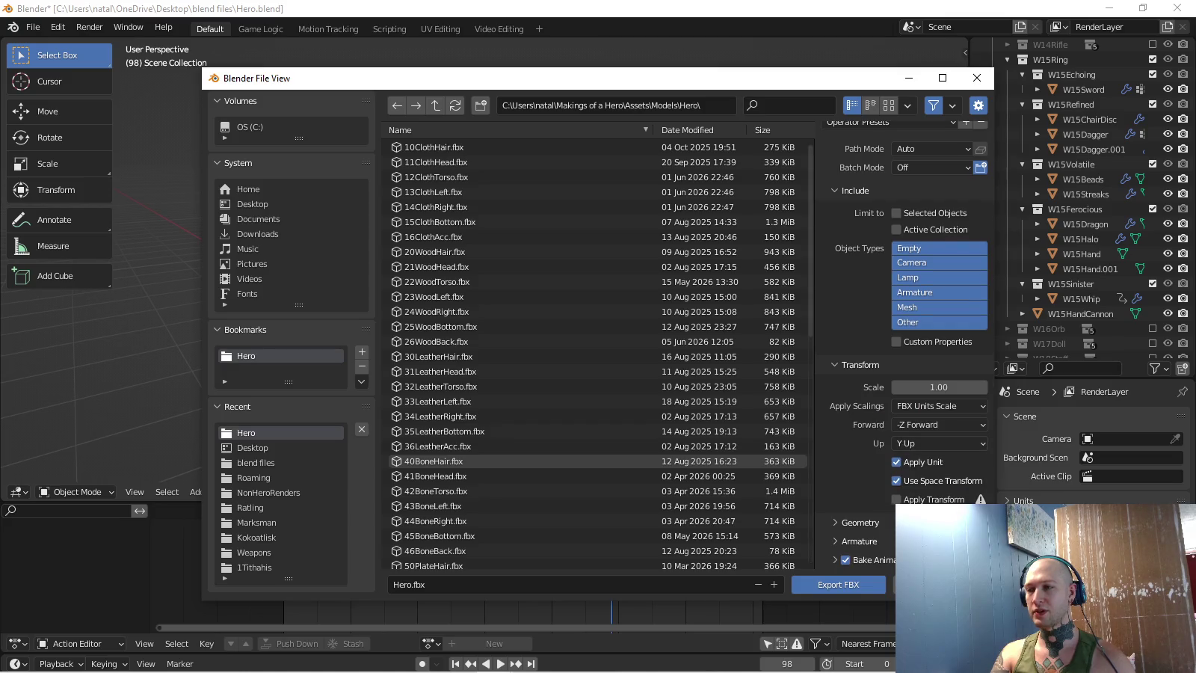
scroll(905, 337, down, 4)
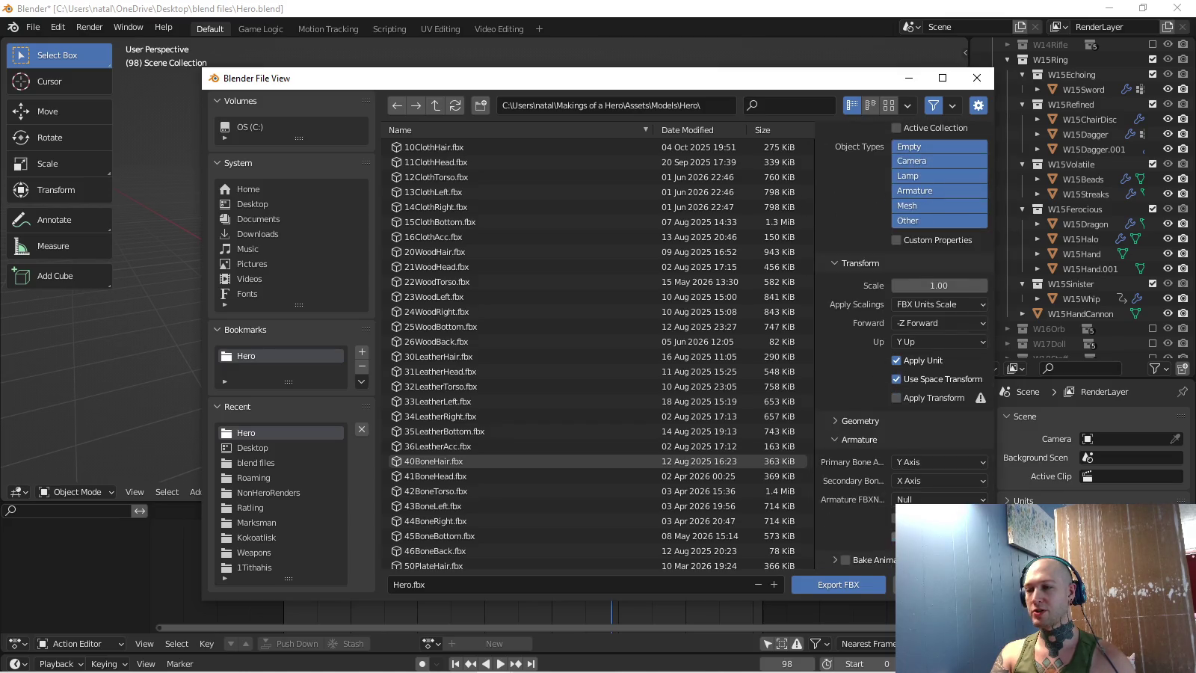
click(977, 78)
- Show the Armature collection, delete the W15Dagger objects, and select W15ChairDisc to view its modifiers
scroll(1085, 194, down, 2)
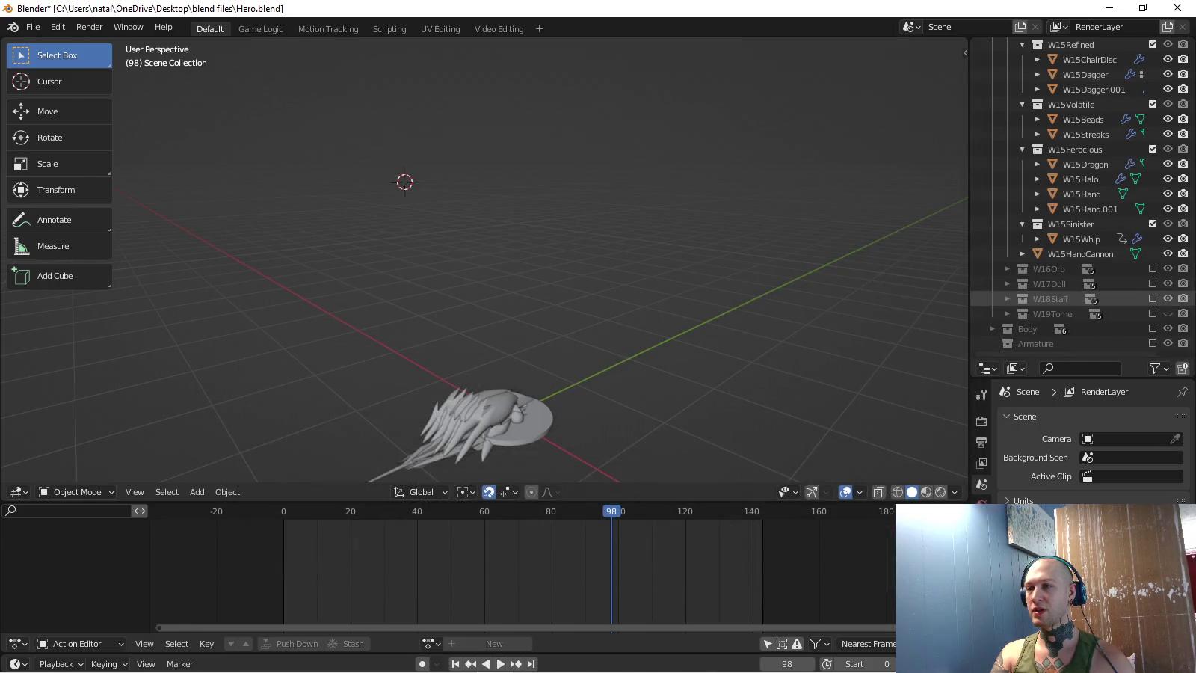
scroll(1084, 196, down, 2)
click(1152, 342)
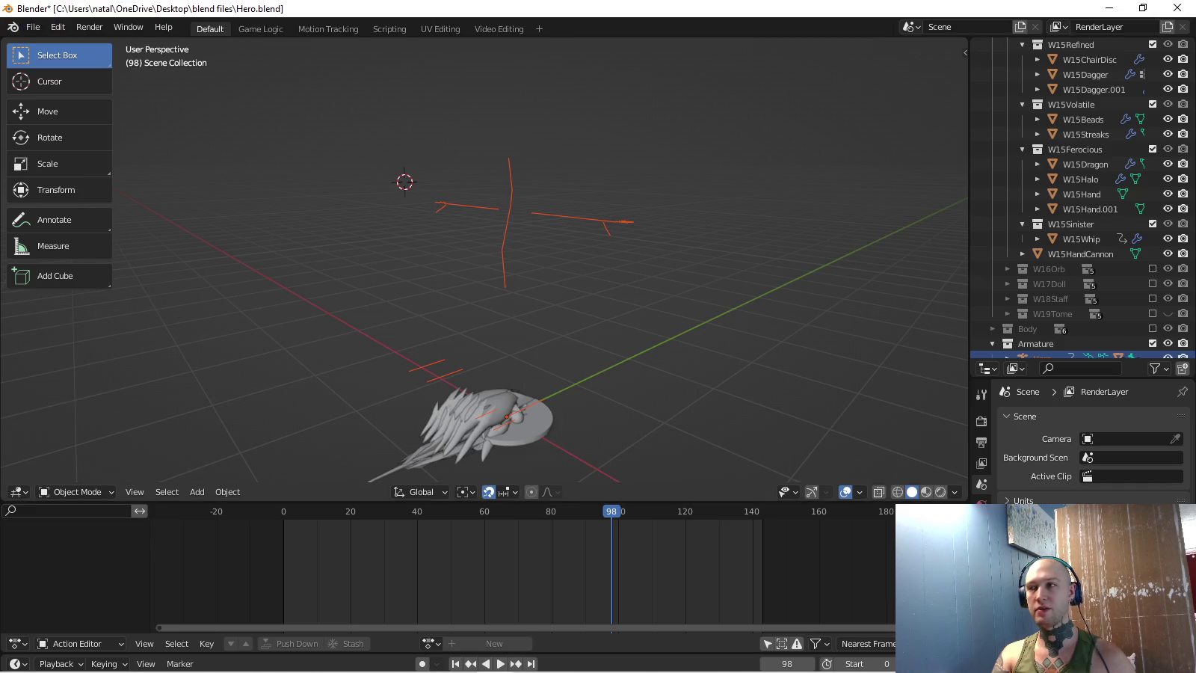
scroll(1084, 194, up, 3)
click(1086, 120)
key(Delete)
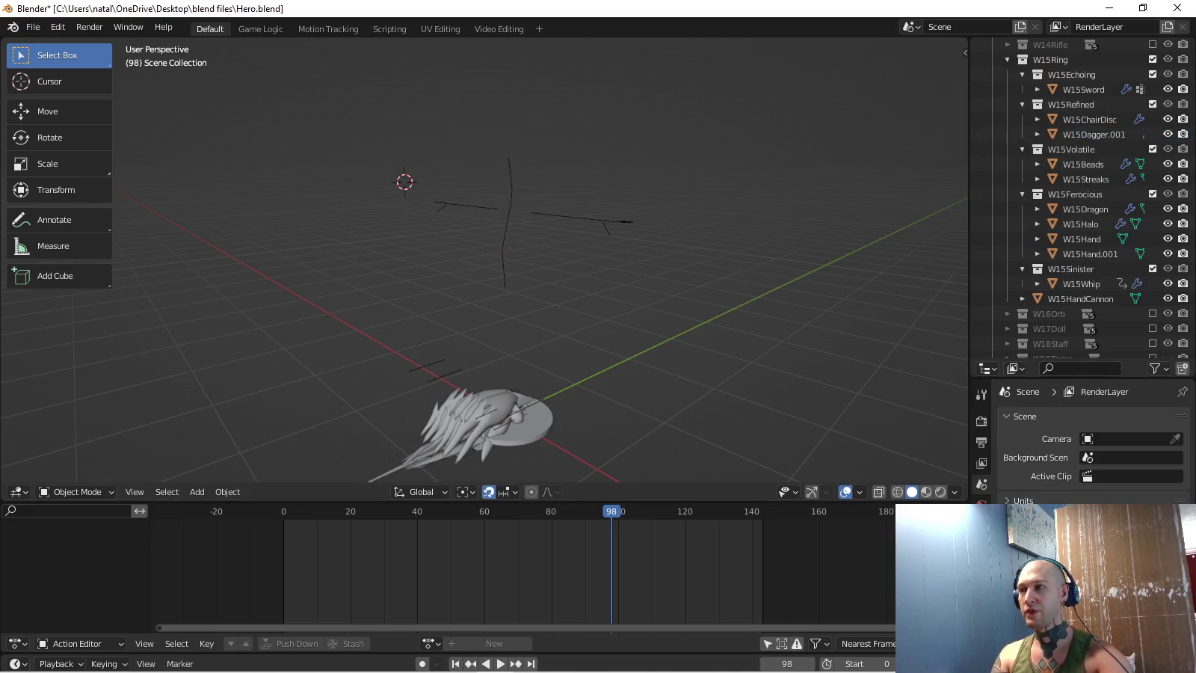
click(33, 27)
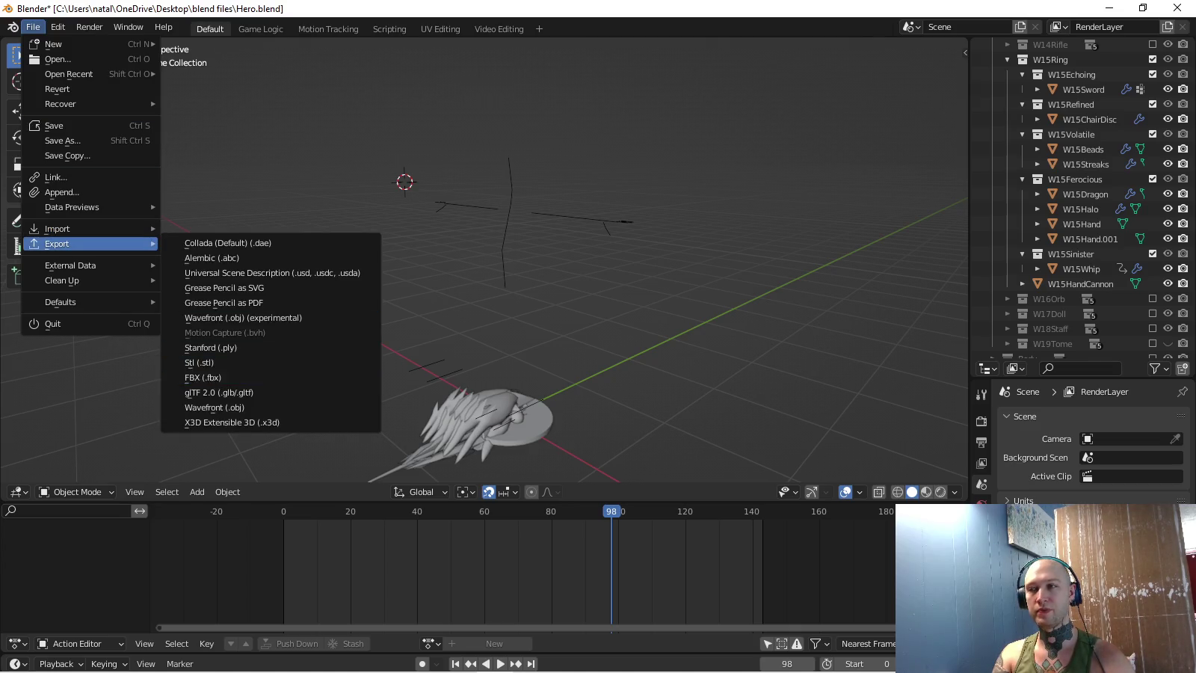
click(1088, 121)
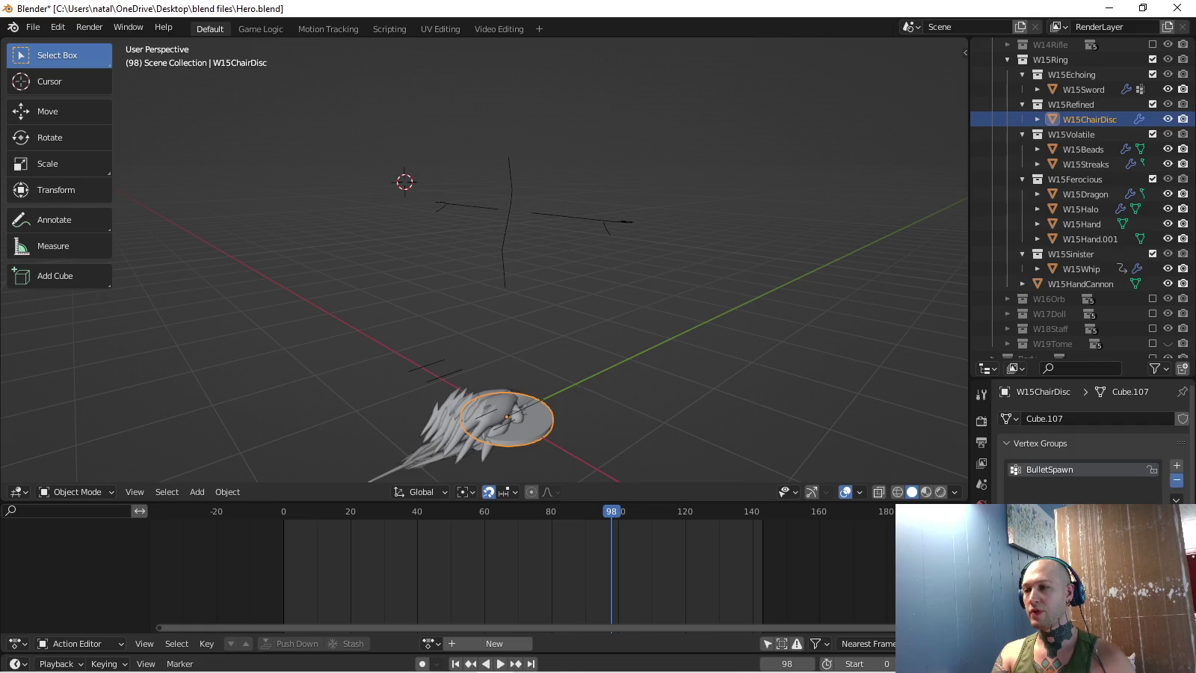
click(982, 395)
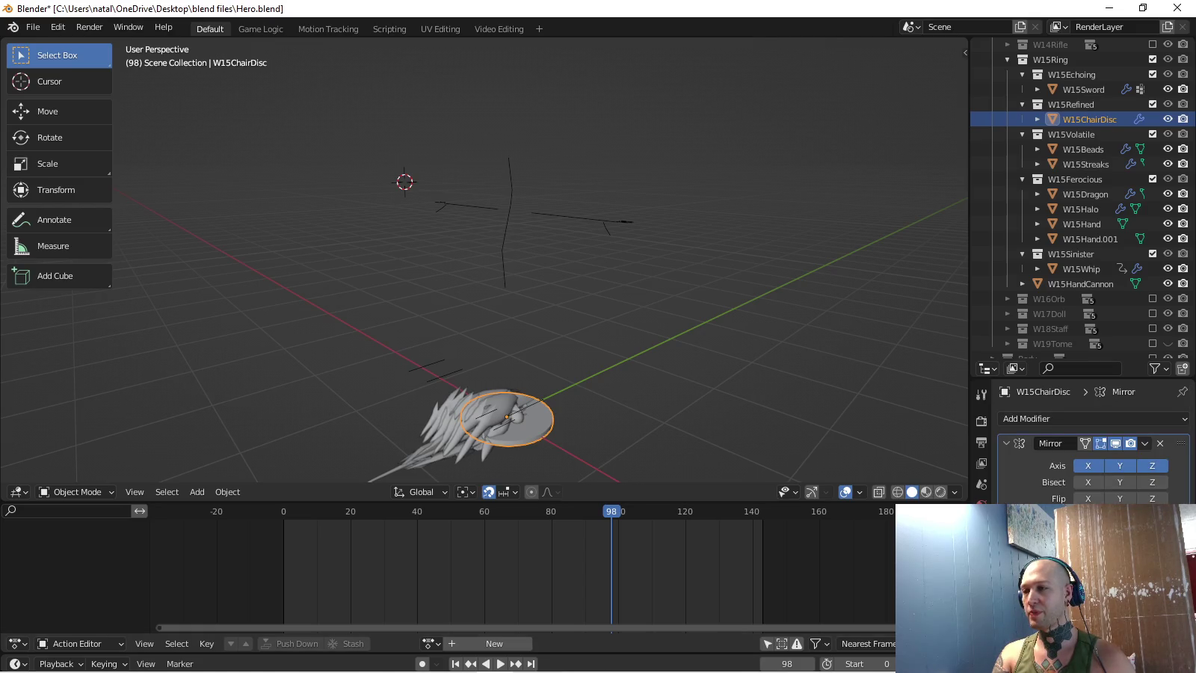
click(33, 27)
mouse_move(57, 243)
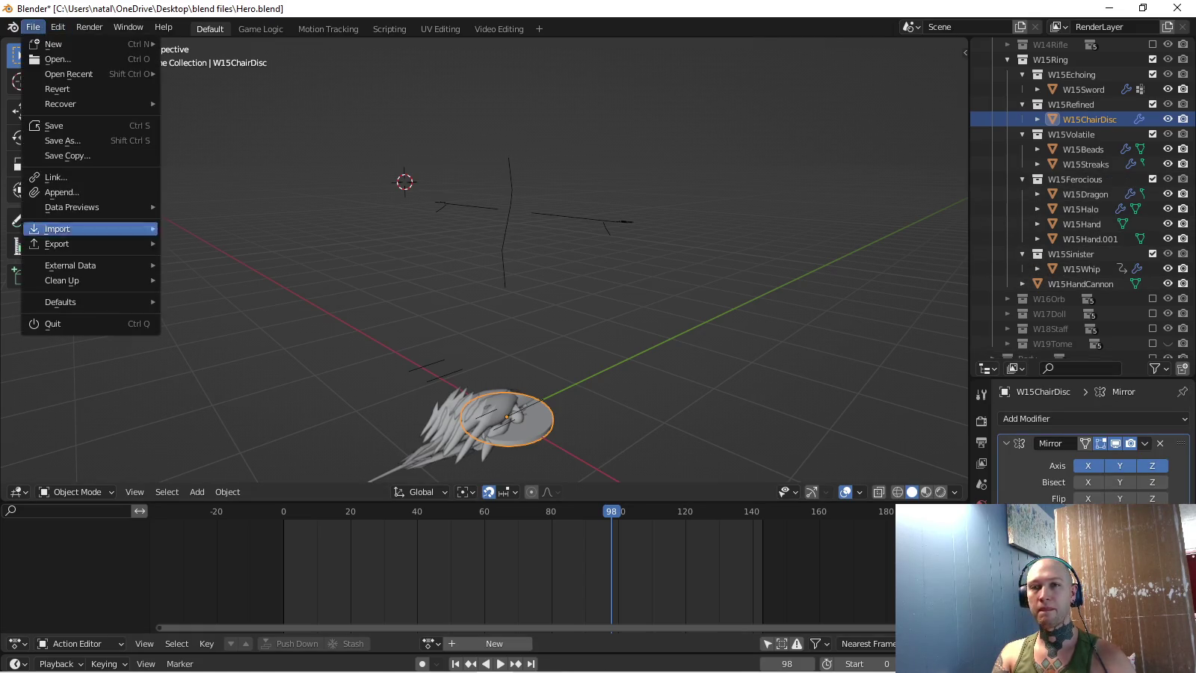
- Export W15Rings.fbx to the Hero models folder with FBX Units Scale, then exclude the ring collections
click(209, 378)
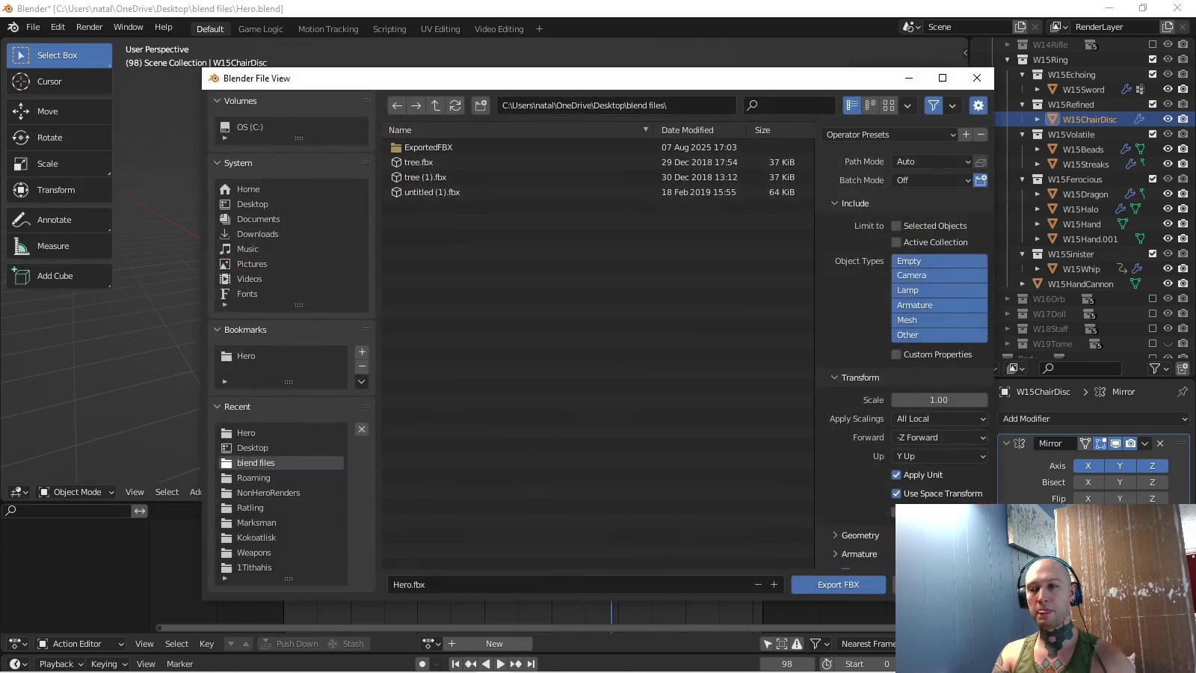
click(246, 356)
click(940, 420)
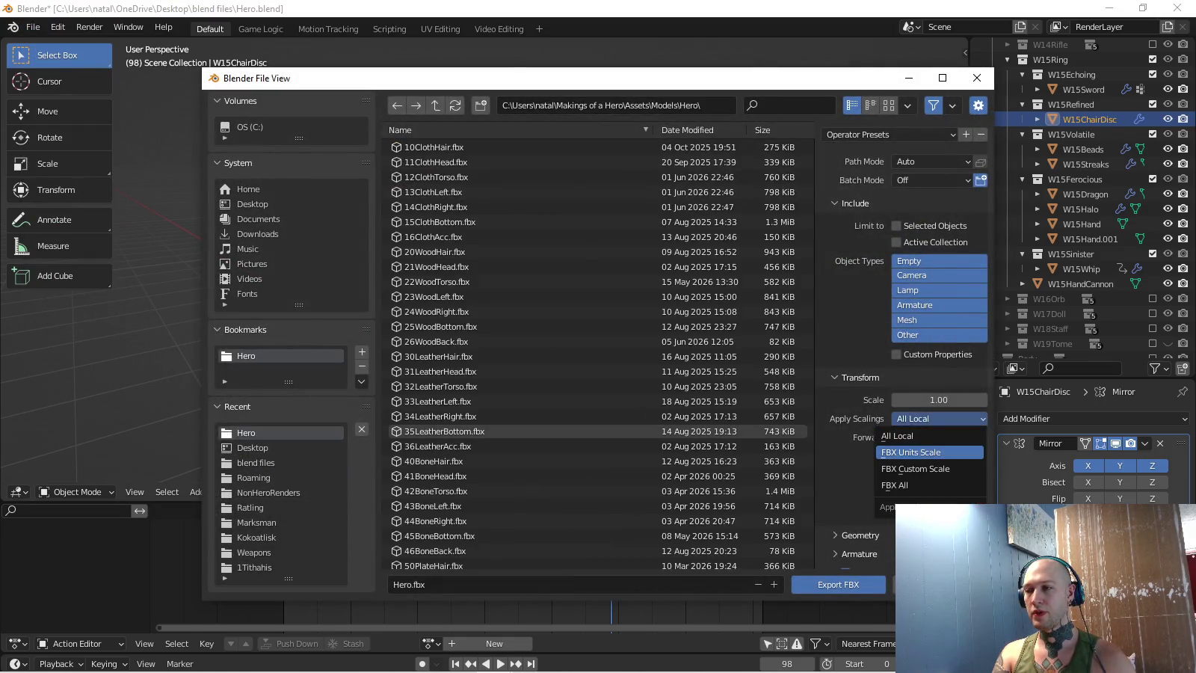
click(931, 453)
scroll(931, 449, down, 1)
scroll(905, 337, down, 3)
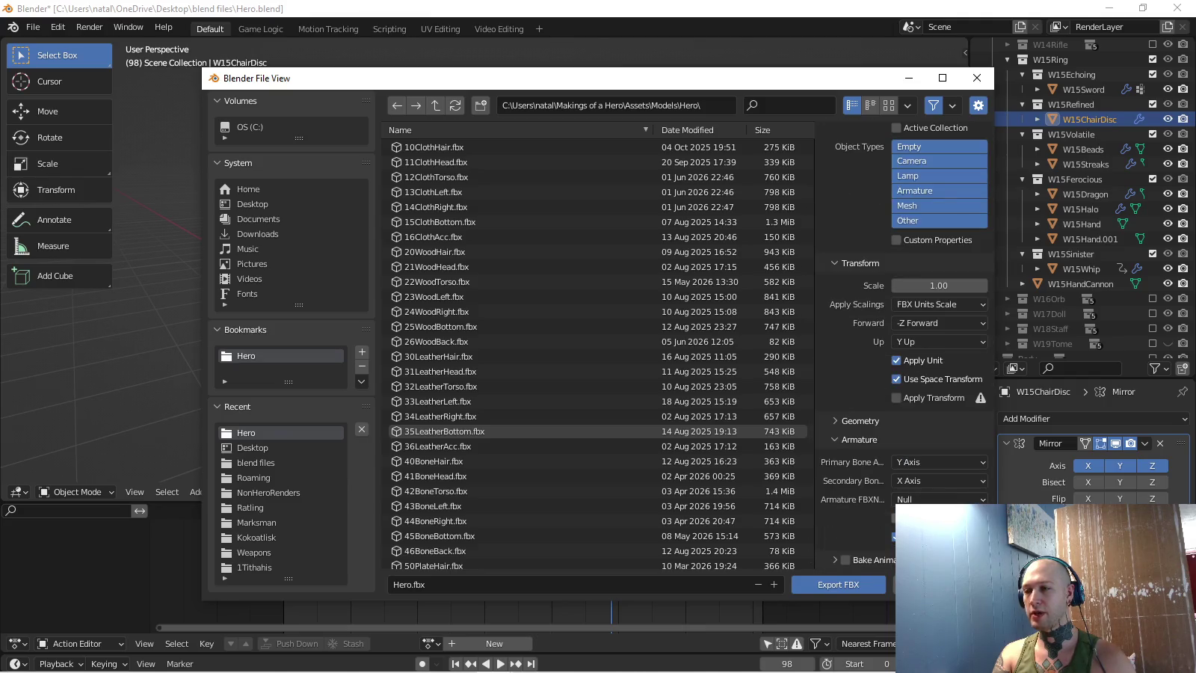
scroll(441, 345, down, 2)
scroll(441, 442, down, 3)
scroll(442, 462, down, 2)
scroll(441, 461, down, 4)
click(430, 498)
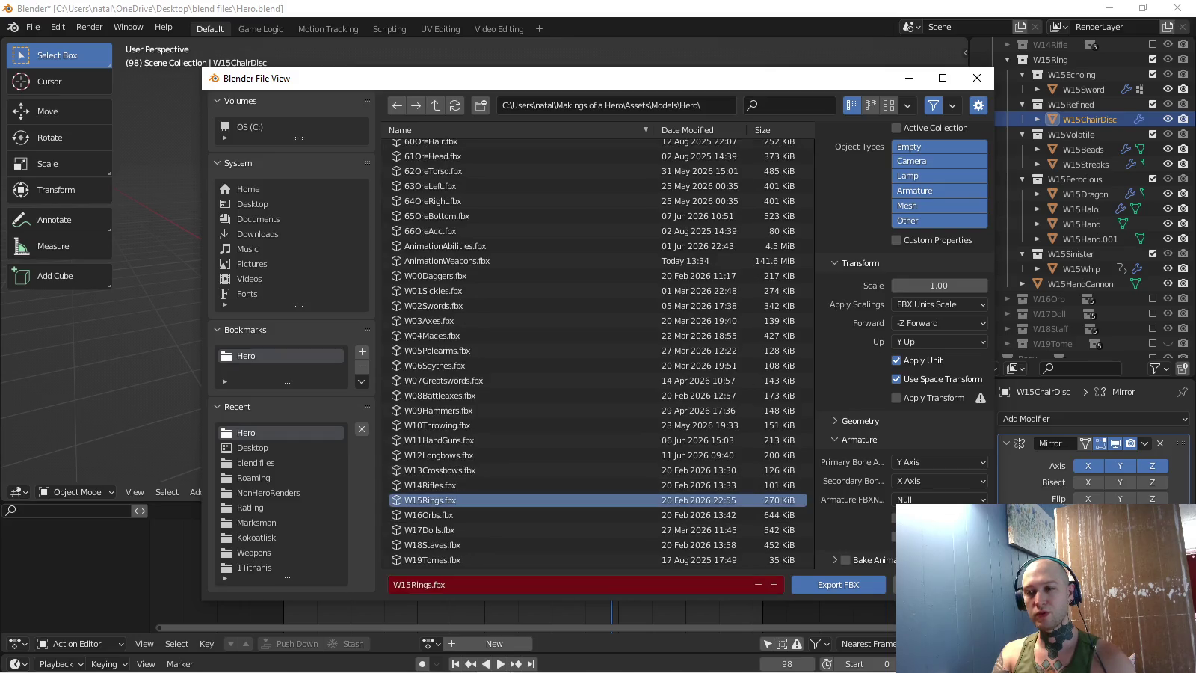
key(Return)
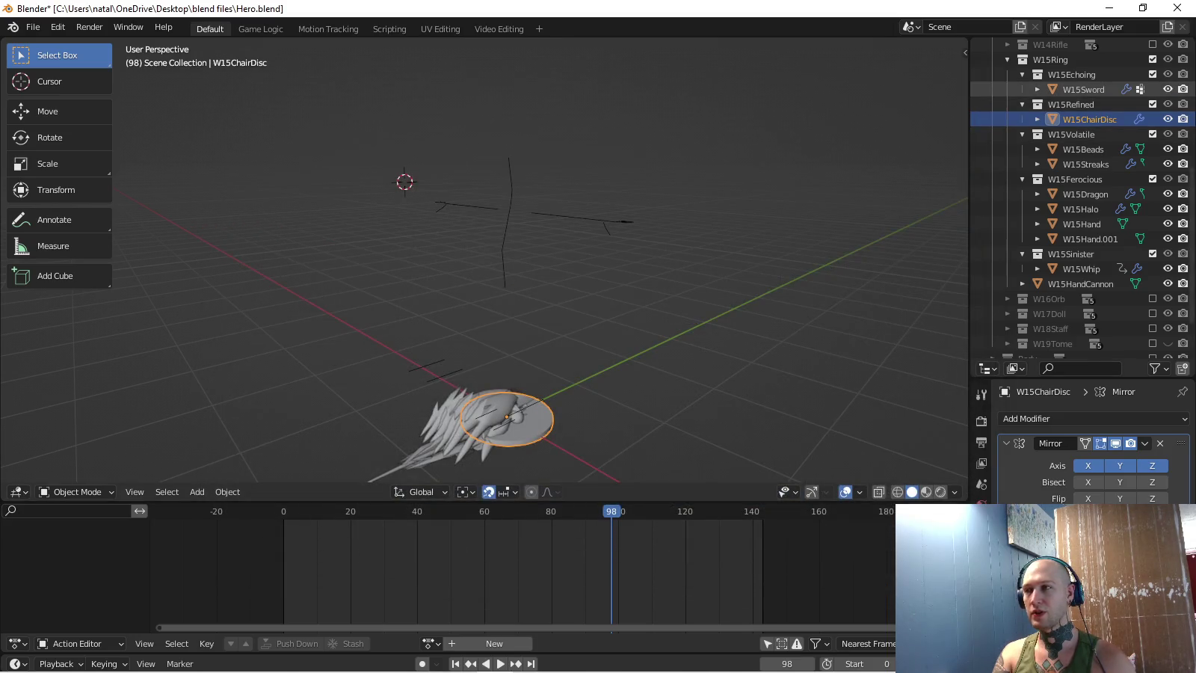
key(ctrl+z)
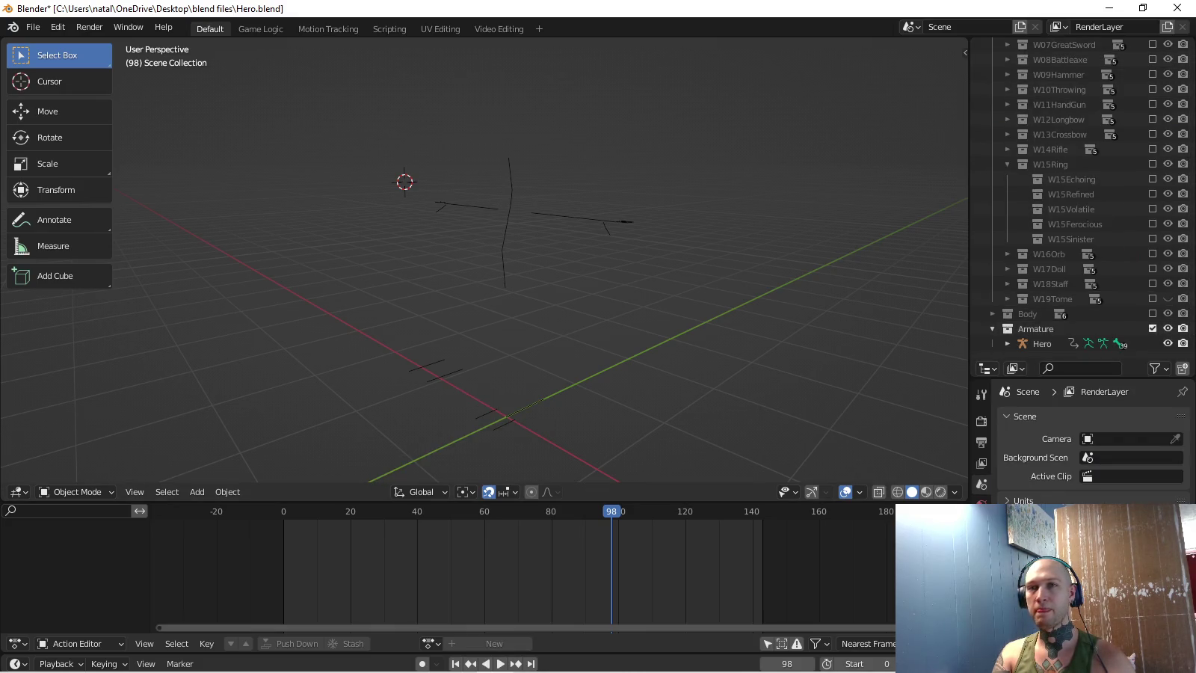
- Overwrite AnimationWeapons.fbx in the Hero models folder with the armature animations, then return to Unity
click(33, 28)
mouse_move(57, 243)
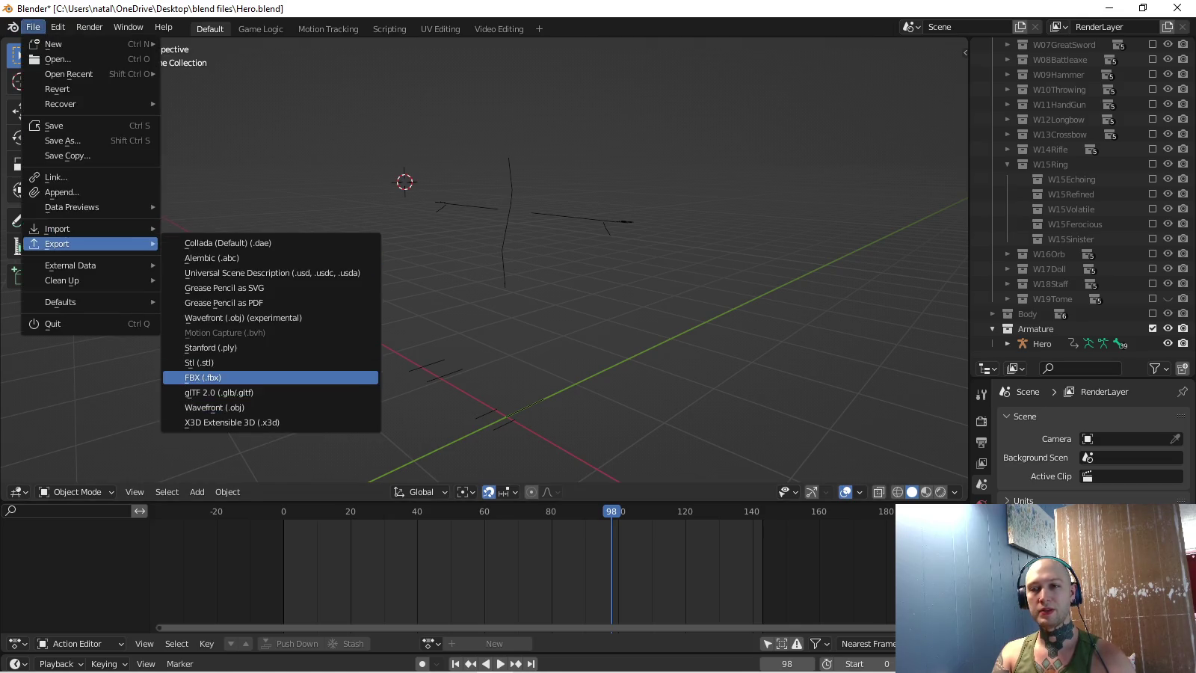
click(209, 378)
scroll(524, 478, down, 3)
scroll(523, 551, down, 3)
scroll(449, 551, down, 3)
click(441, 313)
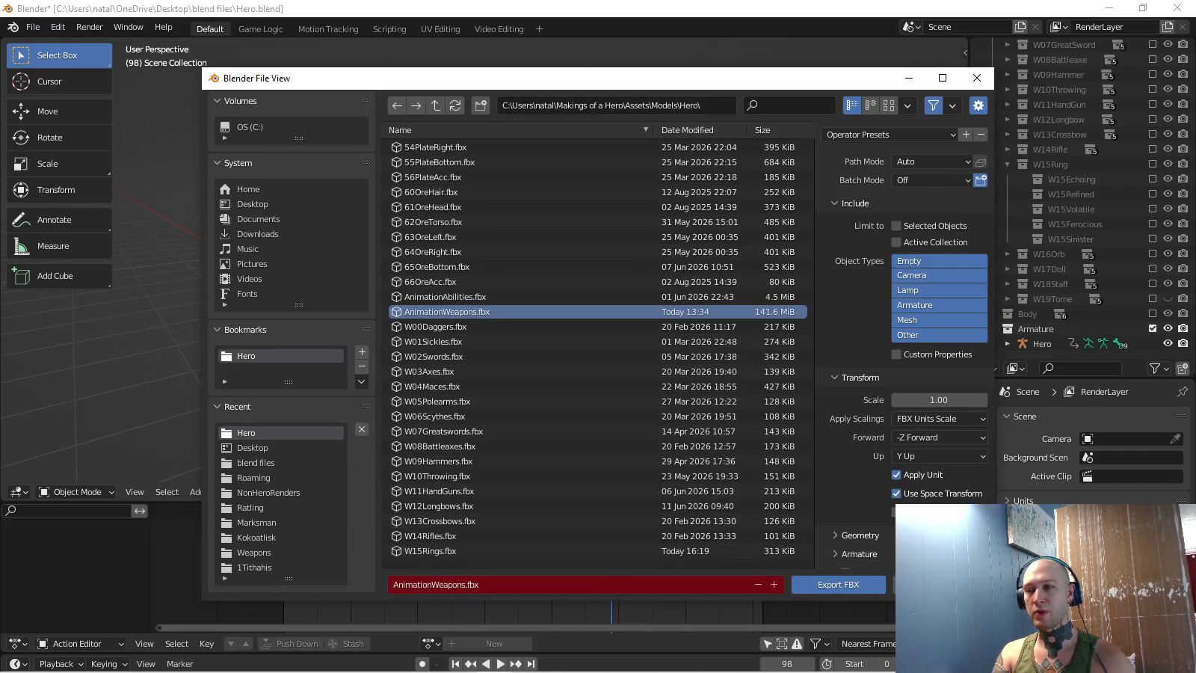
scroll(906, 341, down, 1)
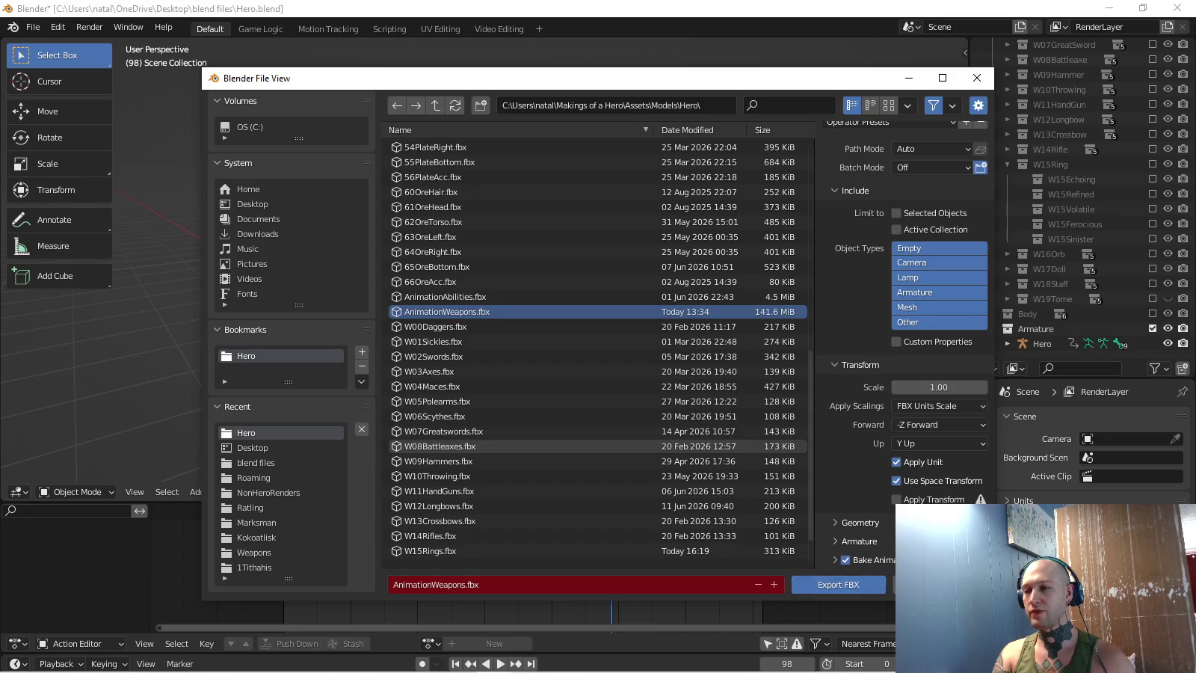
key(Escape)
key(alt+Tab)
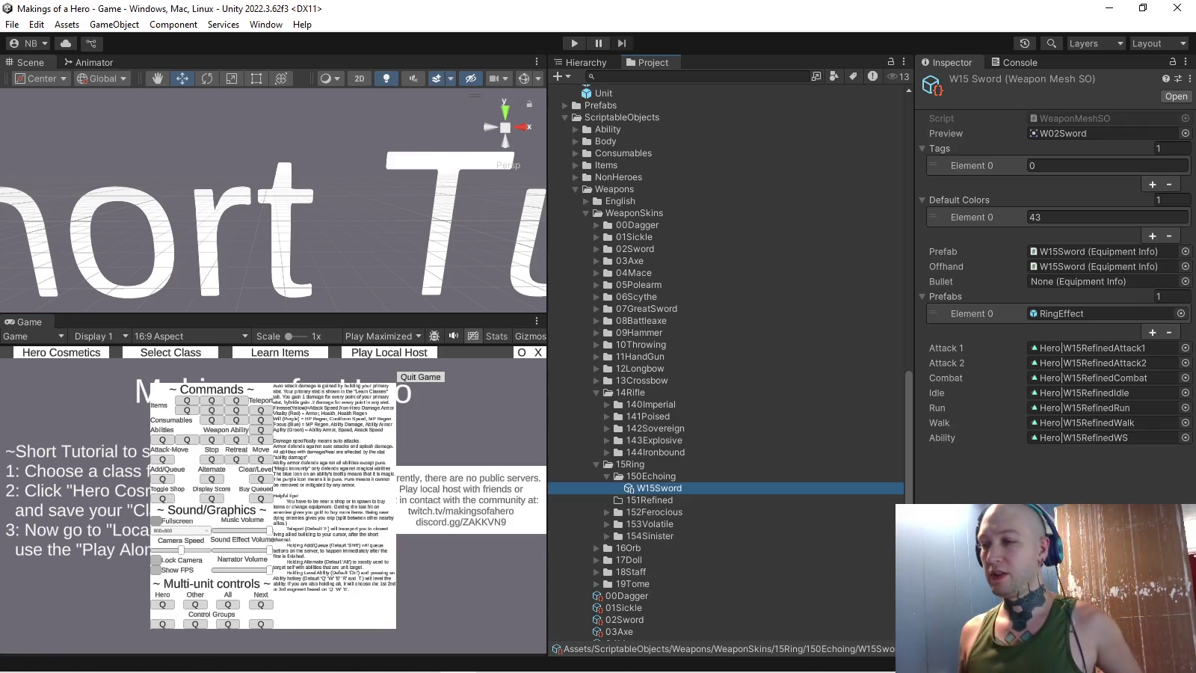
- Duplicate W15Sword into the 151Refined folder as W1Dagger with ring tag 1
key(ctrl+d)
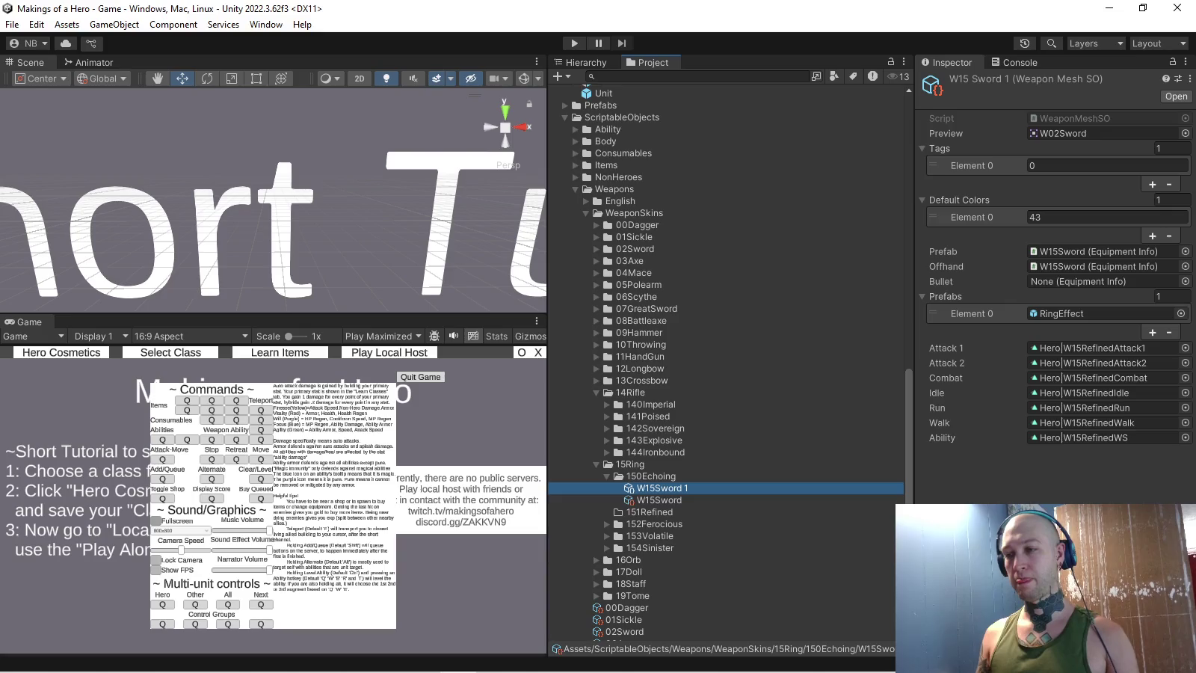
drag(660, 488, 649, 511)
click(660, 512)
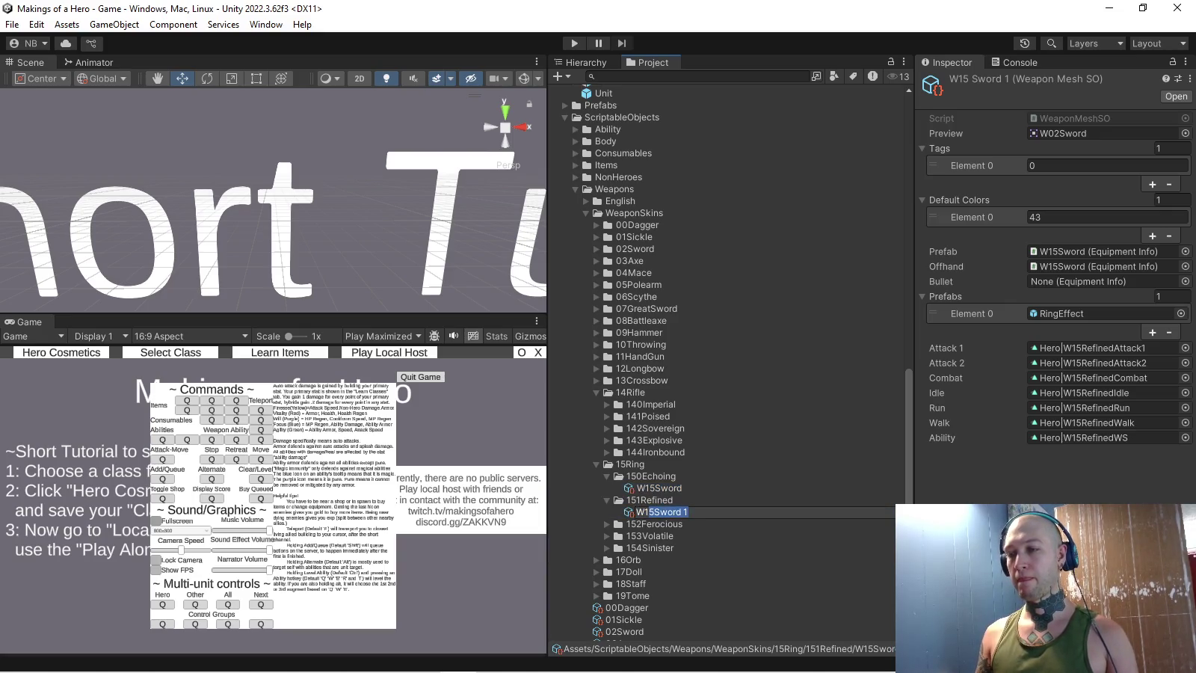
text(W1Dagger)
key(Return)
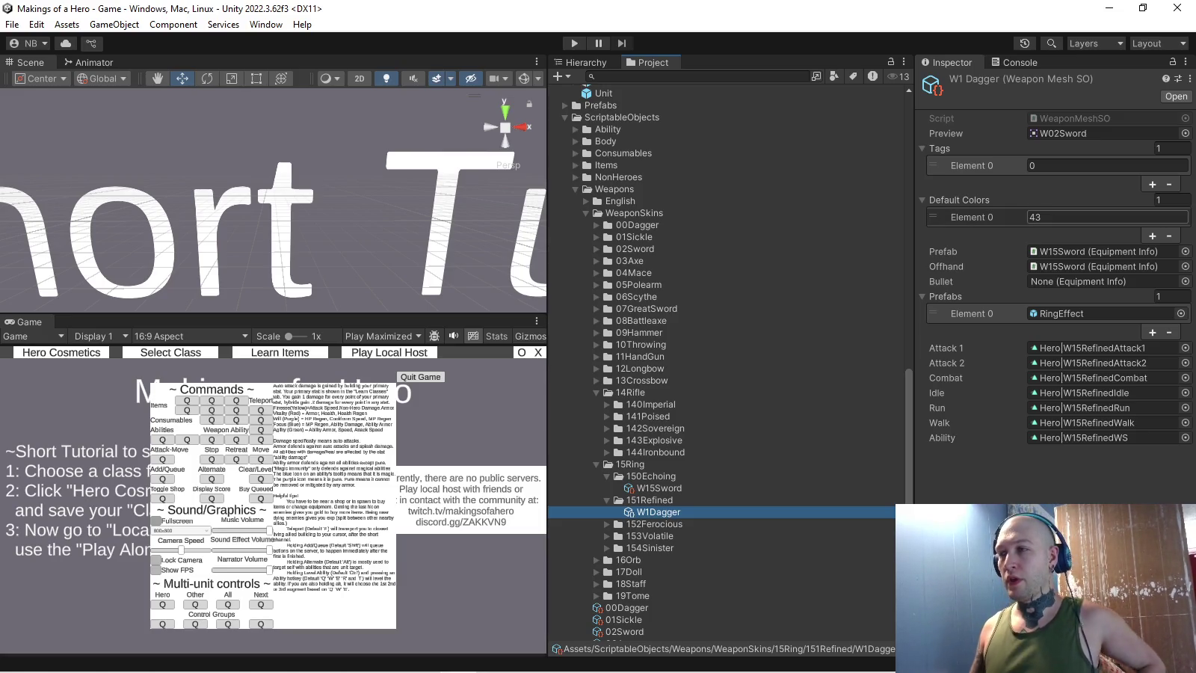
click(1062, 165)
text(1)
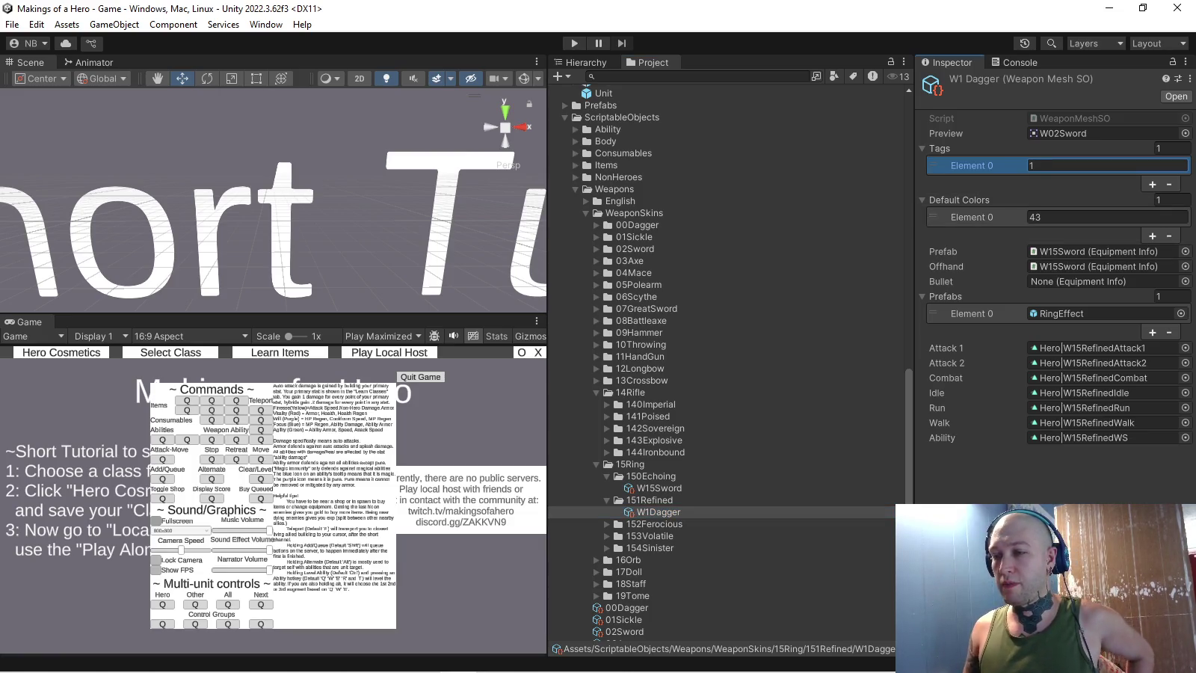
- Review the tags on W15Dragon, W15Beads, W15Streaks and W15Whip in the ring skin folders
click(608, 525)
click(607, 572)
click(608, 608)
click(661, 536)
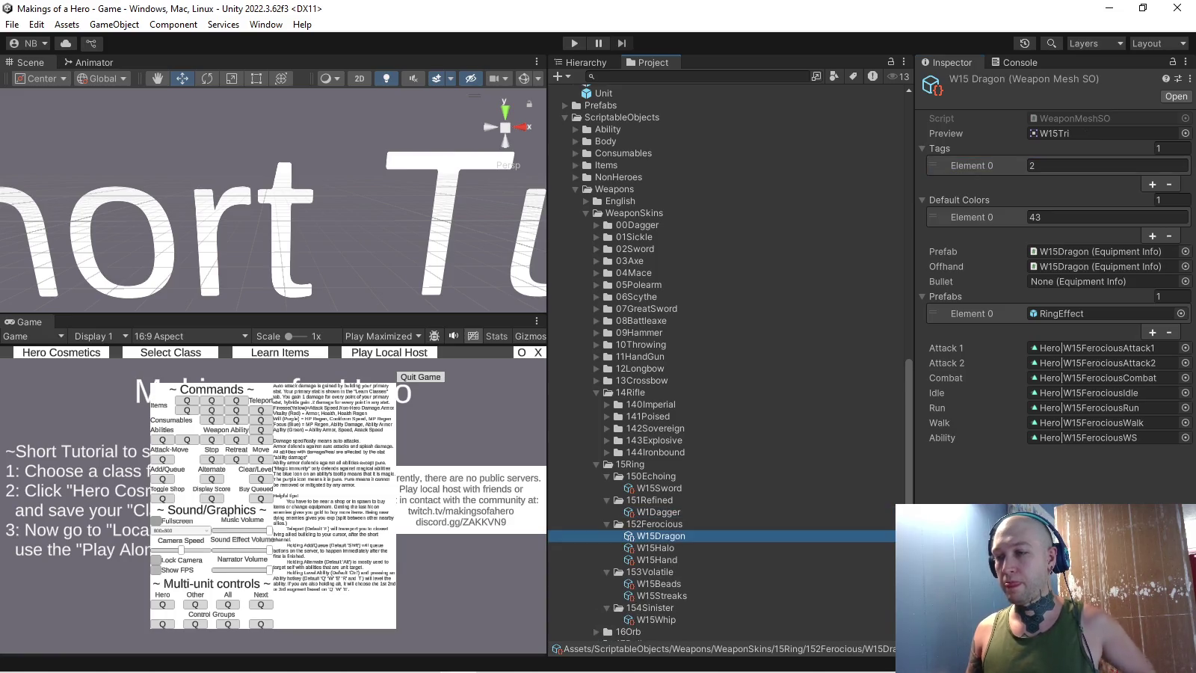
click(660, 584)
shift+click(661, 596)
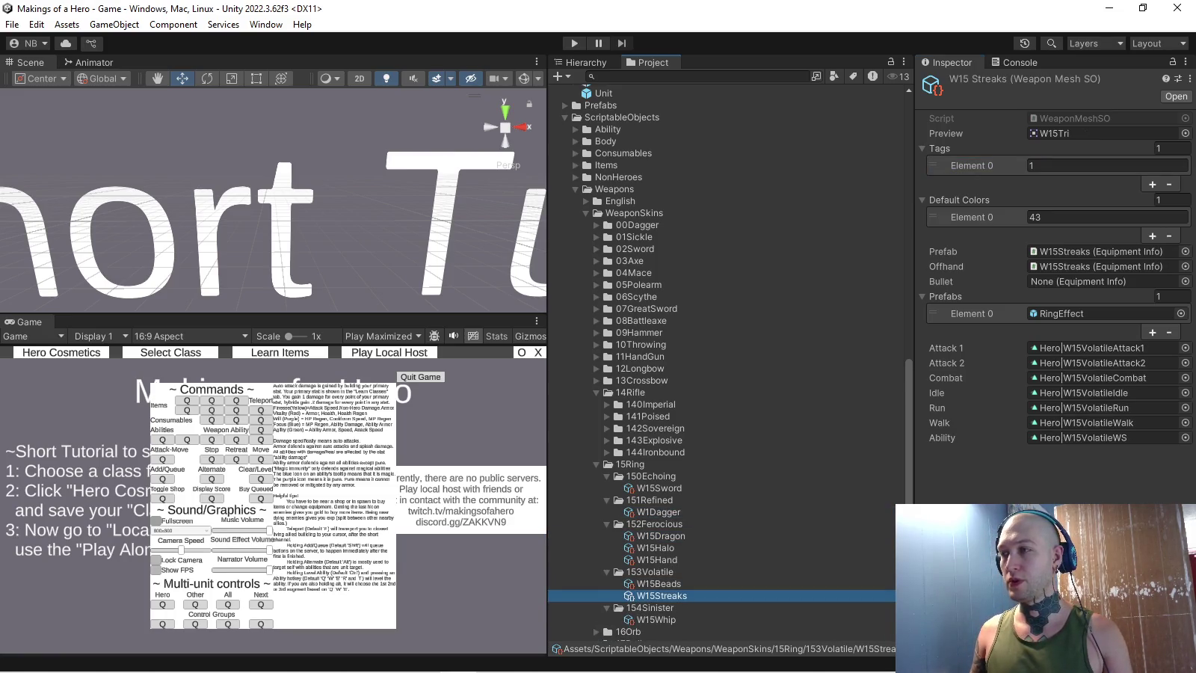
click(940, 148)
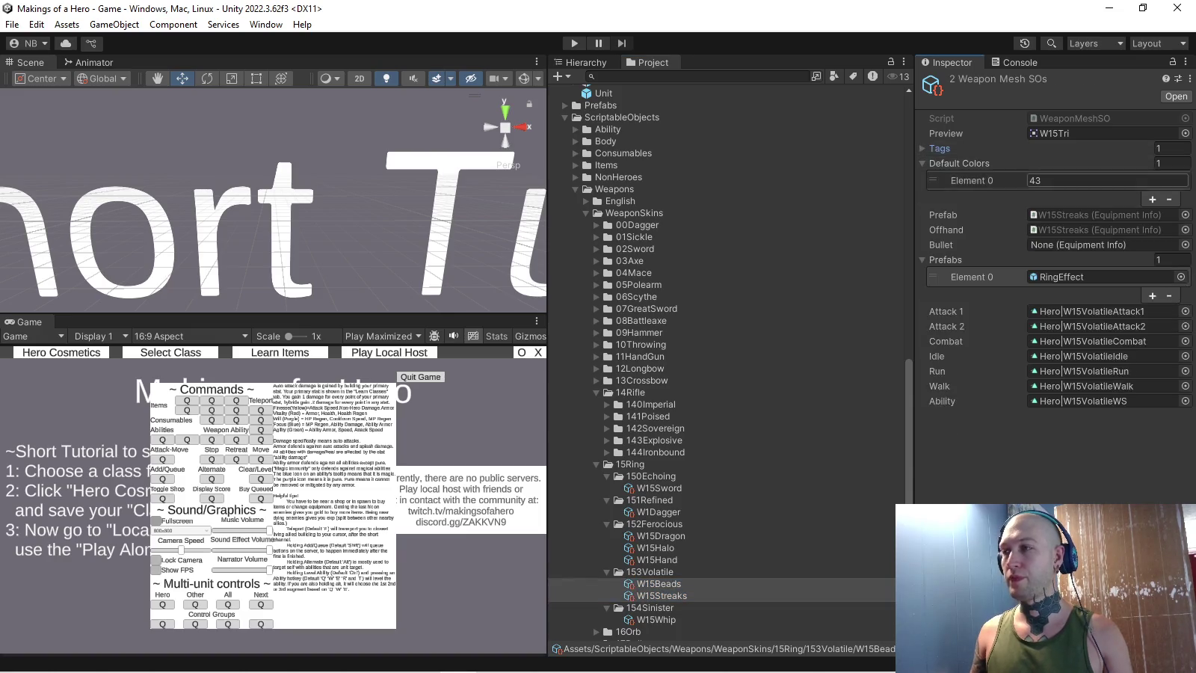
click(959, 163)
click(972, 165)
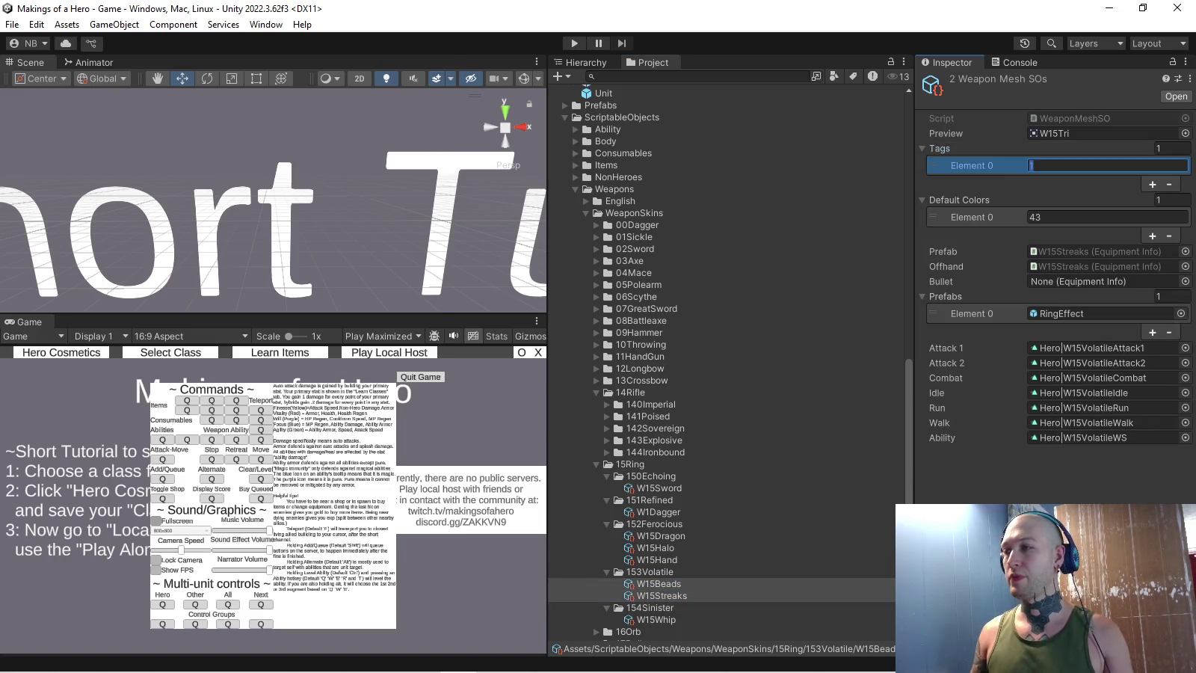
text(3)
click(655, 620)
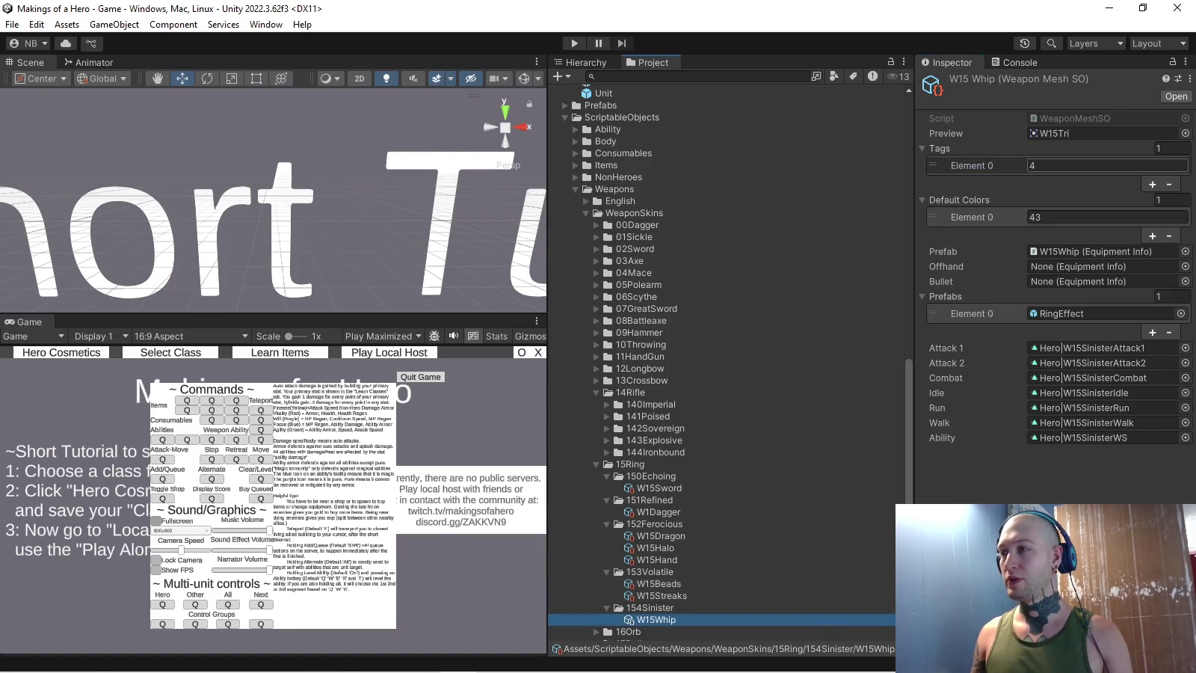
scroll(656, 619, down, 5)
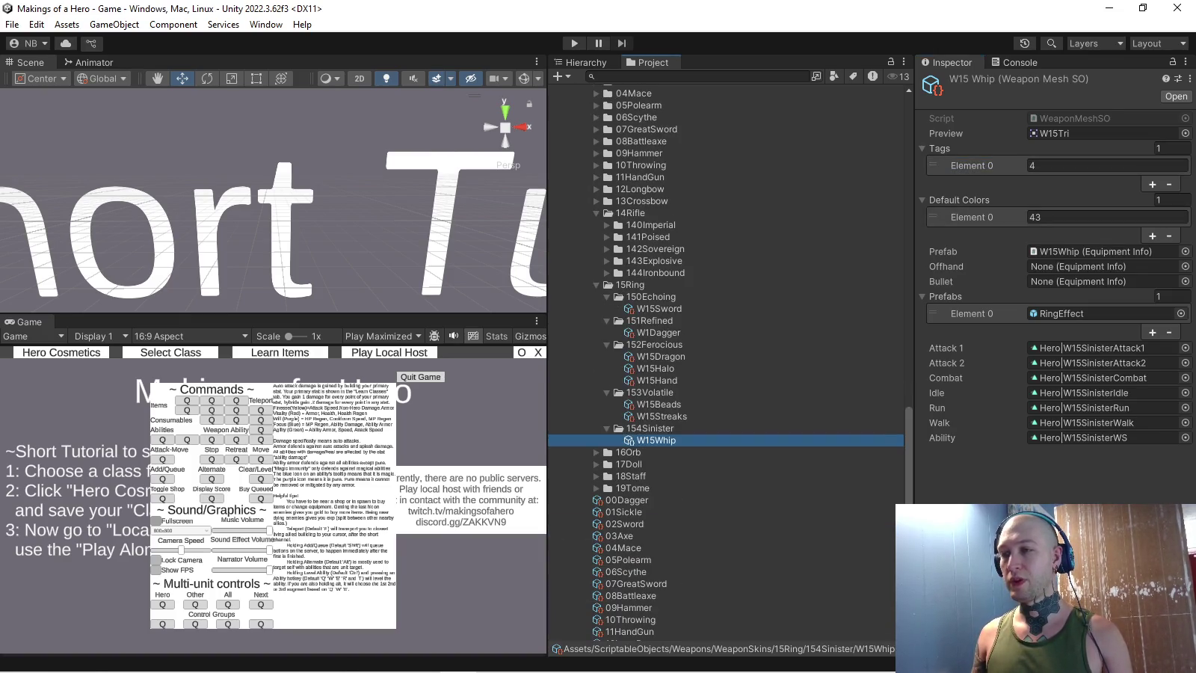
- Inspect the W1Dagger skin and locate the prefab it uses
click(658, 332)
click(1099, 251)
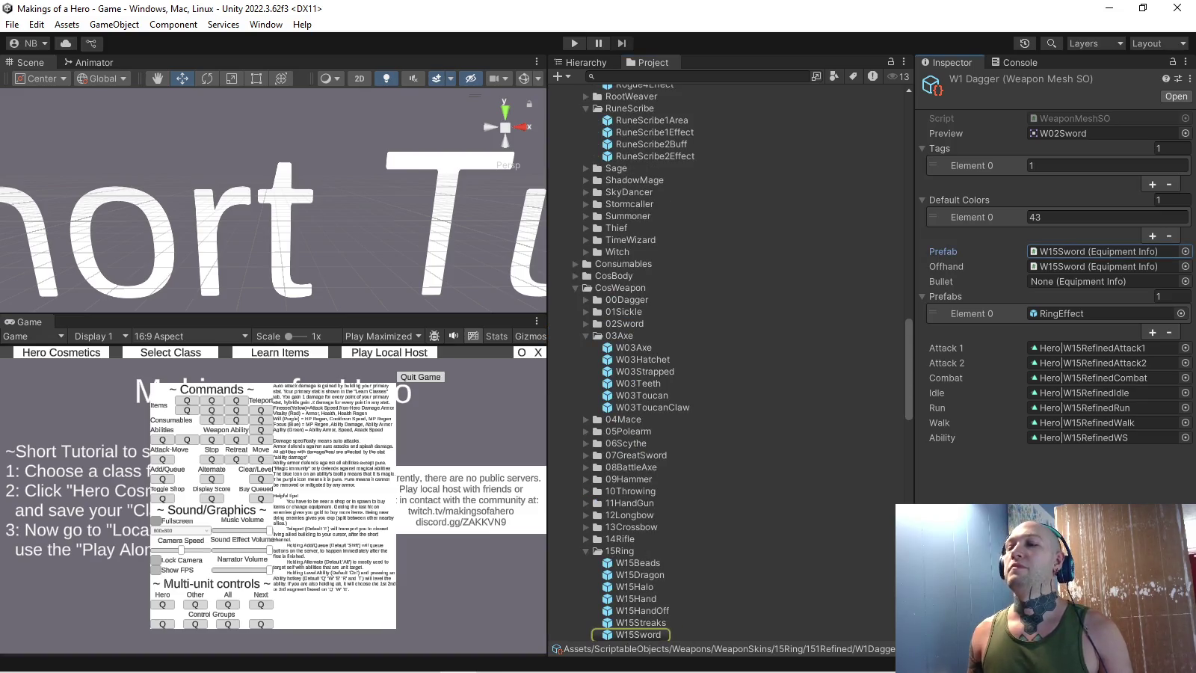
scroll(729, 374, down, 2)
scroll(729, 374, down, 2)
scroll(729, 374, down, 1)
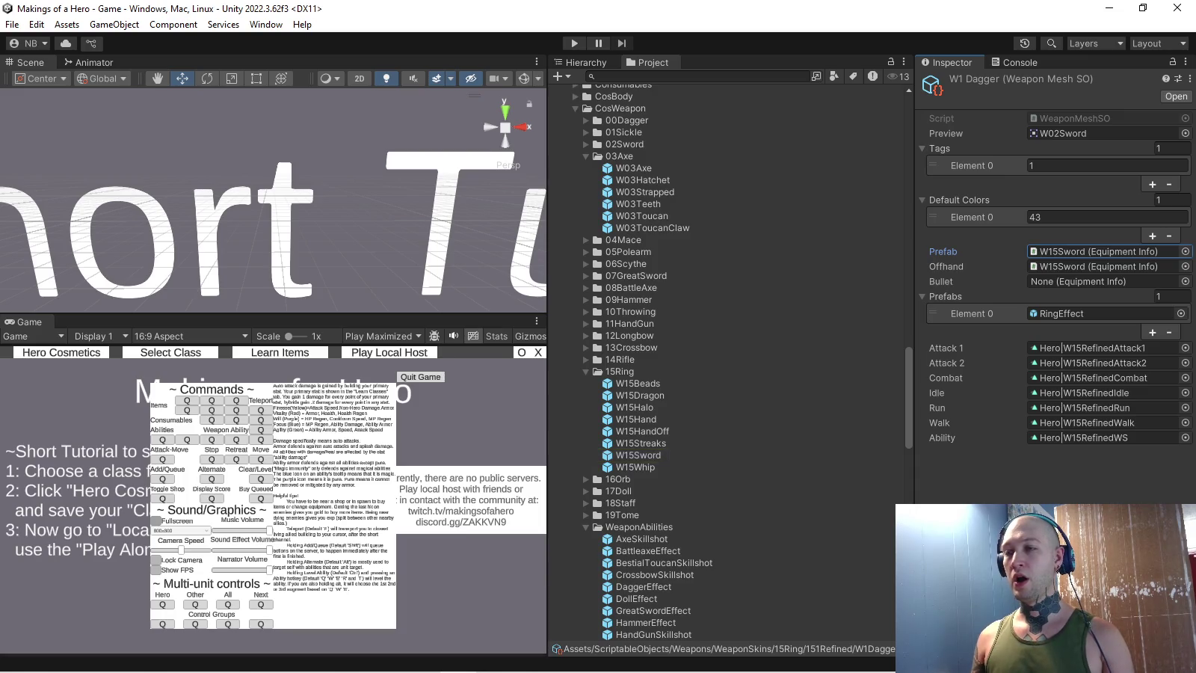
- Duplicate the W15Sword prefab and name the copy W15ChairDisc
click(638, 454)
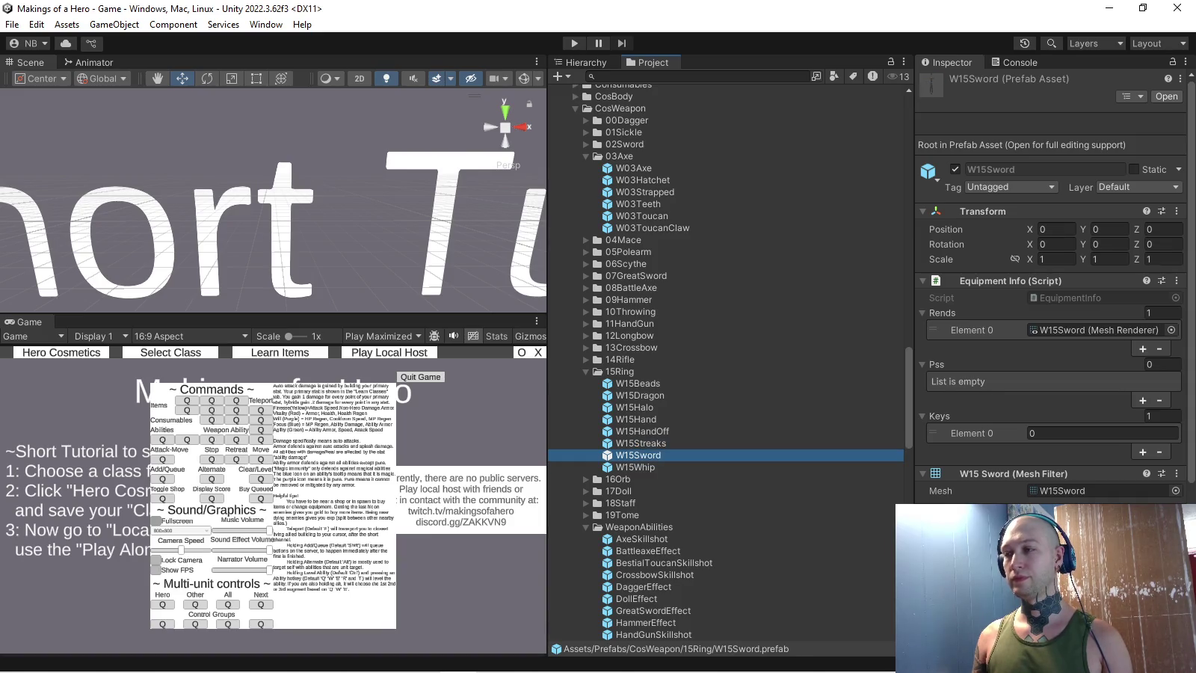
key(ctrl+d)
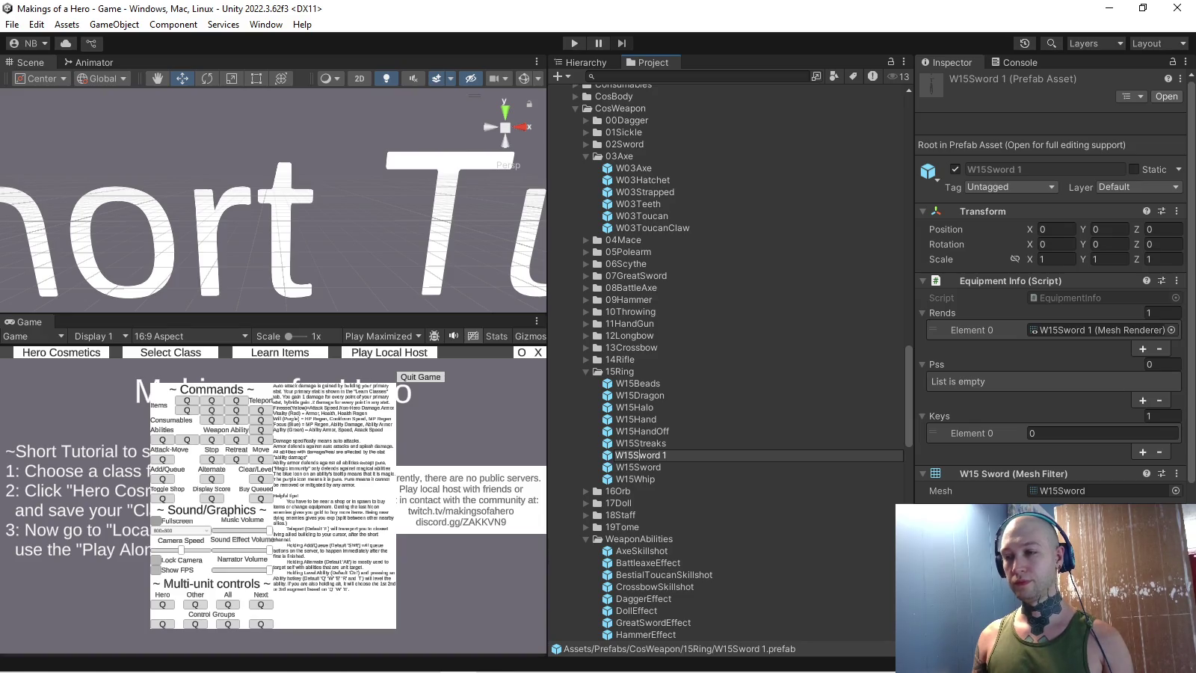
text(ChairDisc)
key(Return)
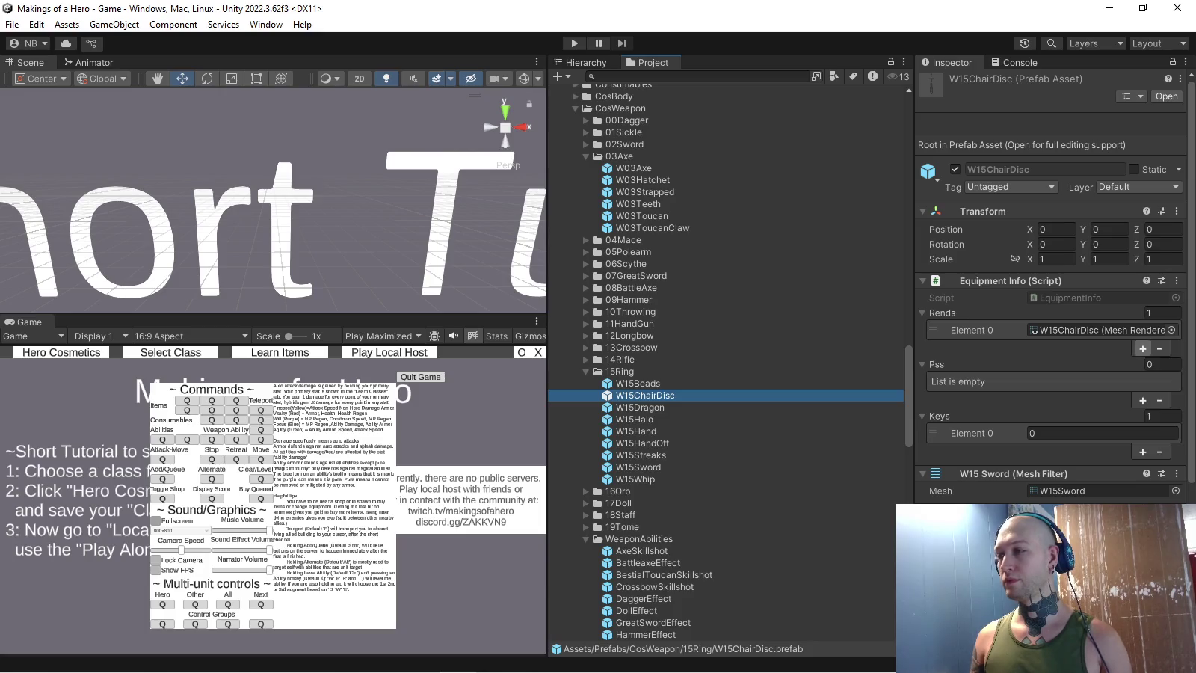
- Assign the W15ChairDisc mesh to the W15ChairDisc prefab's Mesh Filter
scroll(1046, 374, down, 1)
scroll(1047, 374, down, 1)
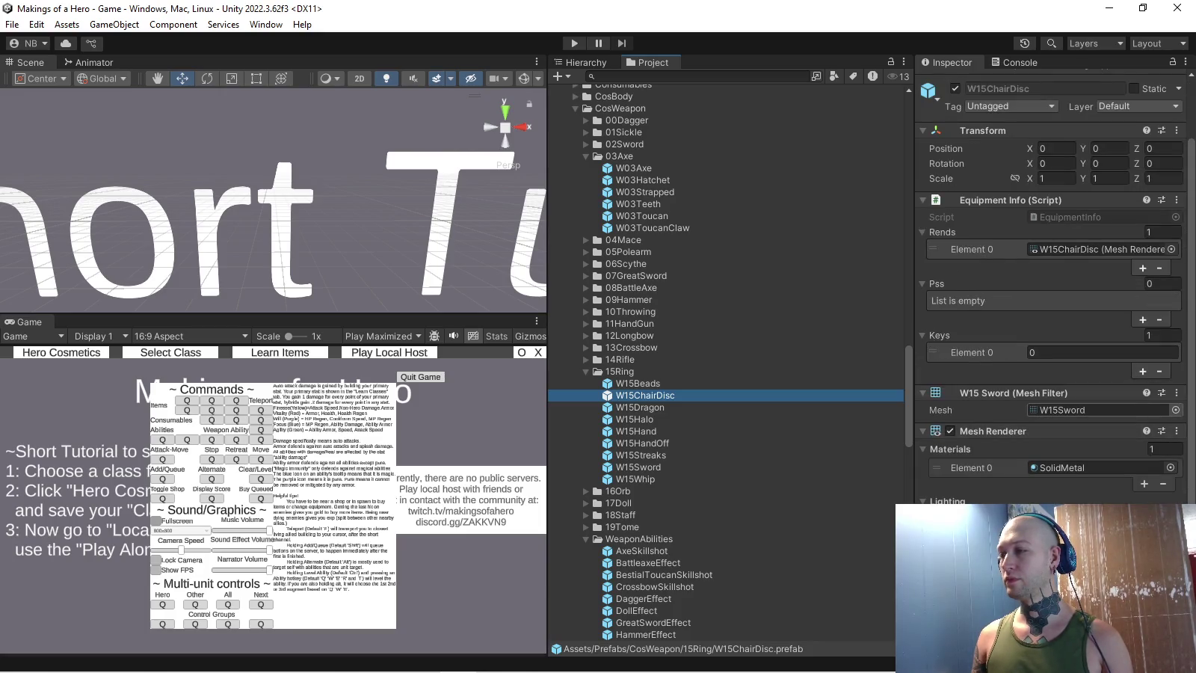
click(1176, 409)
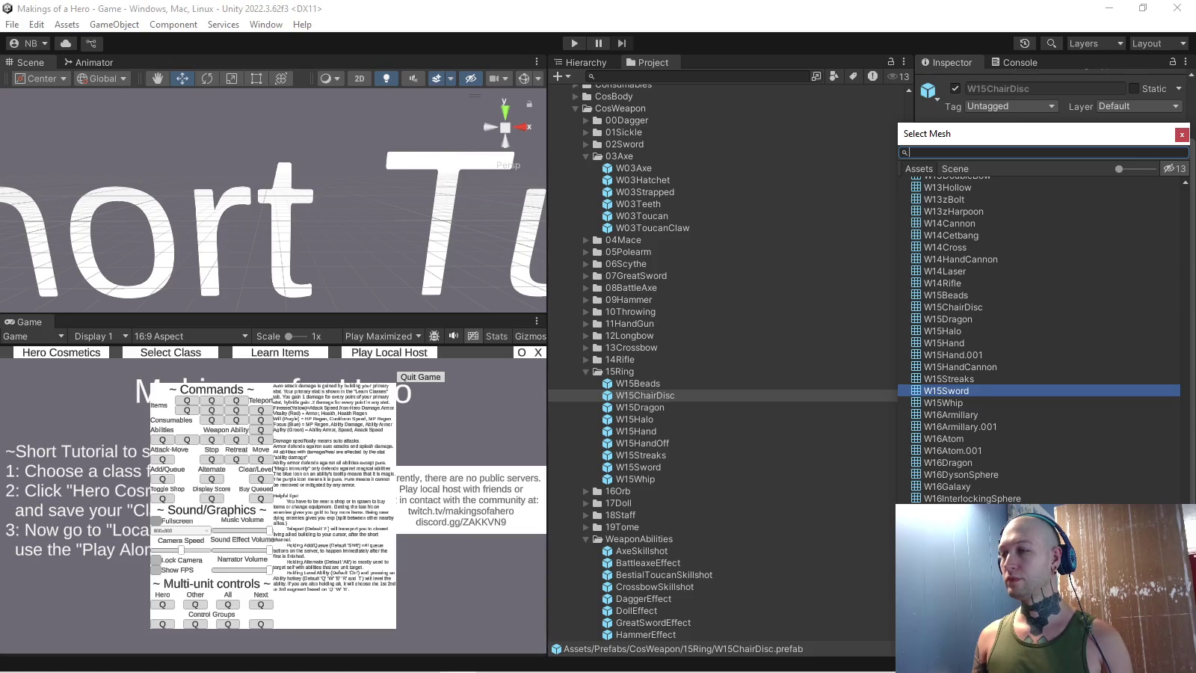
double_click(946, 306)
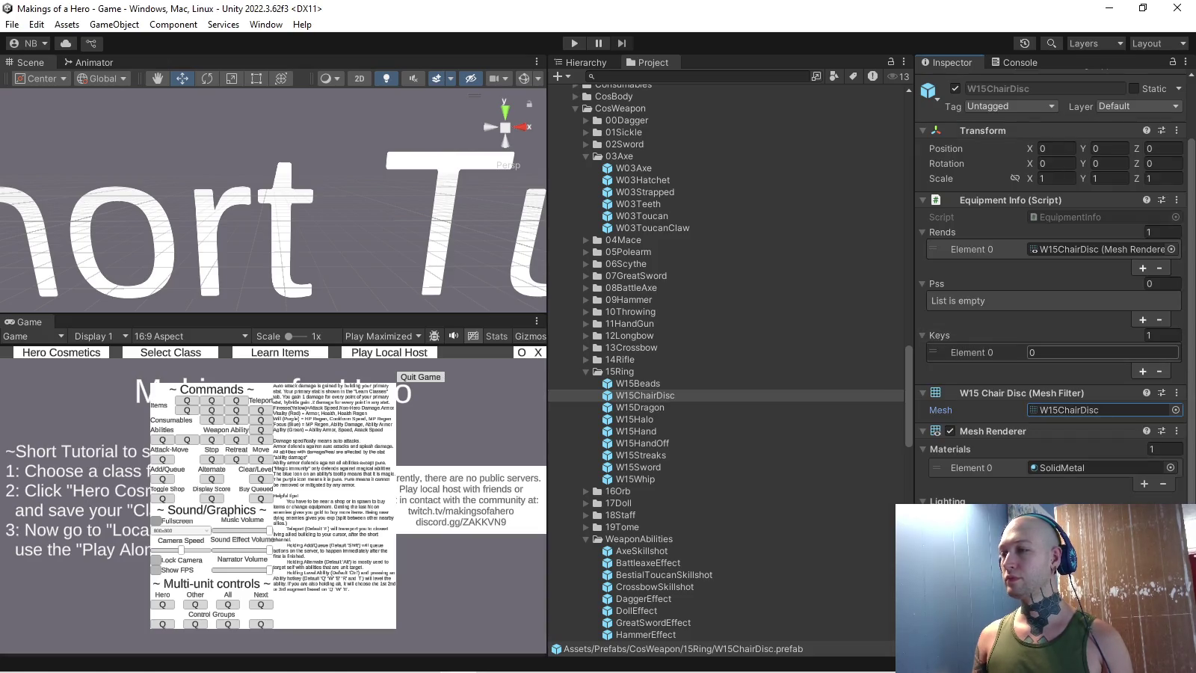
scroll(1047, 299, down, 2)
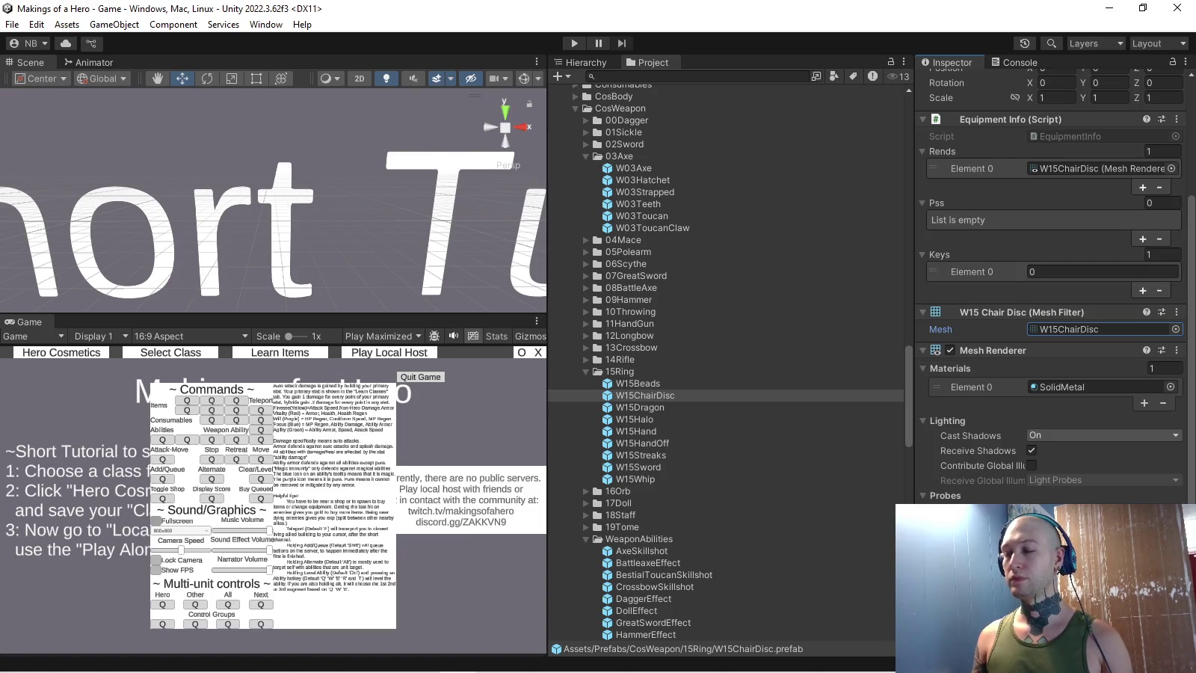
scroll(726, 360, down, 5)
scroll(726, 359, down, 5)
scroll(725, 359, down, 5)
scroll(726, 359, down, 3)
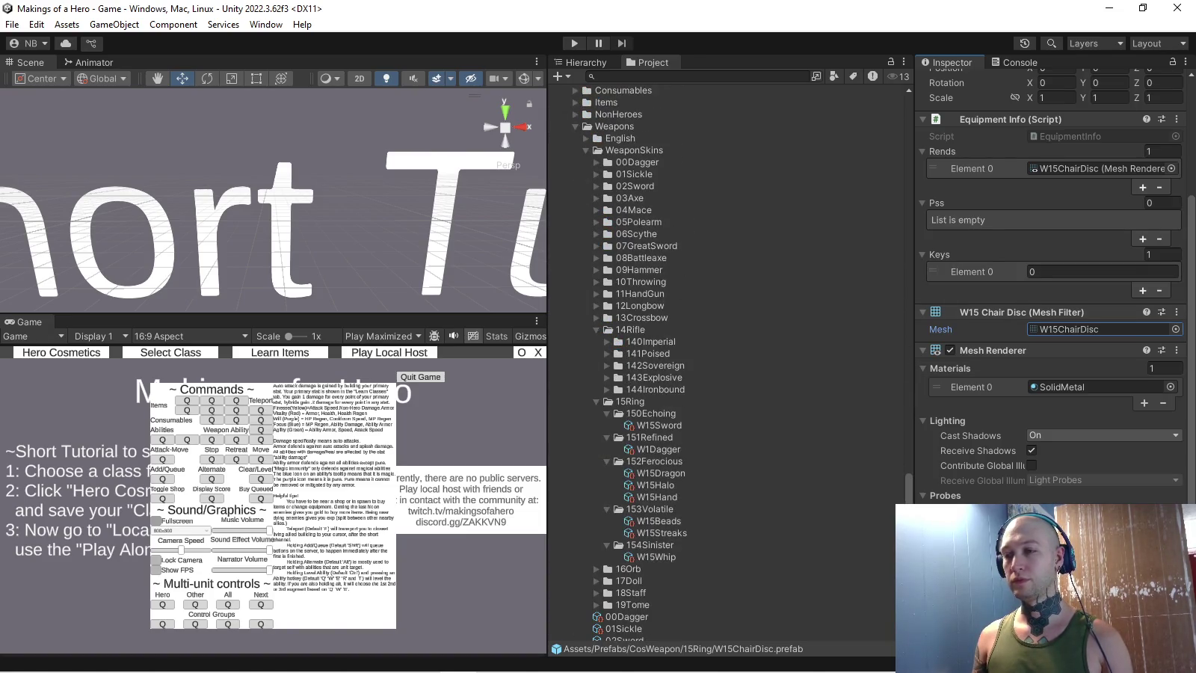
- Rename the W1Dagger skin asset in 151Refined to W15Dagger
click(658, 448)
key(F2)
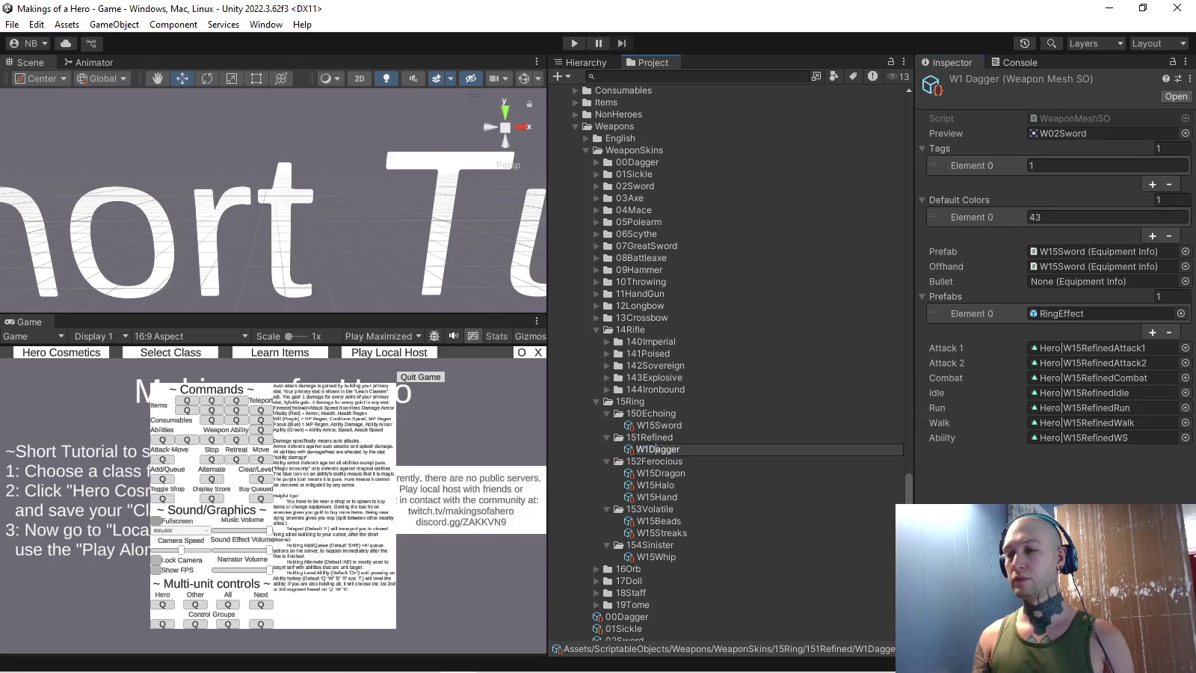
text(5)
key(Return)
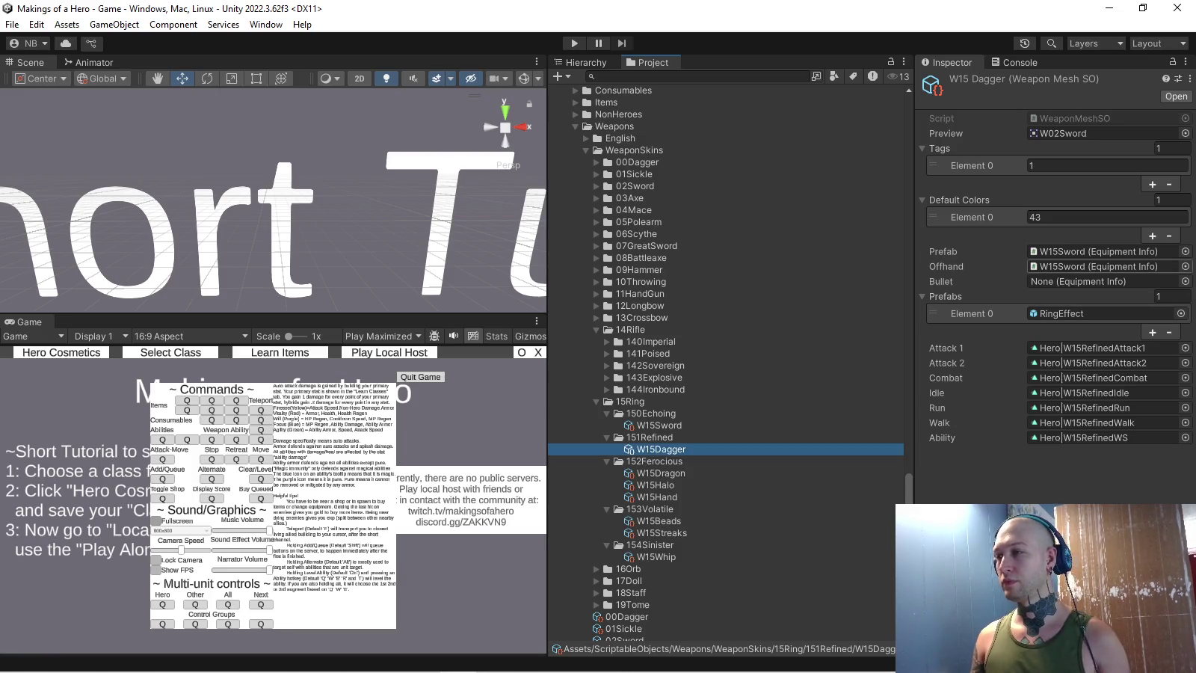
- Locate the skin's current prefab and browse the 00Dagger prefab folder
click(1099, 251)
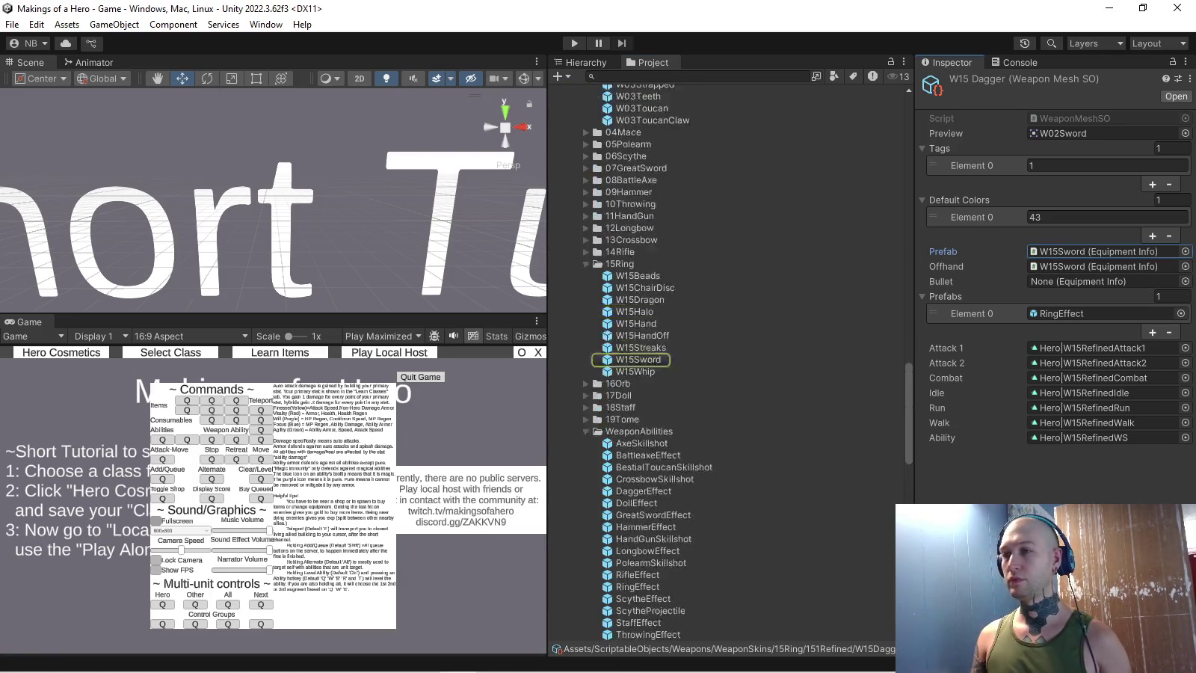
scroll(726, 360, up, 4)
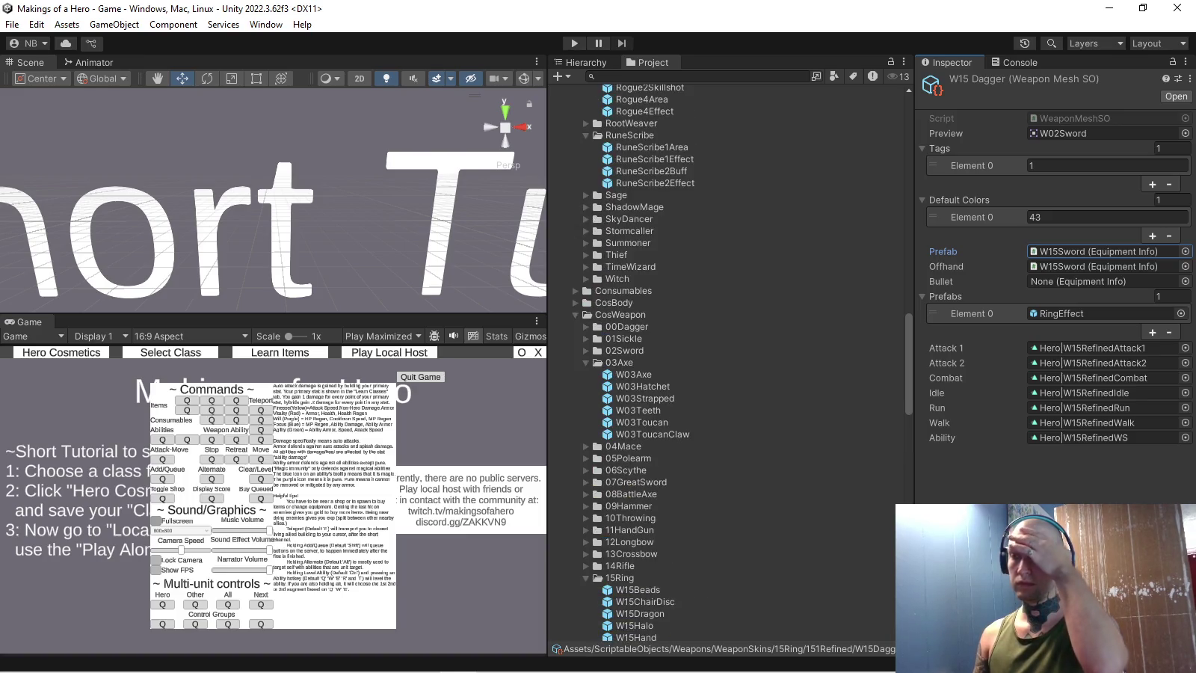
scroll(725, 359, up, 4)
scroll(726, 359, up, 4)
scroll(725, 359, up, 4)
scroll(725, 359, up, 3)
scroll(726, 359, down, 3)
scroll(725, 359, down, 5)
scroll(725, 358, down, 5)
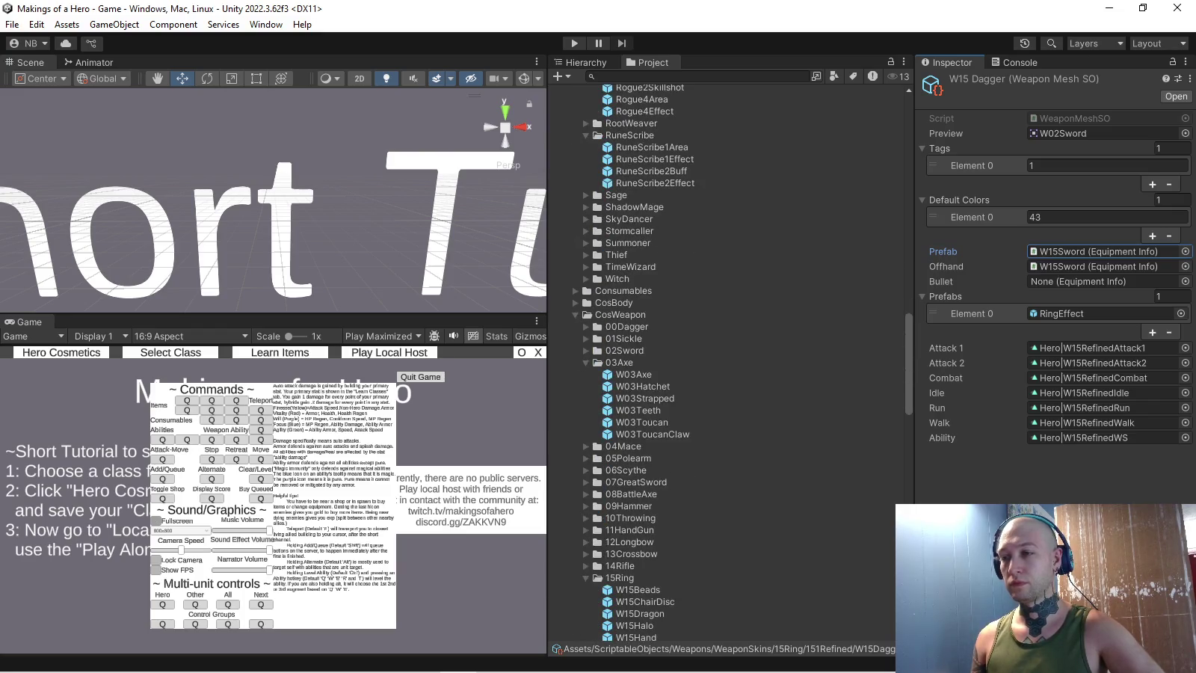
click(586, 327)
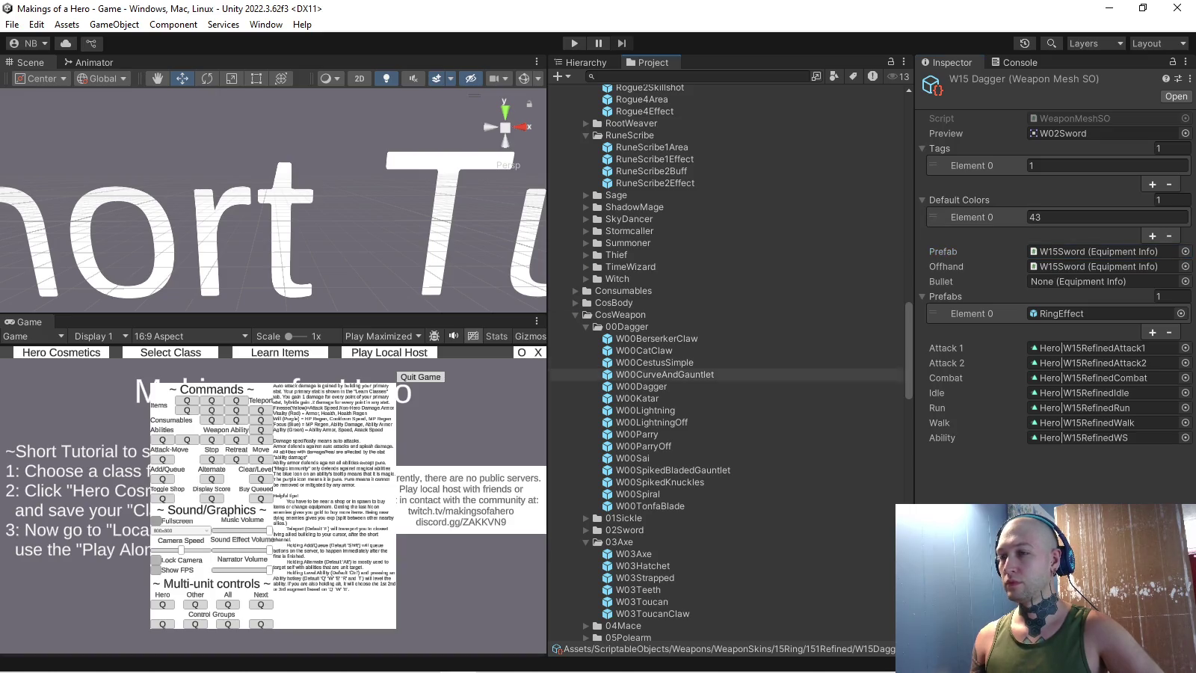
scroll(726, 359, down, 6)
scroll(725, 359, down, 7)
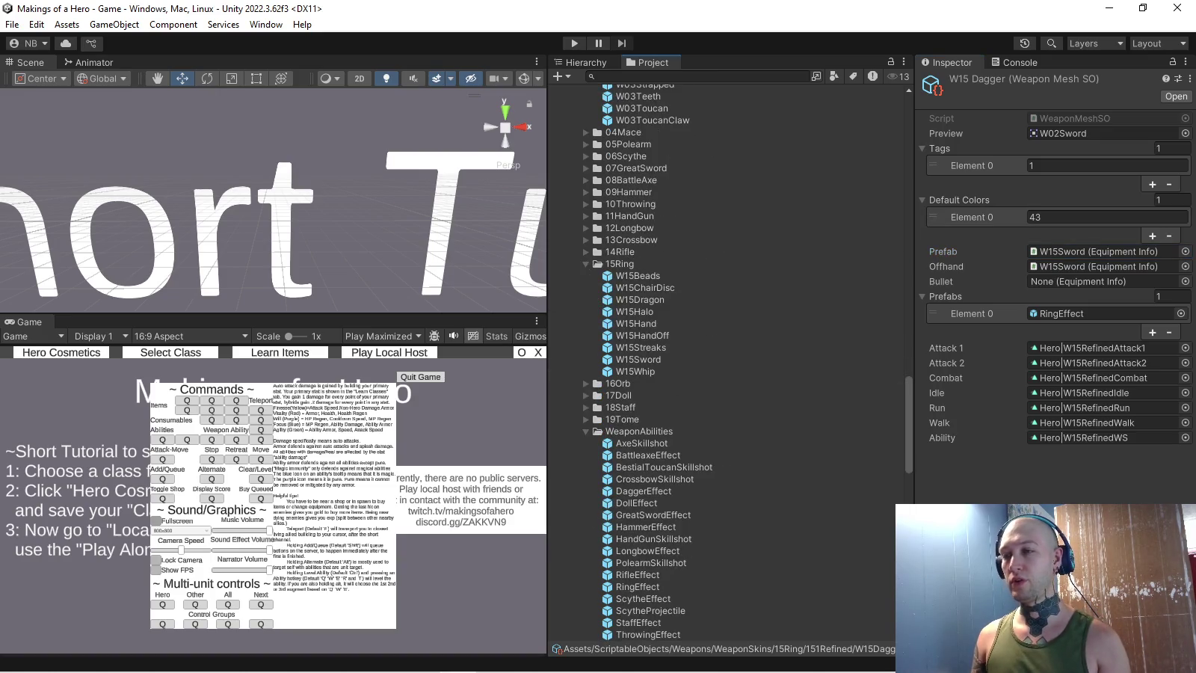
- Duplicate the W15Sword prefab as a new W15Dagger prefab
click(638, 359)
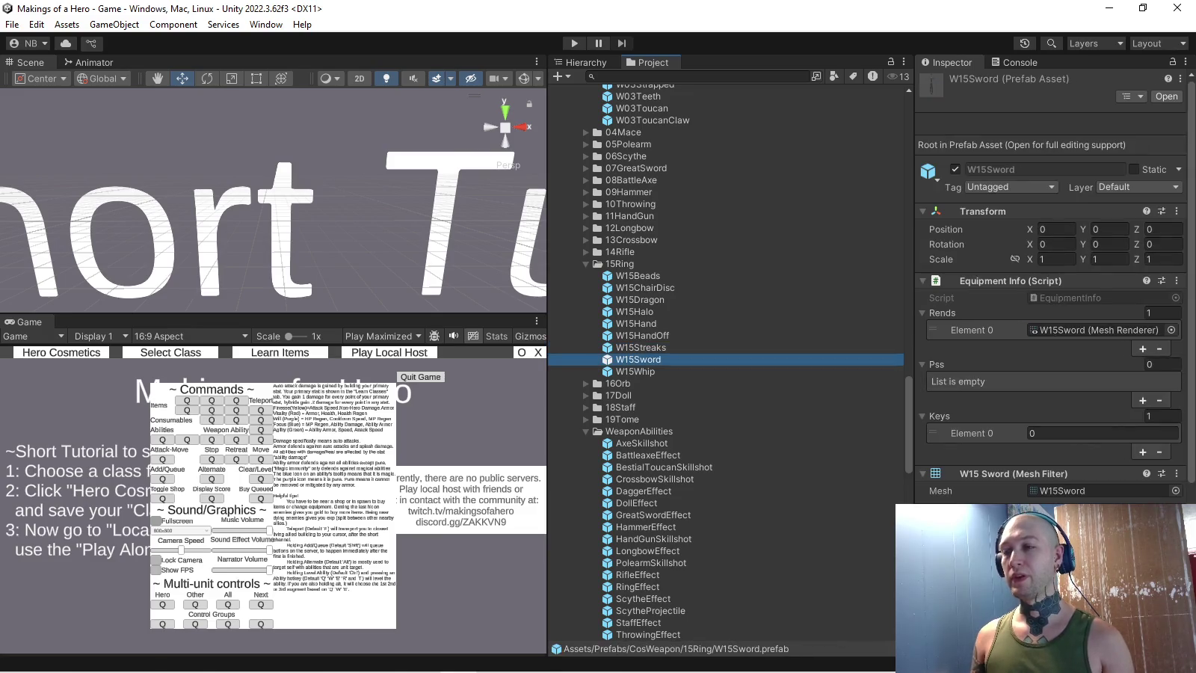
key(ctrl+d)
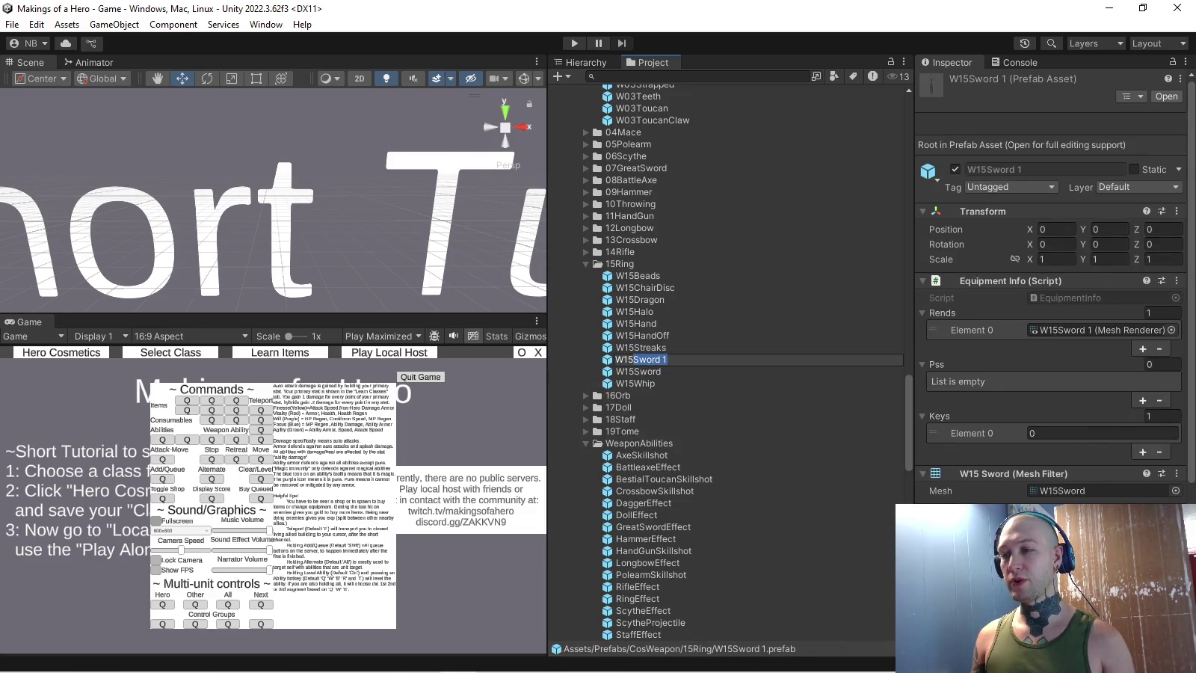
text(W15Dagger)
key(Return)
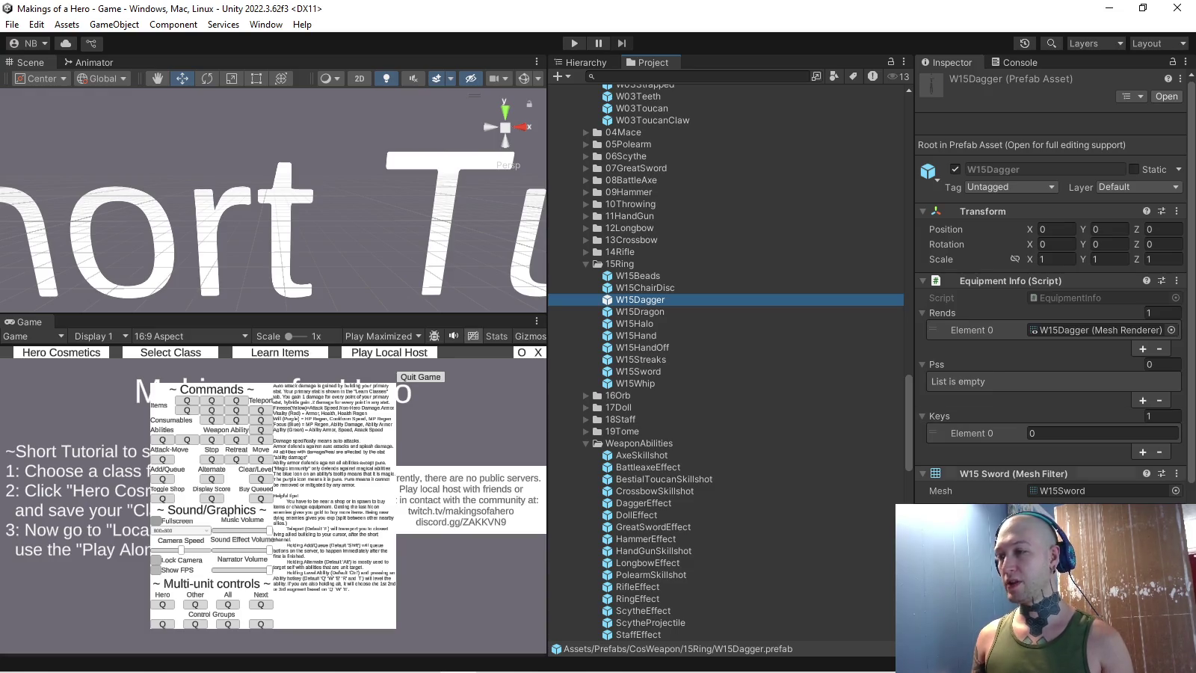
scroll(1055, 336, down, 3)
click(1176, 409)
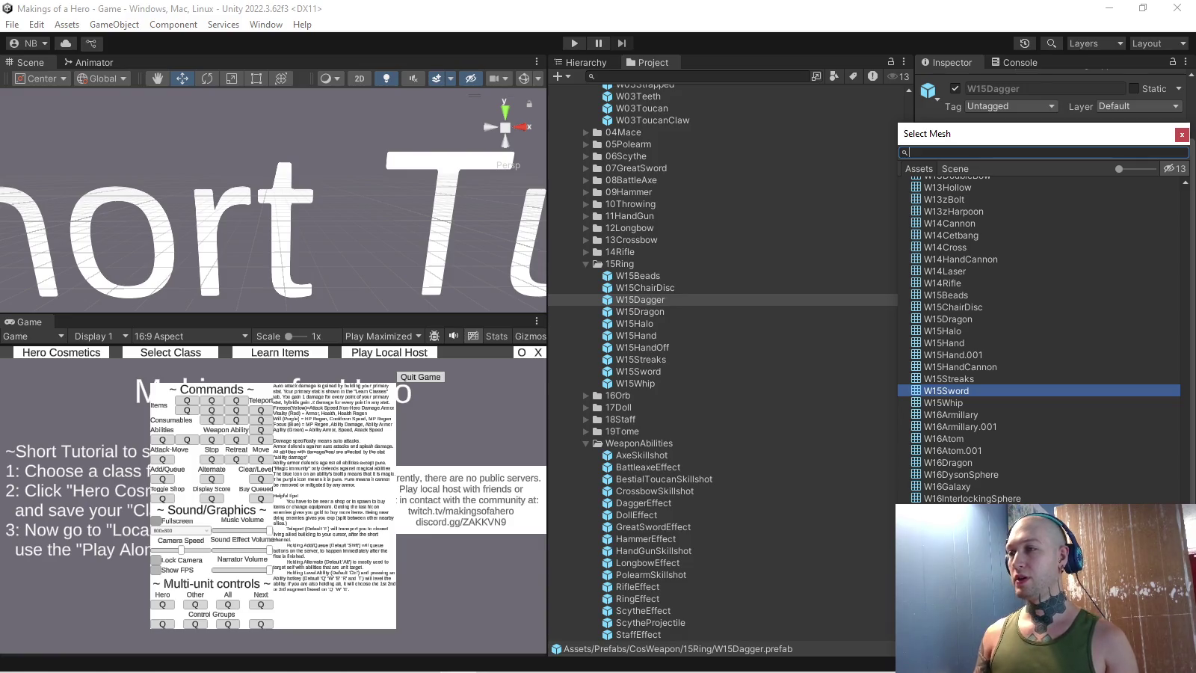
- Search 'w00' in the mesh picker and assign W00Dagger to the W15Dagger prefab
text(w01)
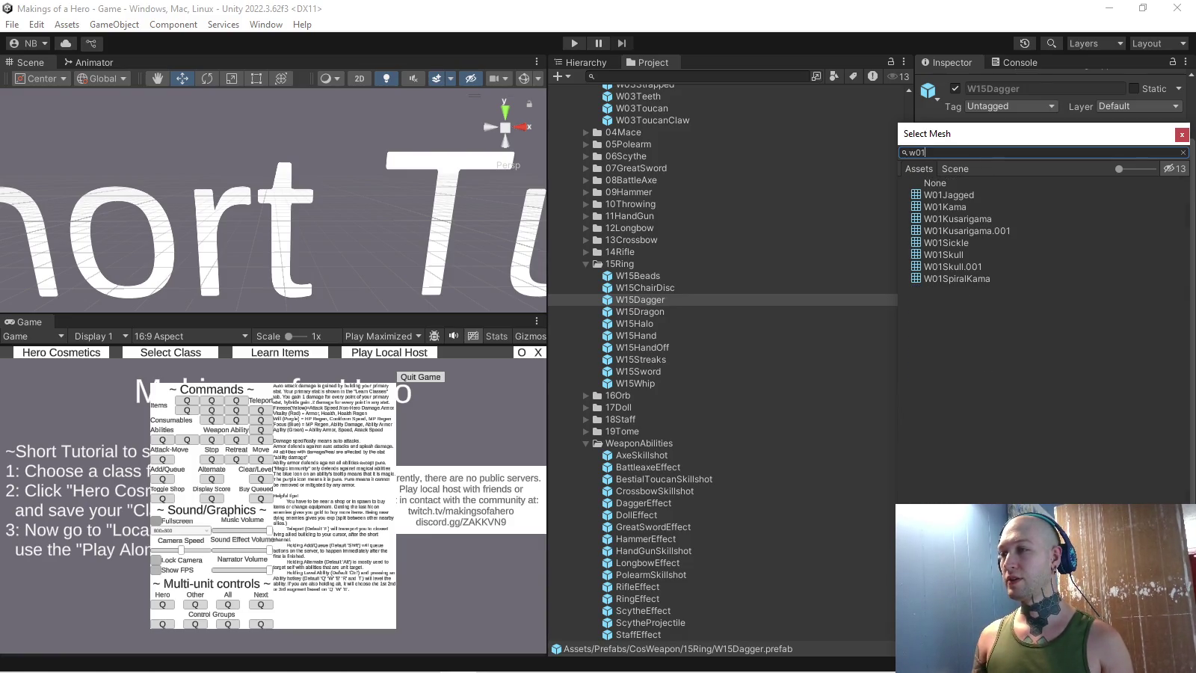
key(BackSpace)
text(0)
double_click(950, 242)
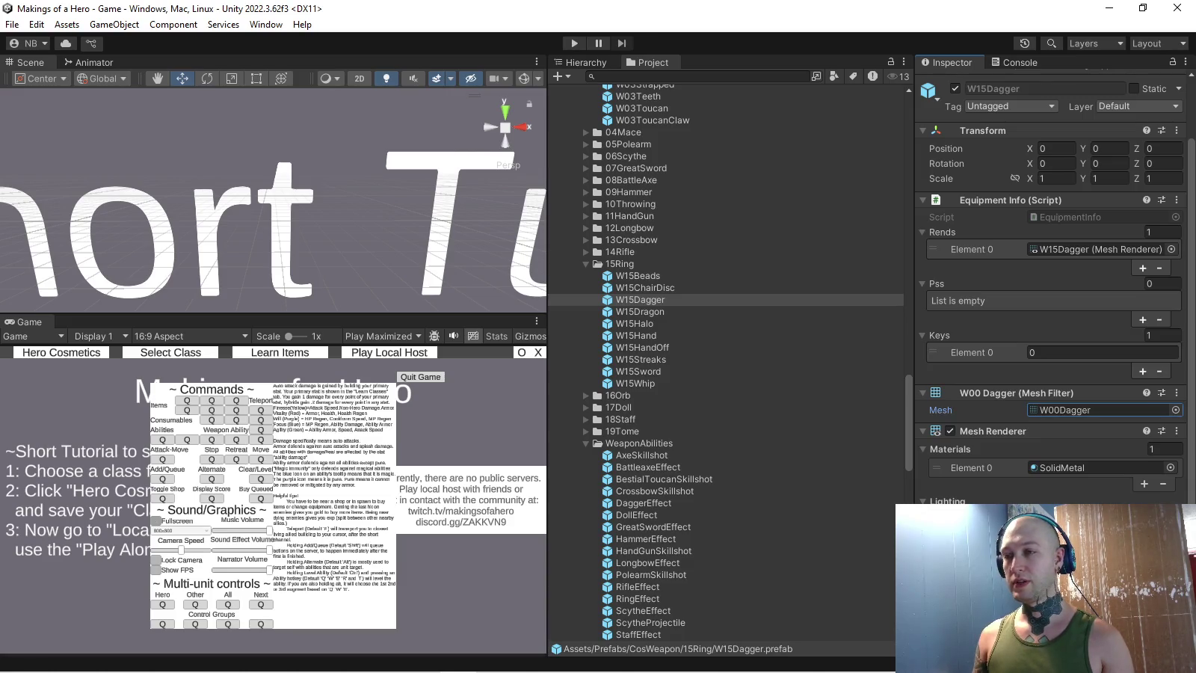
scroll(726, 364, down, 5)
scroll(725, 364, down, 5)
scroll(725, 363, down, 3)
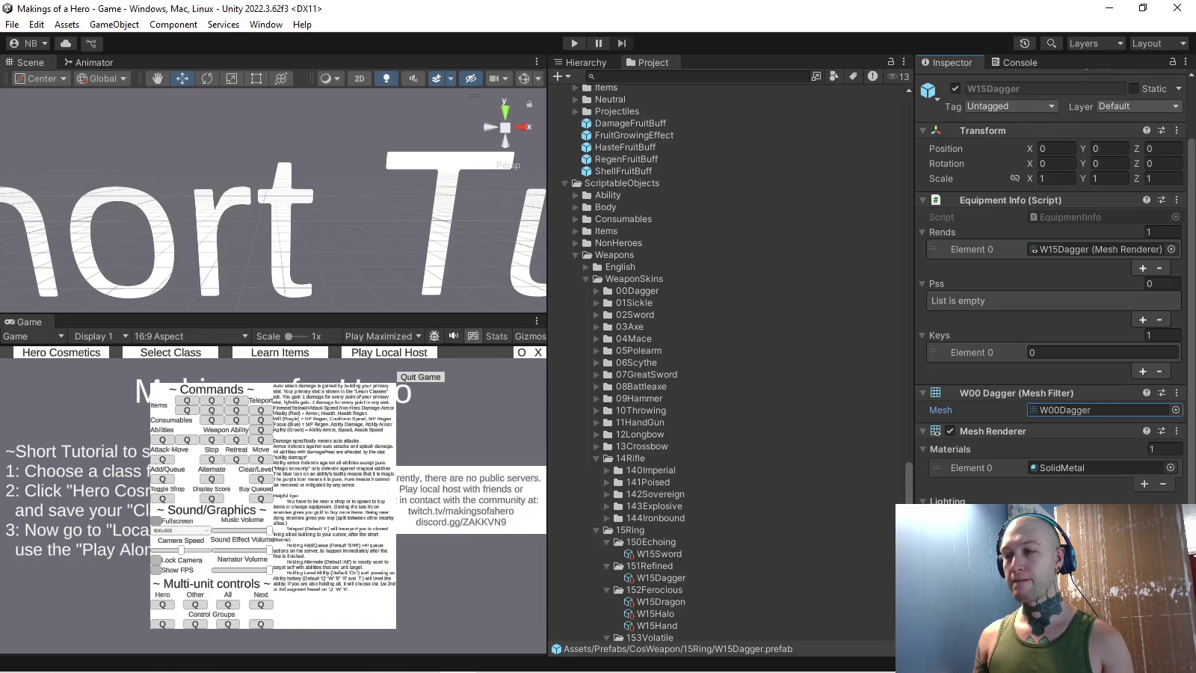
- Set the W15Dagger skin's Prefab and Offhand to W15Dagger and its Bullet to W15ChairDisc
scroll(726, 363, down, 4)
click(651, 443)
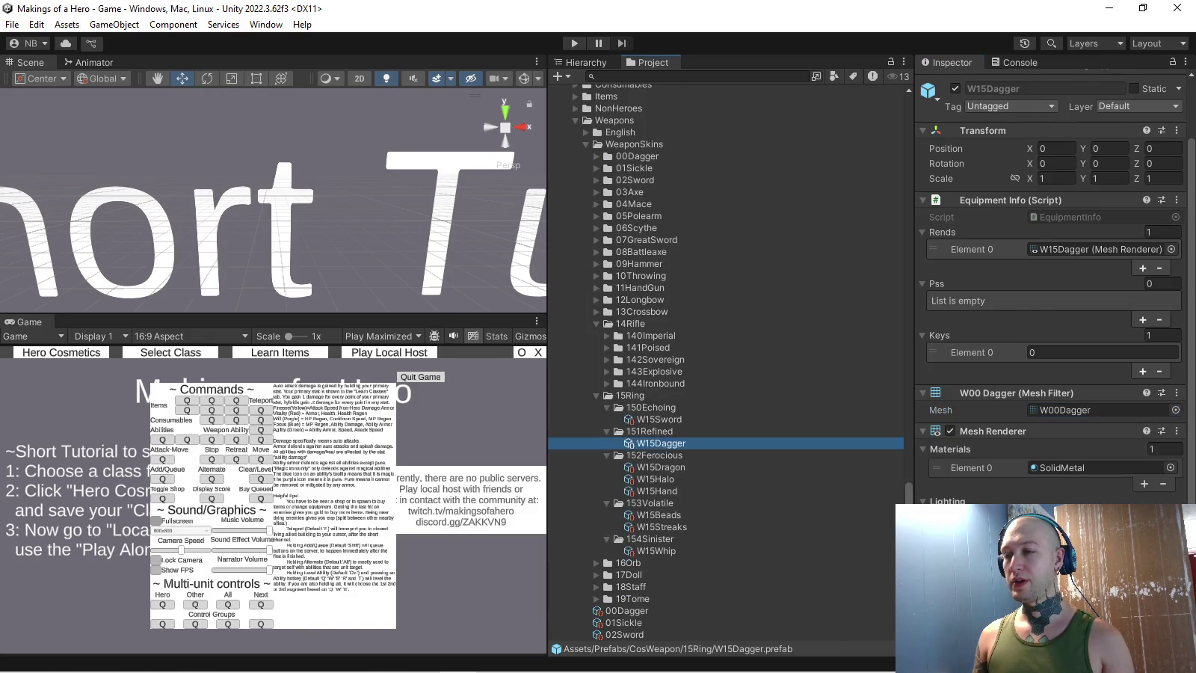
scroll(650, 443, up, 5)
scroll(651, 443, up, 5)
scroll(651, 443, up, 3)
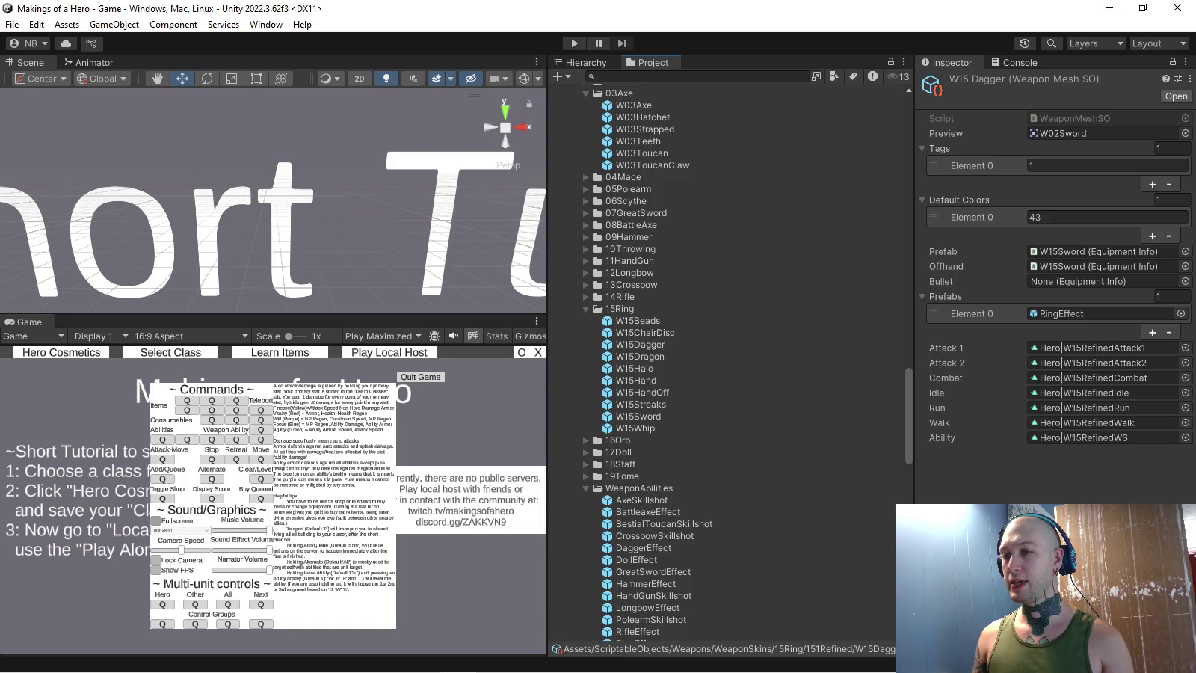
drag(640, 345, 1099, 251)
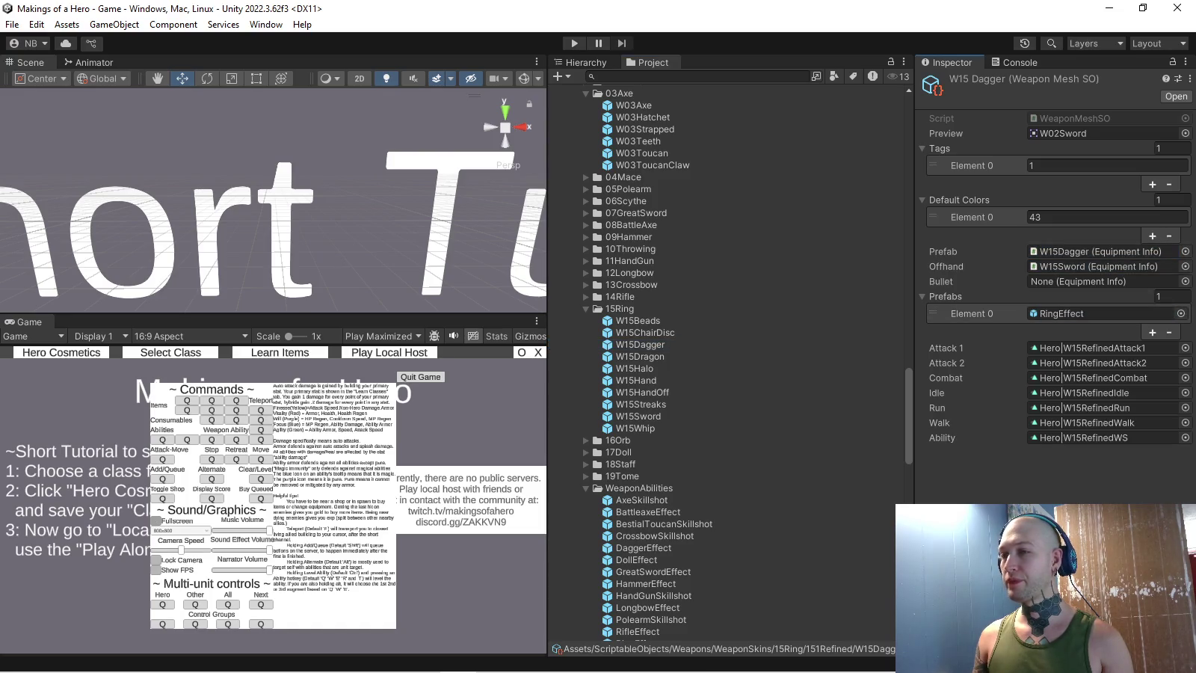
drag(640, 346, 1099, 267)
click(645, 333)
drag(644, 332, 1099, 281)
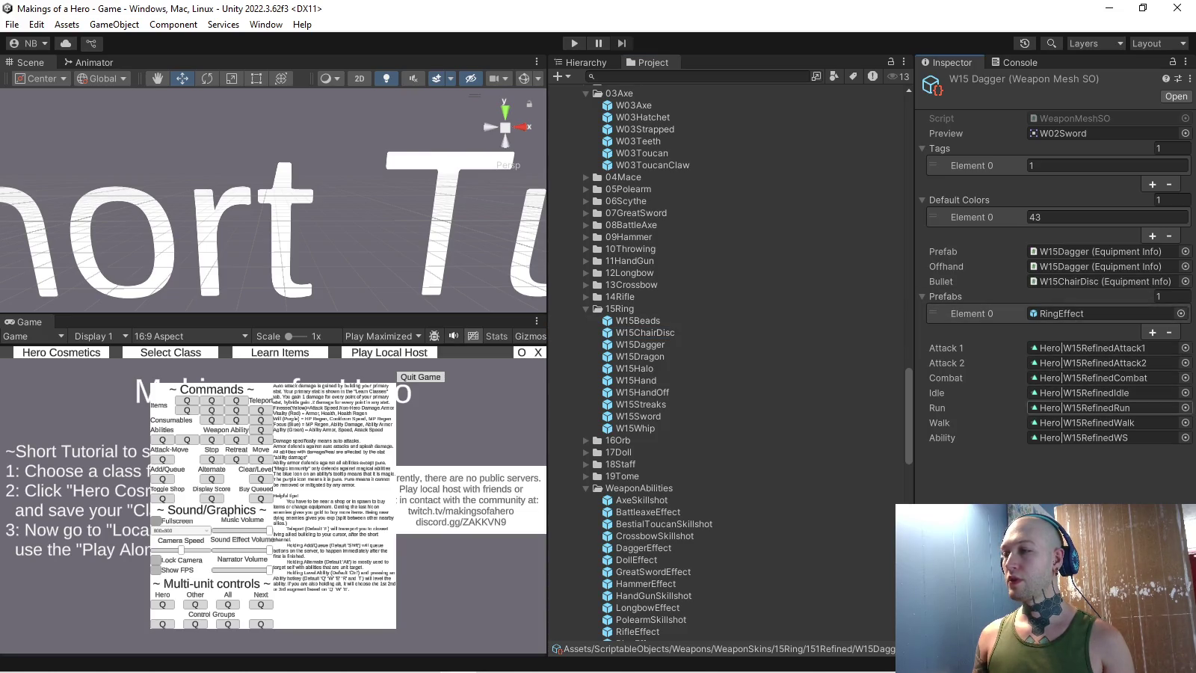
click(658, 508)
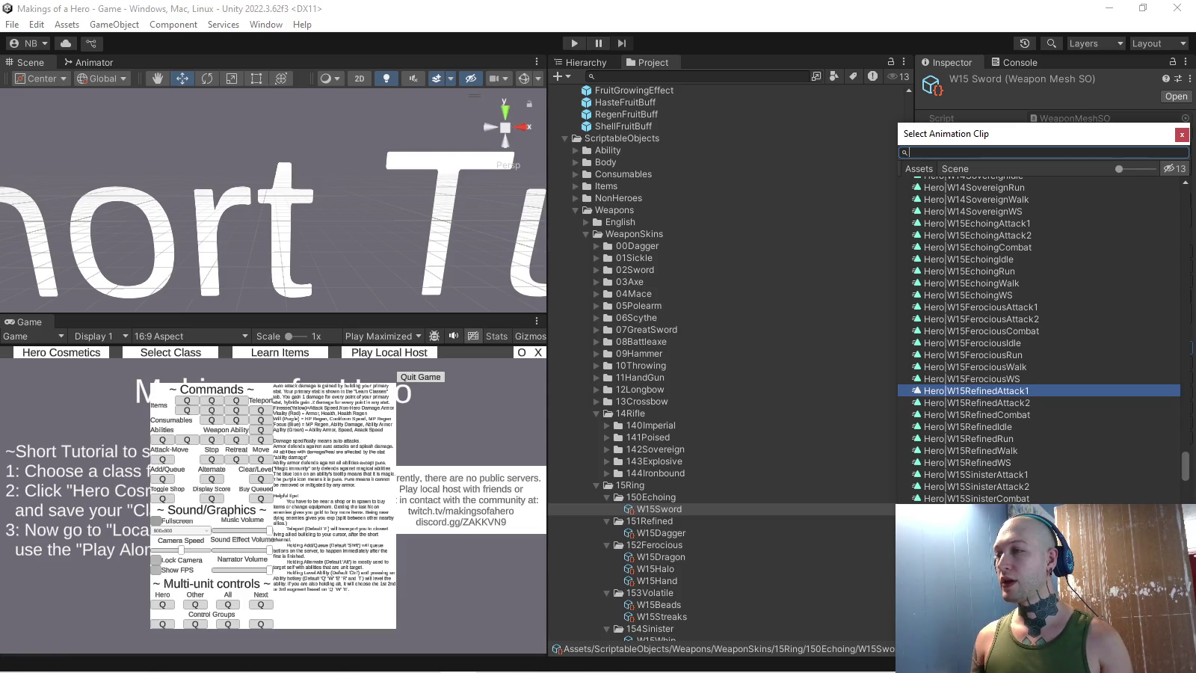
- Set W15Sword's Attack 1, Attack 2, Idle, Run, Walk and Ability clips to W15Echoing versions
key(Down)
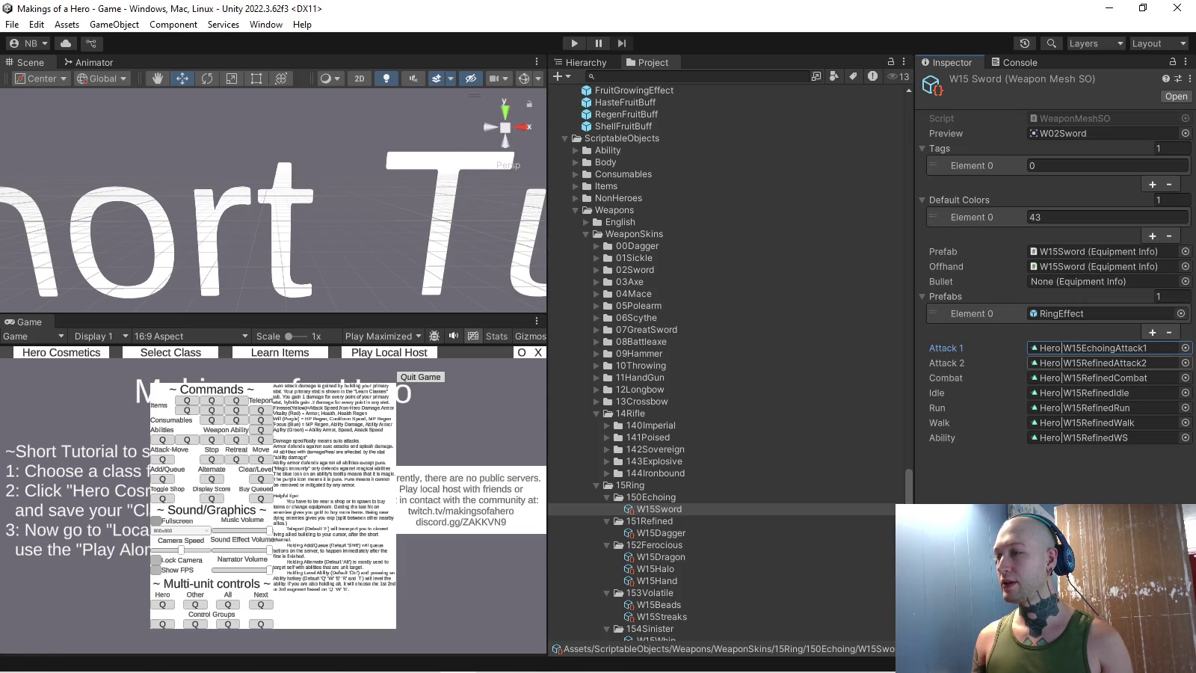
click(978, 222)
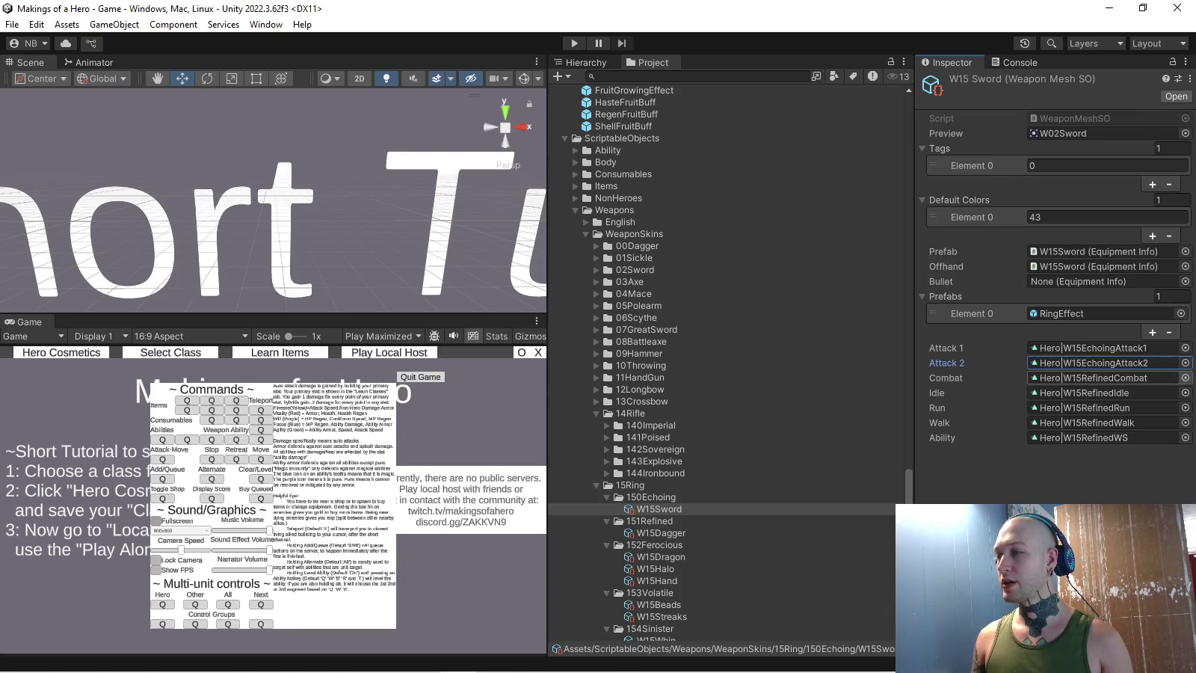
click(972, 402)
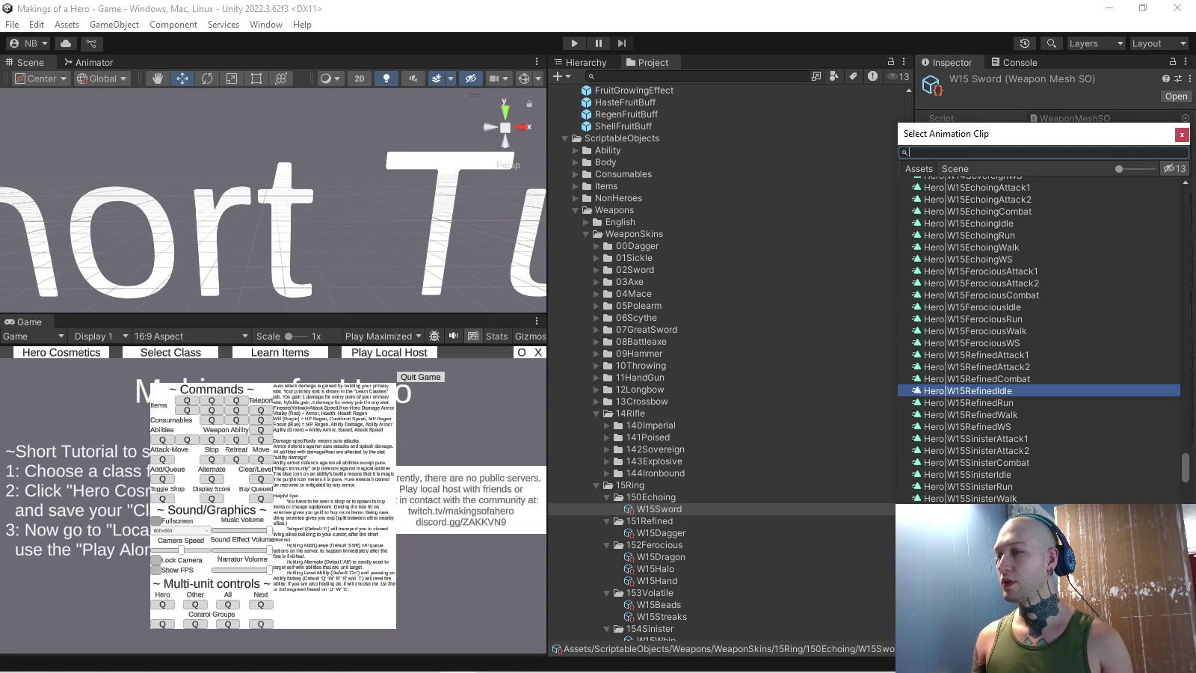
key(Down)
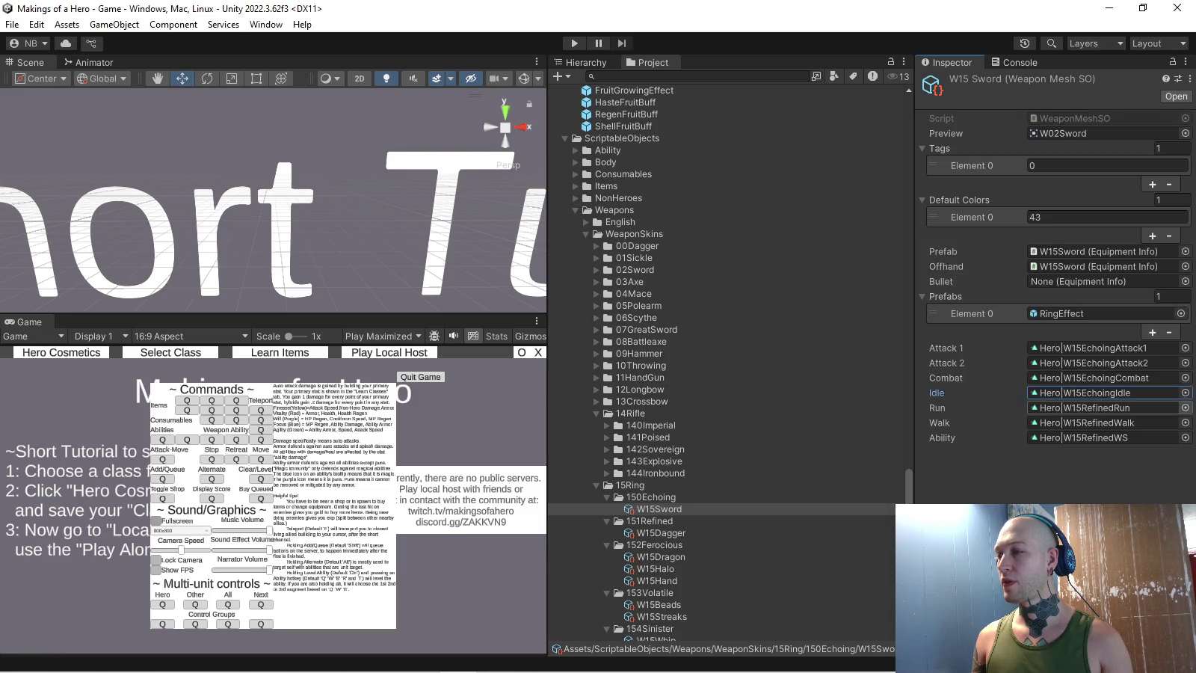
key(Down)
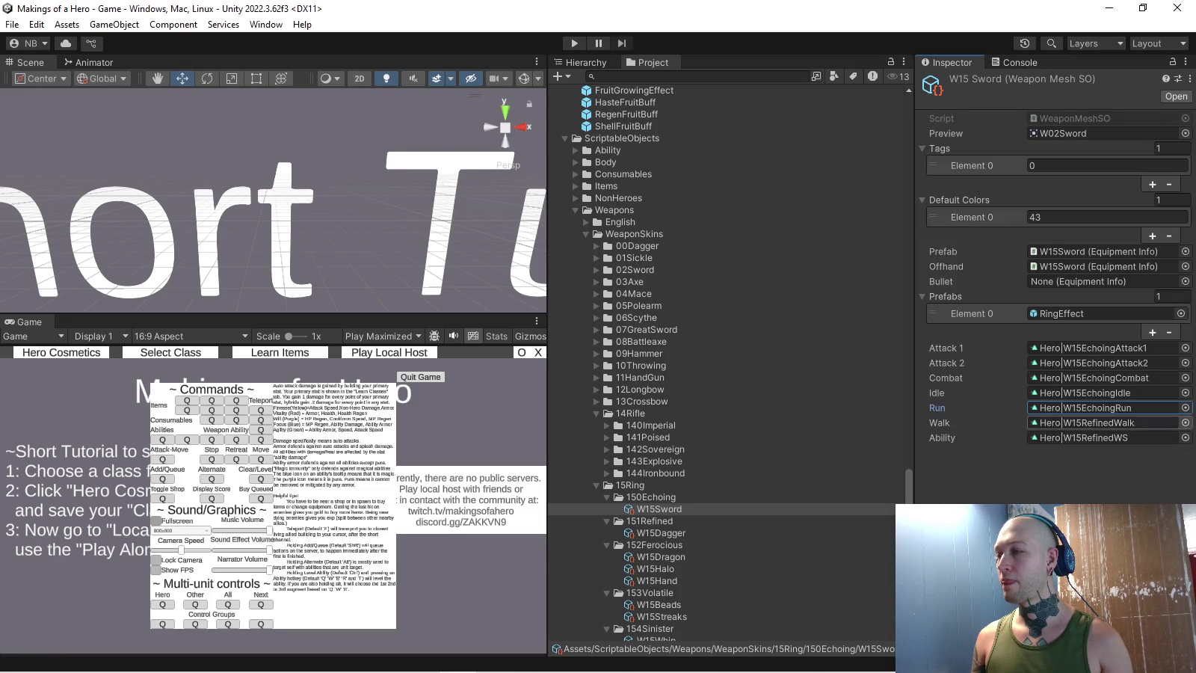
key(Down)
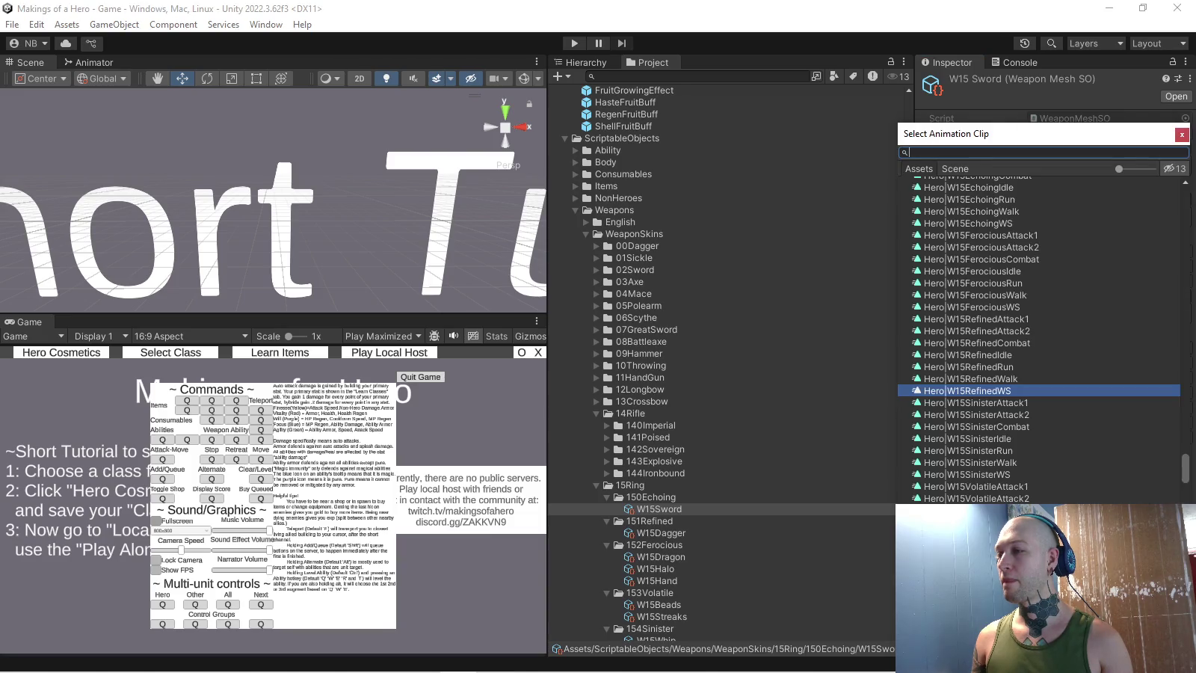
key(Escape)
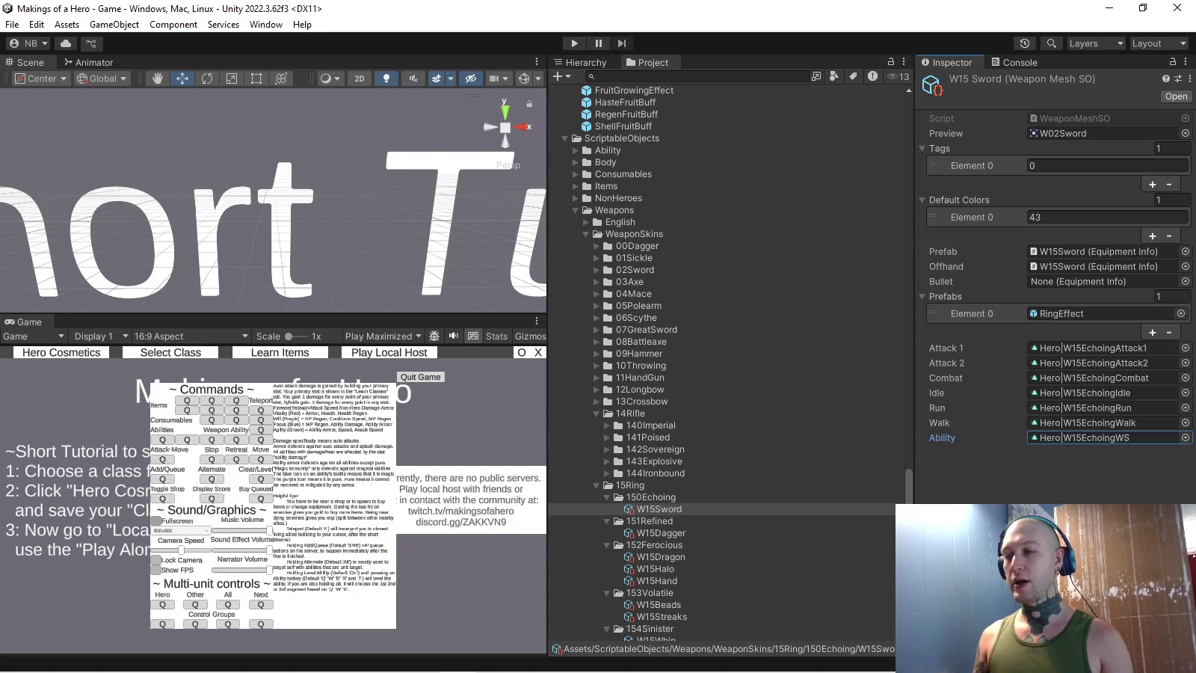
scroll(725, 363, down, 2)
scroll(726, 363, down, 2)
scroll(725, 363, down, 2)
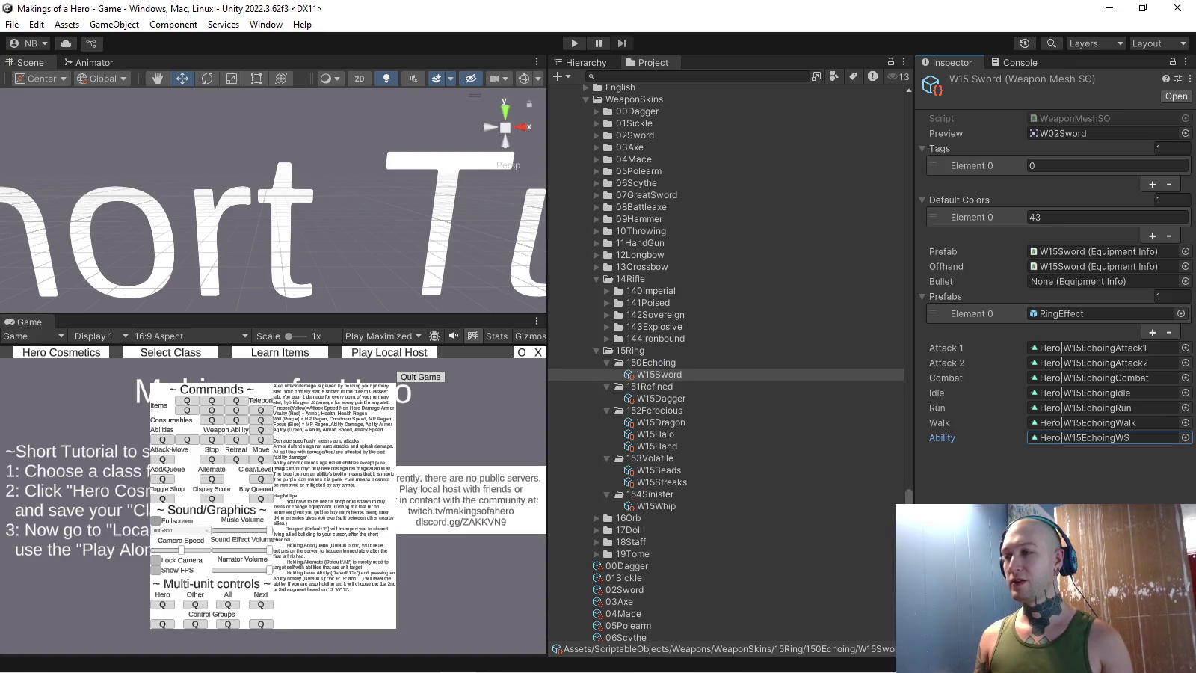
- Ping the W15Sword skin's prefab and rename it to W15Sword1
click(1099, 251)
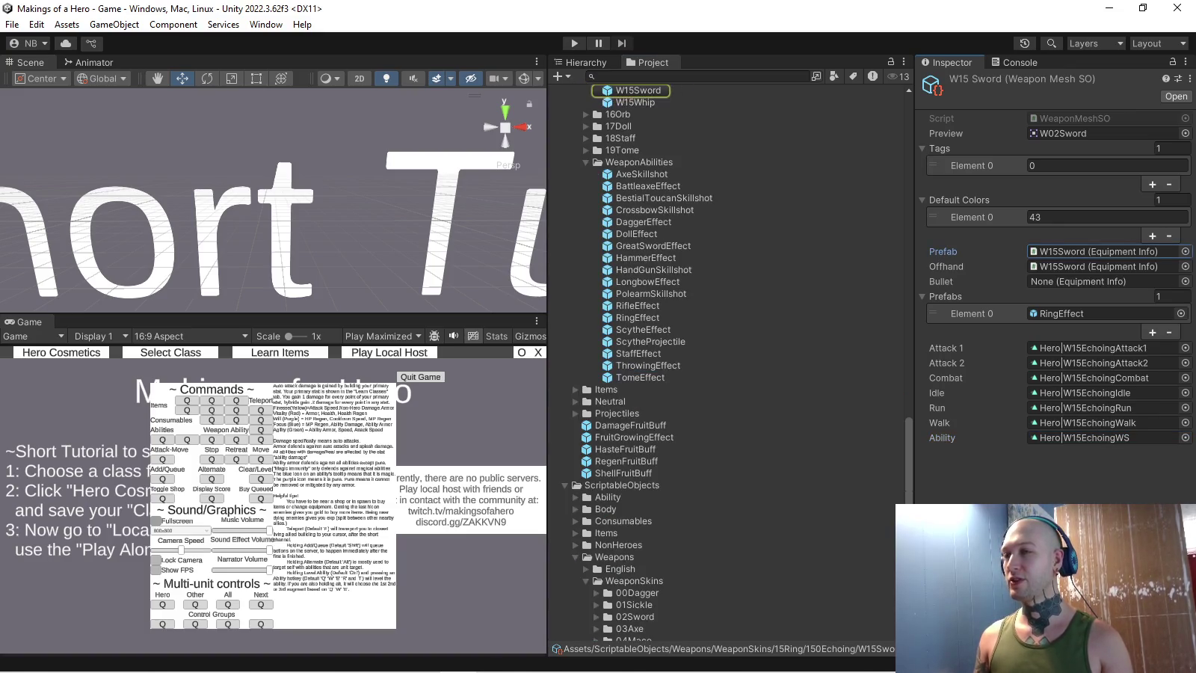
click(639, 224)
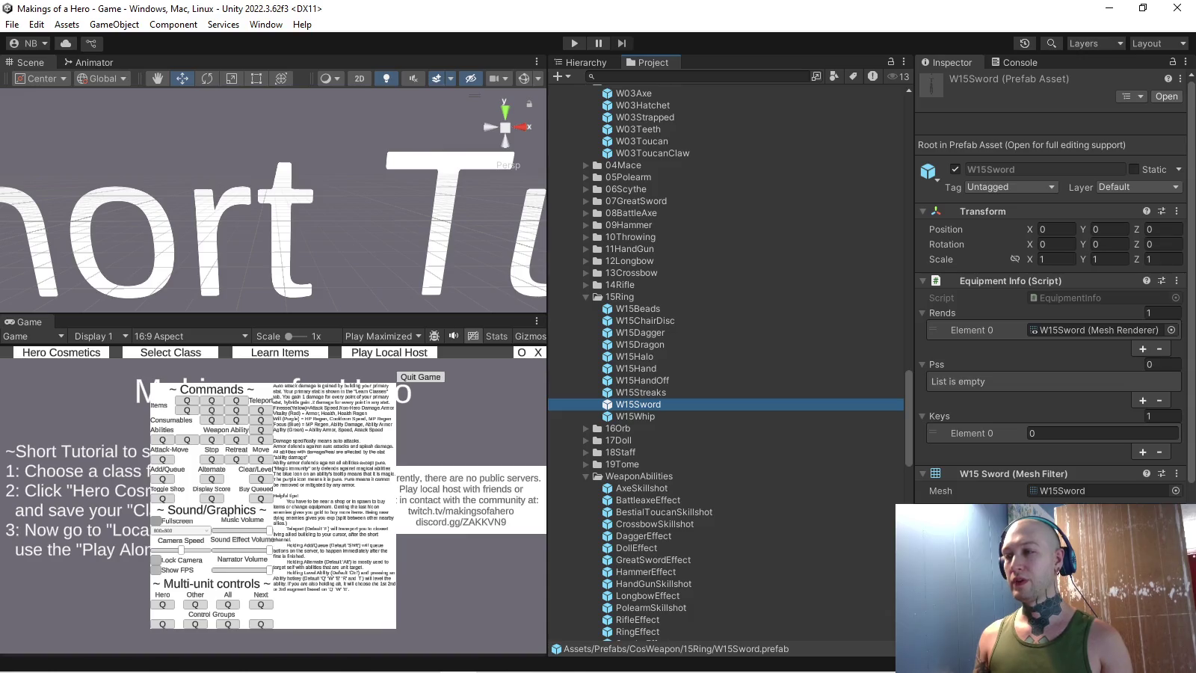
key(F2)
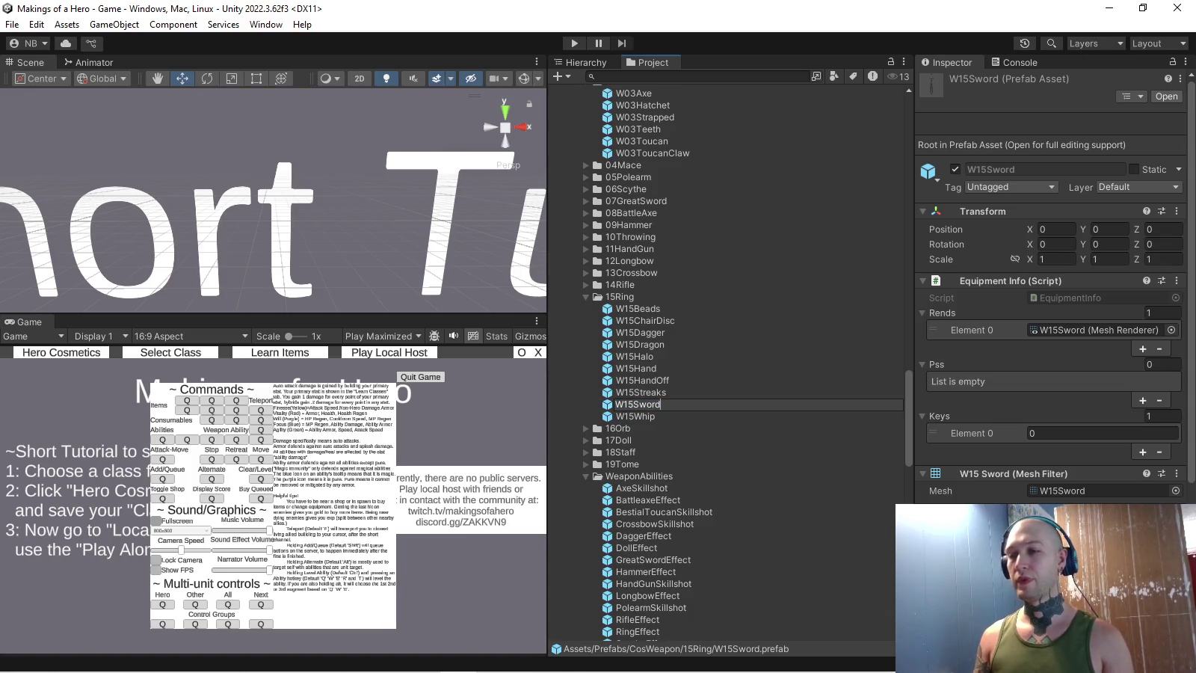
text(1)
key(Return)
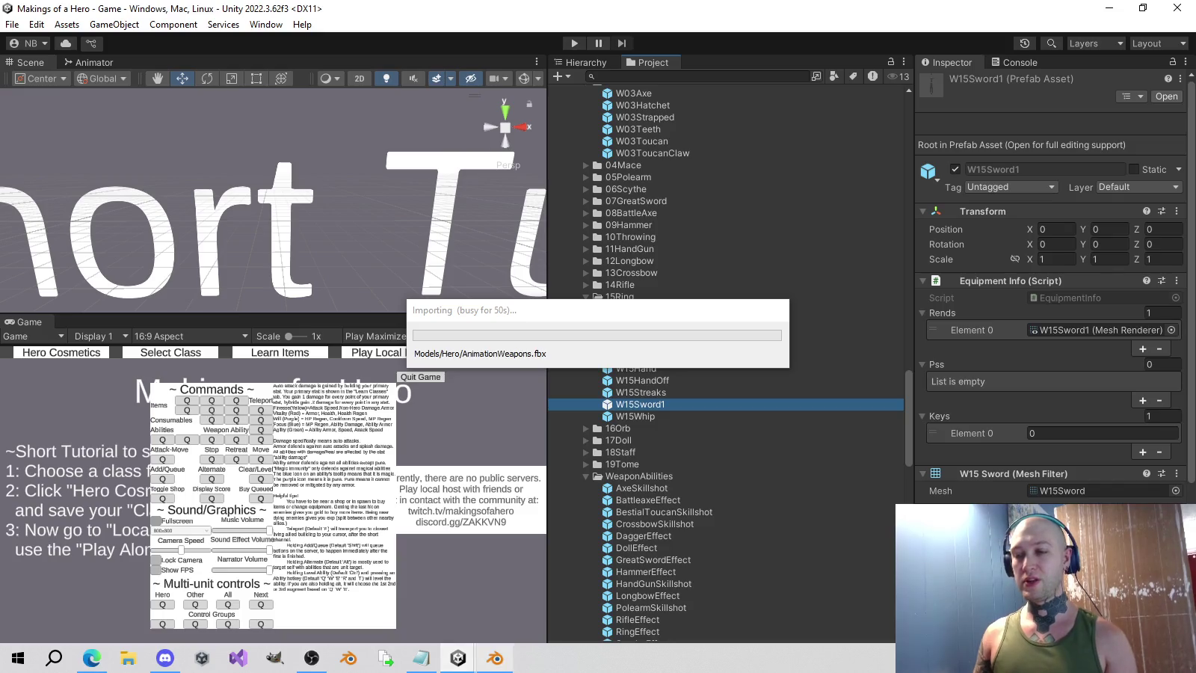
- Browse Blender's saved actions list in the Action Editor, then return toward Unity
click(496, 658)
click(430, 643)
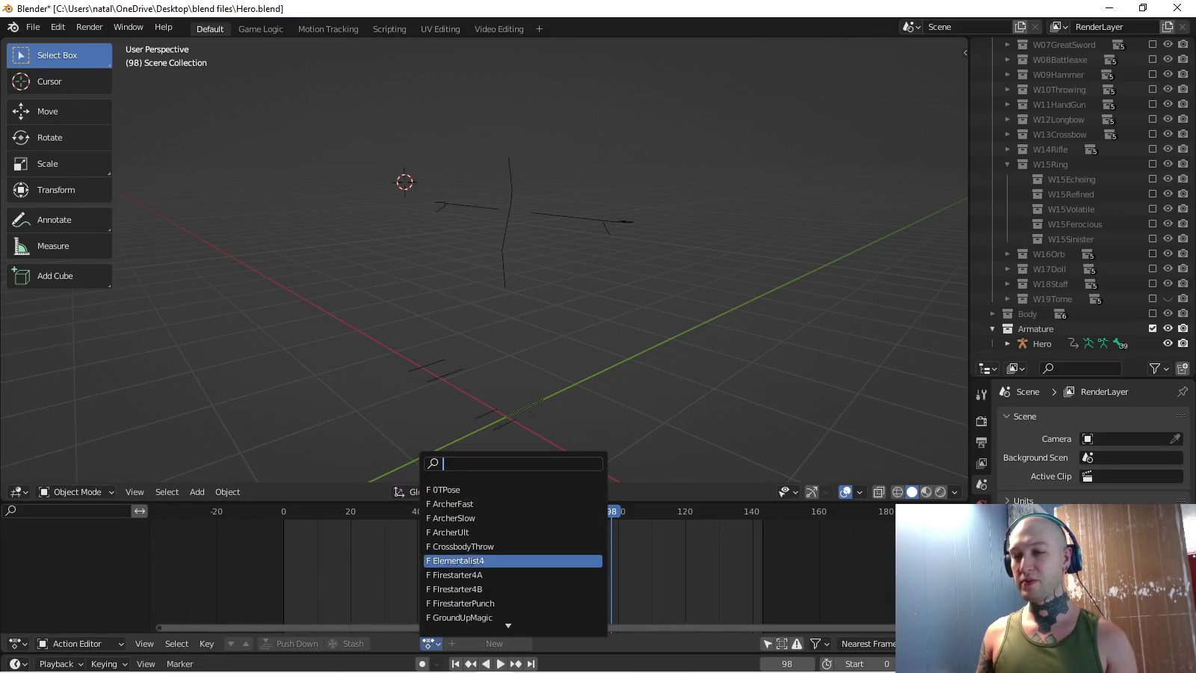
scroll(513, 568, down, 5)
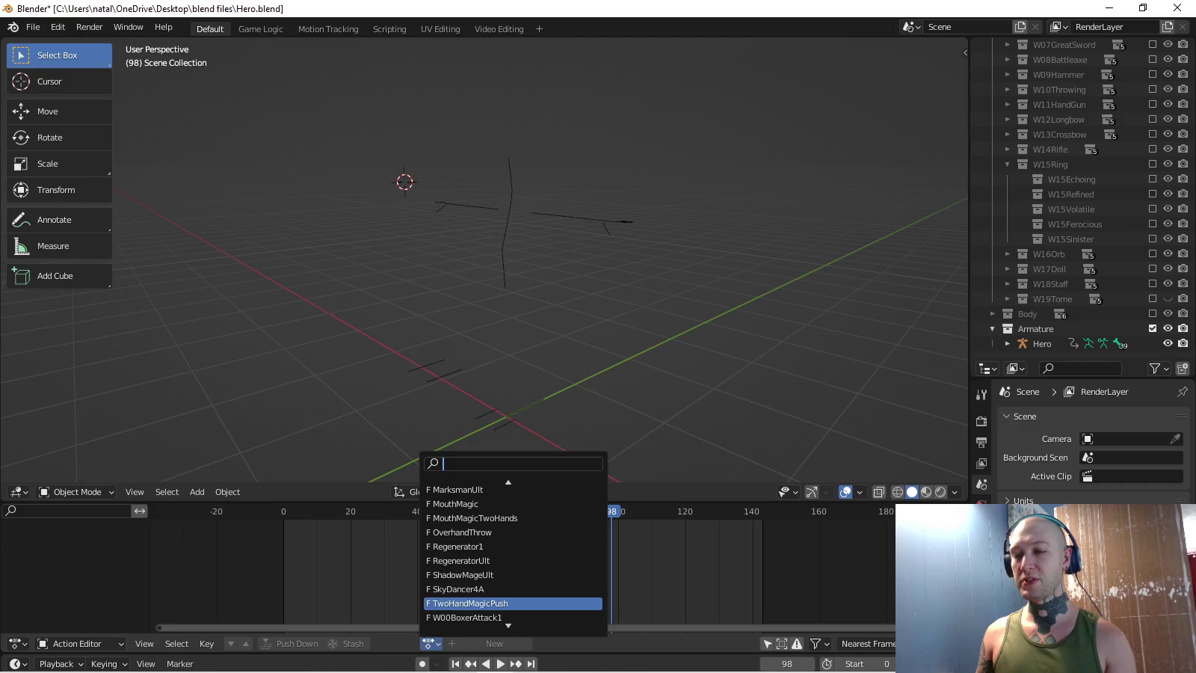
scroll(514, 553, down, 3)
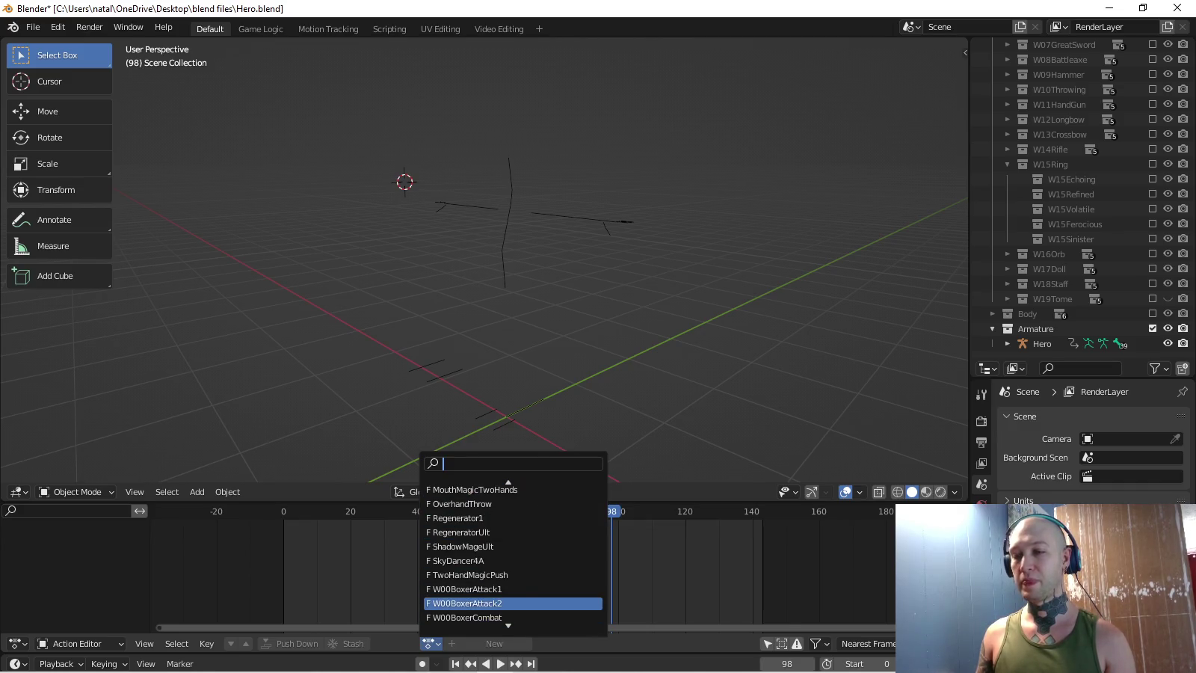
key(Escape)
key(alt+Tab)
key(alt+Tab)
key(alt+Tab)
key(alt+Tab)
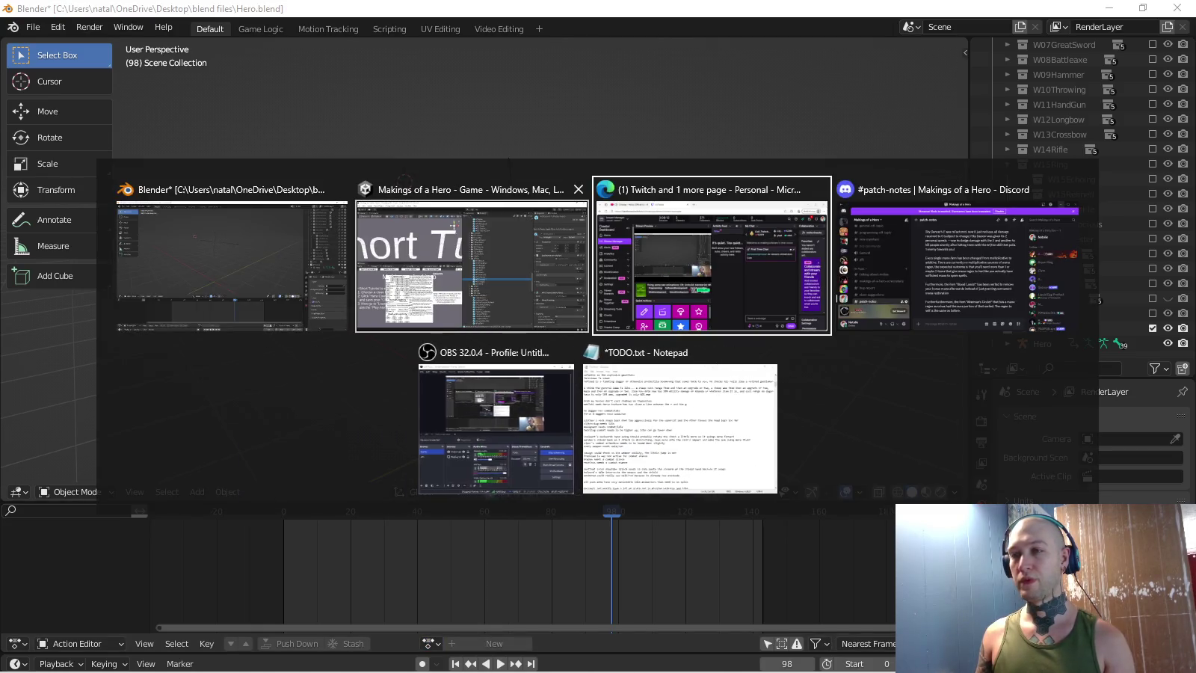
key(Escape)
key(alt+Tab)
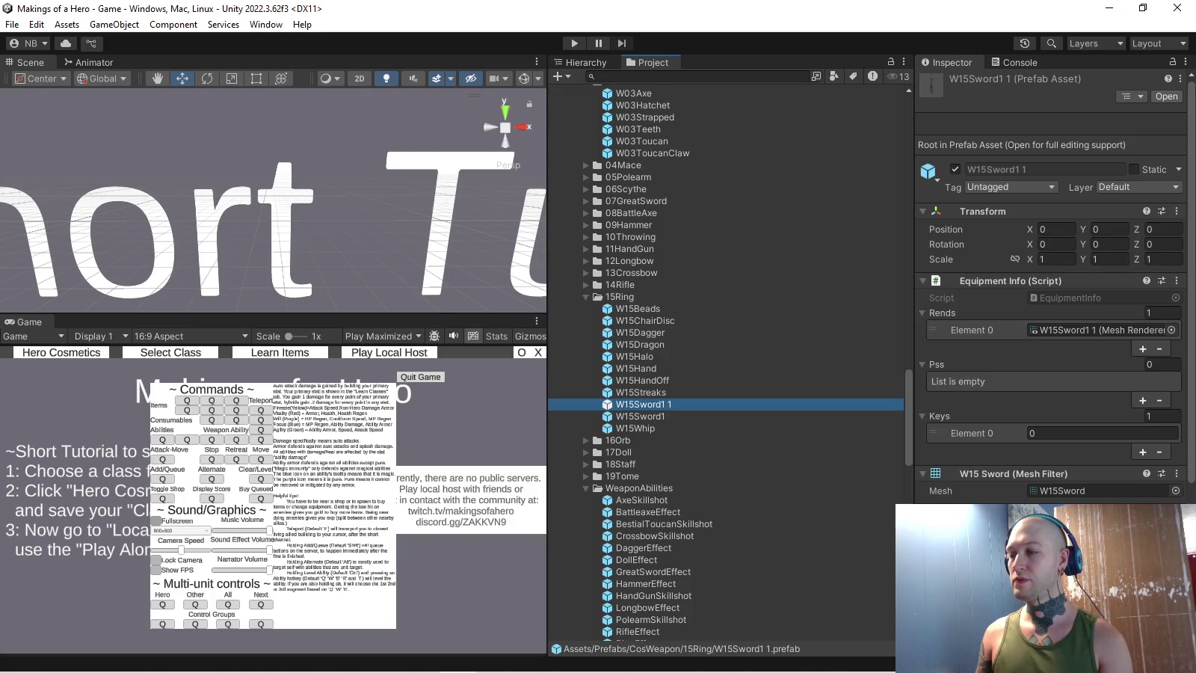
- Delete the duplicate W15Sword1 1 prefab and rename W15Sword1 back to W15Sword
key(ctrl+d)
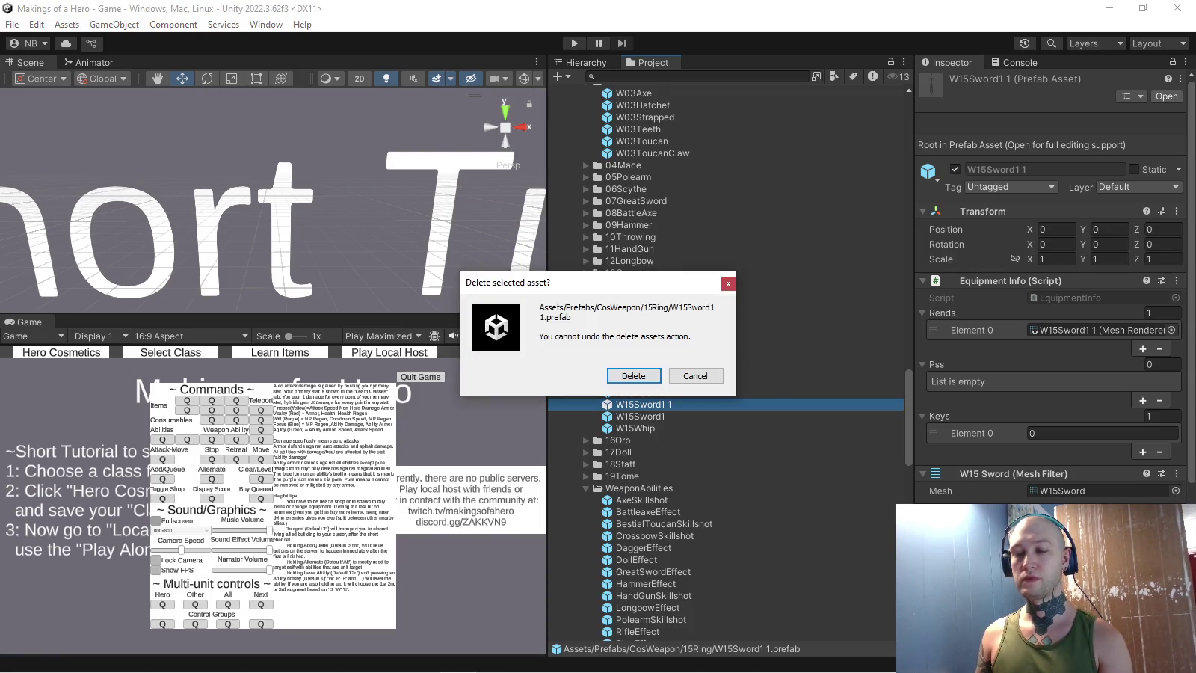
key(Escape)
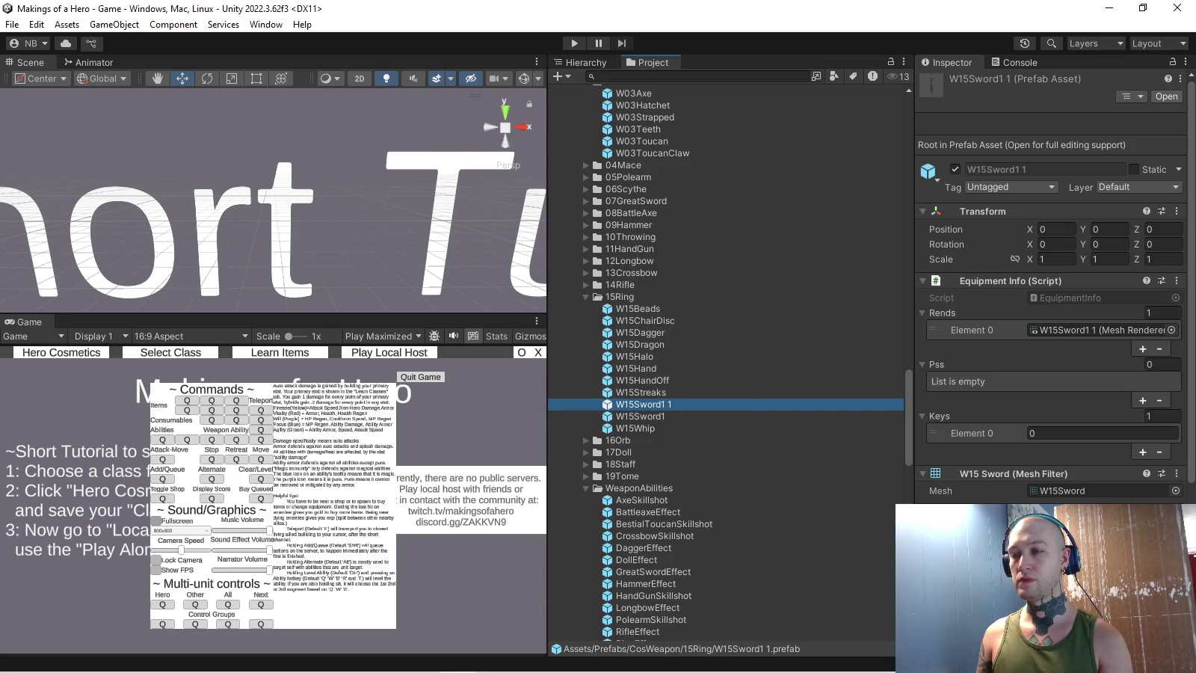
click(640, 404)
key(F2)
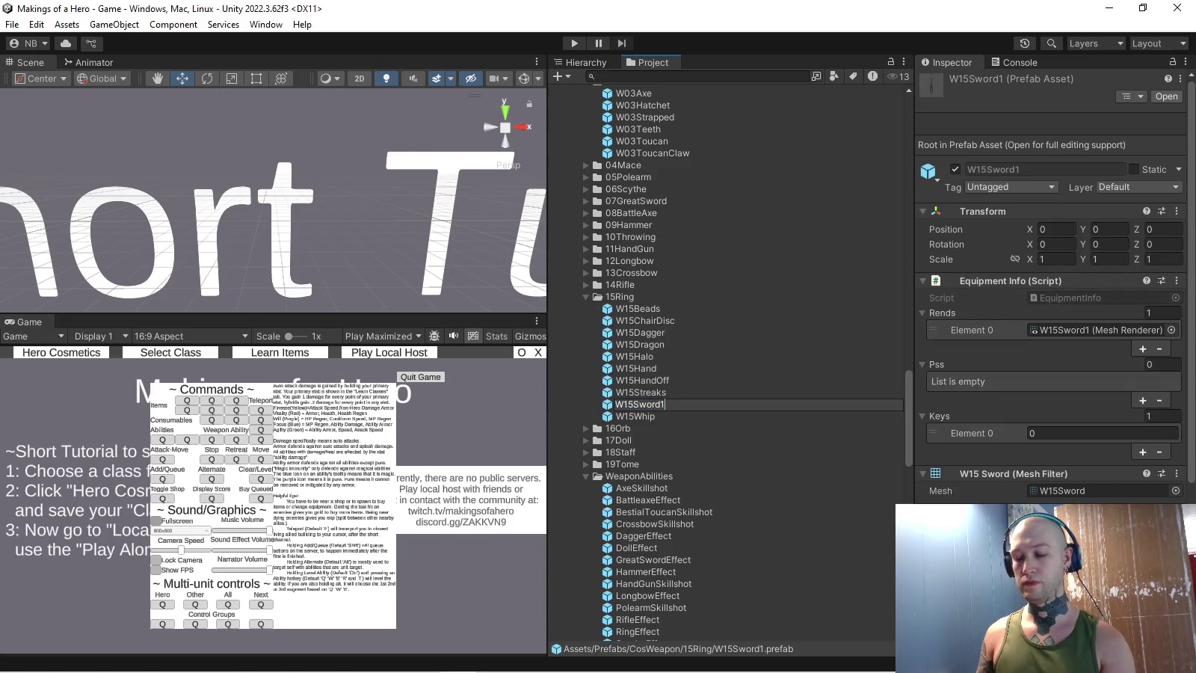
key(Return)
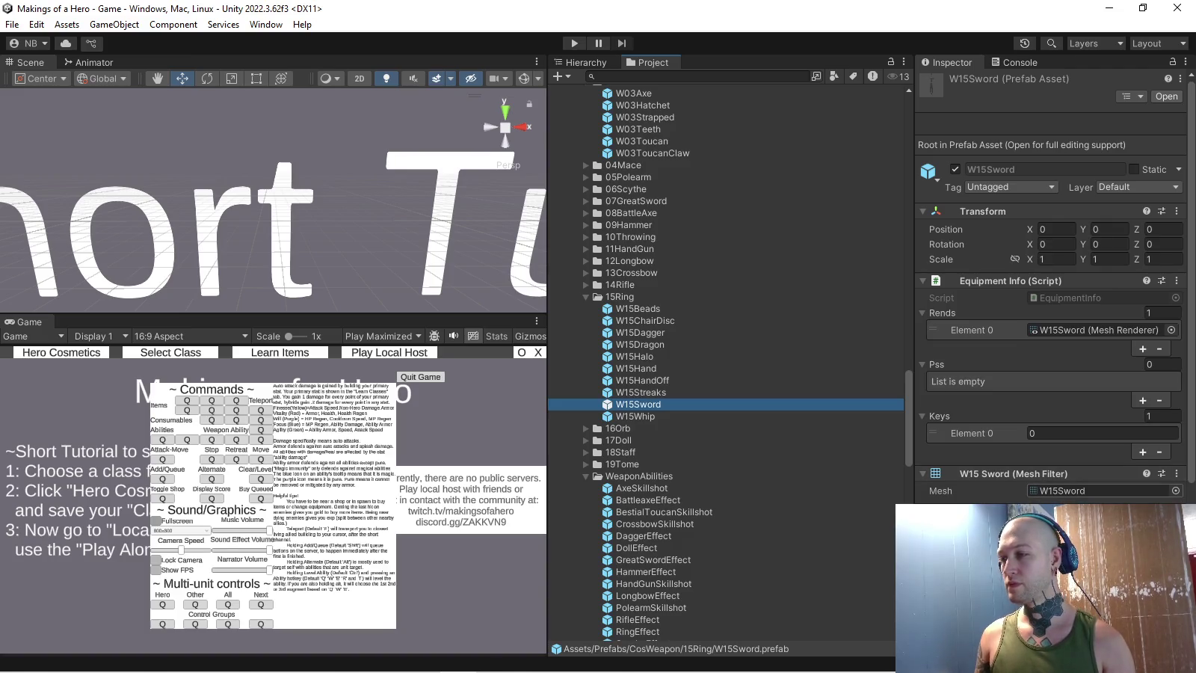
scroll(1047, 336, down, 3)
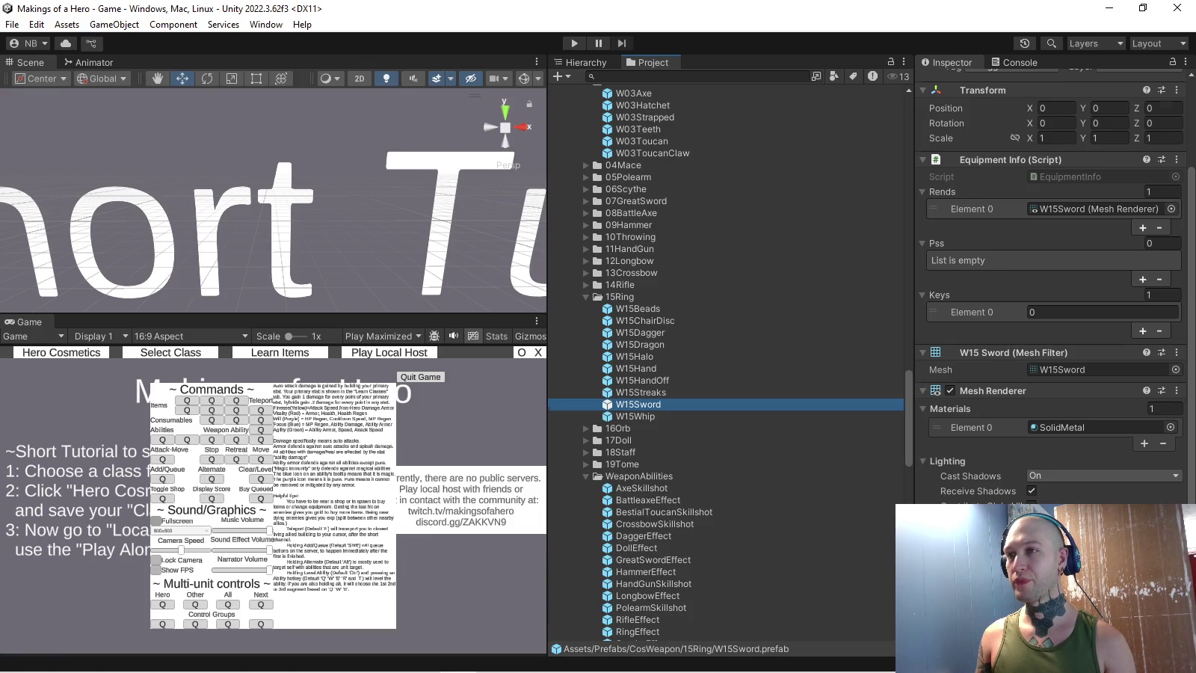
- Open the W15Sword prefab in Prefab Mode and frame the sword
key(Return)
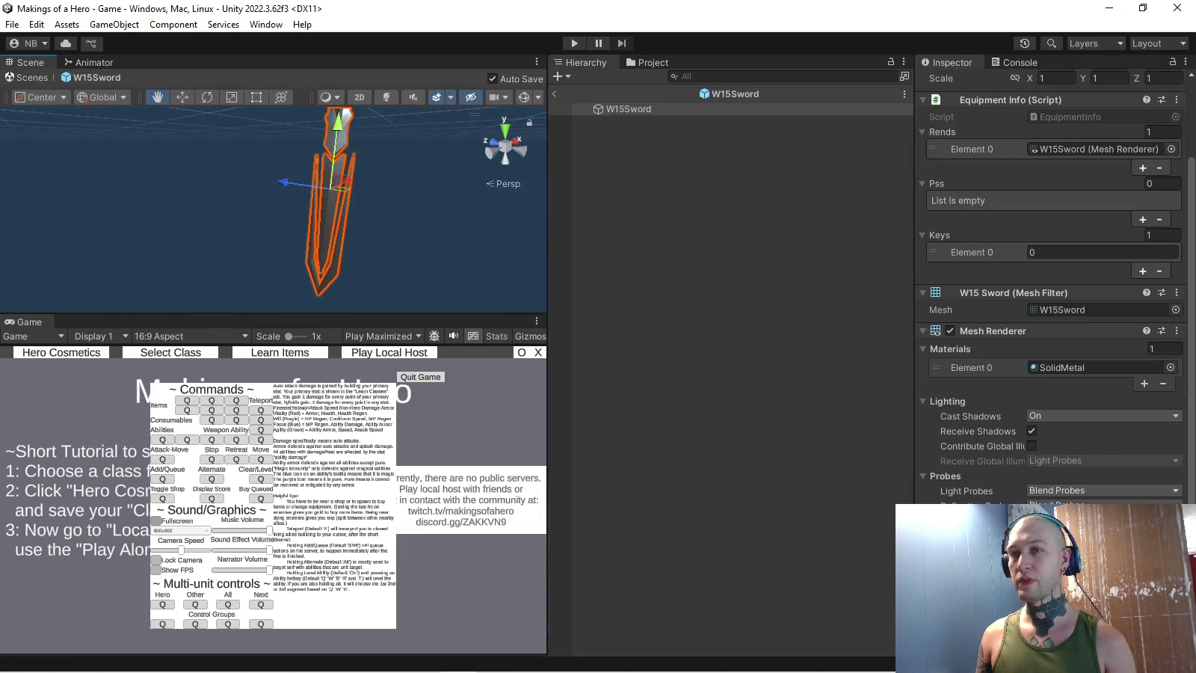
right_drag(337, 209, 389, 209)
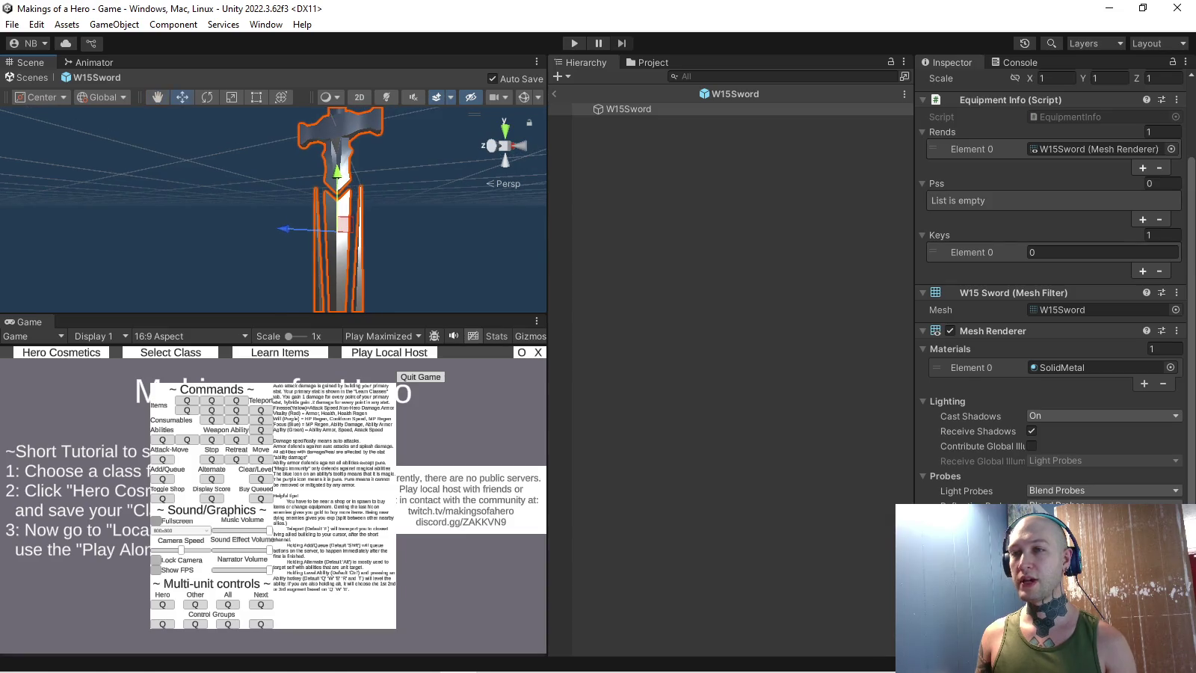
key(f)
- Find the W15Rings model among the Hero models and drag it into the prefab
key(ctrl+5)
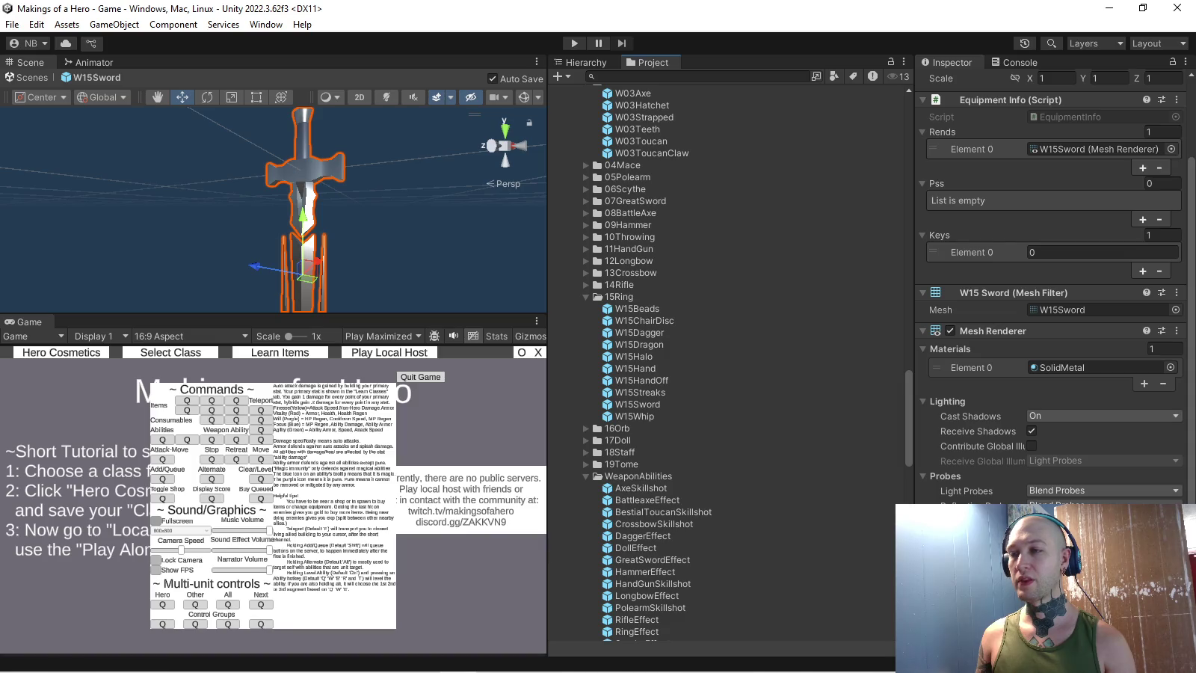
scroll(582, 241, down, 10)
scroll(583, 241, down, 10)
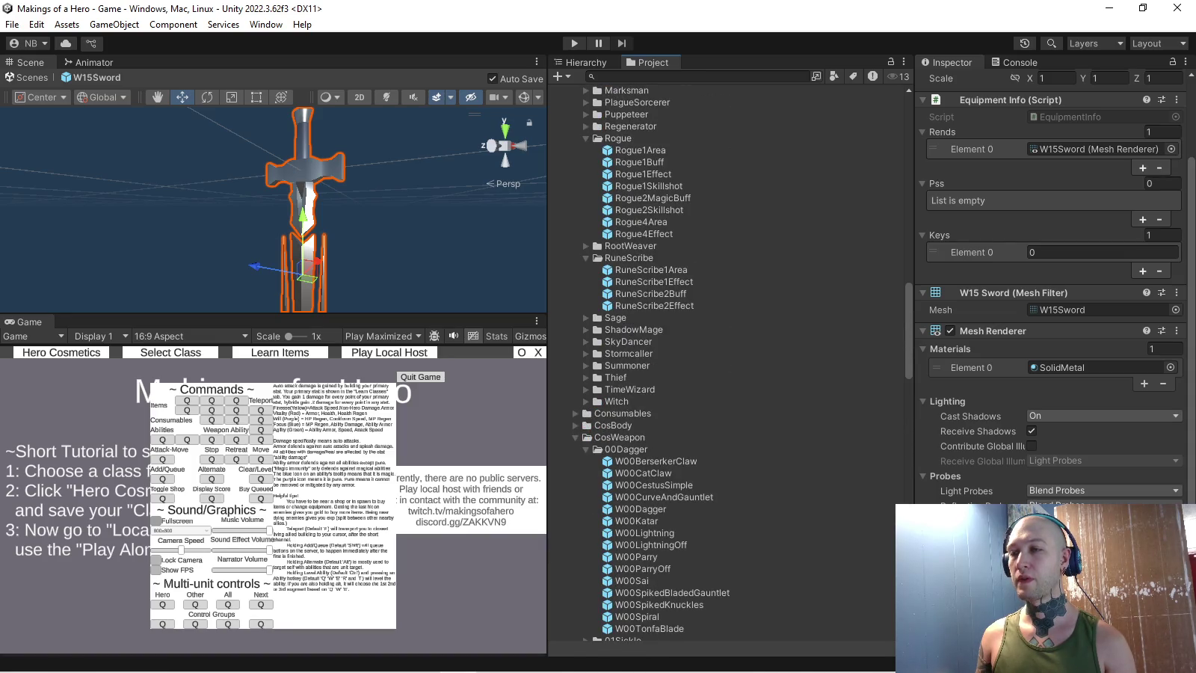
key(Left)
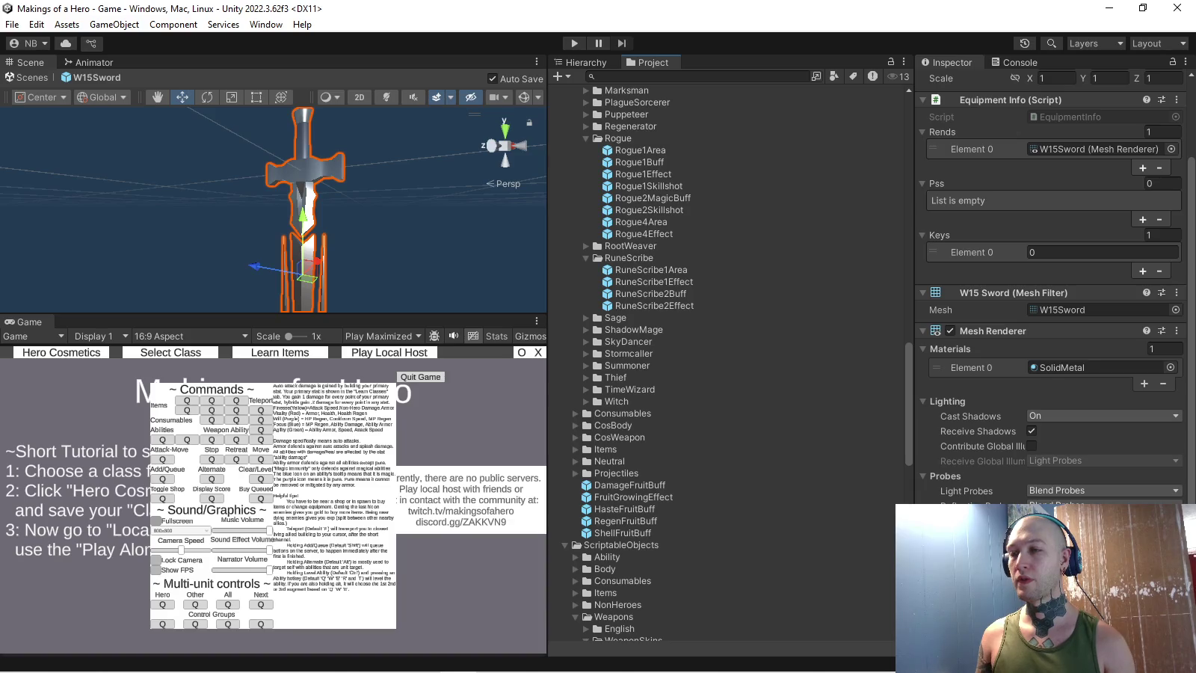
scroll(726, 359, up, 5)
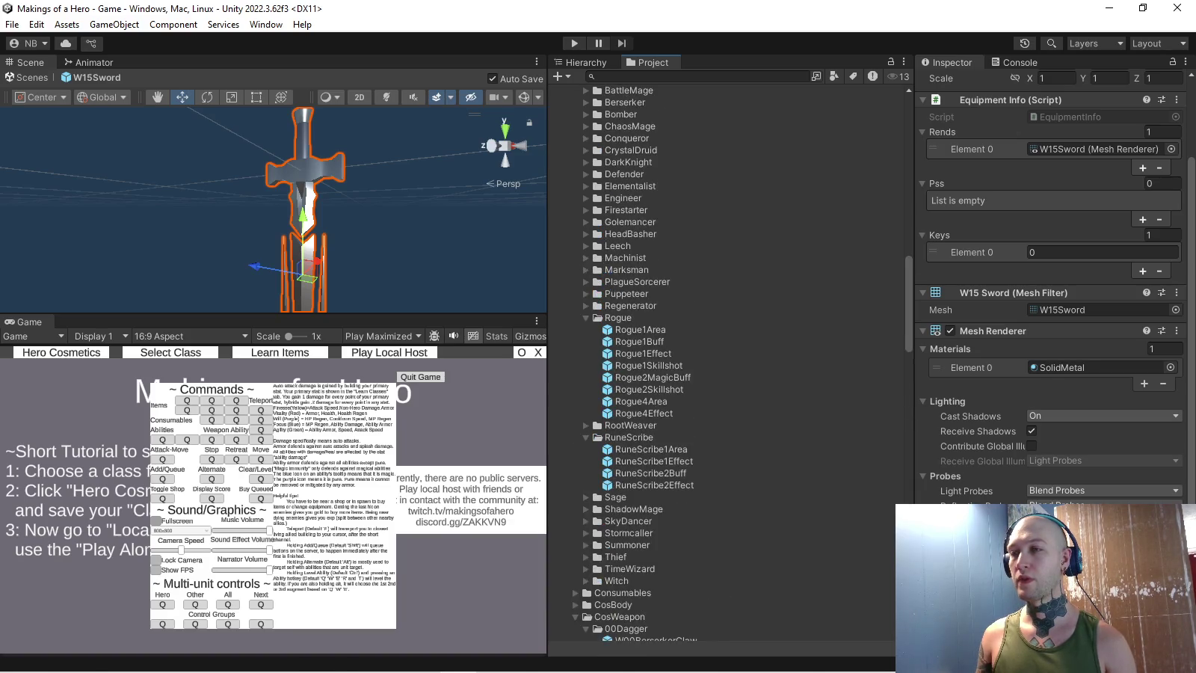
scroll(726, 360, up, 10)
scroll(673, 360, up, 5)
scroll(674, 359, up, 5)
scroll(673, 359, up, 5)
scroll(673, 359, up, 3)
scroll(673, 359, down, 2)
scroll(673, 359, down, 7)
scroll(673, 359, down, 3)
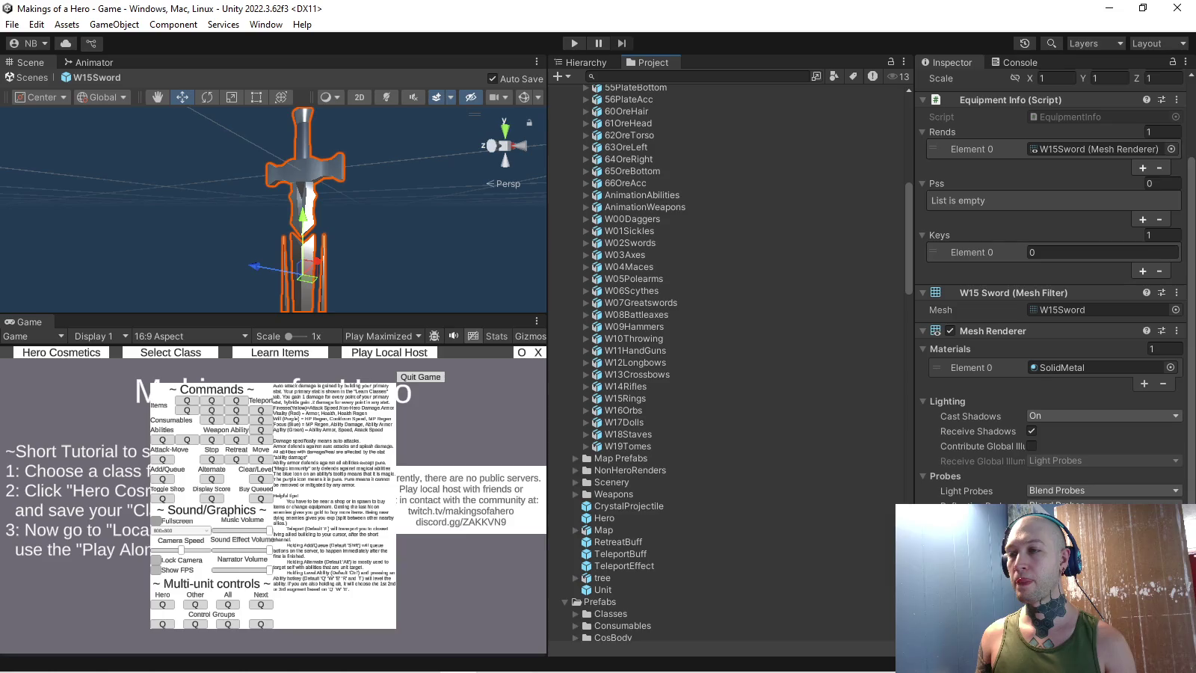
drag(624, 398, 372, 208)
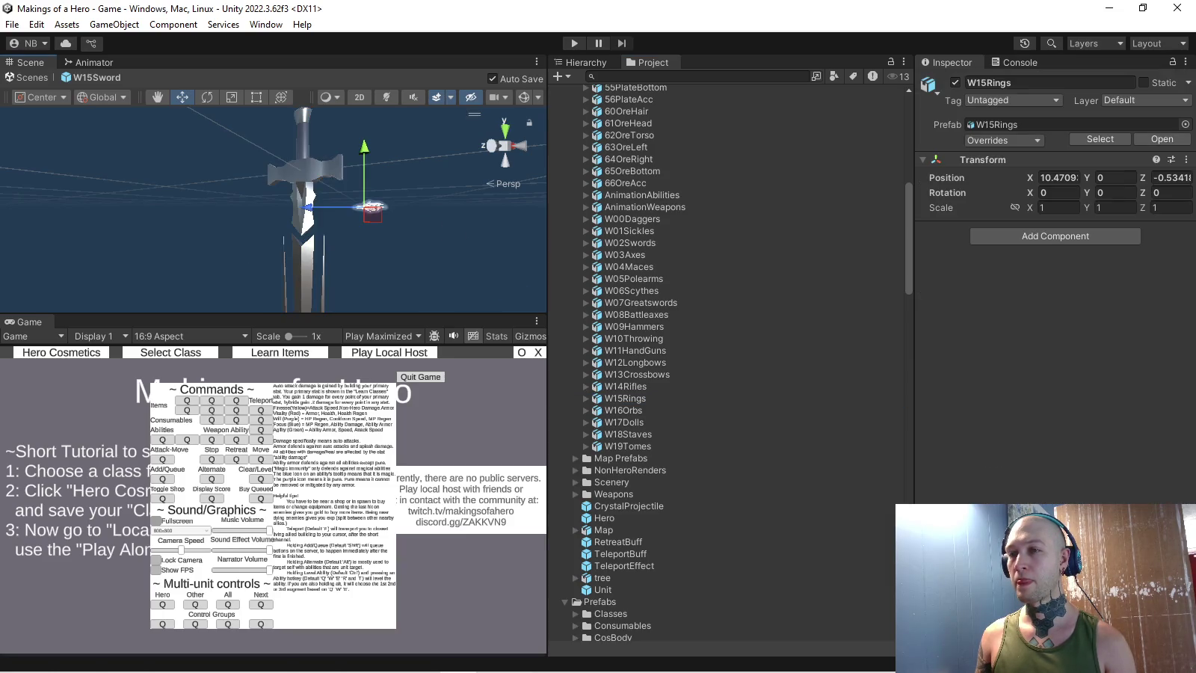
- Expand the prefab hierarchy and unpack the W15Rings instance
click(586, 61)
click(597, 120)
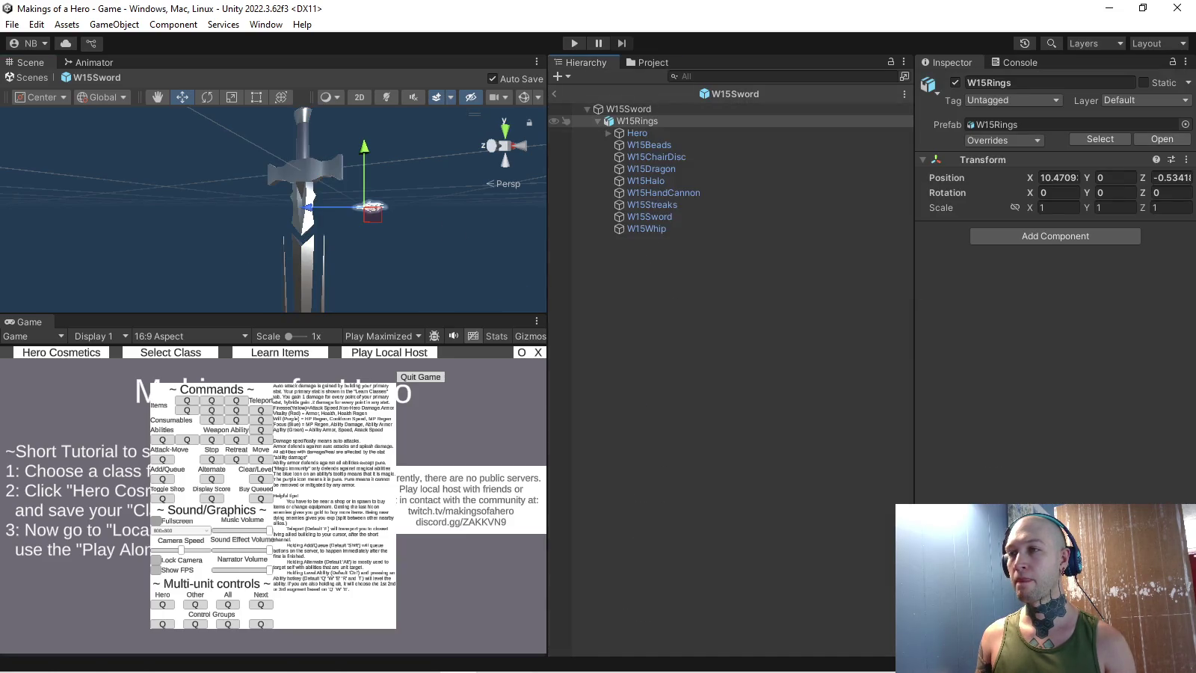
right_click(653, 121)
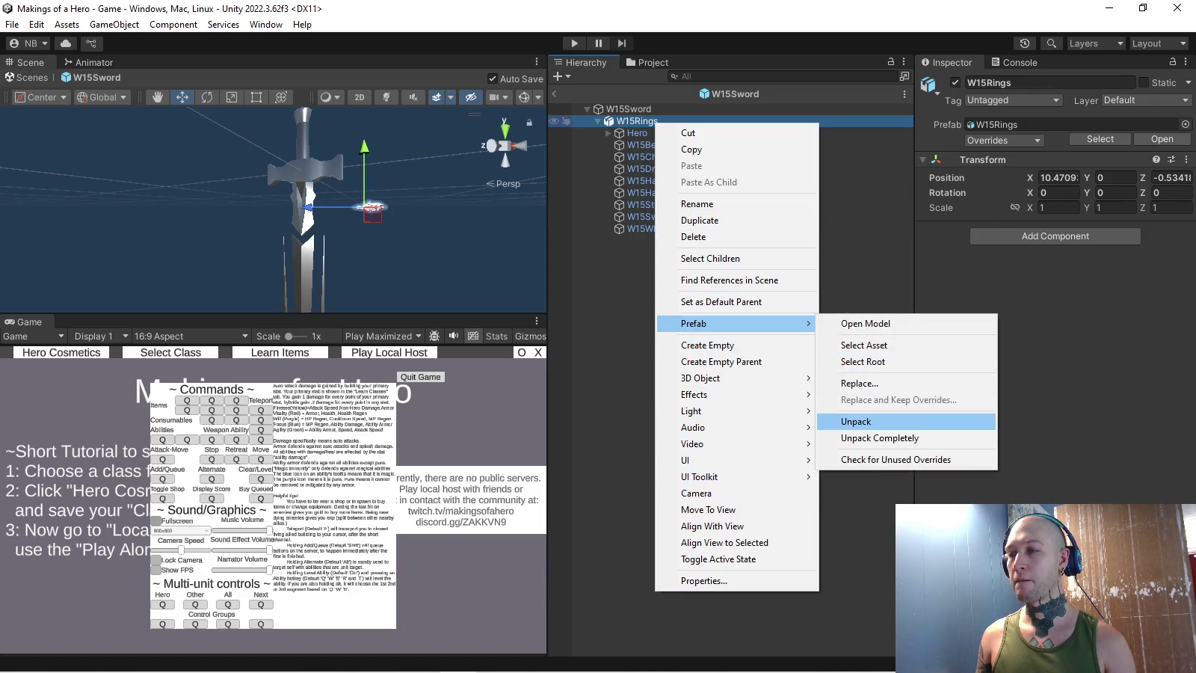
click(856, 421)
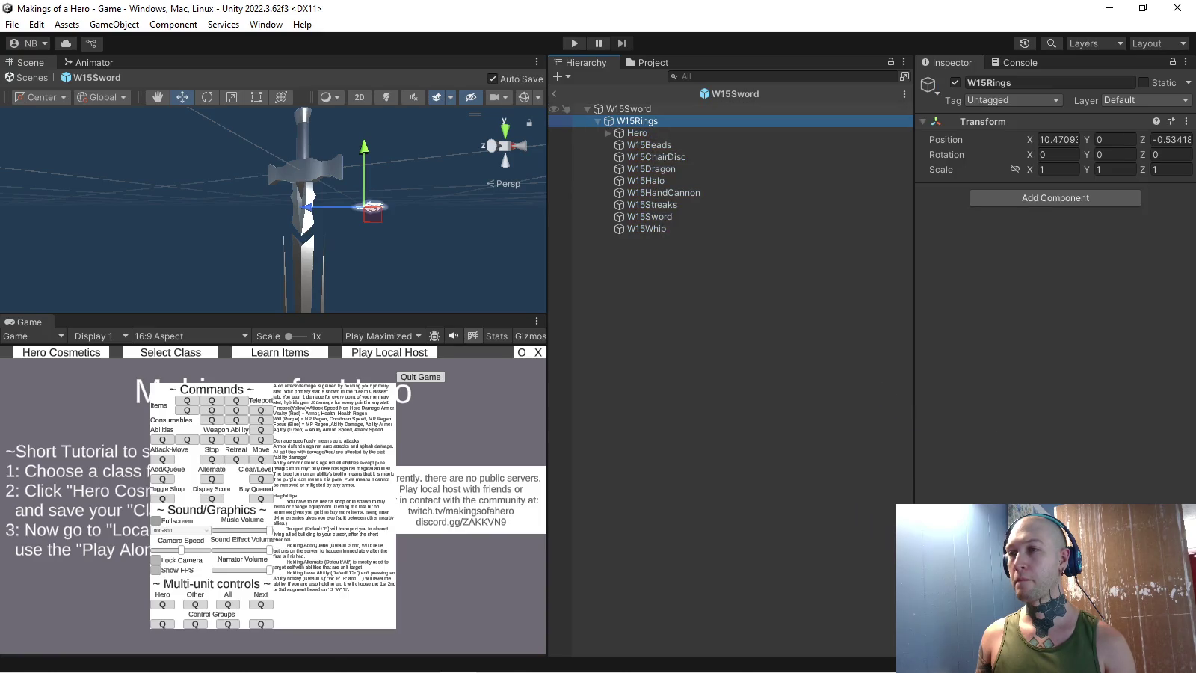
- Remove the Mesh Filter and Mesh Renderer from the W15Sword root object
click(629, 108)
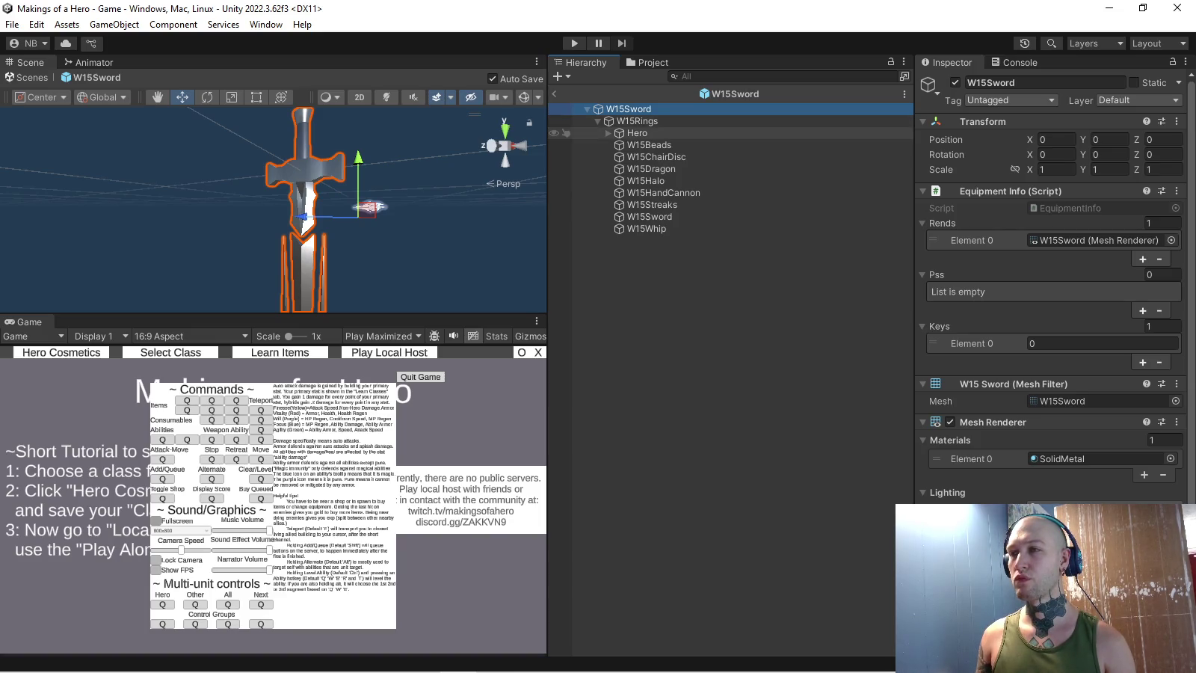
click(1177, 384)
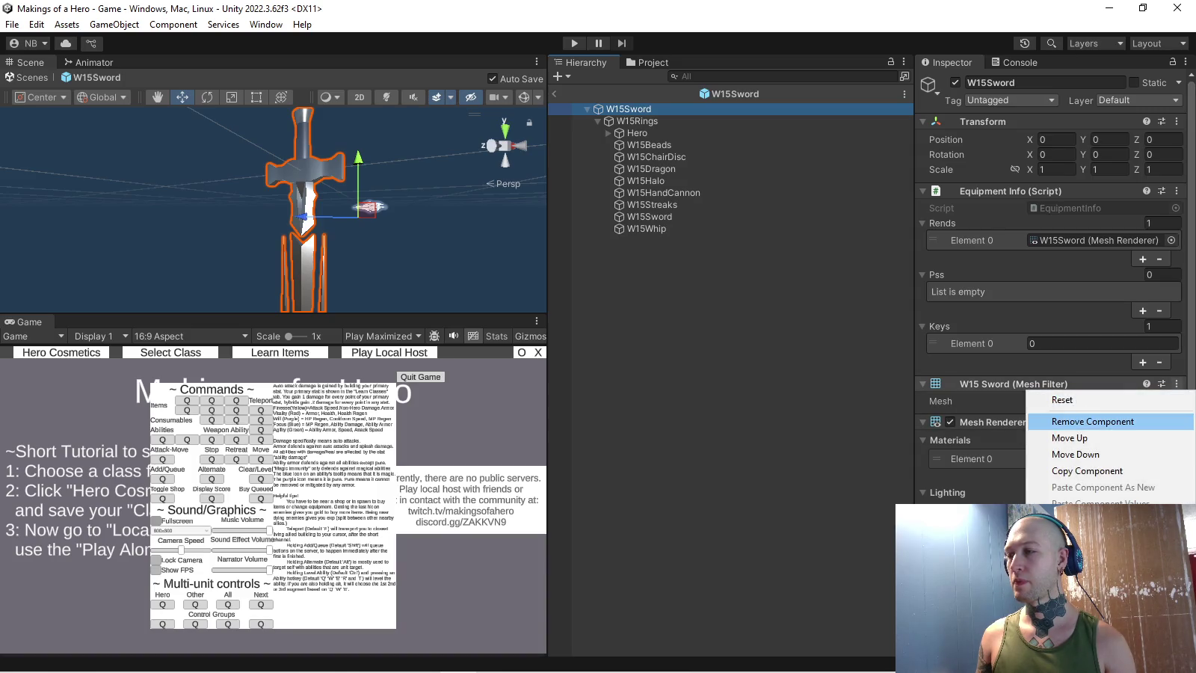
click(1093, 421)
click(1177, 382)
click(1021, 420)
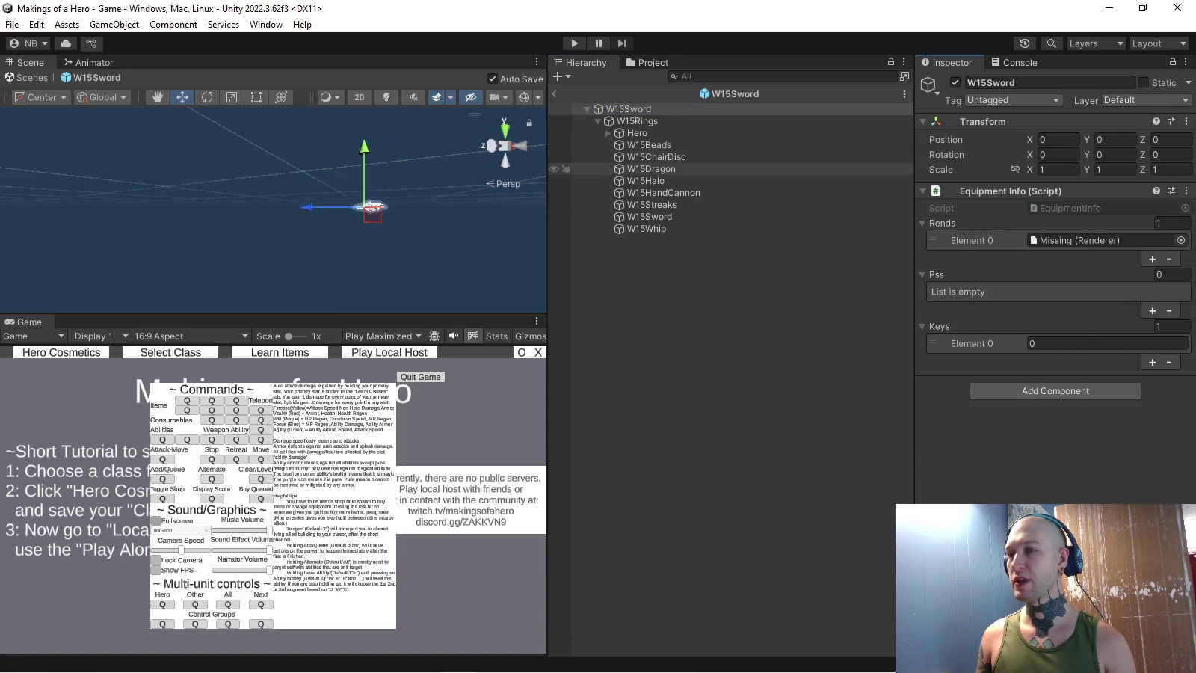
- Make Hero a child of W15Sword and move the W15Sword mesh out of W15Rings
click(638, 133)
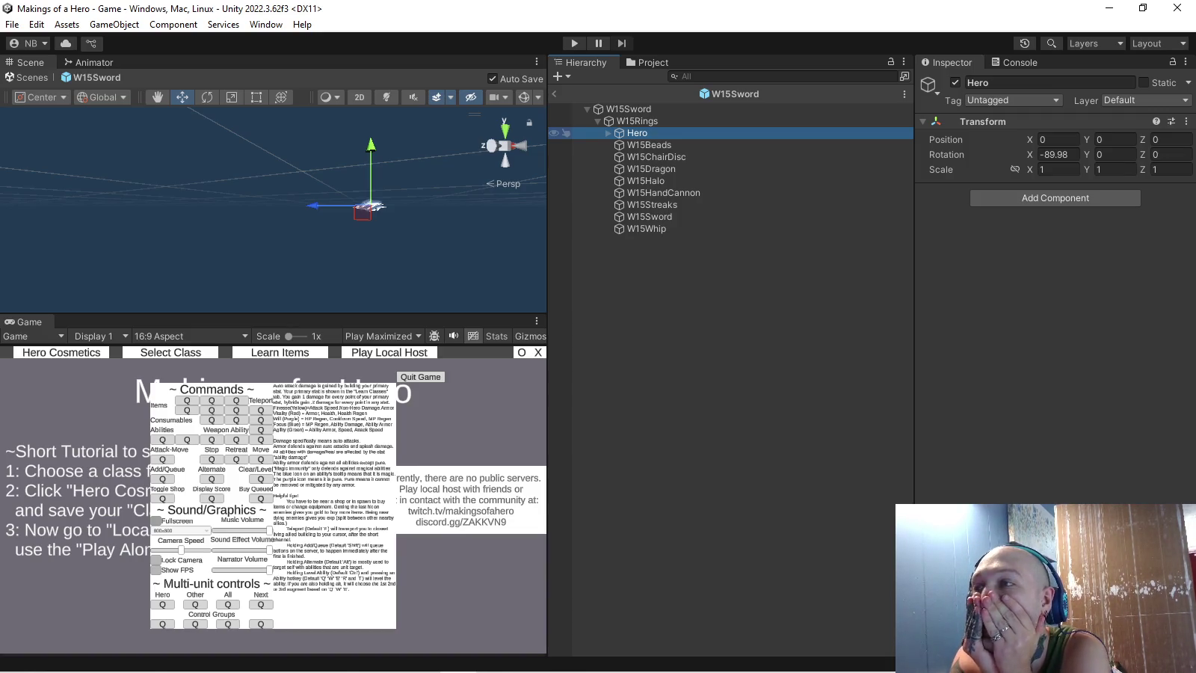
click(629, 110)
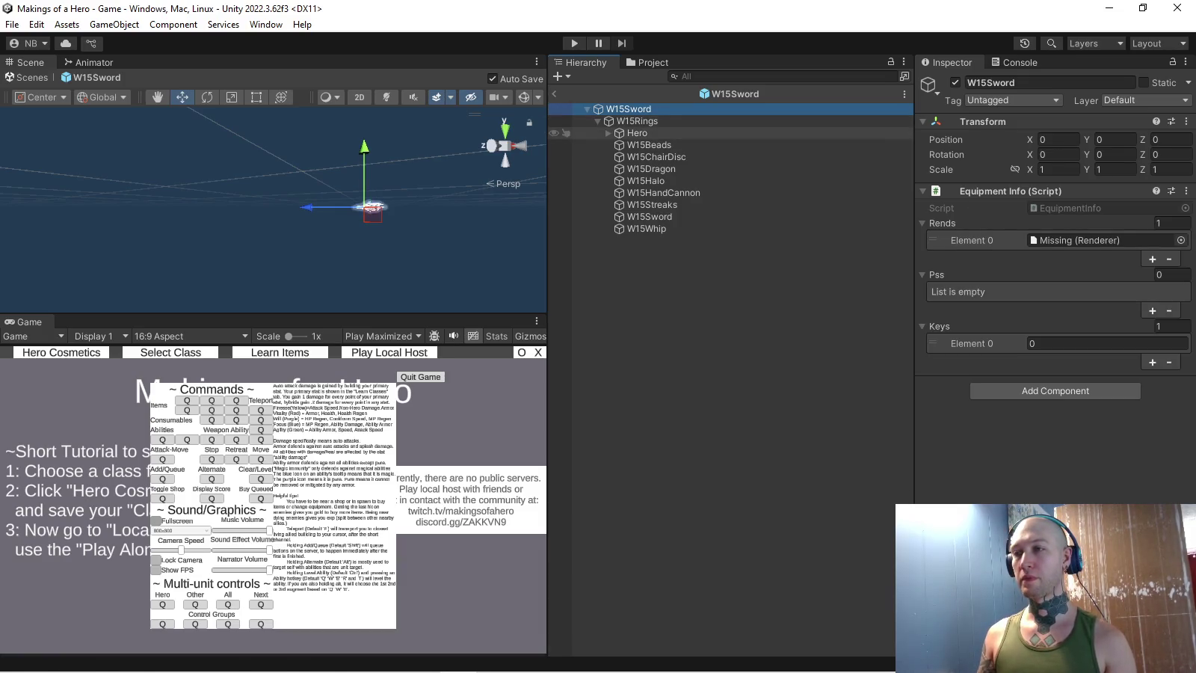
drag(638, 133, 628, 115)
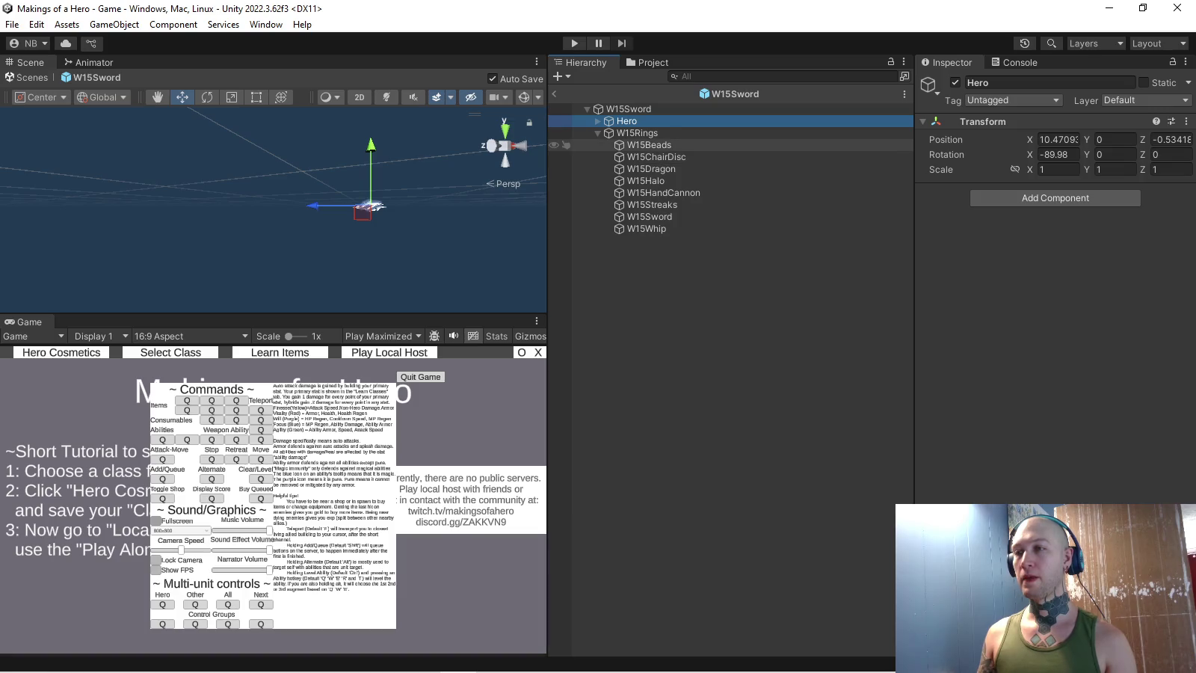
key(ctrl+z)
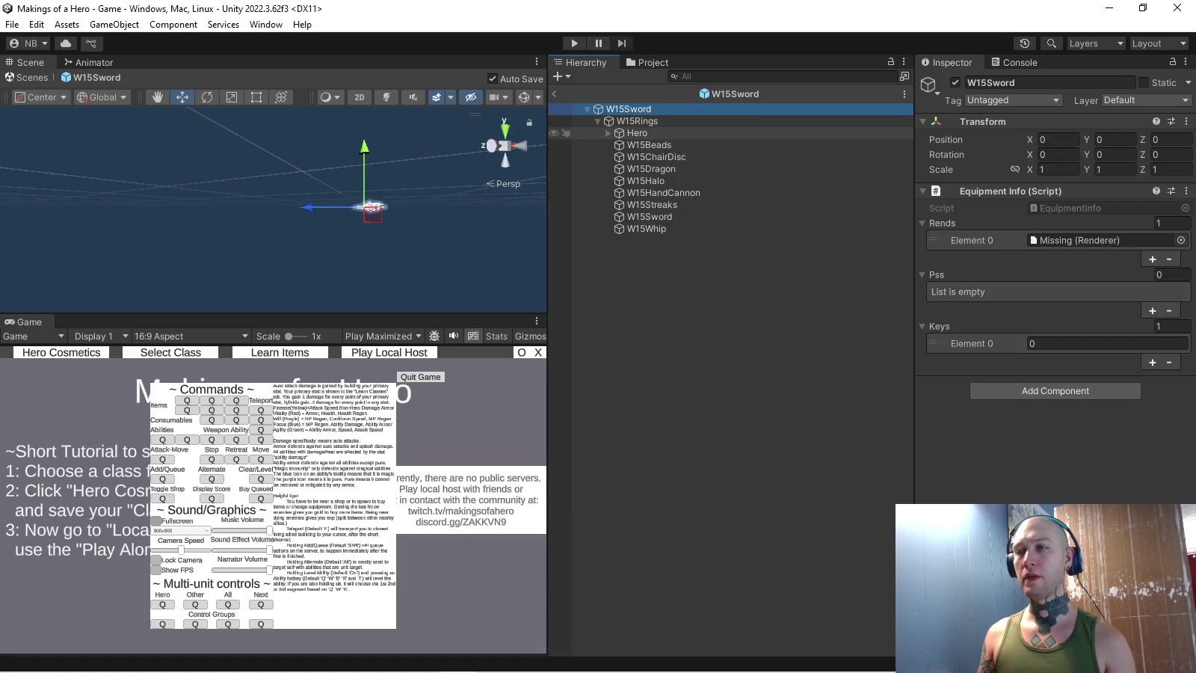
drag(638, 132, 628, 115)
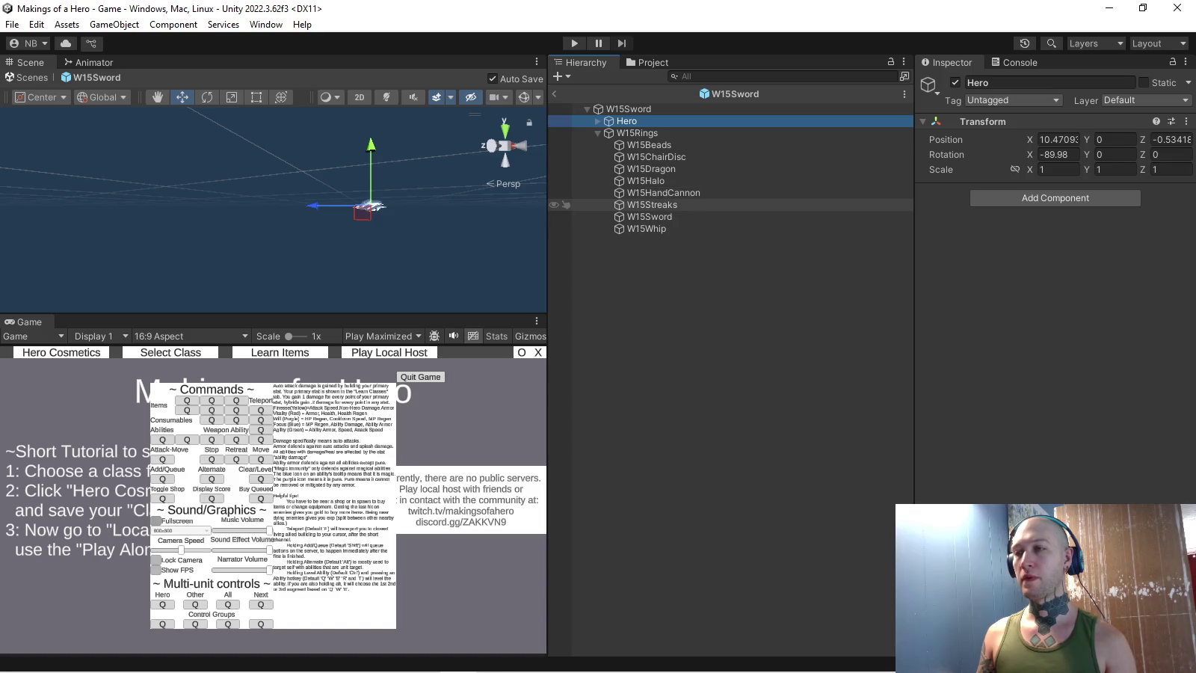
click(649, 216)
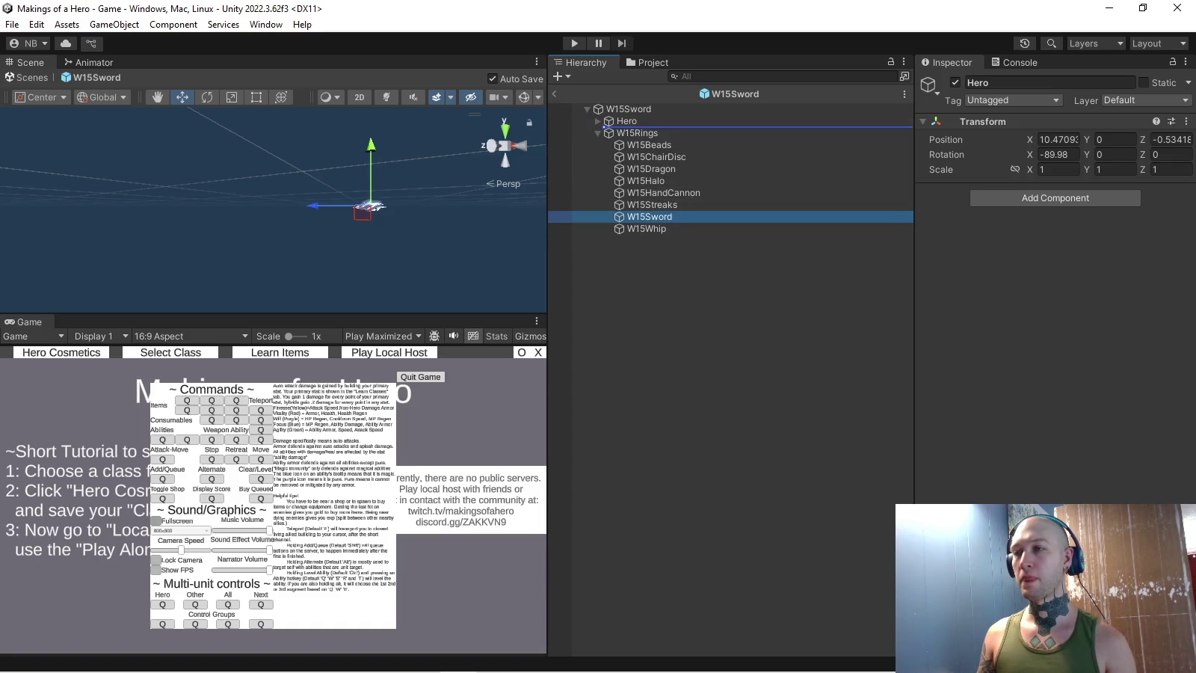
drag(650, 216, 631, 127)
- Delete the W15Rings group and all its children
alt+drag(359, 224, 419, 194)
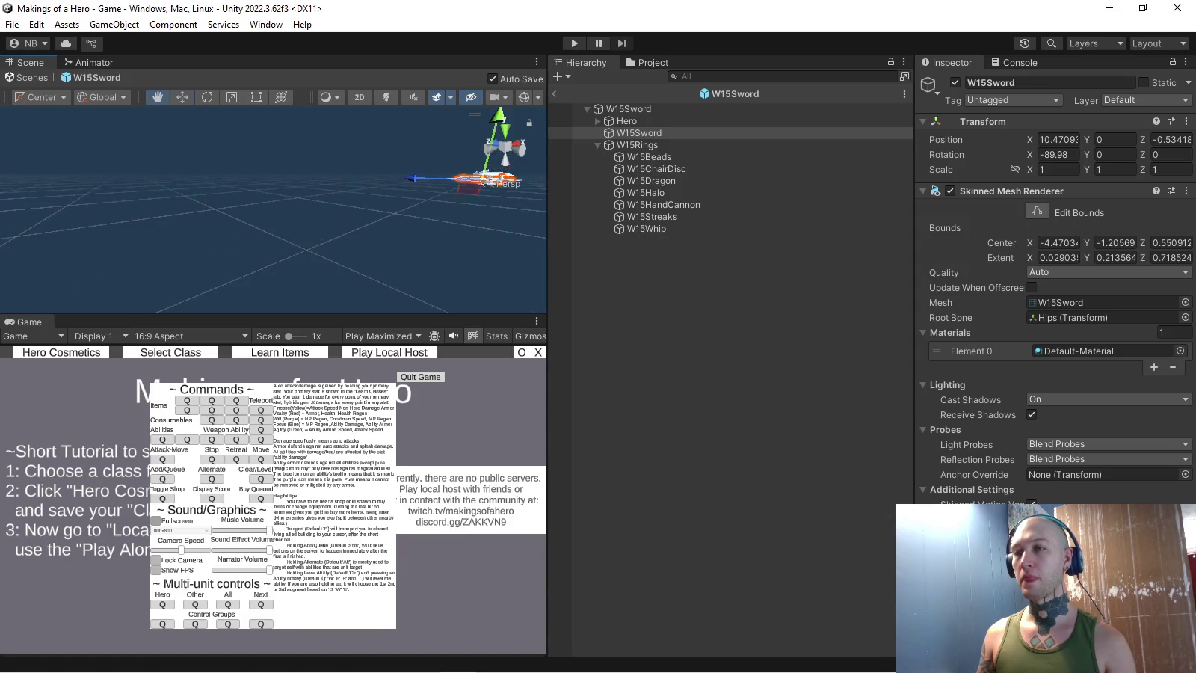
click(638, 143)
key(Delete)
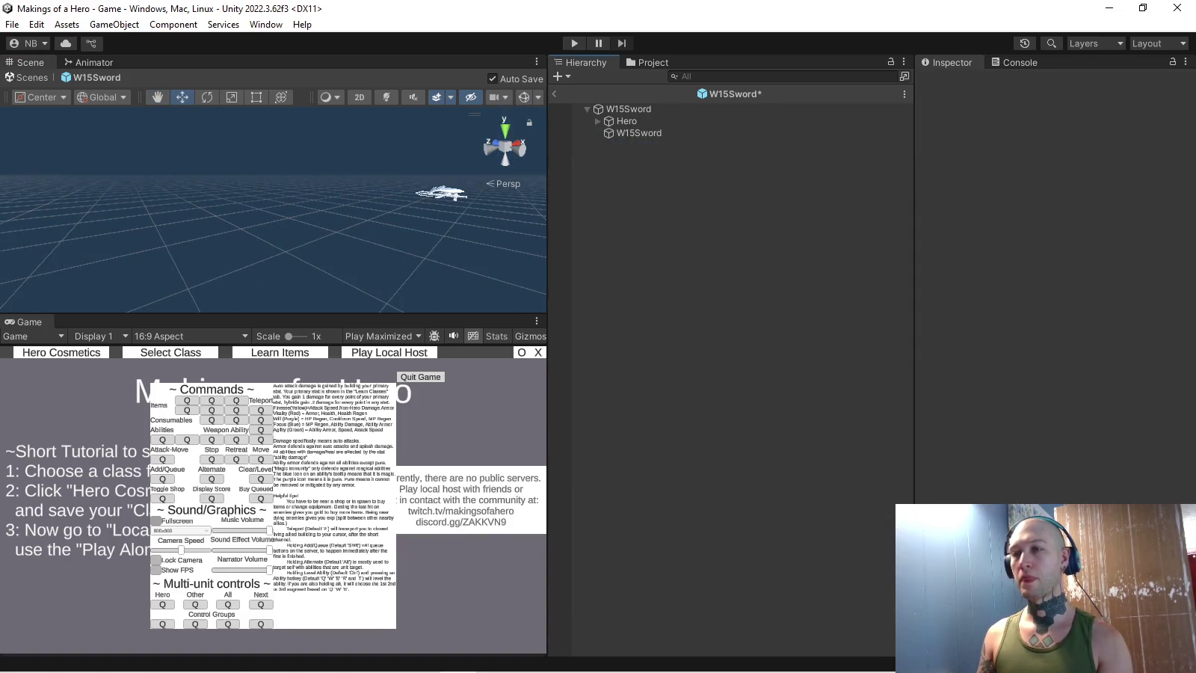
- Set the X and Z positions of W15Sword and Hero to 0
click(639, 133)
ctrl+click(626, 121)
click(1058, 139)
text(0)
key(Tab)
key(Tab)
text(0)
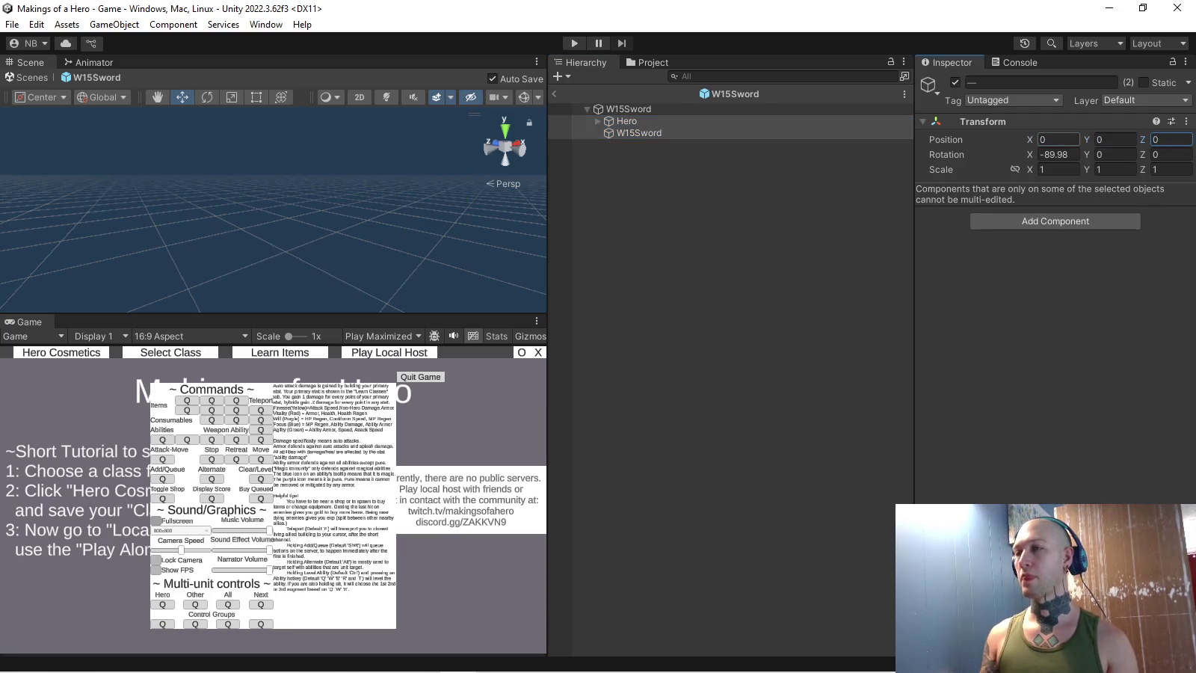
double_click(626, 121)
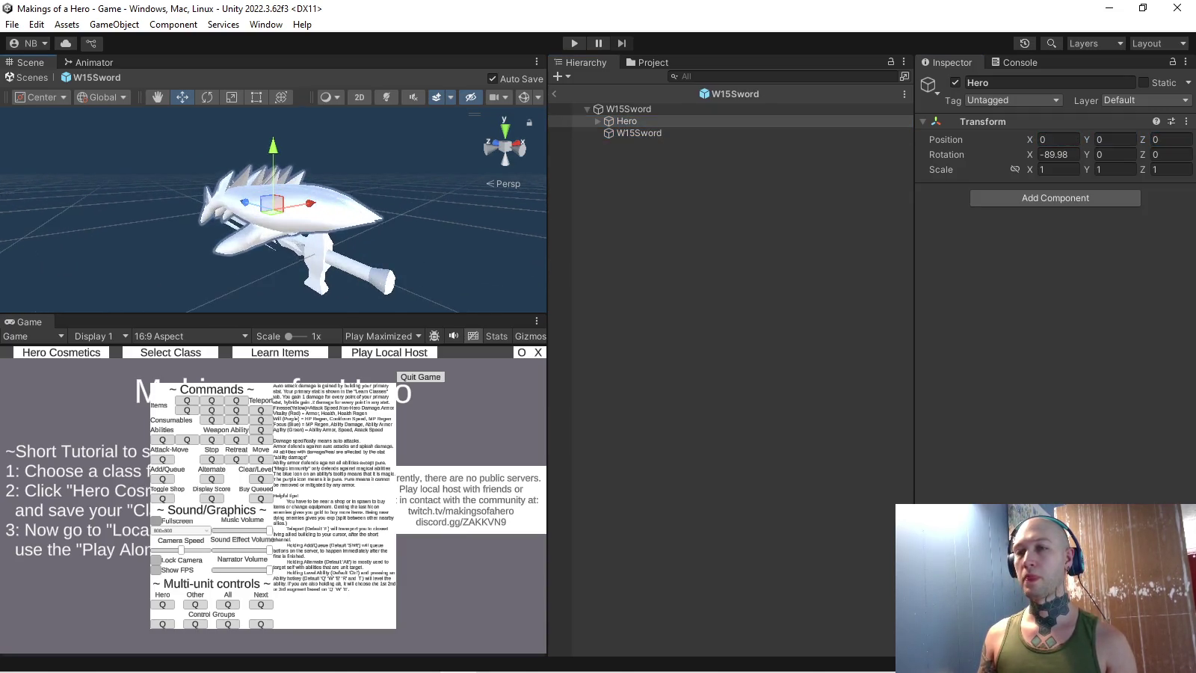
- Delete the W15Hand and W15Hand.001 meshes under Hero
click(597, 122)
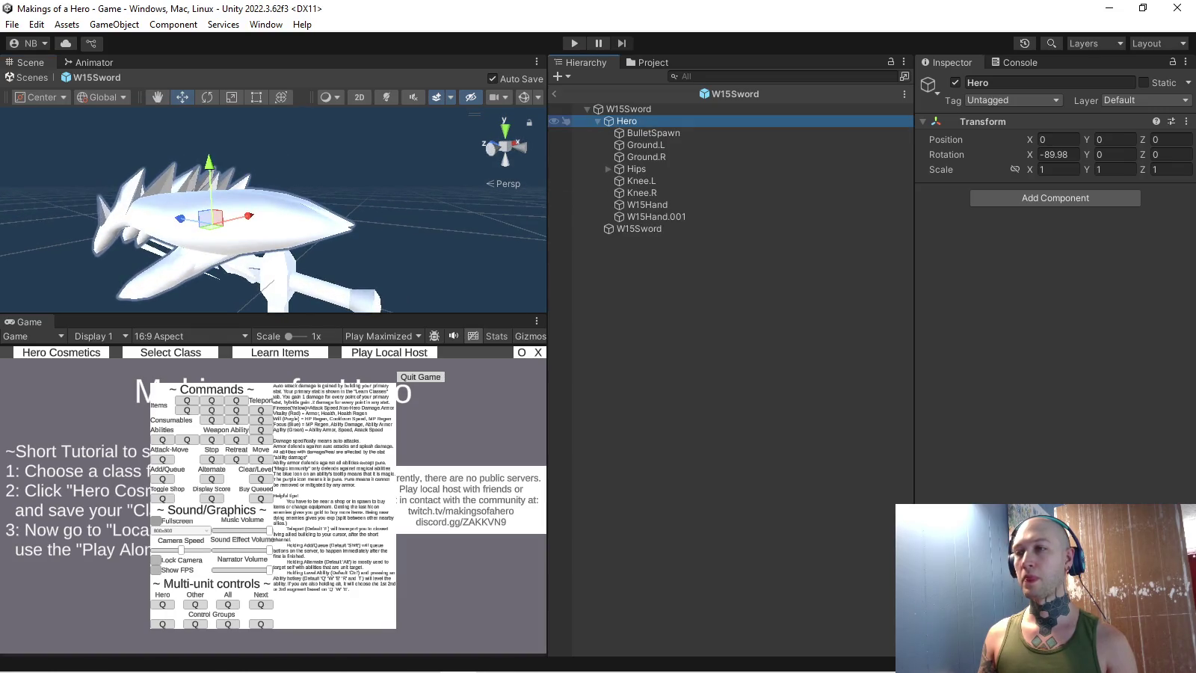
click(649, 204)
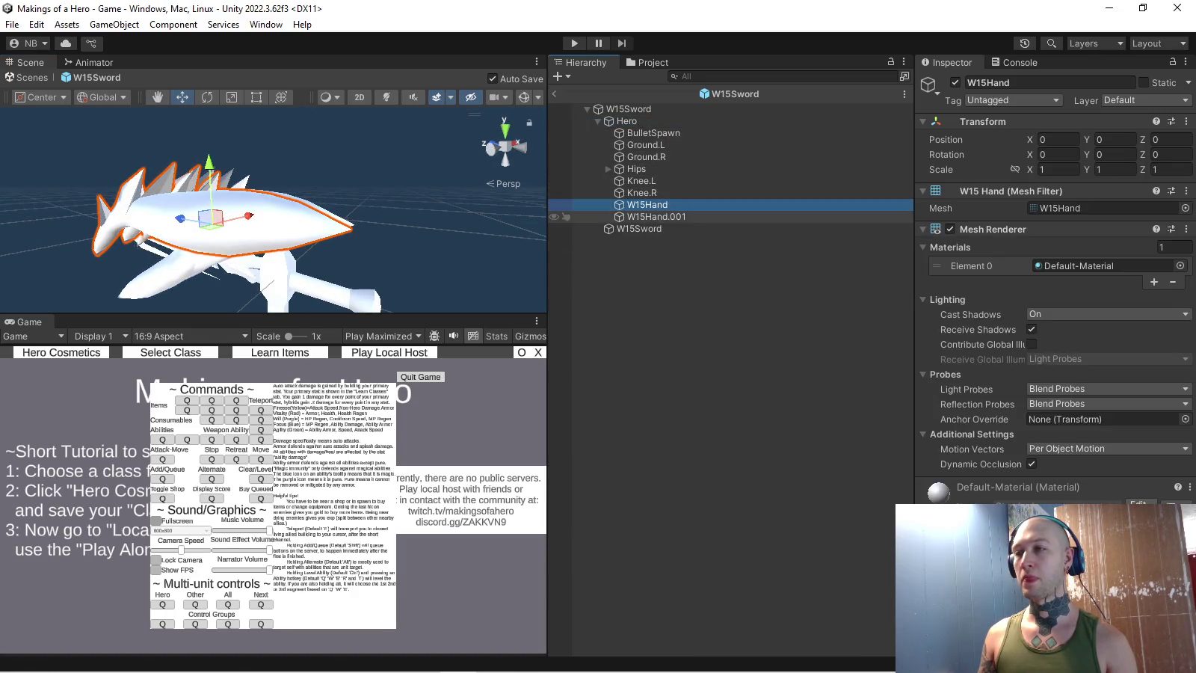
shift+click(651, 217)
key(Delete)
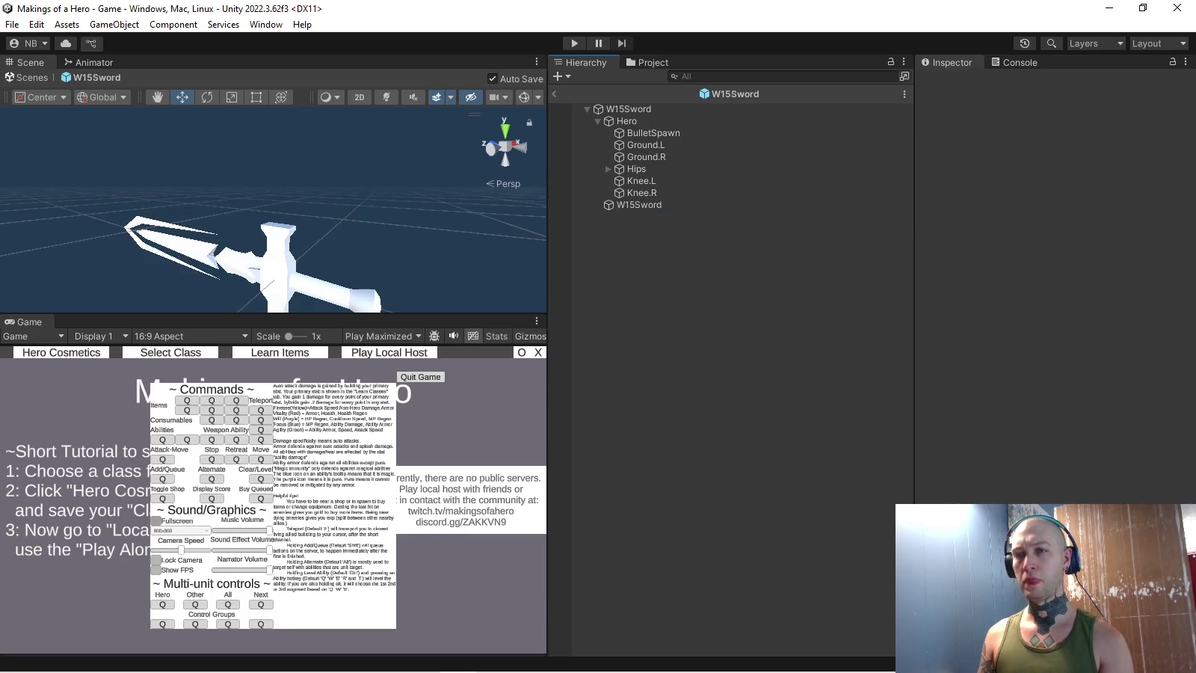
key(alt+Tab)
key(alt+Tab)
key(alt+Tab)
key(alt+Tab)
key(alt+Tab)
key(alt+Tab)
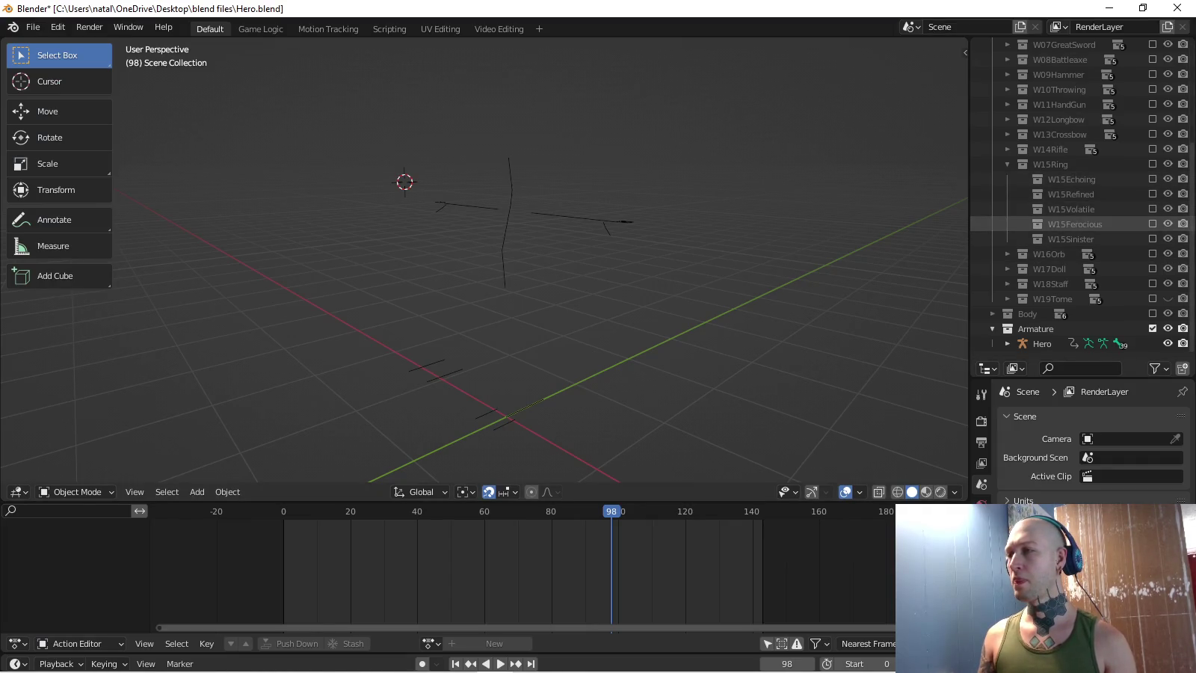
- Show the W15Ferocious collection and inspect W15Halo, W15Dragon, W15Hand and W15Hand.001
click(1154, 224)
click(1082, 254)
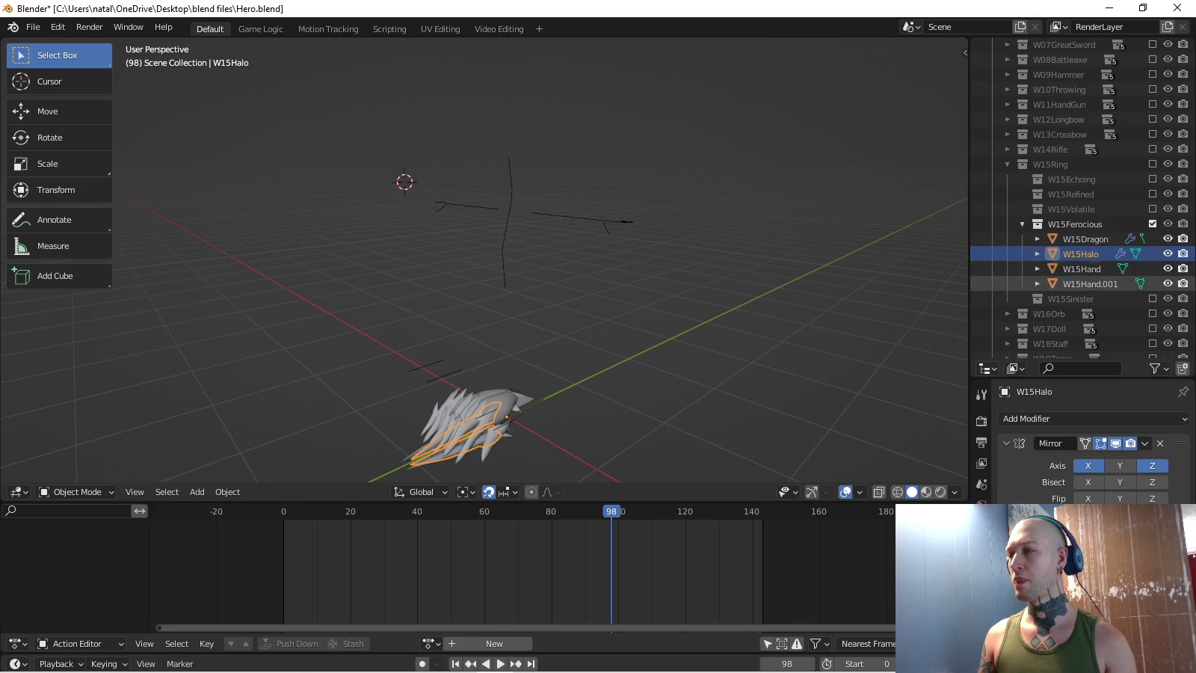
click(1082, 268)
click(1090, 283)
click(1081, 254)
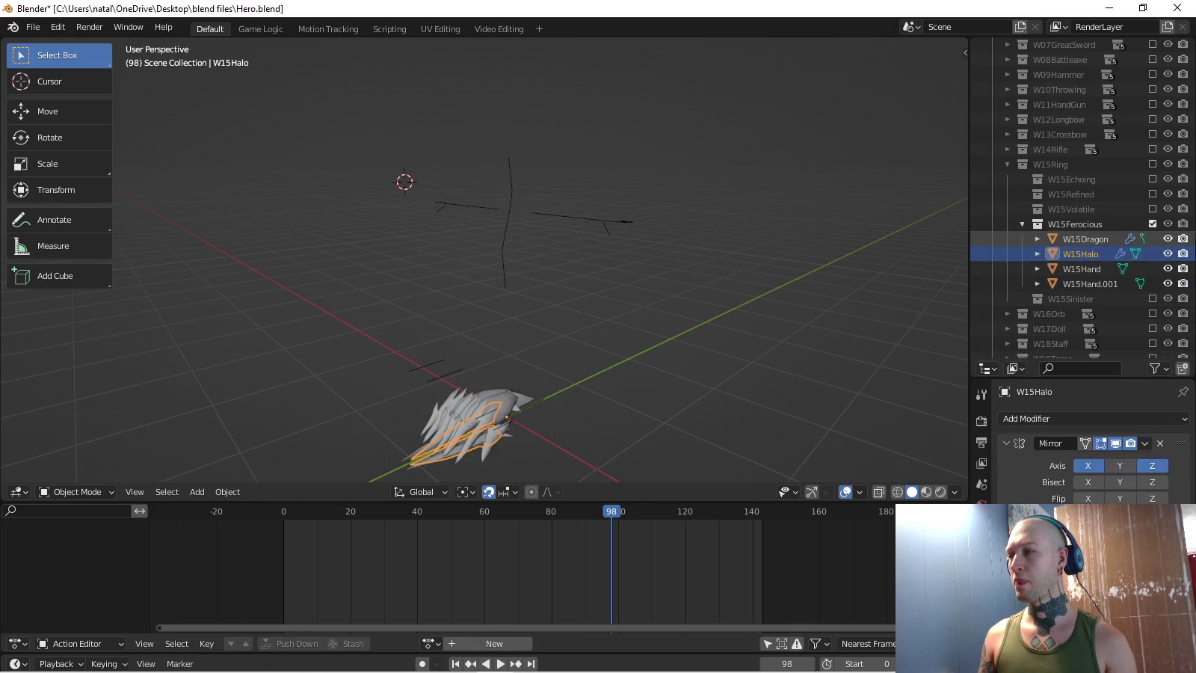
click(1087, 238)
click(1081, 268)
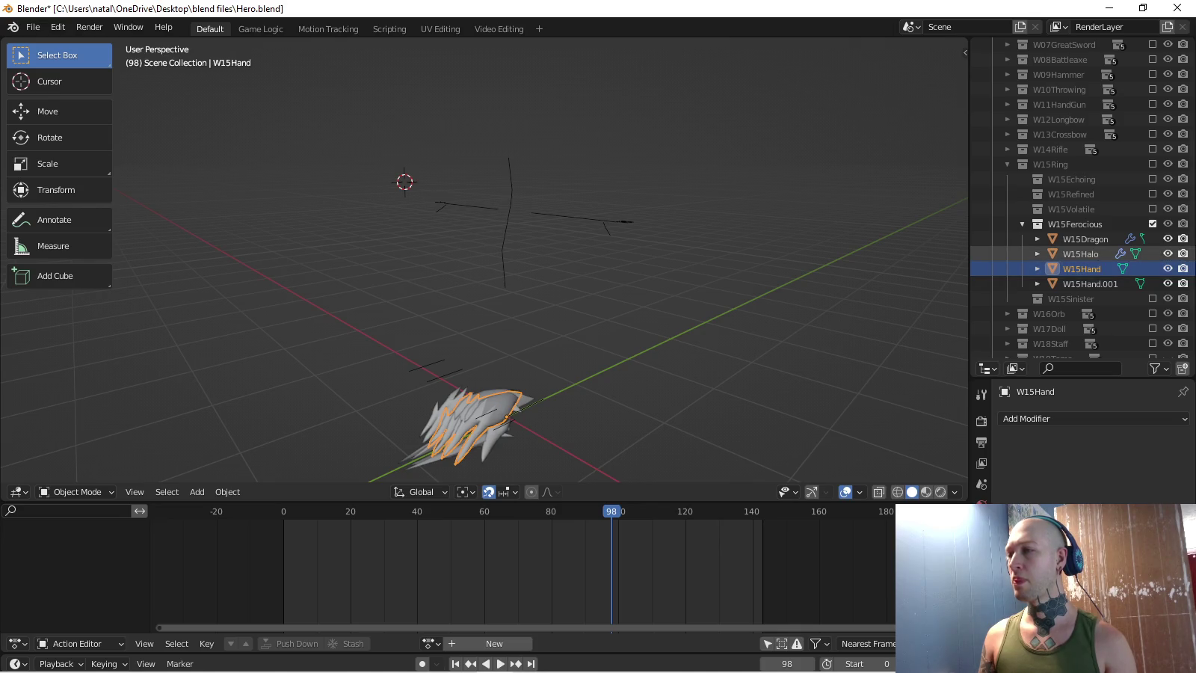
click(1082, 253)
click(1081, 267)
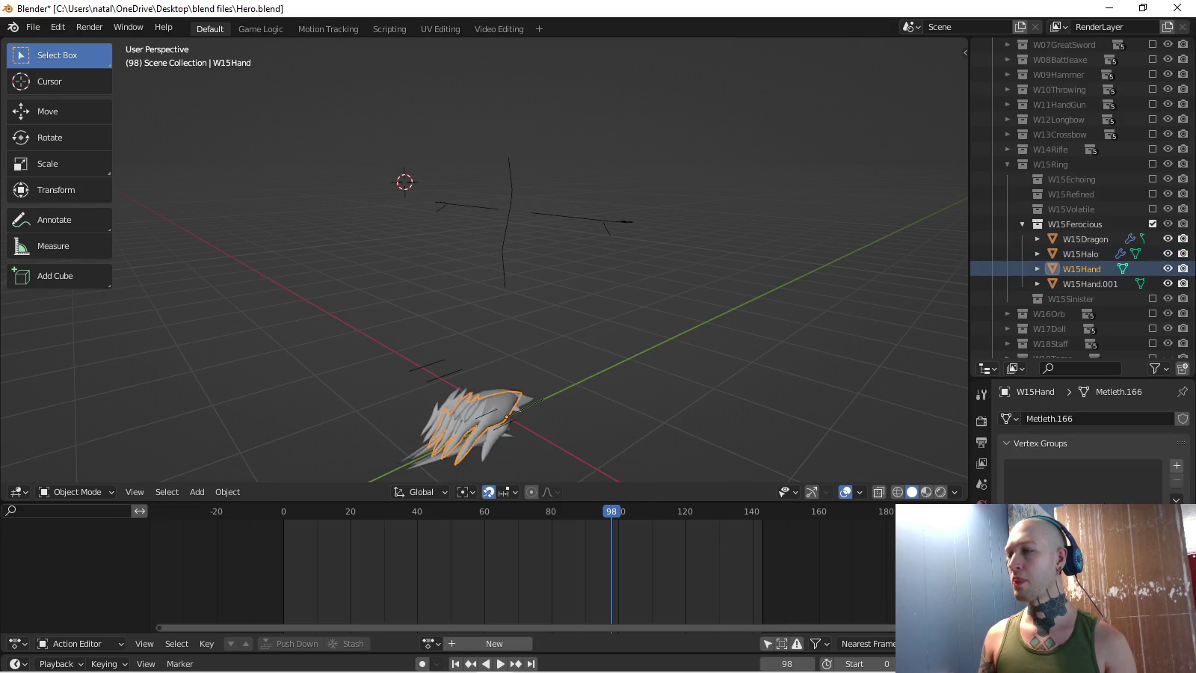
- Locate the armature's Equip.L bone in the Outliner
scroll(1091, 448, down, 3)
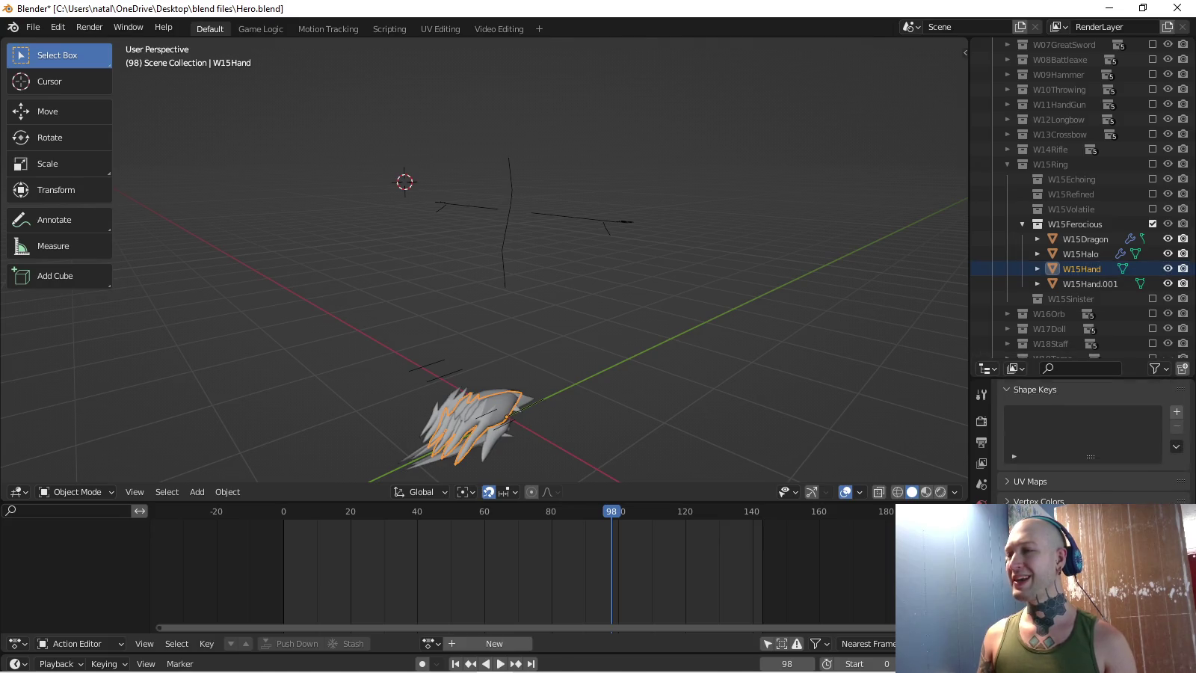
scroll(1077, 225, down, 2)
scroll(1085, 239, down, 7)
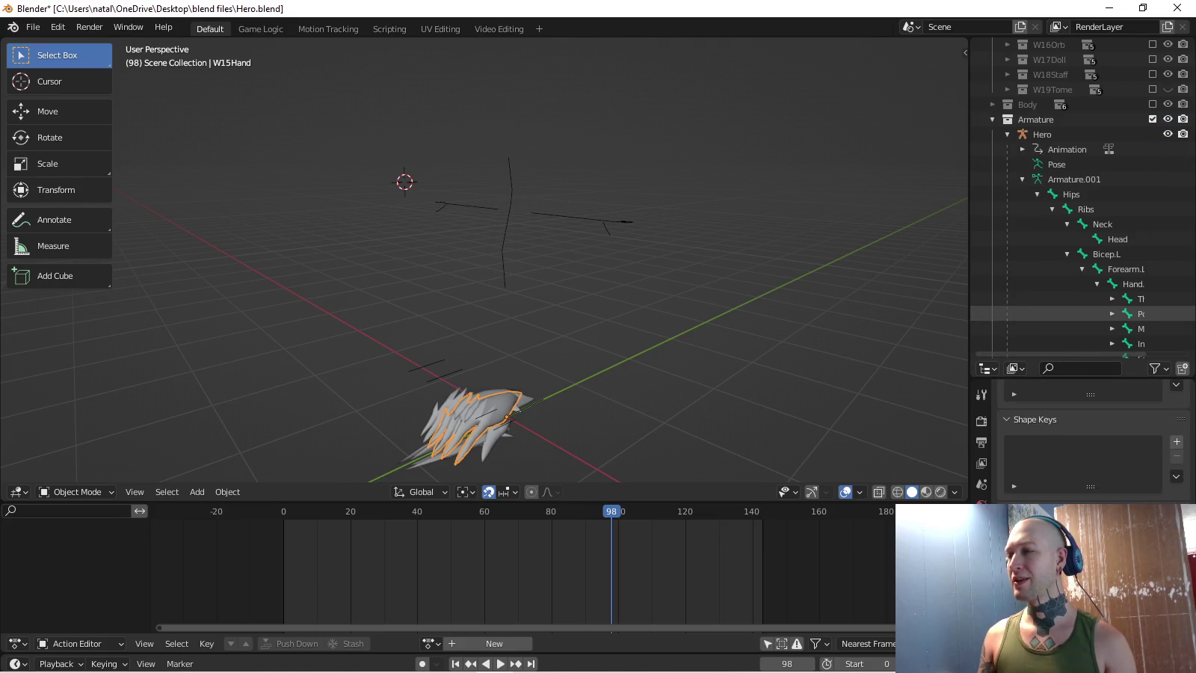
scroll(1084, 239, down, 2)
click(1084, 239)
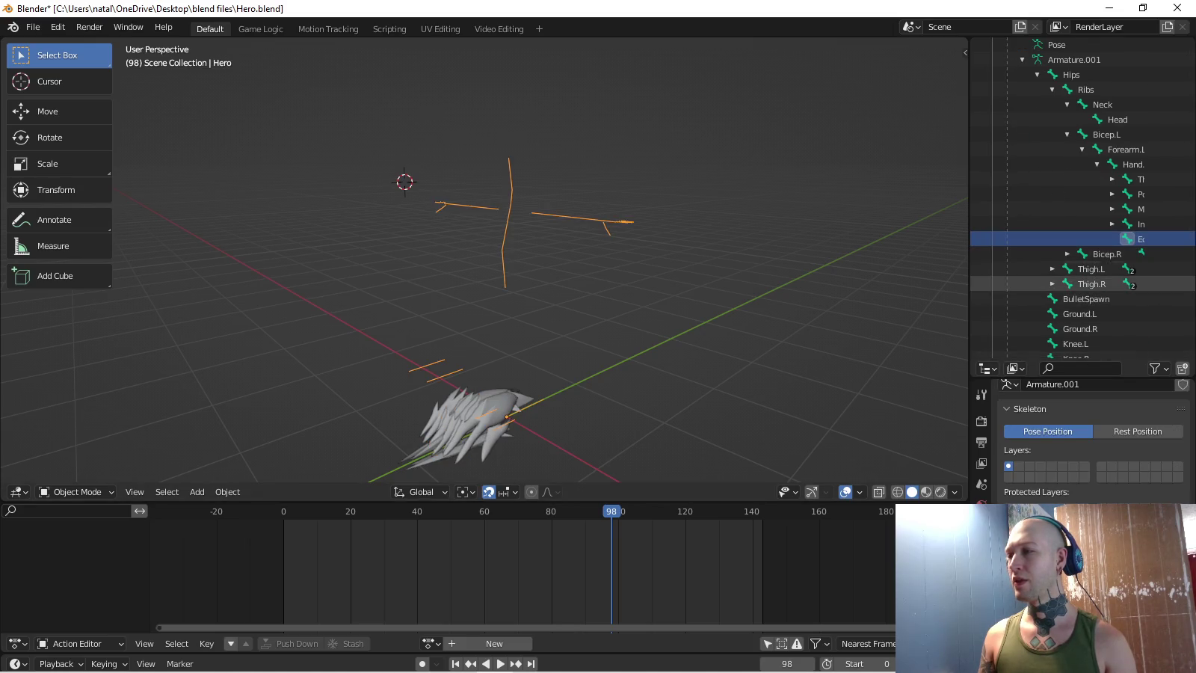
key(KP_Decimal)
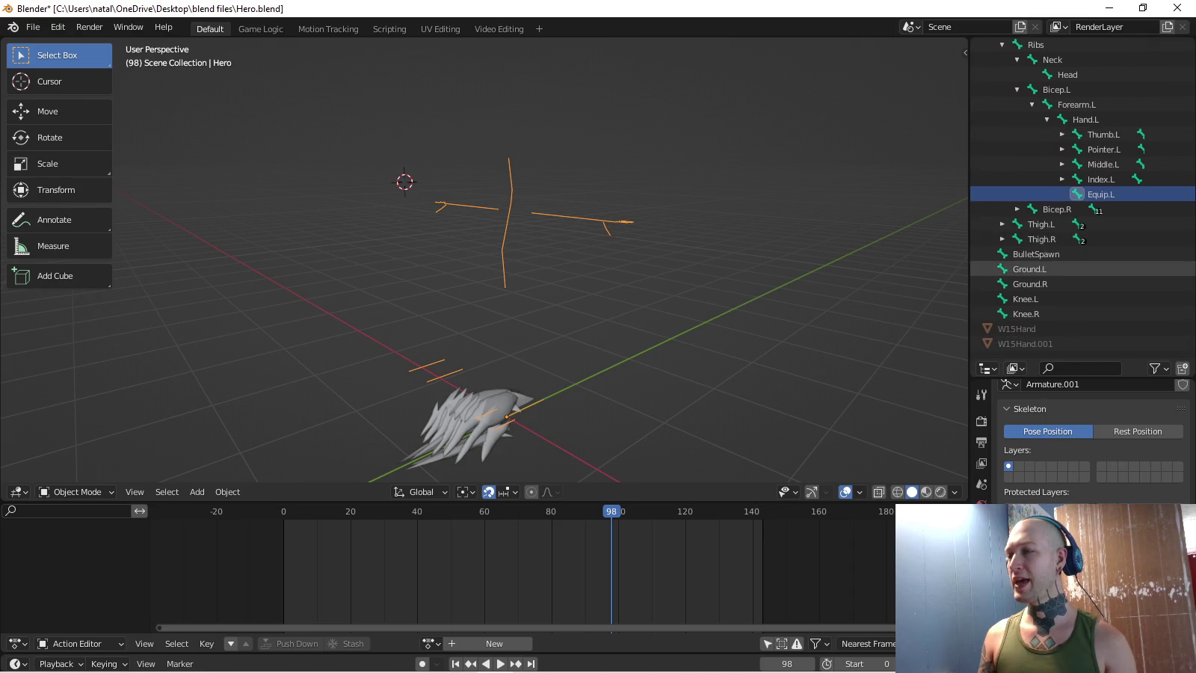
- Clear the armature parent from both W15Hand and W15Hand.001
click(1017, 329)
right_click(972, 329)
click(972, 330)
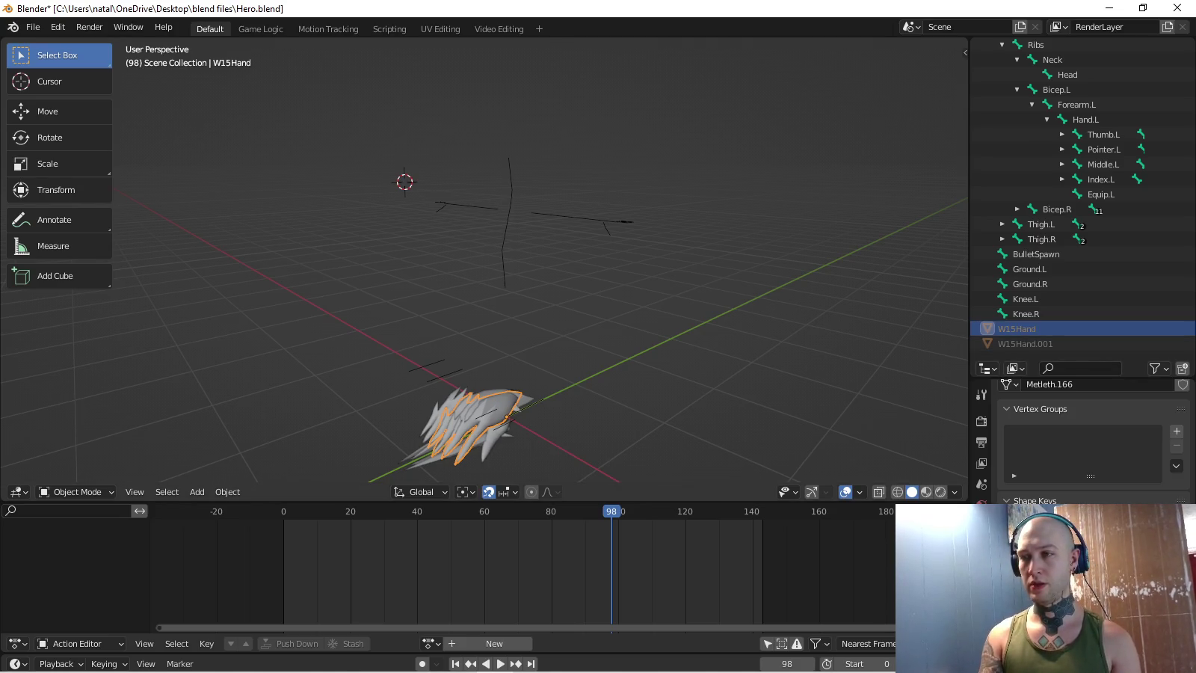
key(ctrl+p)
click(618, 302)
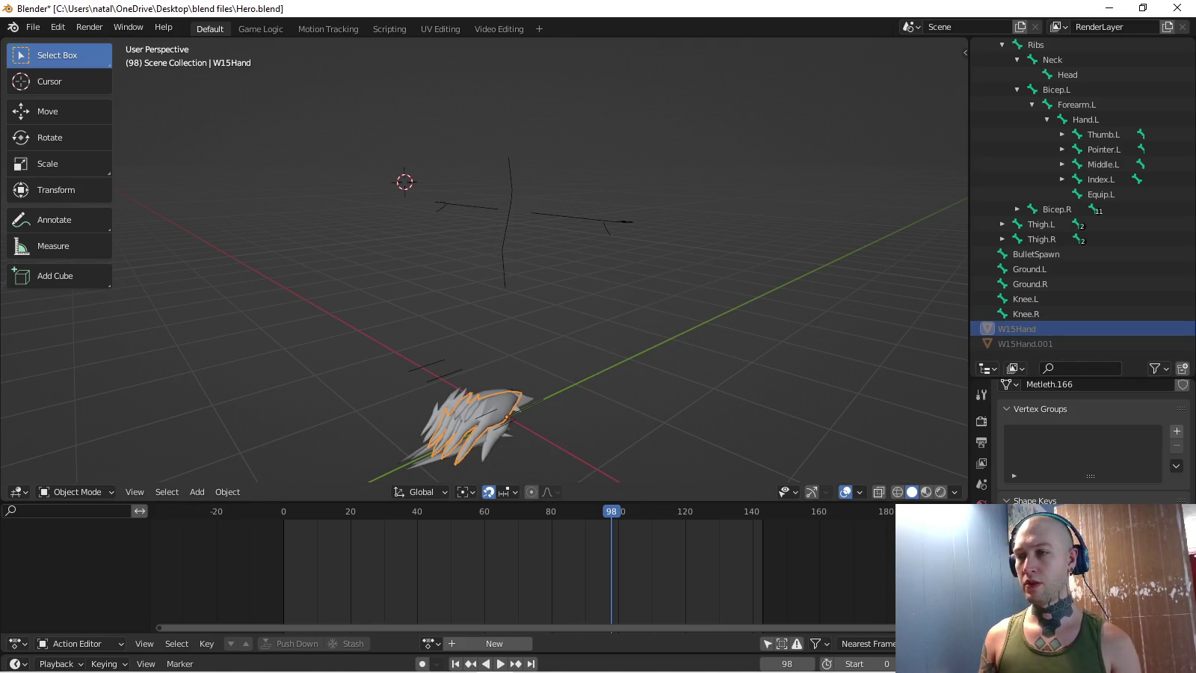
key(alt+p)
click(534, 350)
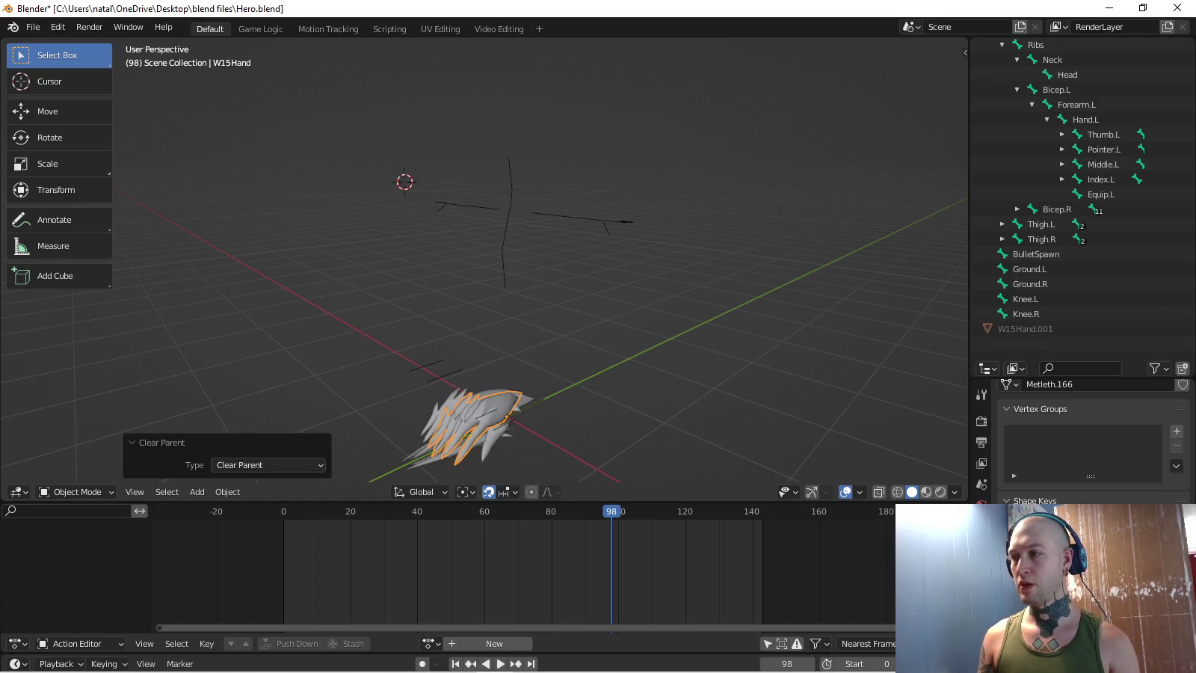
click(1025, 342)
key(alt+p)
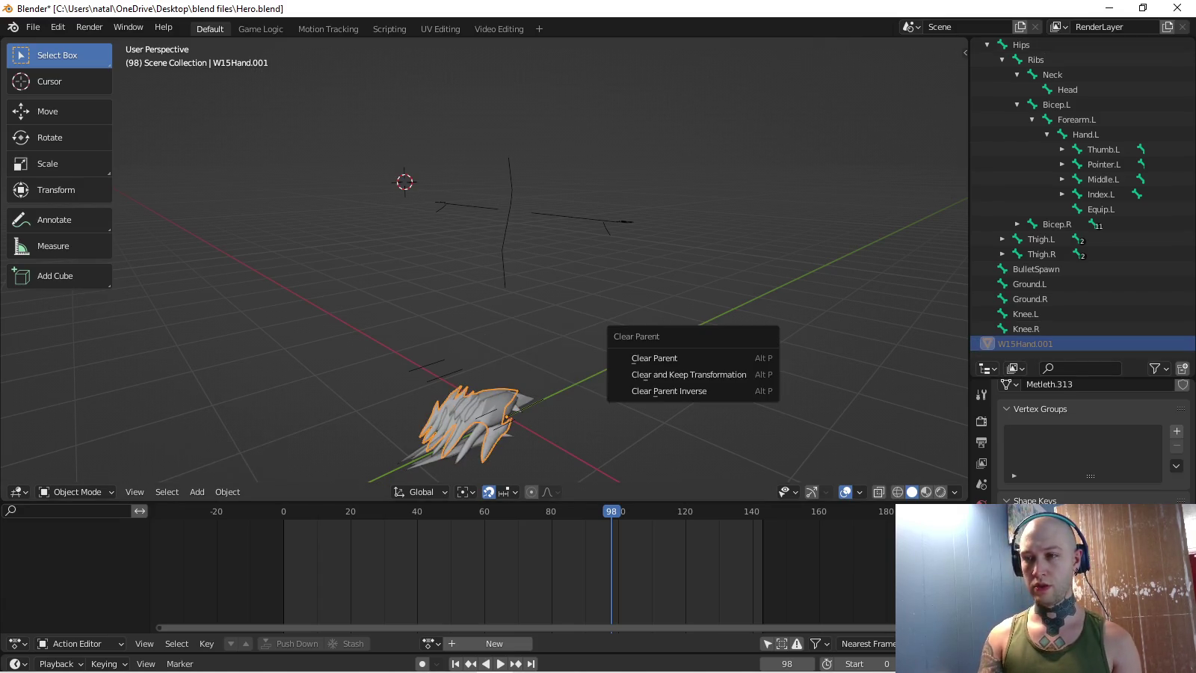
click(654, 359)
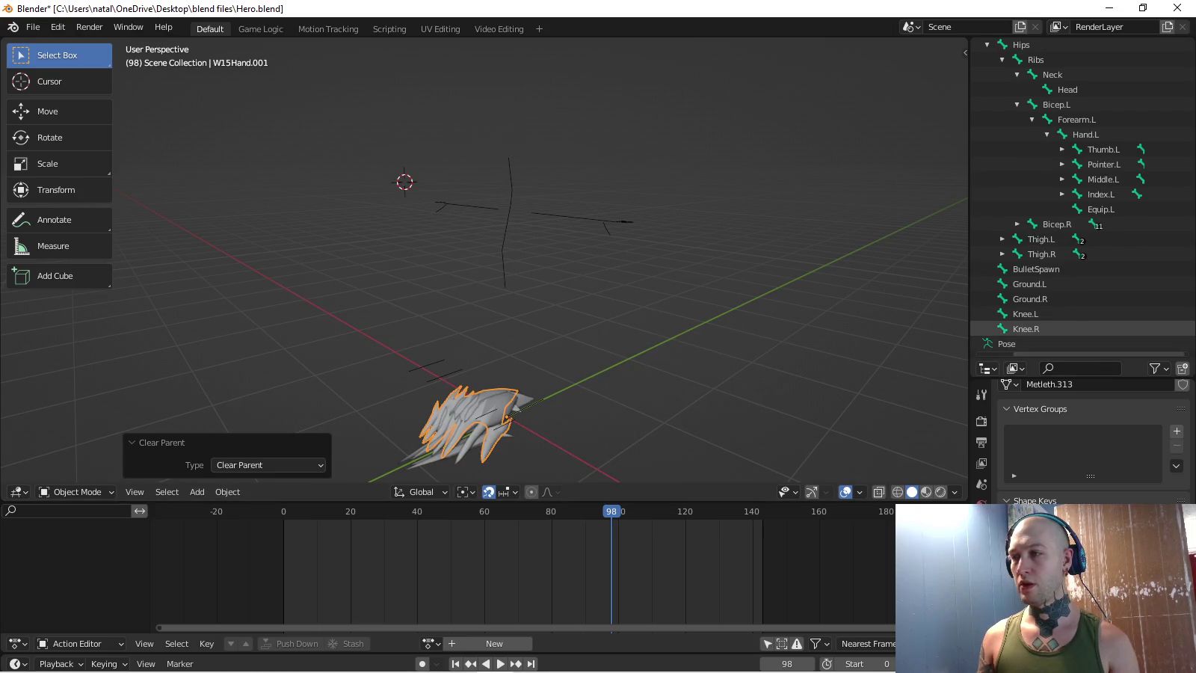
- Enable the W15Echoing, W15Refined, W15Volatile and W15Sinister collections
scroll(1084, 299, up, 4)
scroll(1084, 198, up, 3)
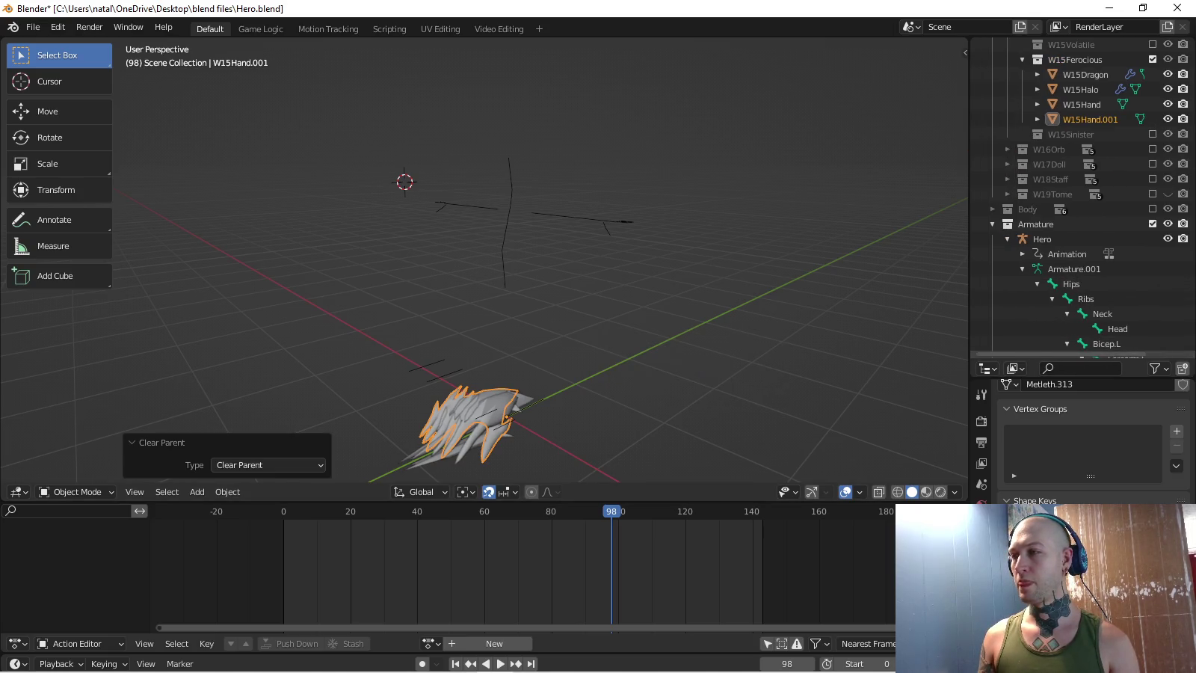
scroll(1085, 238, up, 3)
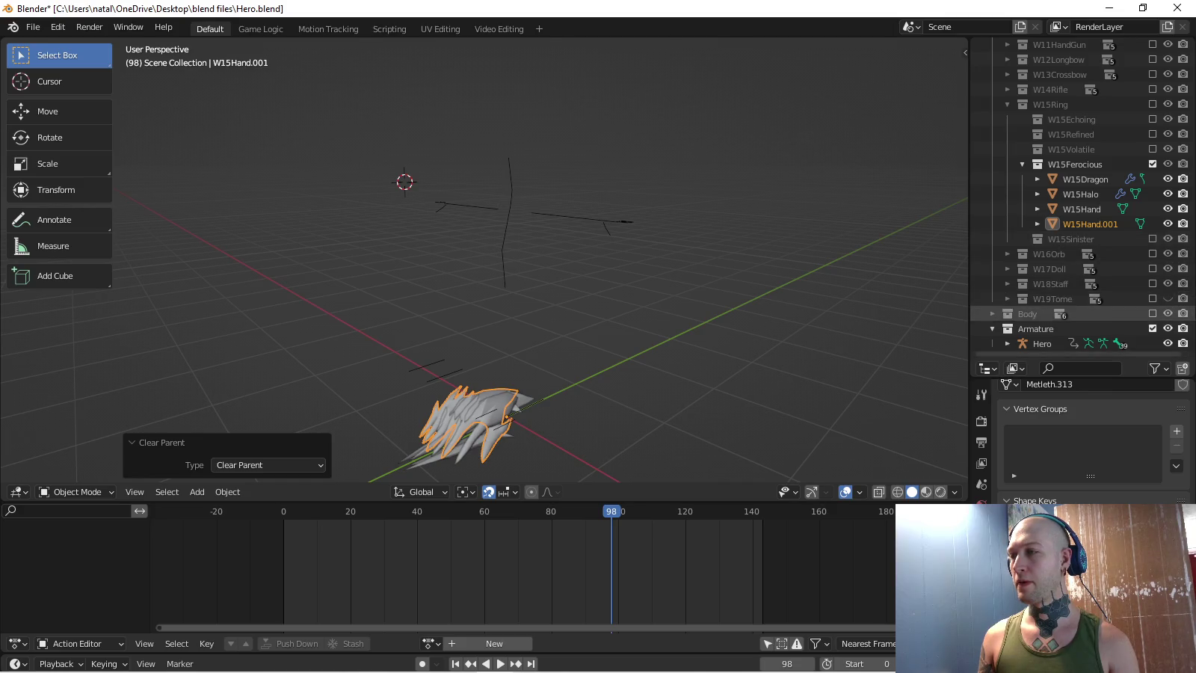
scroll(1085, 217, up, 2)
click(1152, 149)
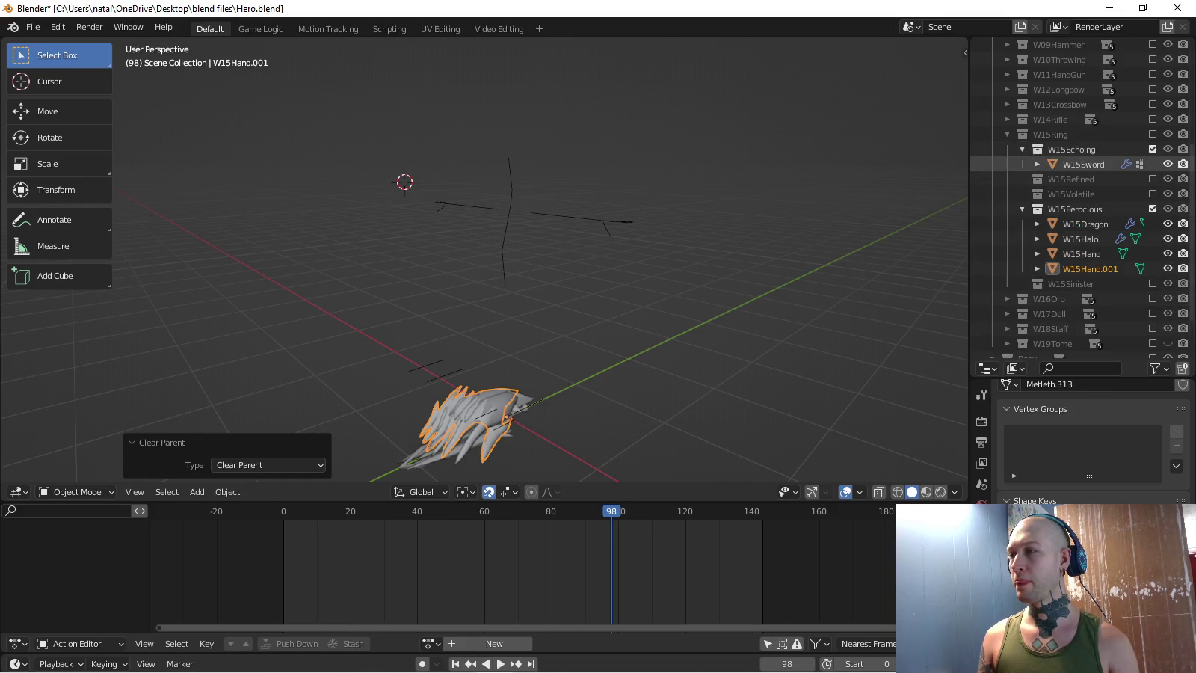
click(1152, 179)
click(1152, 208)
click(1152, 328)
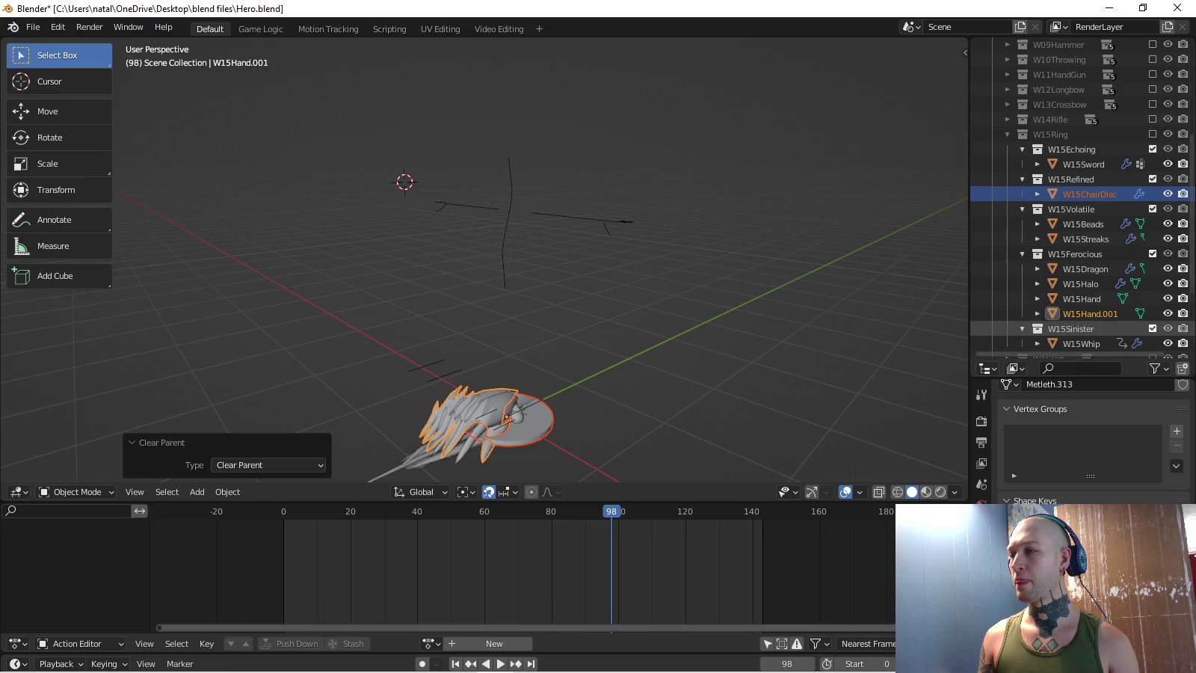
- Export the scene as FBX, overwriting W15Rings.fbx
click(33, 27)
mouse_move(57, 243)
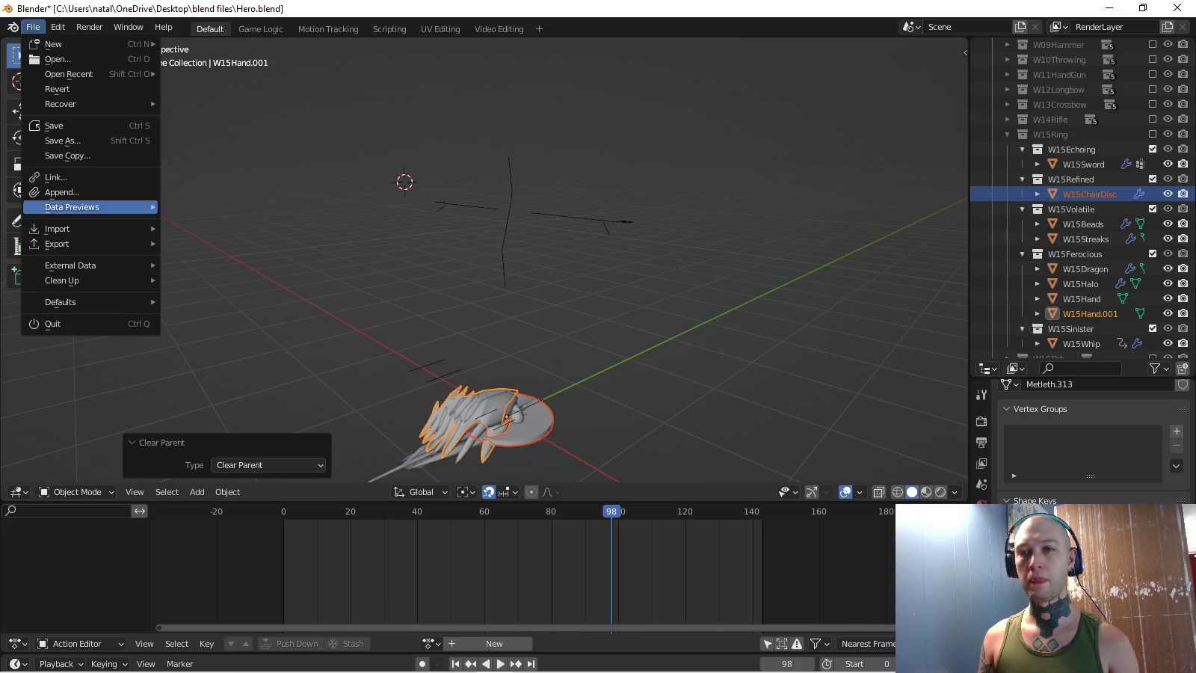
click(224, 377)
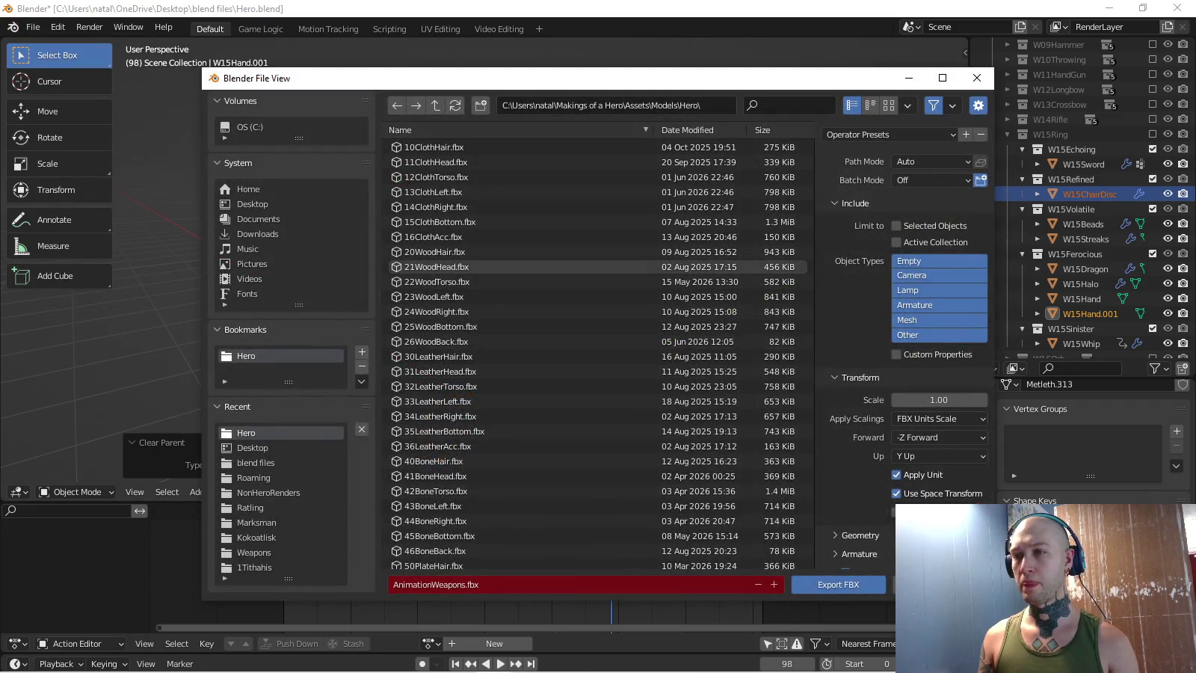
scroll(905, 337, down, 1)
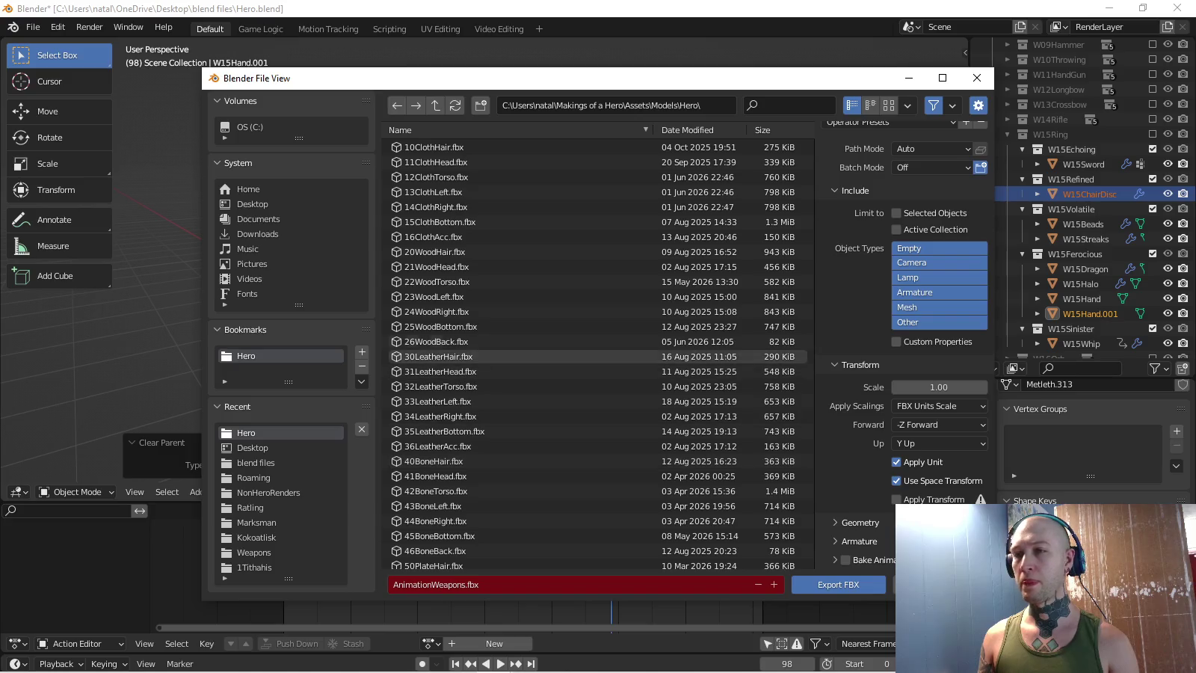
scroll(523, 365, down, 15)
click(430, 500)
click(838, 584)
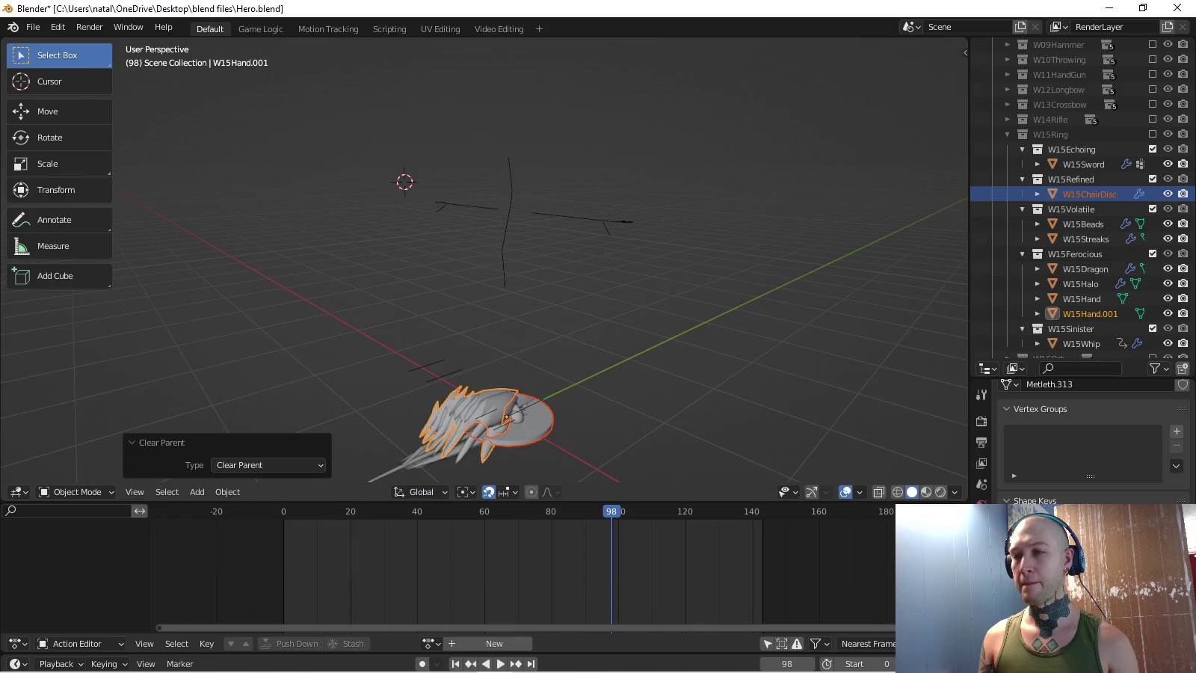
key(alt+Tab)
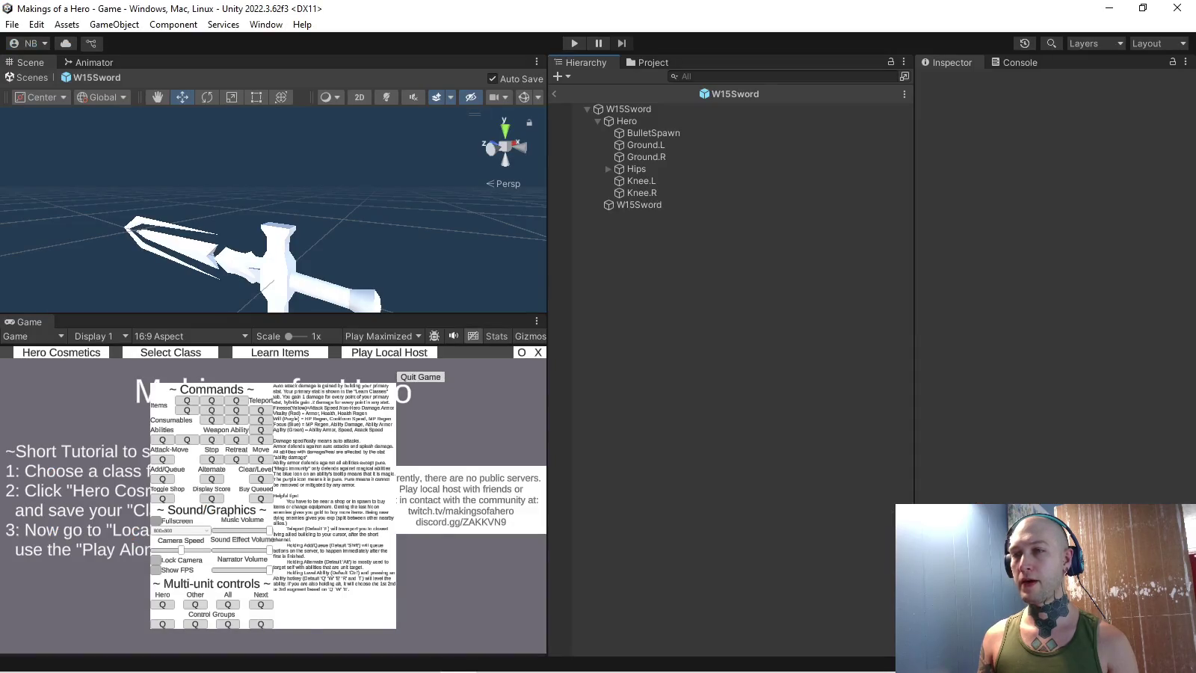
- Select the sword mesh in the W15Sword prefab and frame it in side view
click(639, 203)
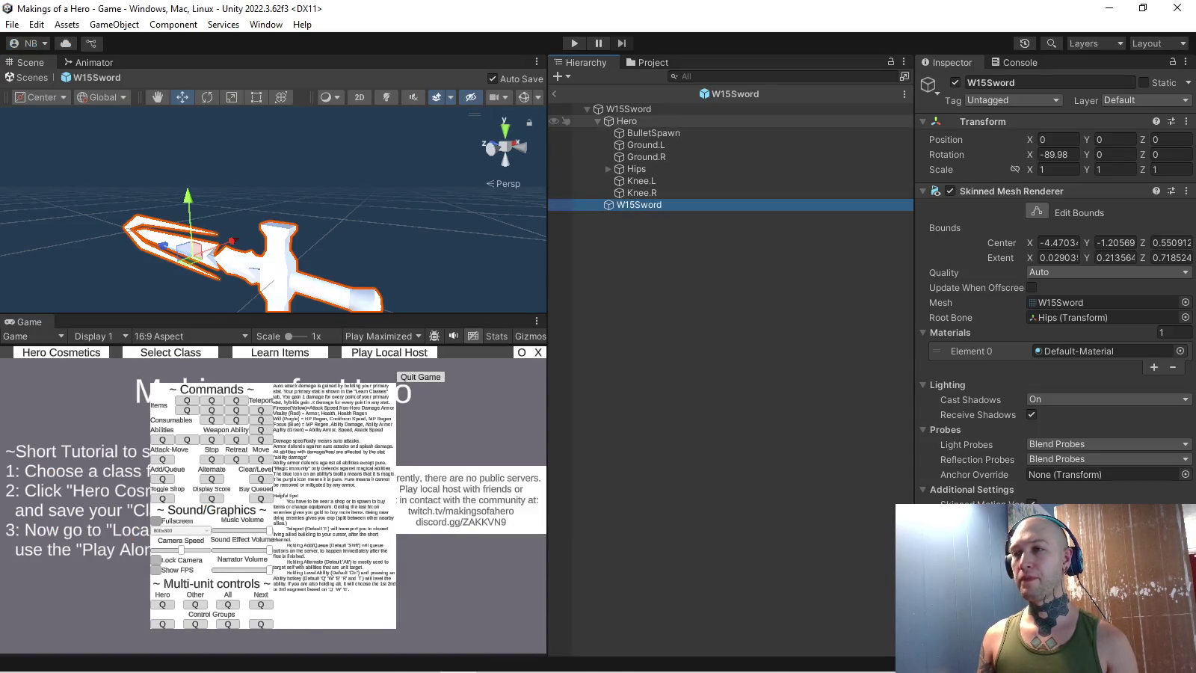
click(598, 120)
click(522, 147)
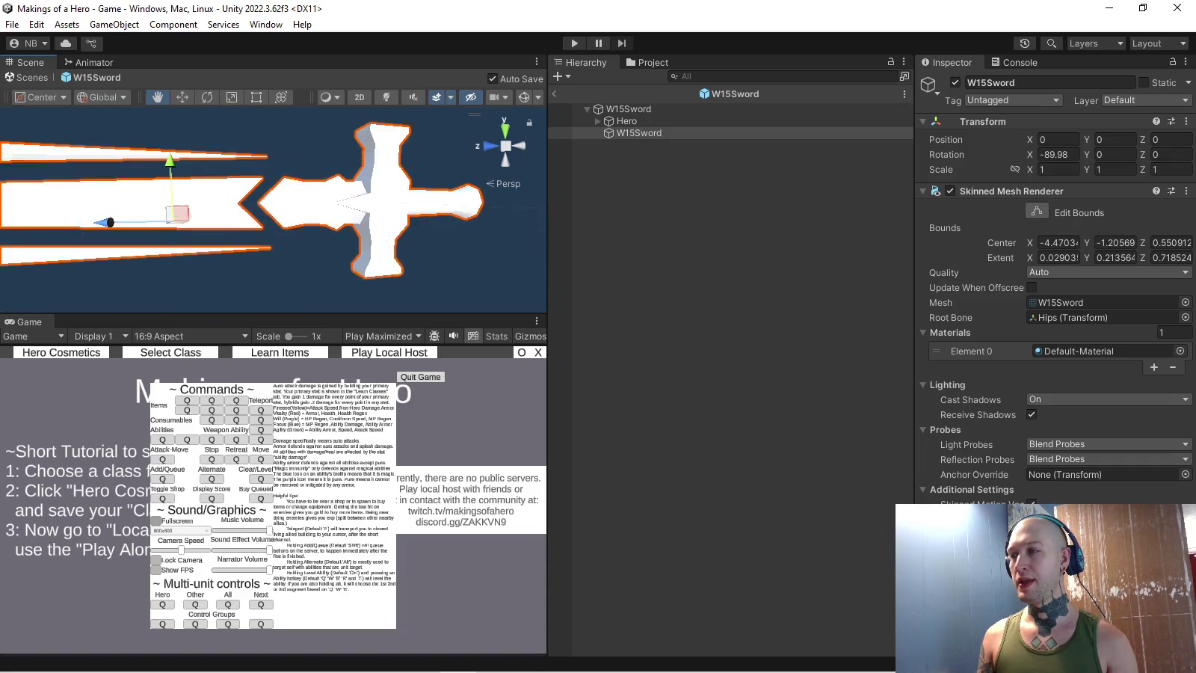
key(f)
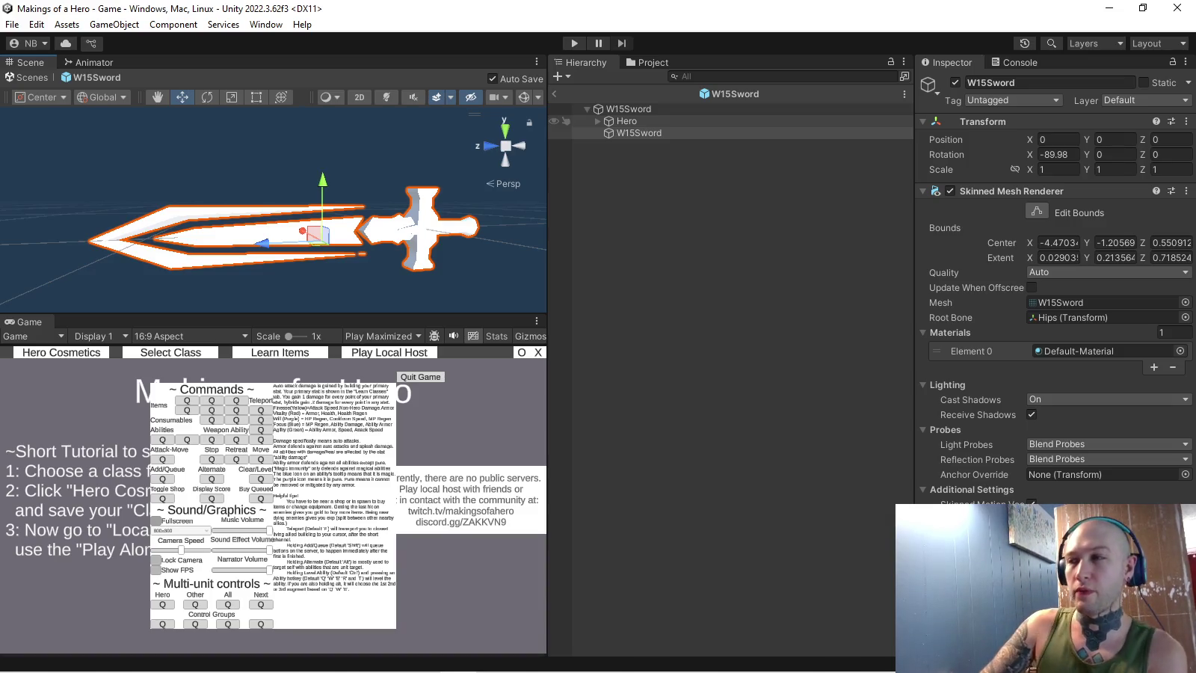
- Copy the sword's Skinned Mesh Renderer and paste it as a new component on the W15Sword root
right_click(1039, 191)
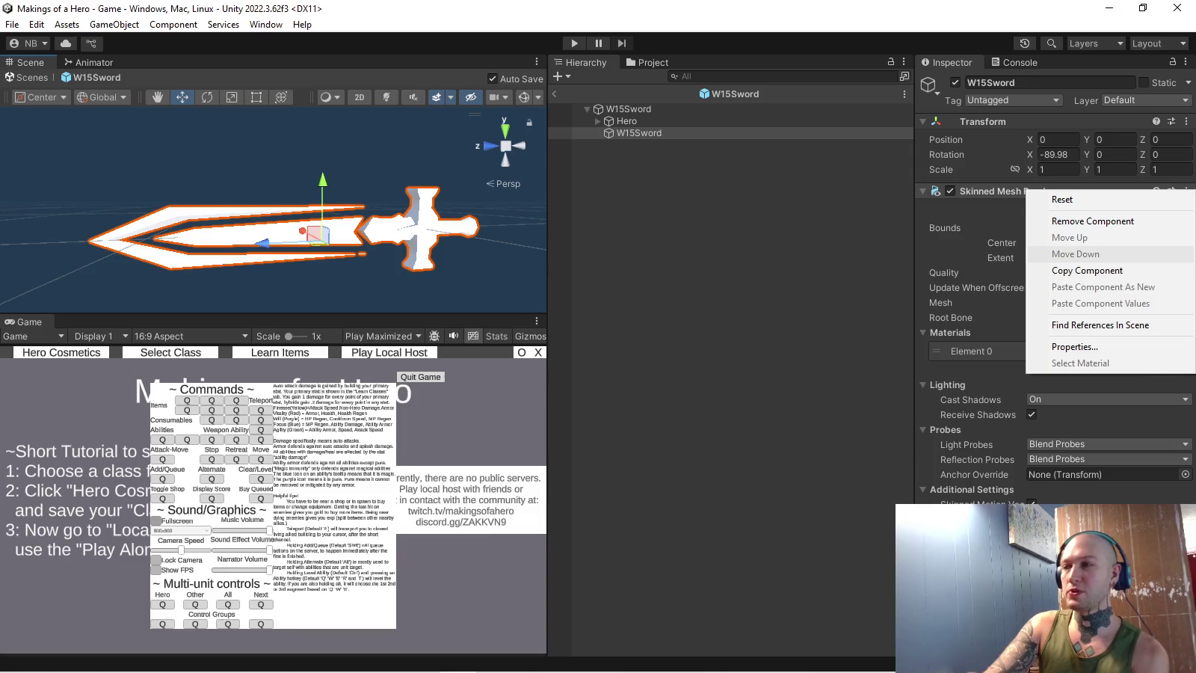
click(1088, 271)
click(628, 109)
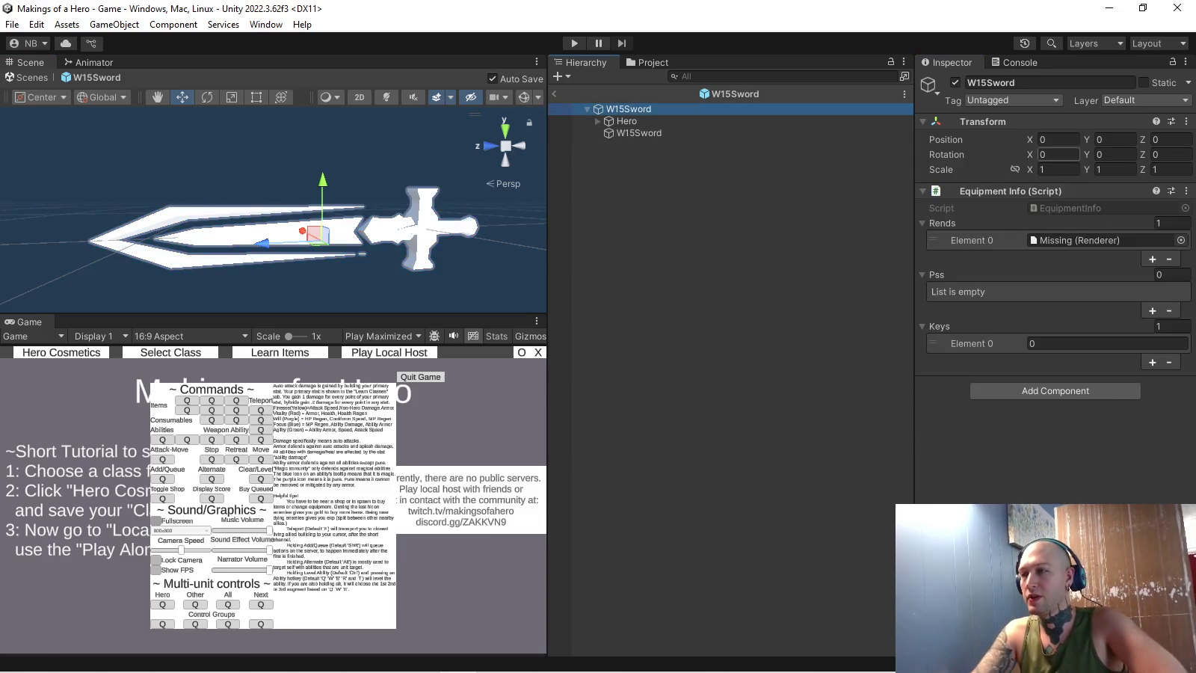
right_click(1027, 192)
click(1062, 289)
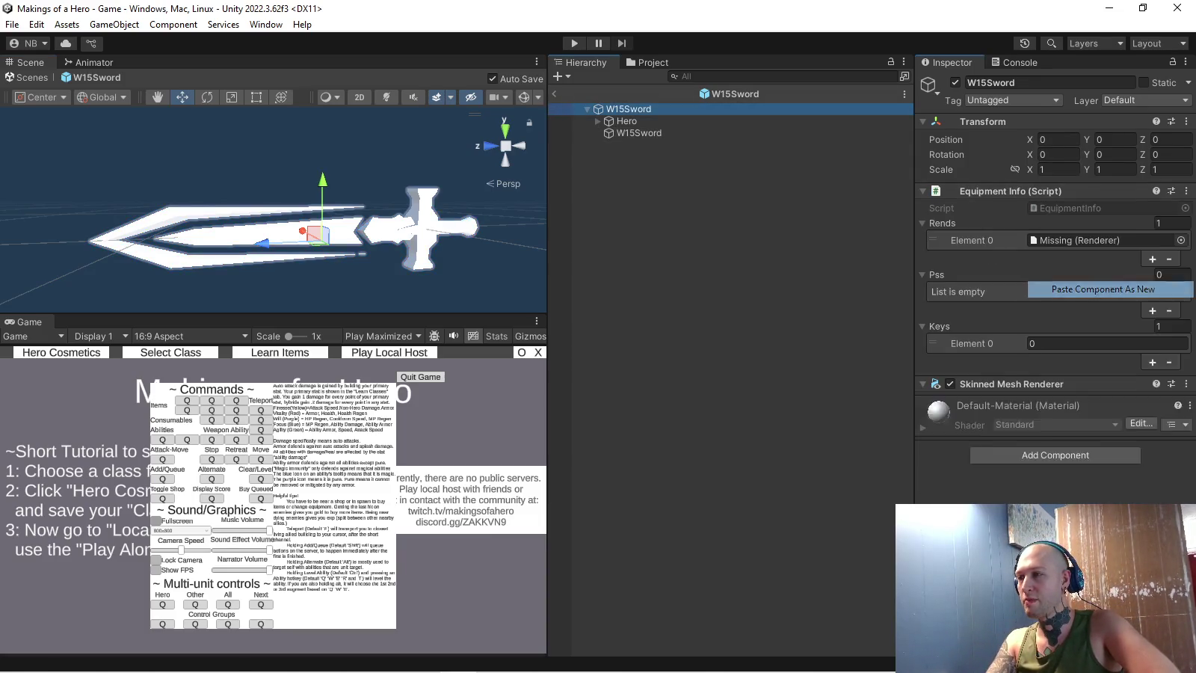
- Delete the Hero rig and the child sword object from the prefab
click(629, 120)
key(Delete)
click(628, 121)
key(Delete)
- Assign the root renderer and give it the SolidMetal material
click(628, 108)
drag(1012, 384, 1099, 240)
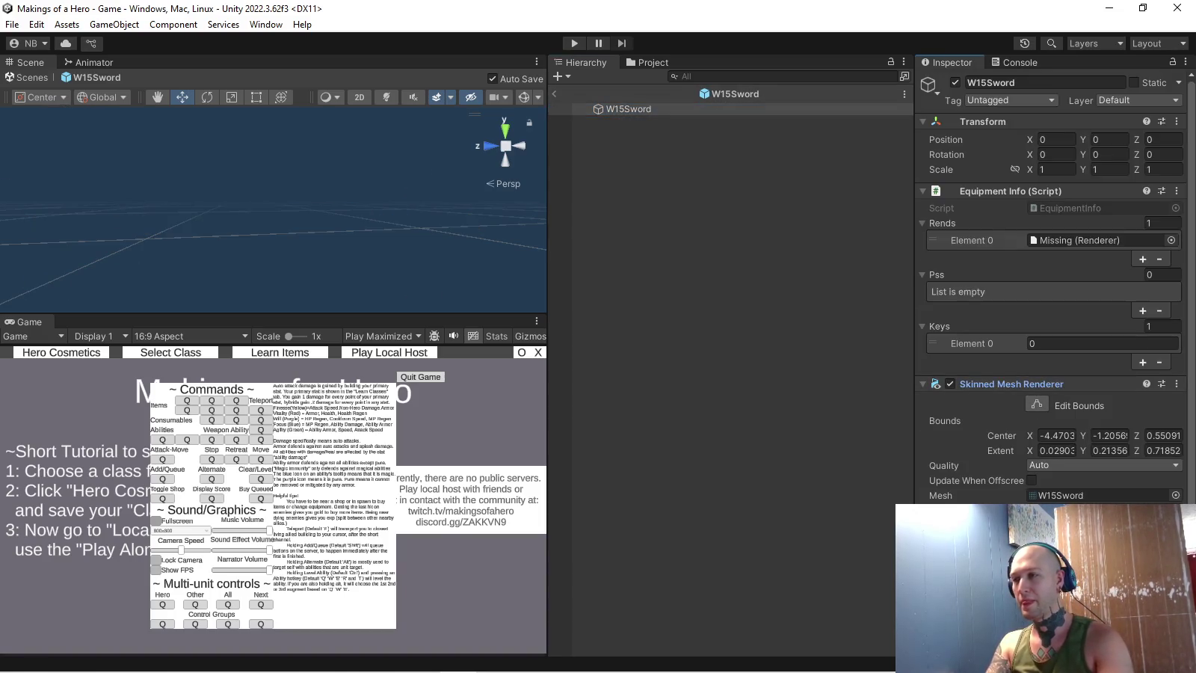
scroll(1100, 240, down, 3)
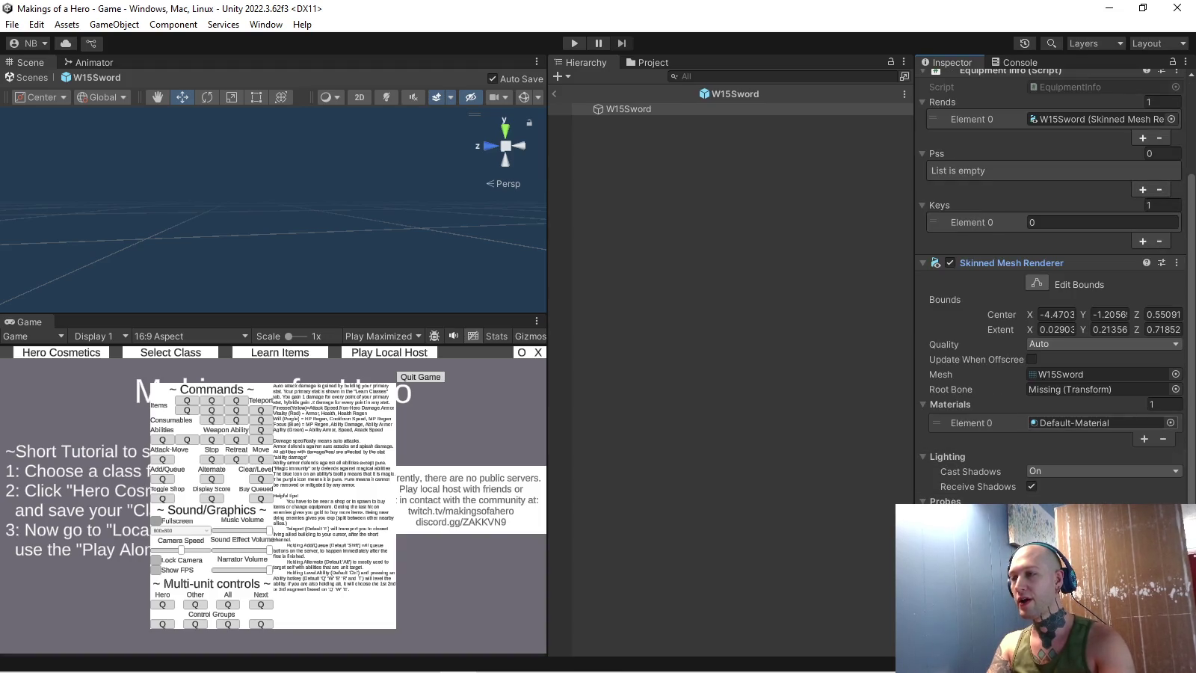
click(1170, 423)
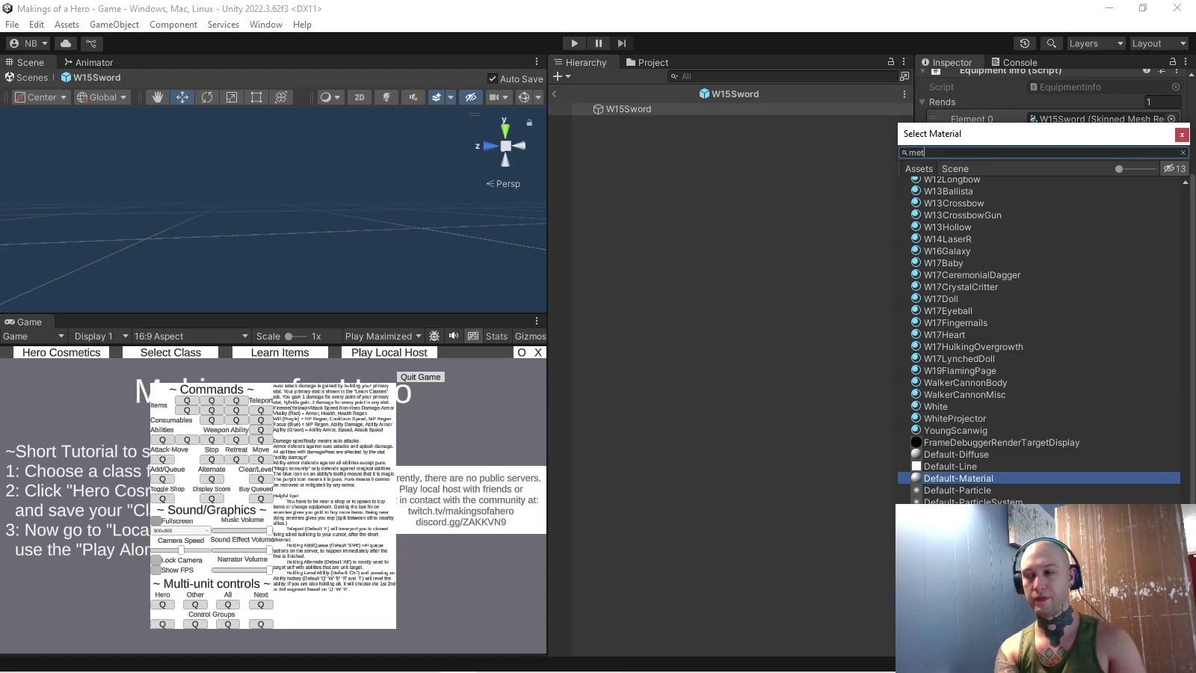
text(tal)
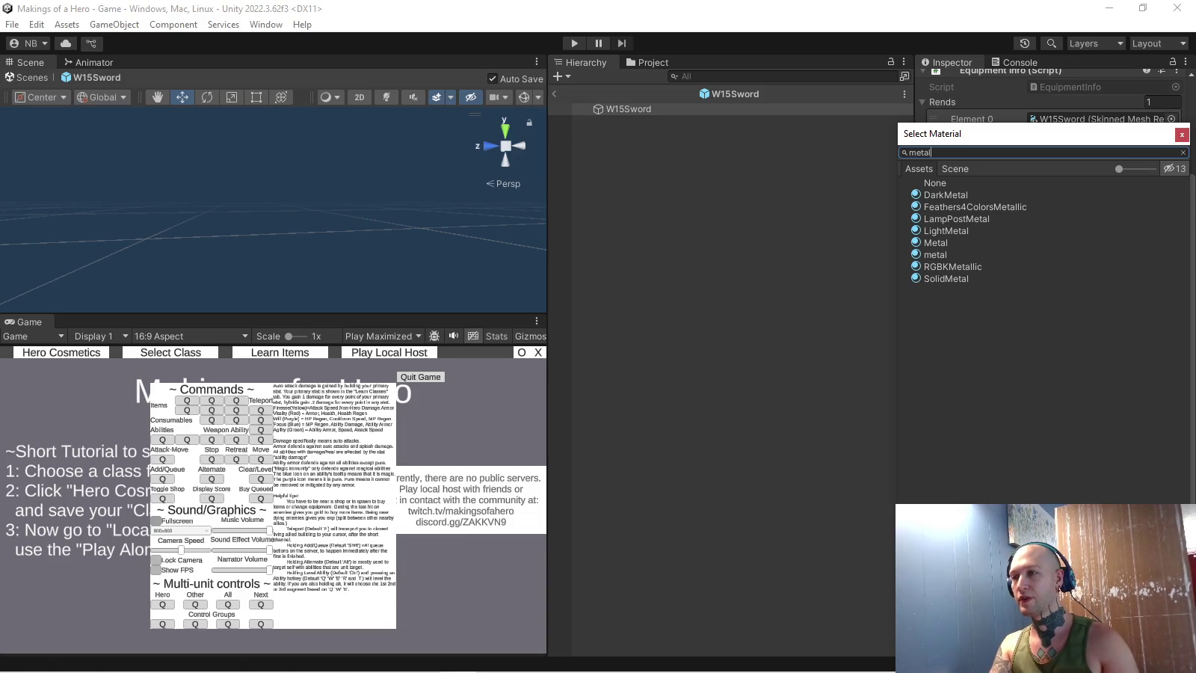
click(935, 243)
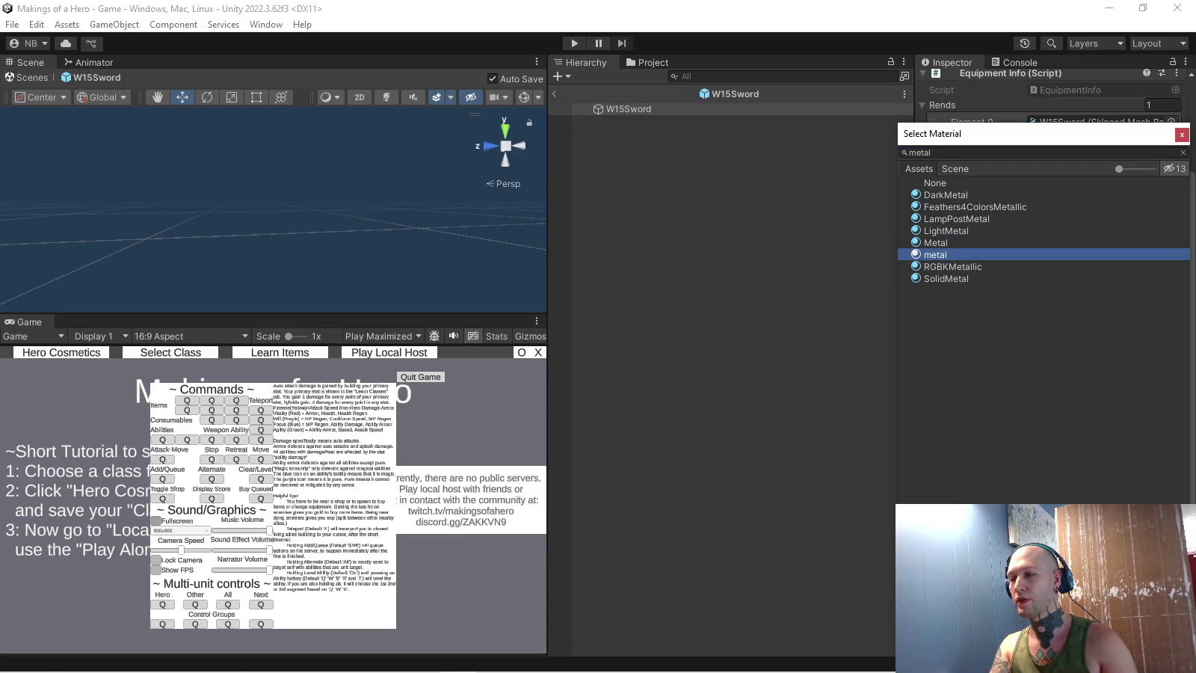
double_click(946, 278)
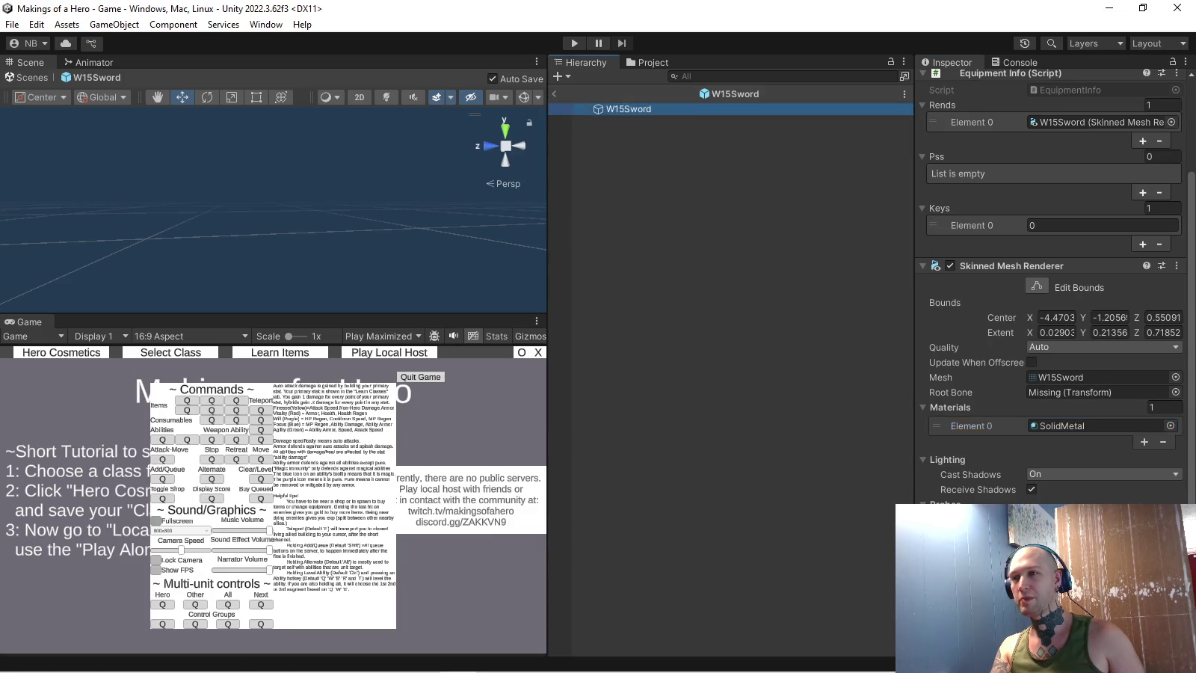
- Exit prefab editing and browse the Project panel to the 15Ring folder
click(555, 93)
click(648, 61)
scroll(726, 363, down, 5)
scroll(725, 363, down, 5)
scroll(725, 363, down, 5)
scroll(725, 364, down, 3)
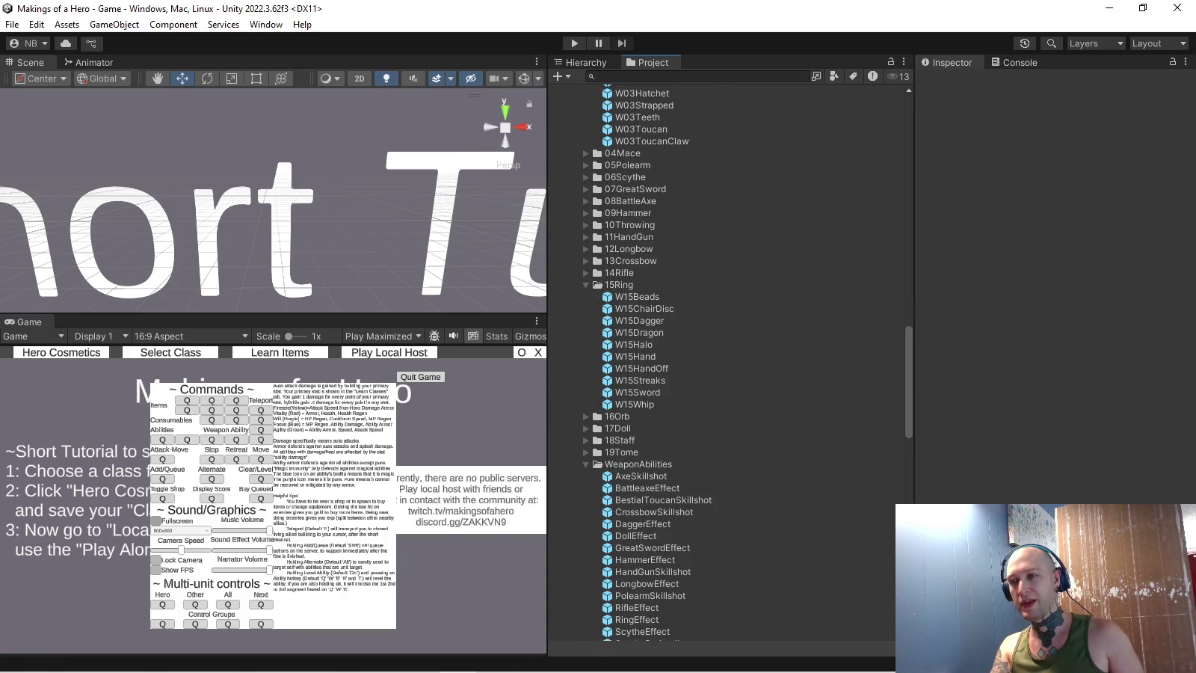
- Open the W15Whip prefab, then reopen the W15Sword prefab for editing
double_click(639, 404)
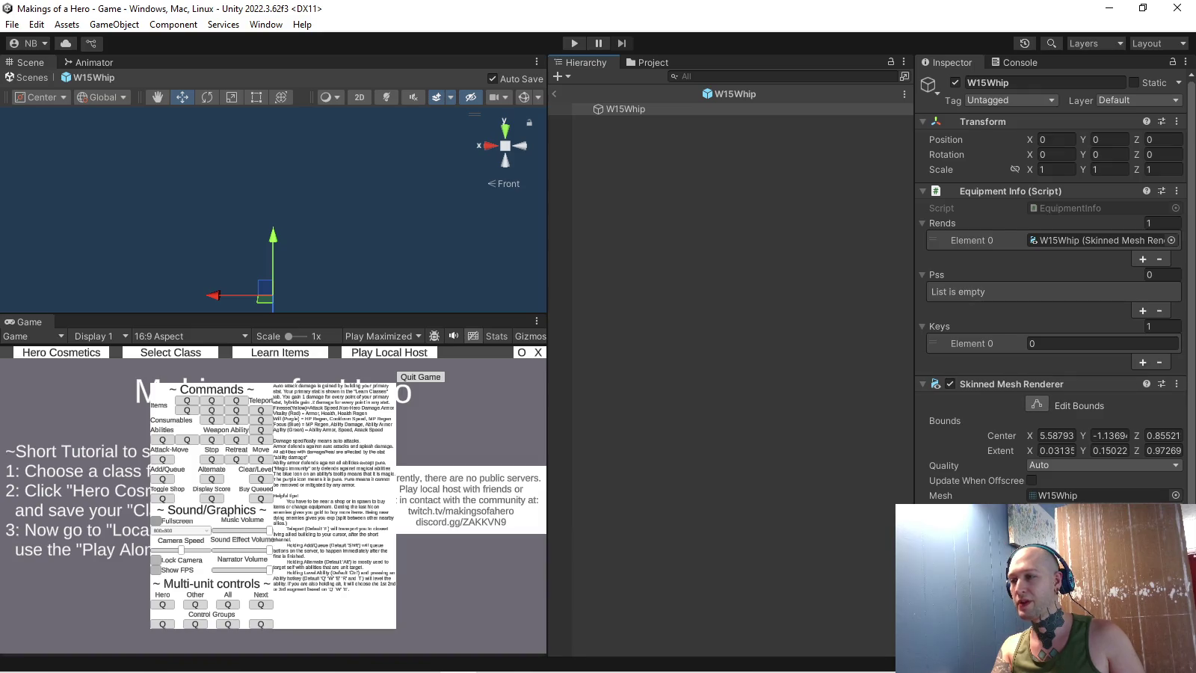
click(647, 62)
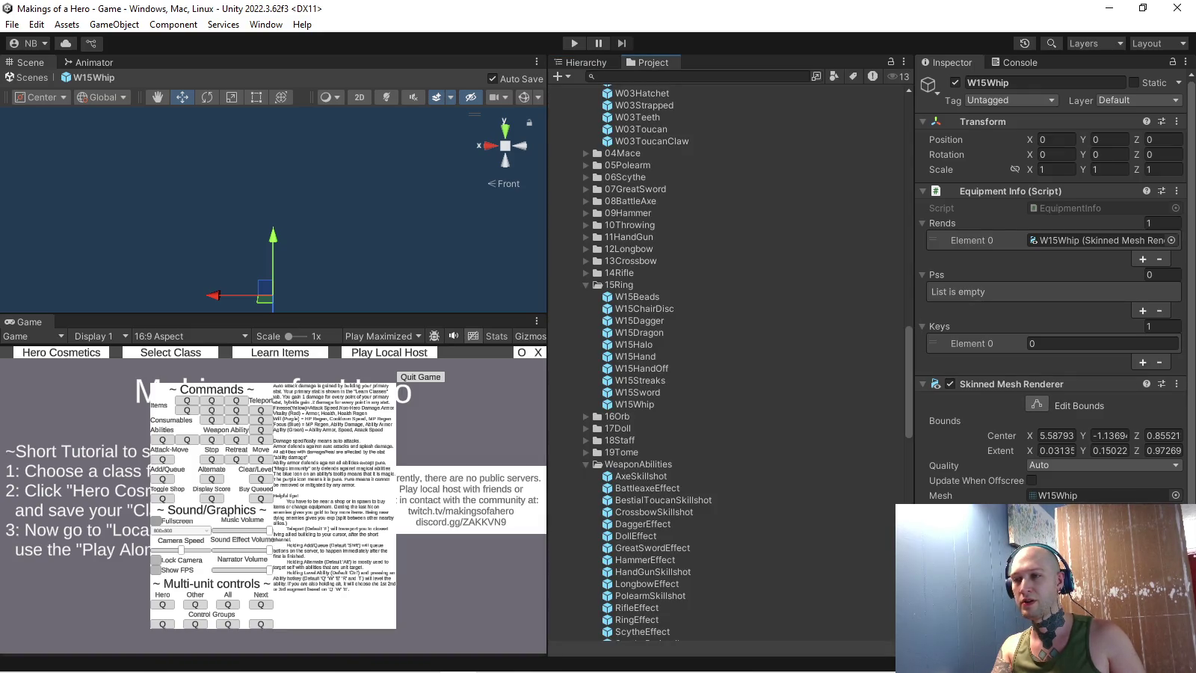
double_click(638, 391)
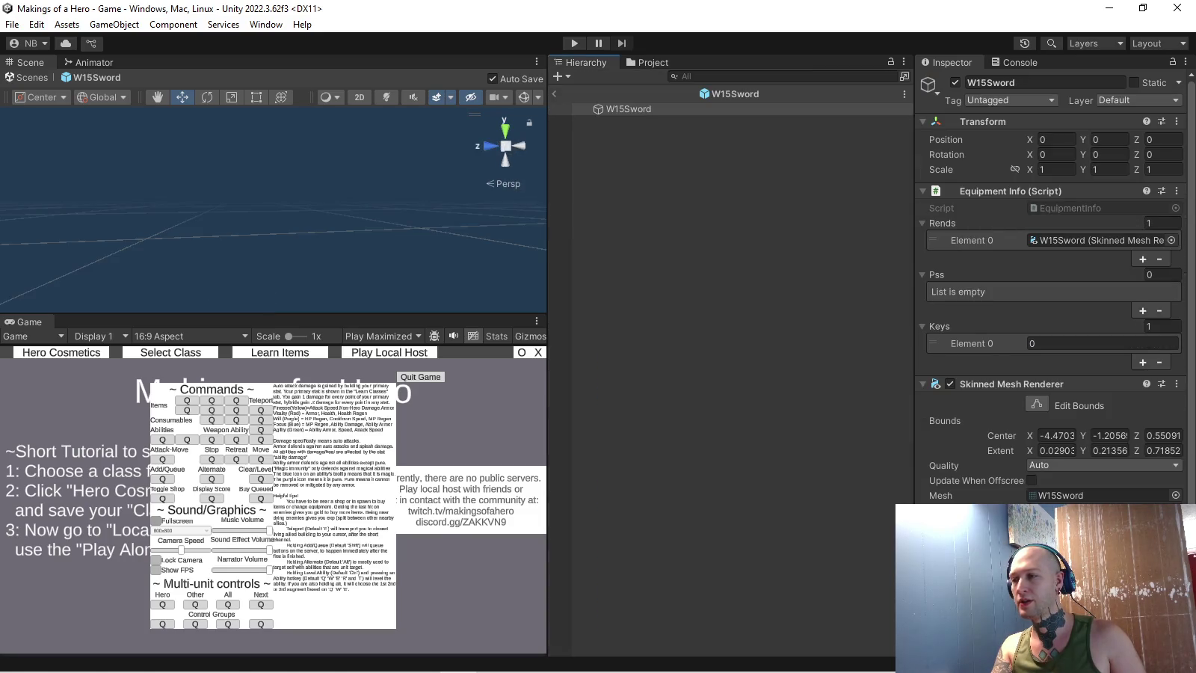
- Set the Offhand of the Echoing W15Sword mesh asset to None
click(647, 62)
scroll(718, 359, down, 5)
scroll(718, 359, down, 5)
scroll(718, 359, down, 5)
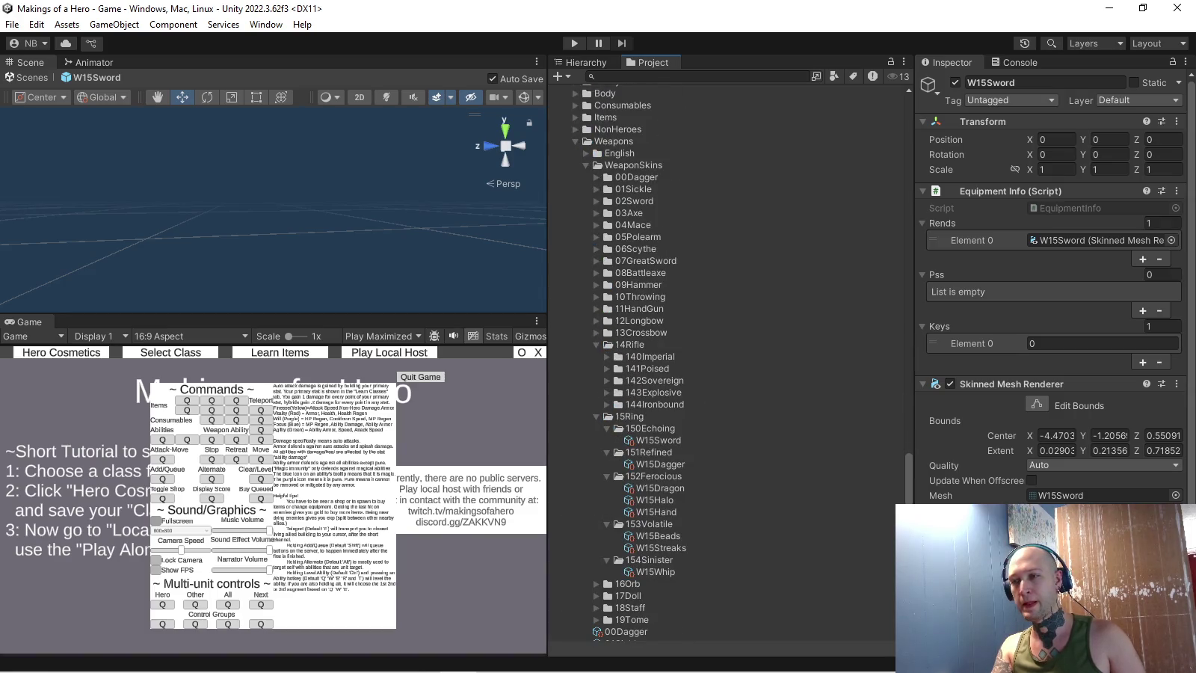
click(658, 440)
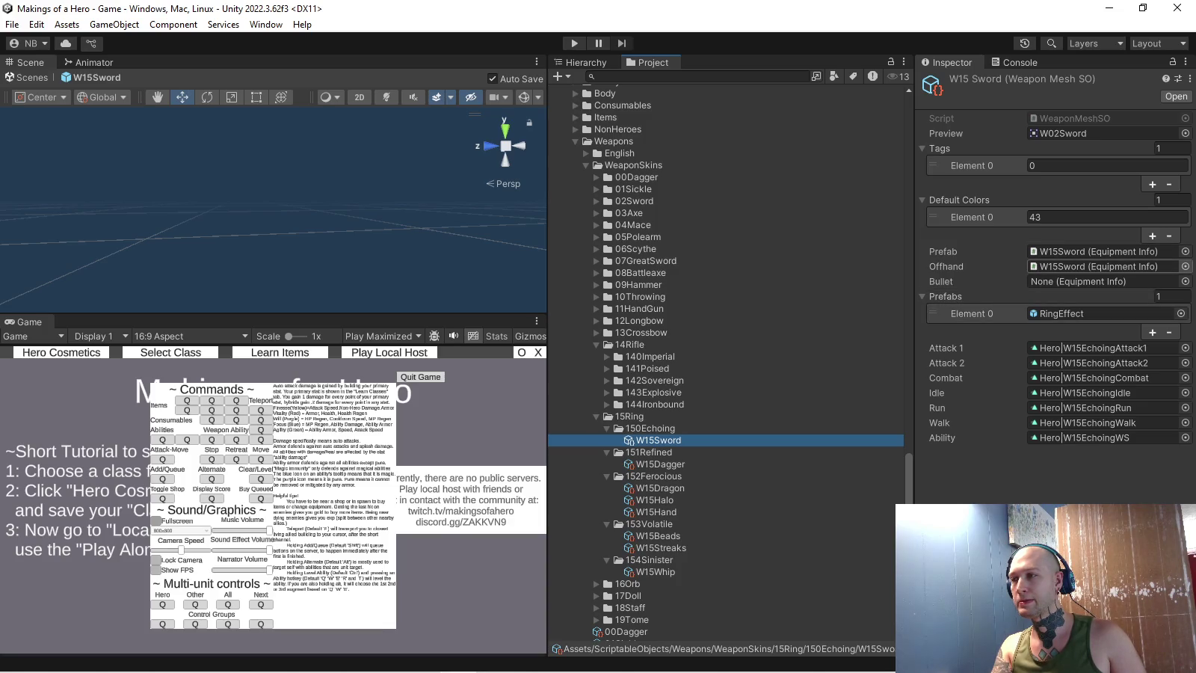
click(1185, 266)
double_click(934, 182)
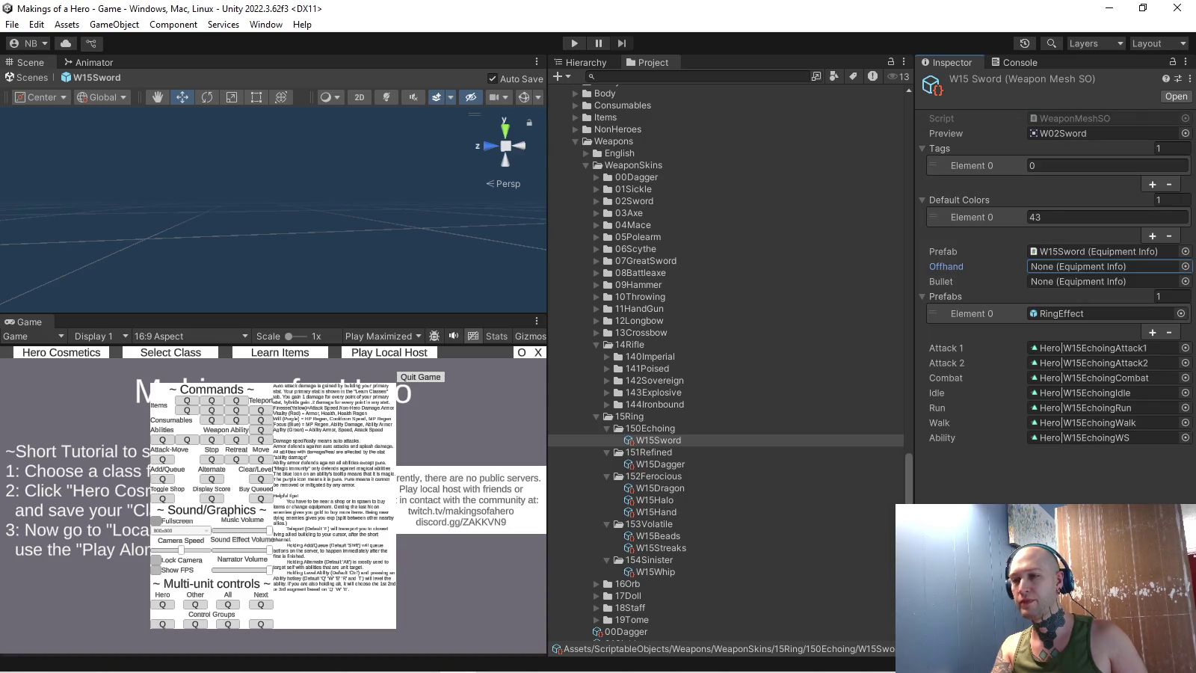
- Check the Refined W15Dagger mesh asset, then select the 15Ring weapon asset
click(660, 465)
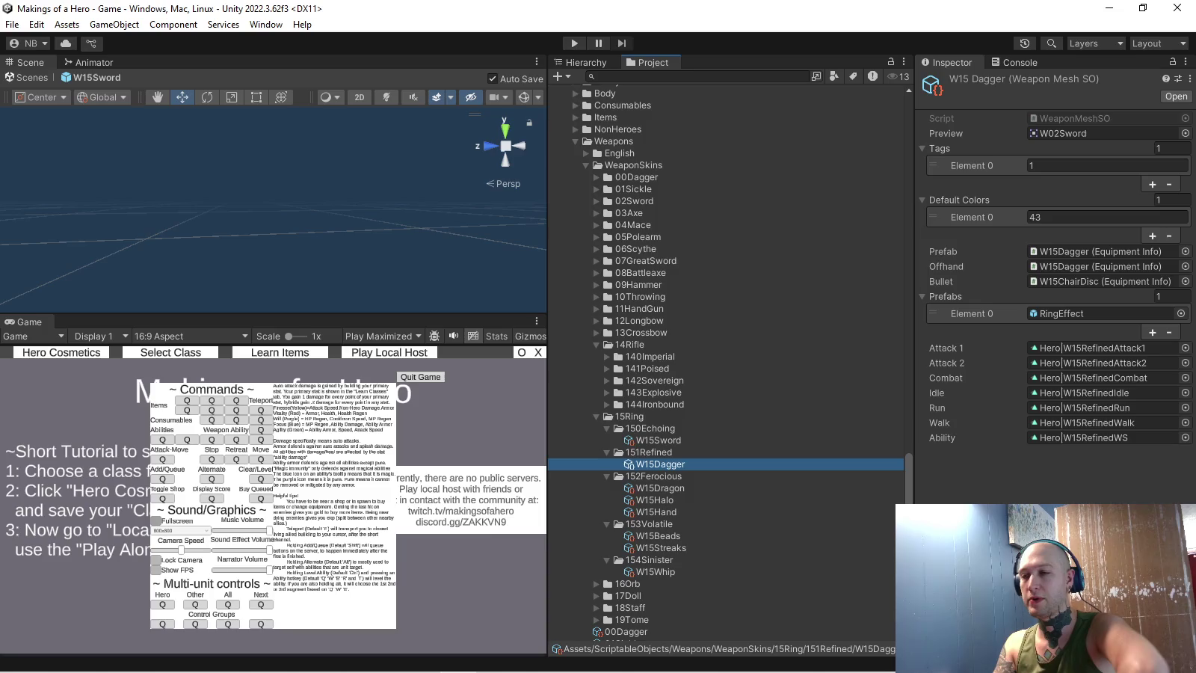
scroll(726, 366, down, 6)
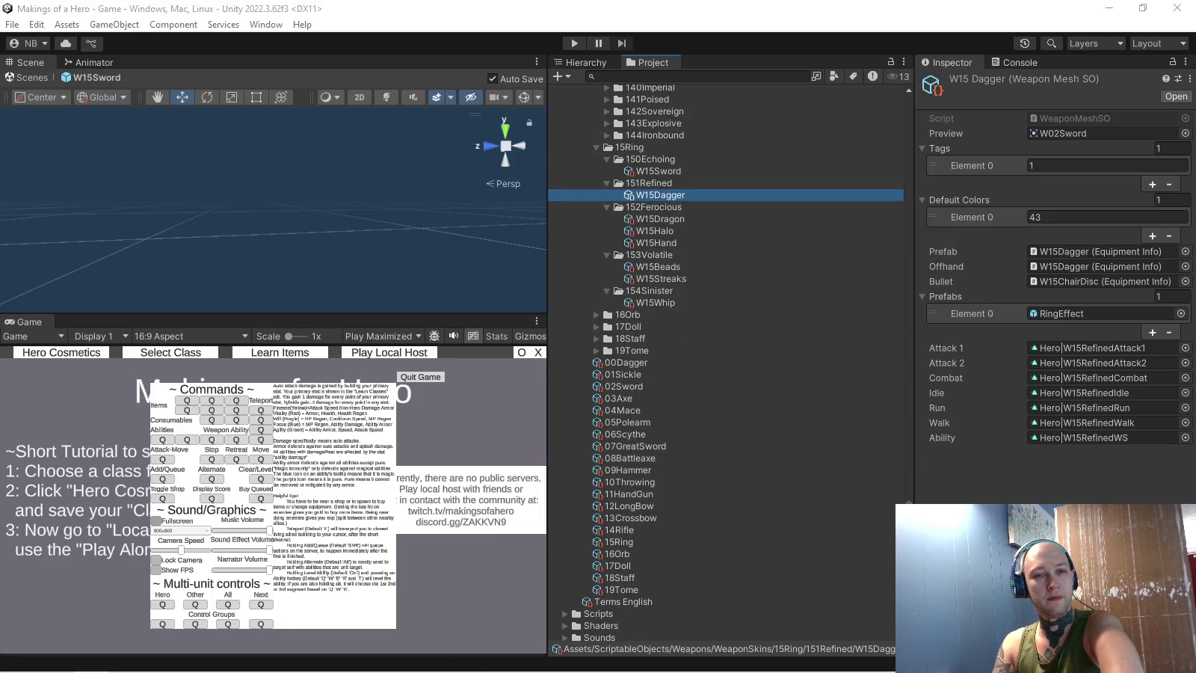
scroll(725, 366, down, 1)
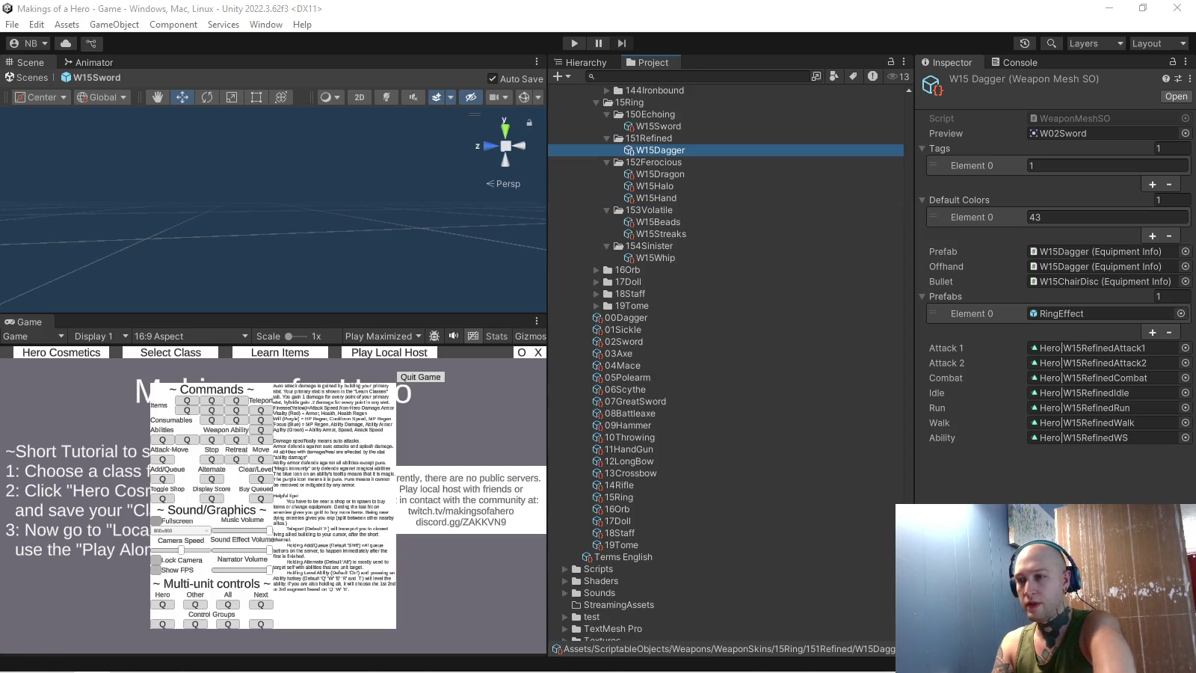
click(619, 498)
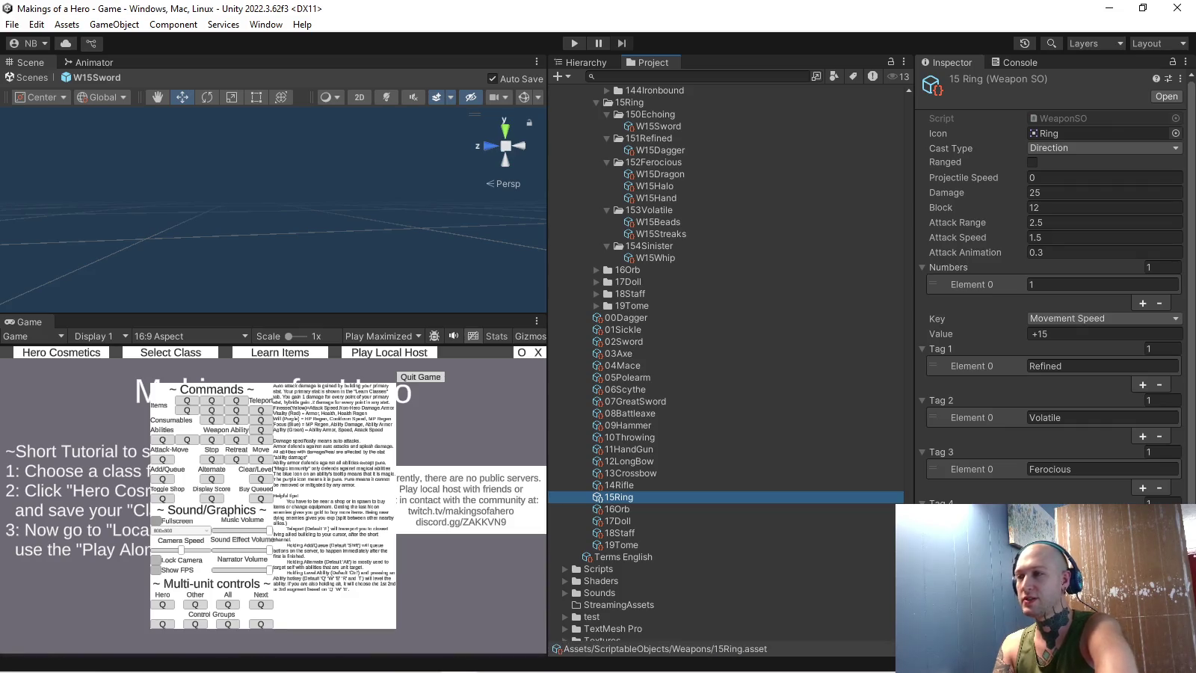
- Reorder the 15Ring tags to Echoing, Refined, Ferocious, Volatile, Sinister and enter Play mode
click(1103, 365)
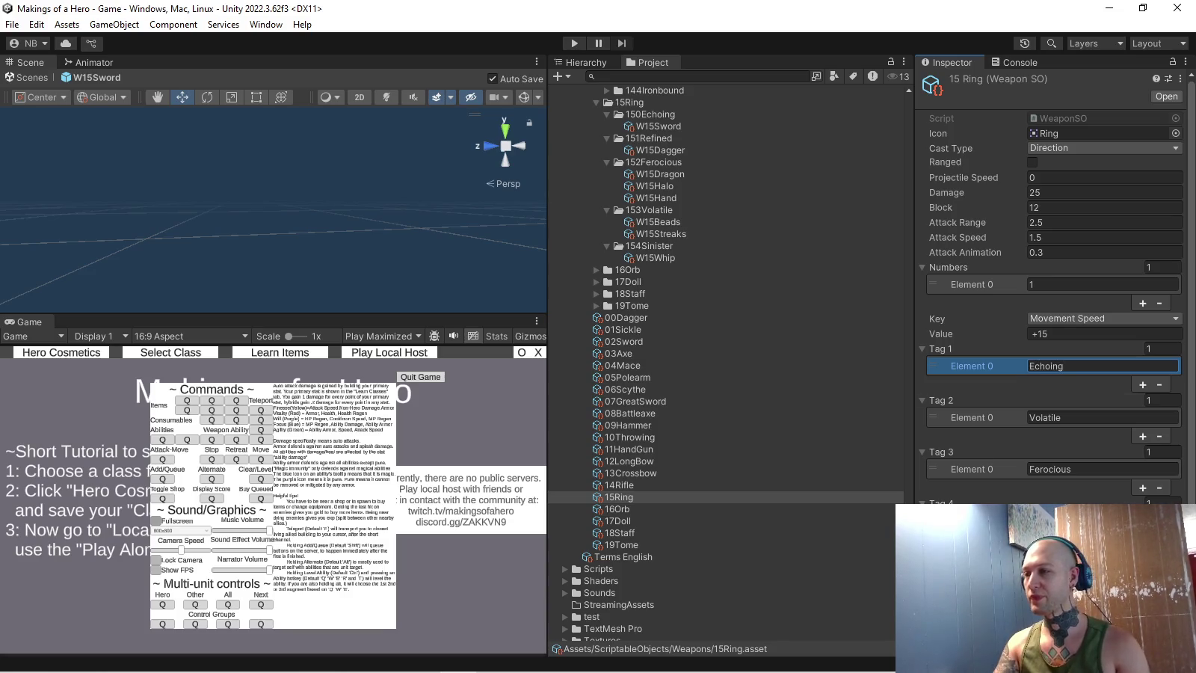
click(1103, 417)
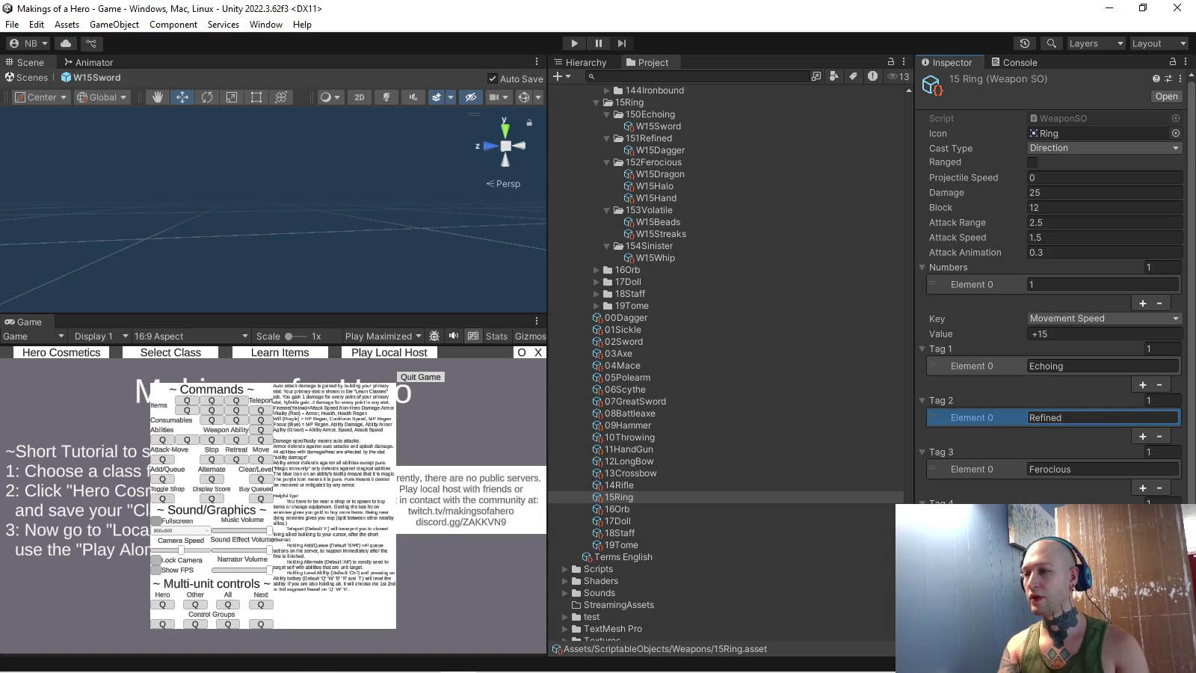
text(Refined)
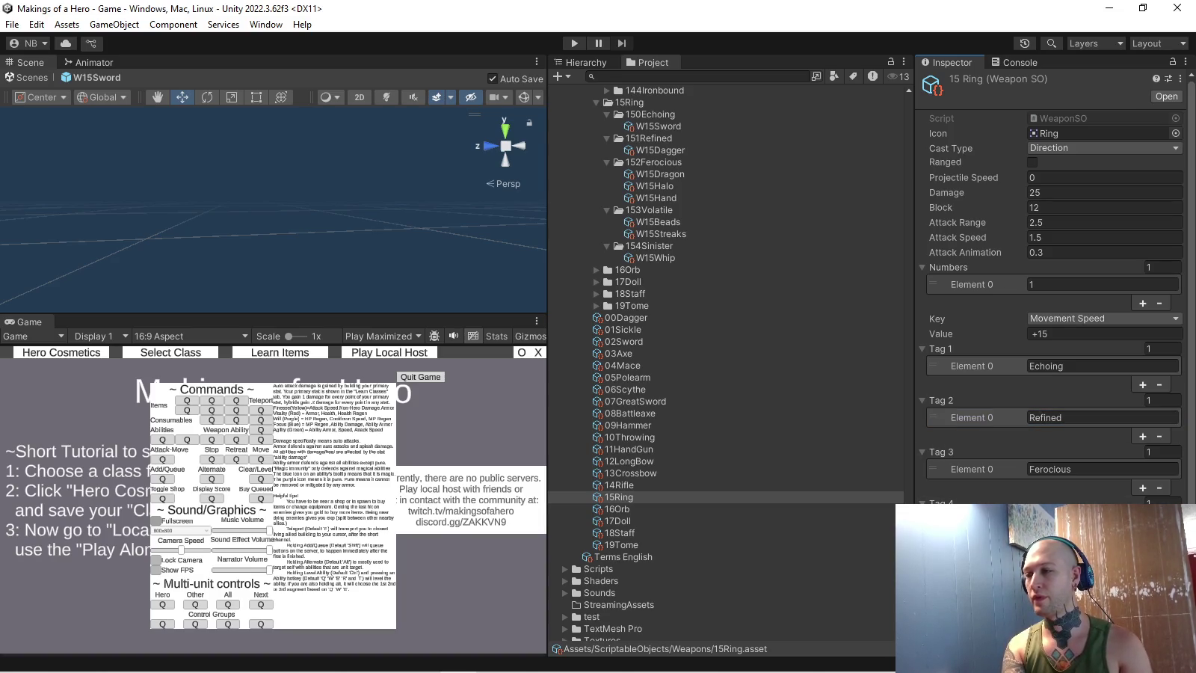
key(Tab)
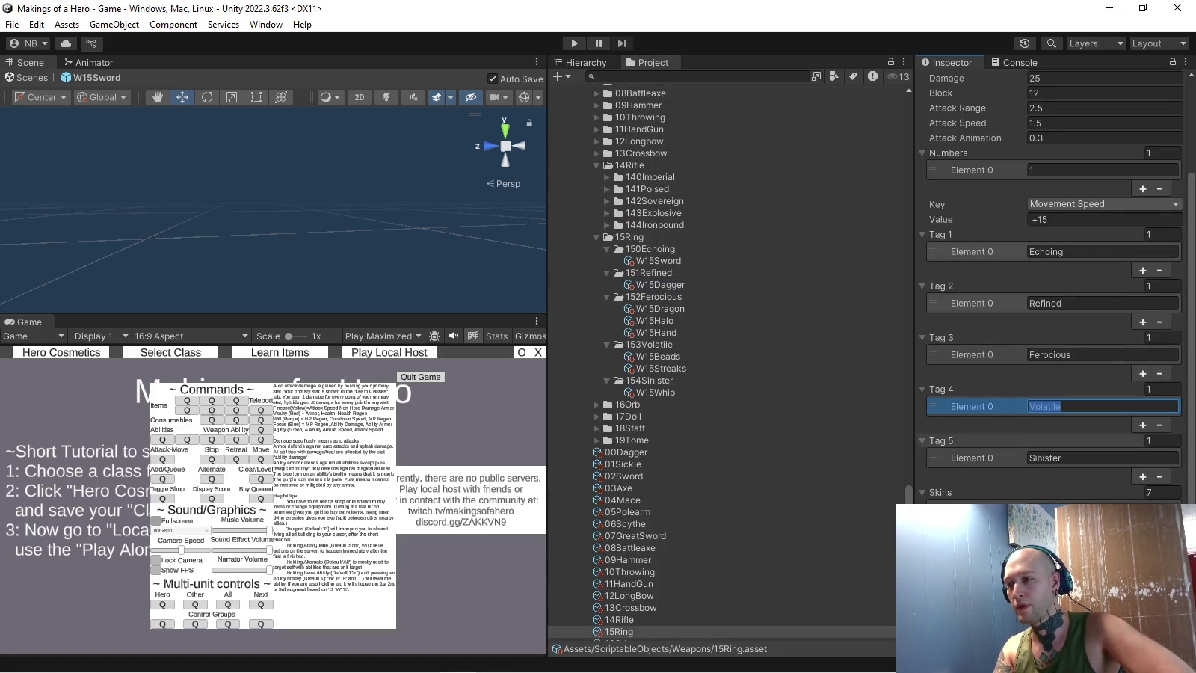
key(Return)
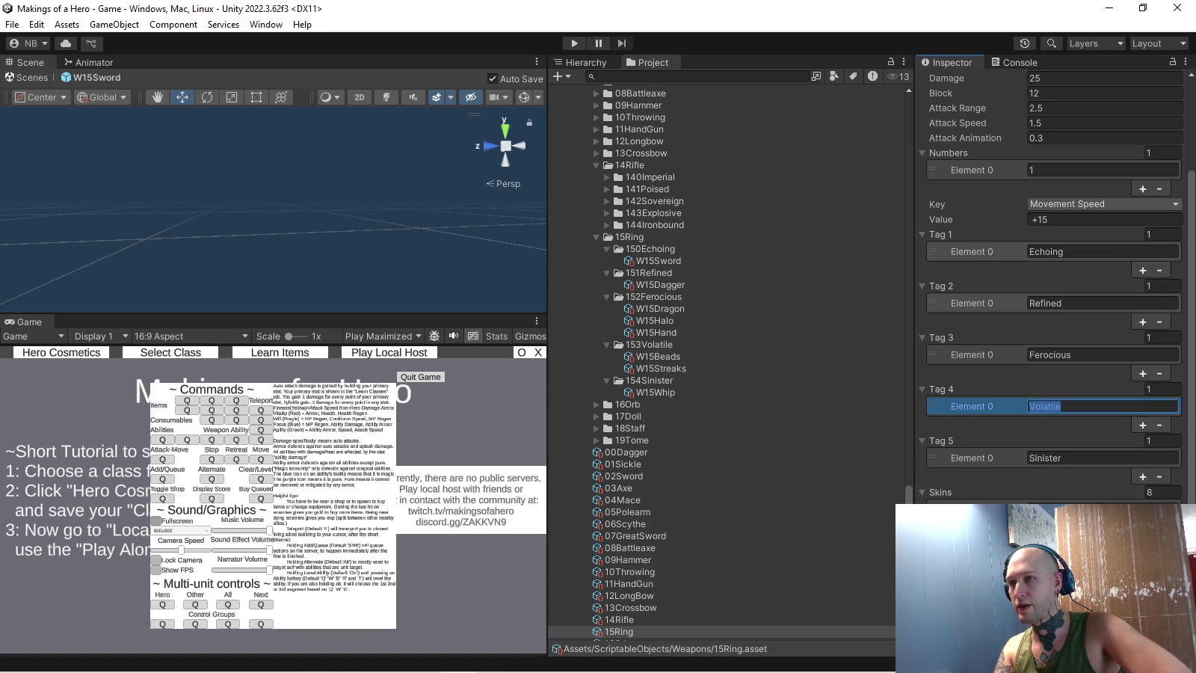
key(ctrl+p)
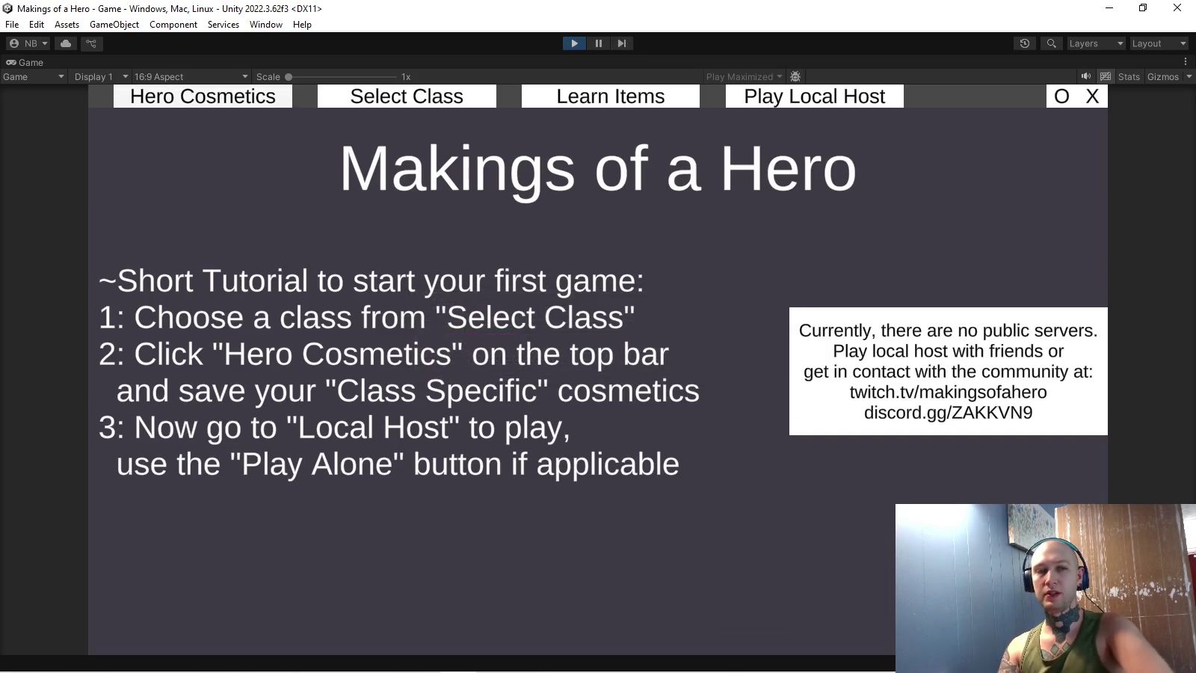
- In Hero Cosmetics, view the ring weapon's Refined skins, then exit Play mode
click(202, 96)
click(292, 168)
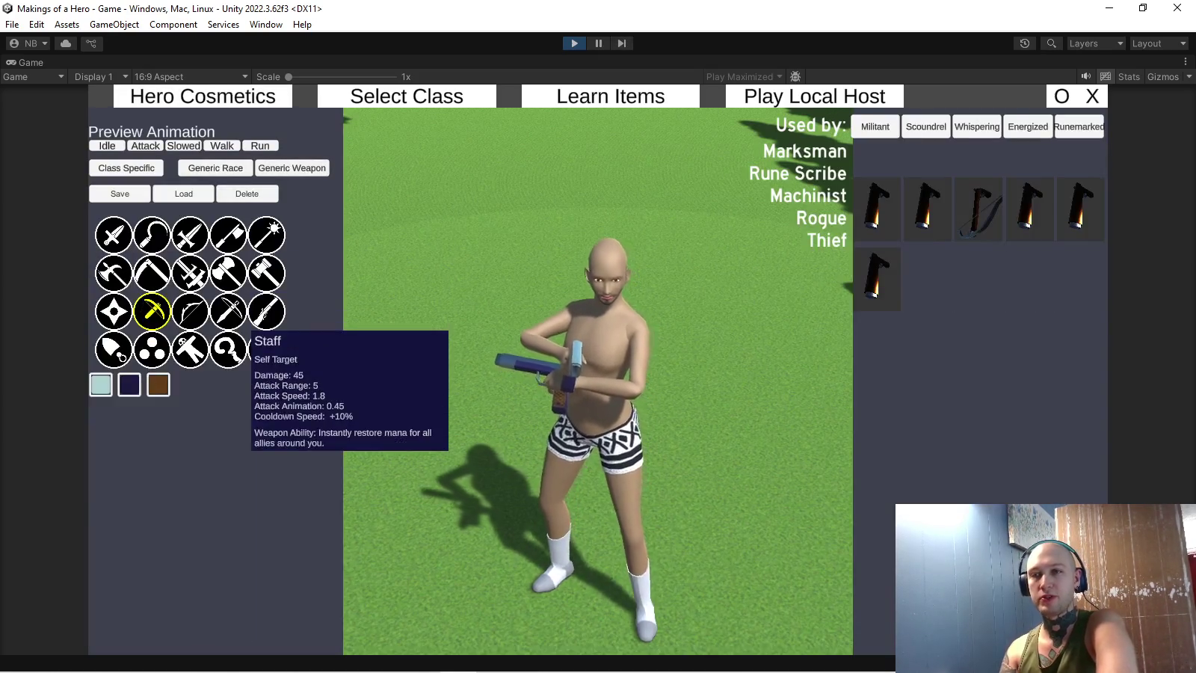
click(114, 350)
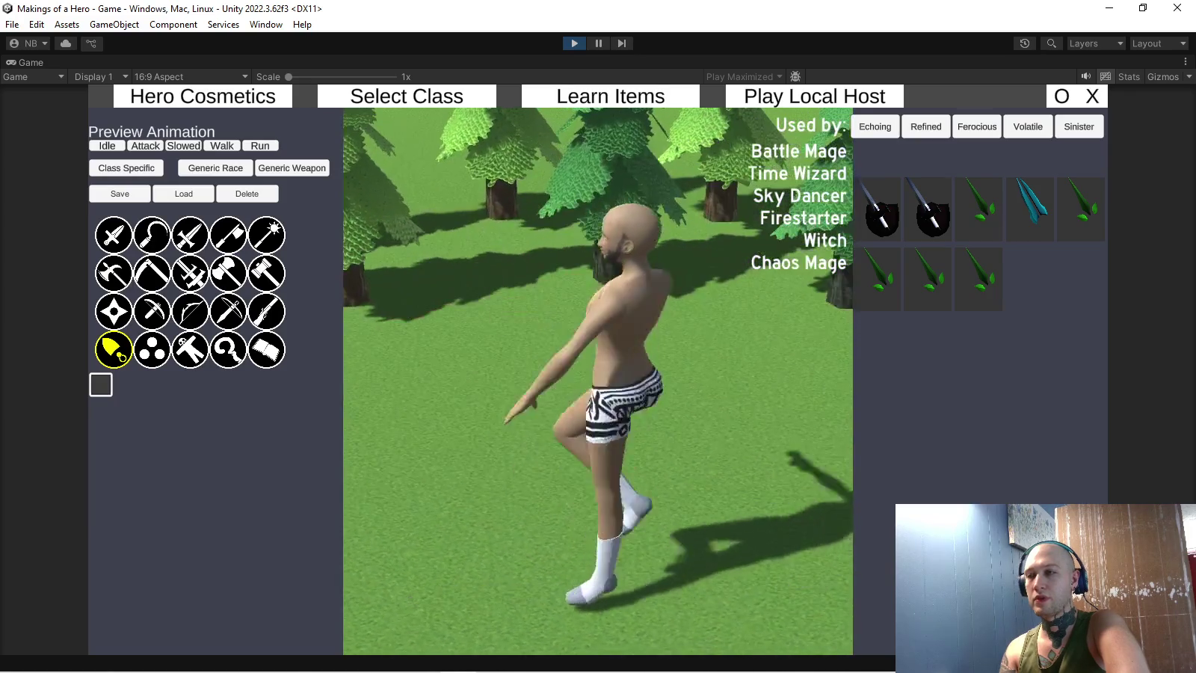
click(926, 126)
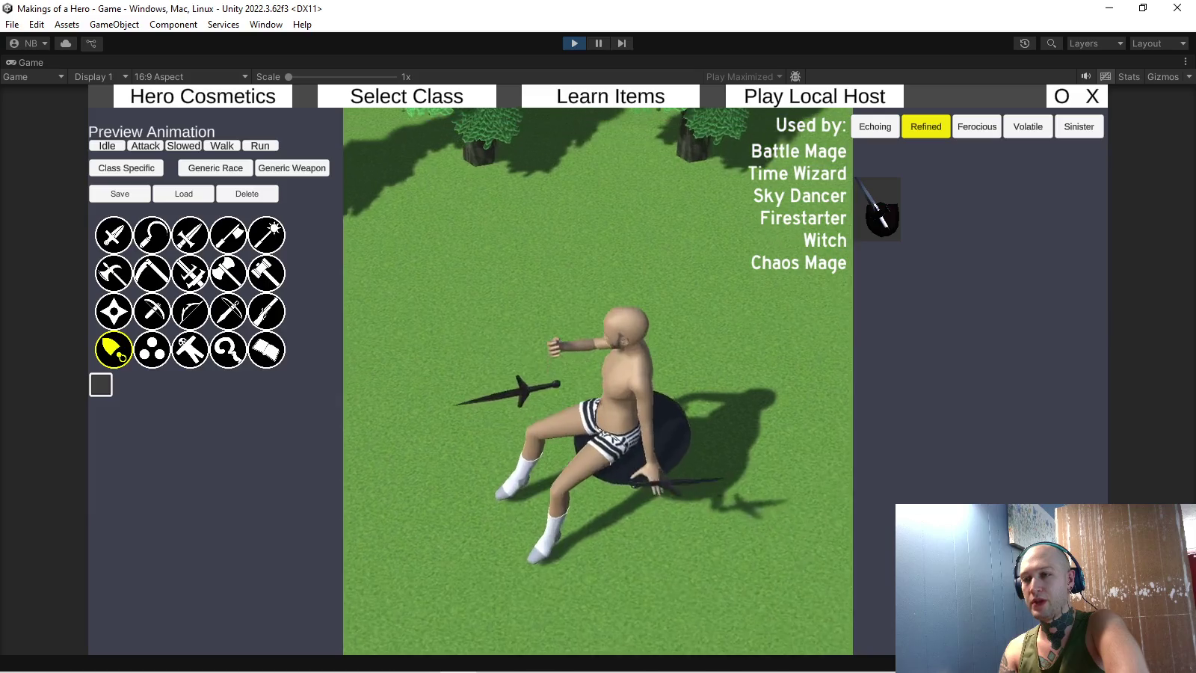
key(ctrl+p)
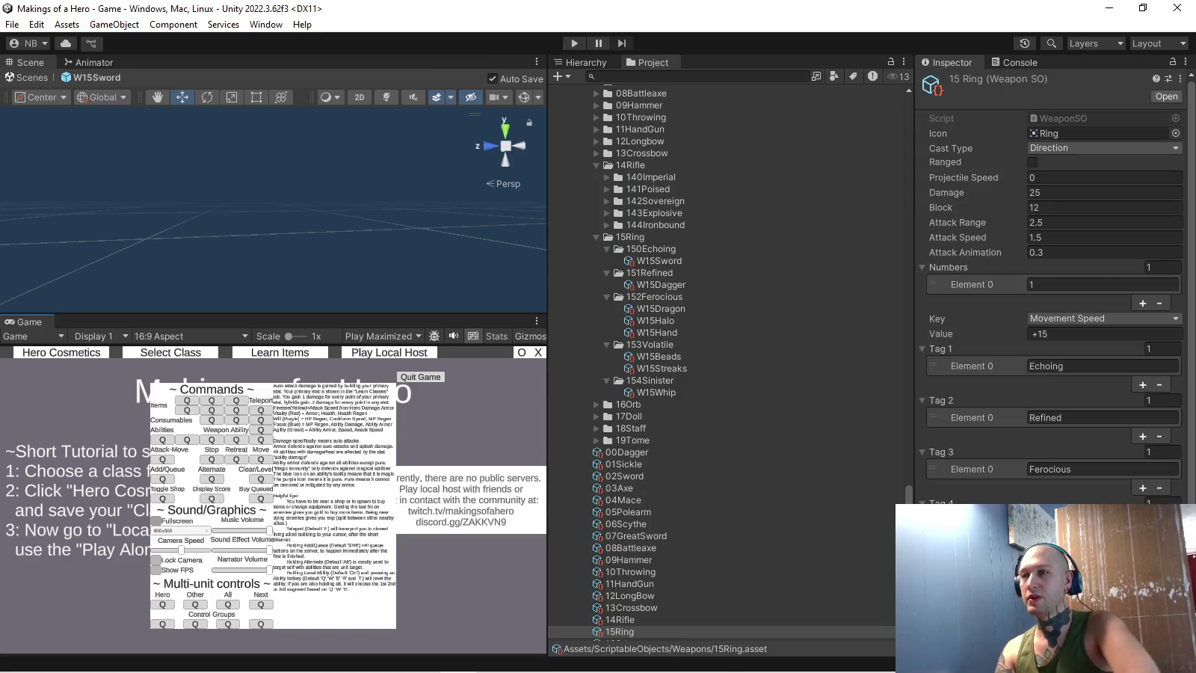
- In AnimationWeapons' import settings, extend the W15RefinedCombat clip to end at frame 290
scroll(726, 359, down, 5)
scroll(725, 359, down, 5)
scroll(726, 359, down, 5)
scroll(725, 359, down, 5)
scroll(726, 360, down, 5)
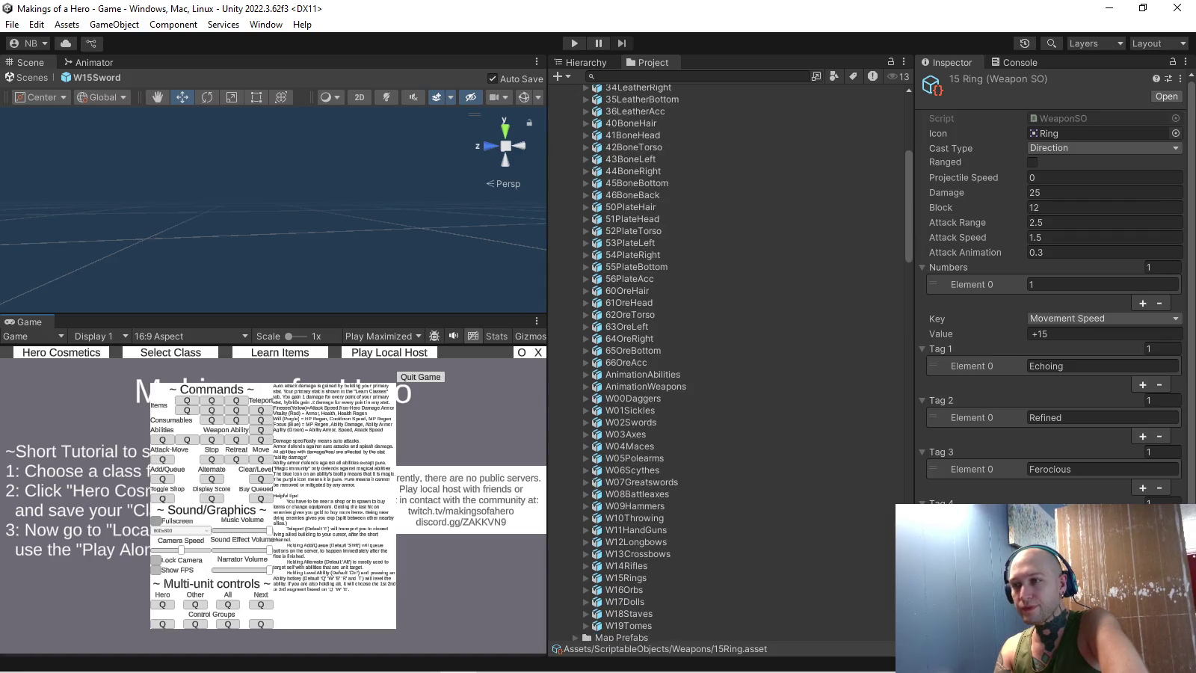
click(644, 387)
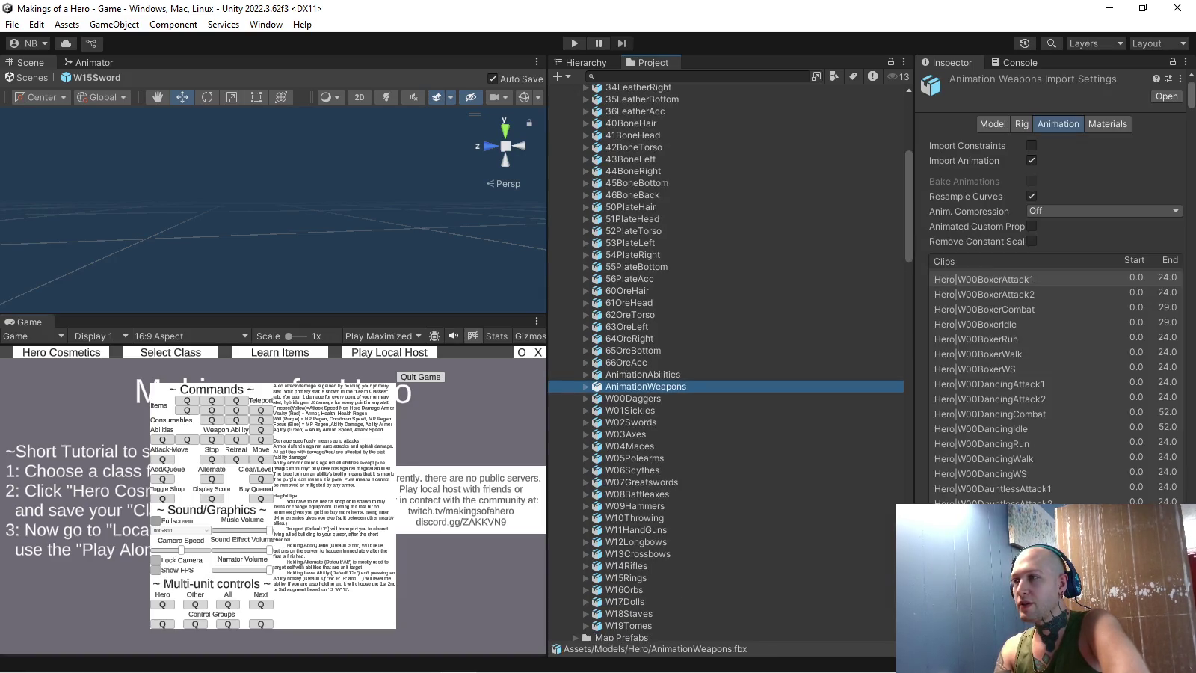
scroll(1054, 299, down, 10)
scroll(1055, 299, down, 10)
scroll(1046, 285, down, 5)
scroll(1047, 284, down, 4)
click(990, 433)
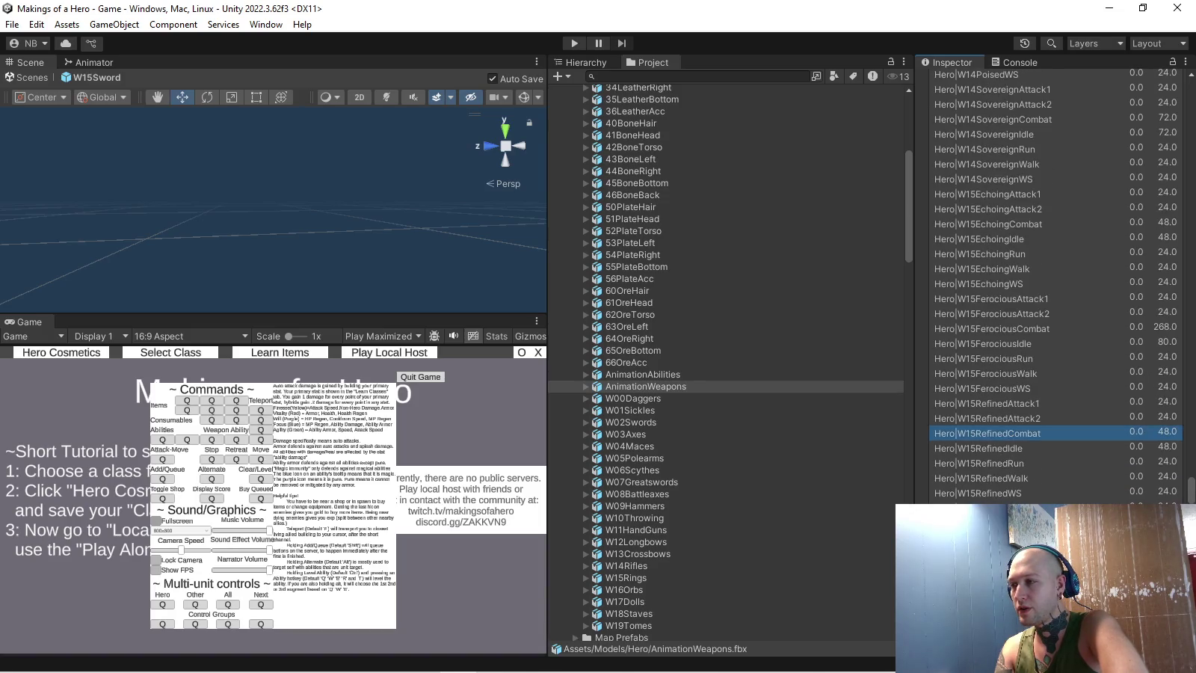
scroll(1047, 299, down, 10)
drag(978, 420, 1178, 420)
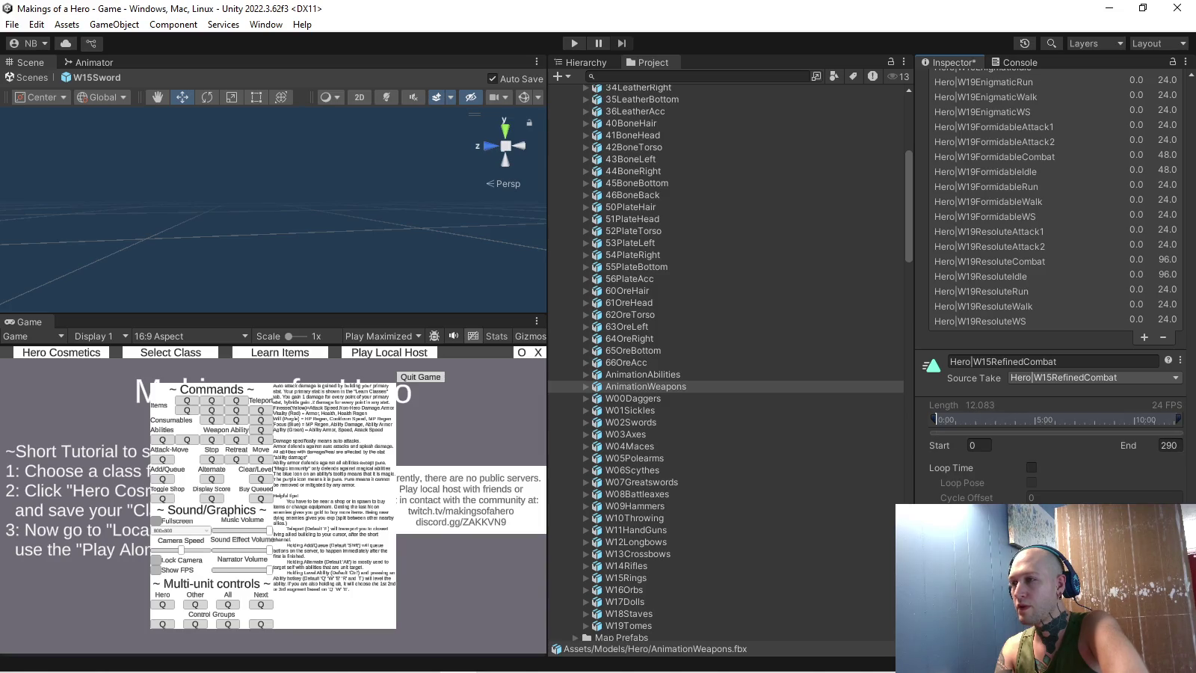
- Enable Loop Time on W15RefinedIdle and apply the import changes
scroll(1047, 299, up, 5)
scroll(1046, 299, up, 6)
scroll(1047, 299, up, 6)
scroll(1047, 299, up, 6)
scroll(1047, 299, up, 6)
scroll(1047, 299, up, 5)
scroll(1047, 299, up, 3)
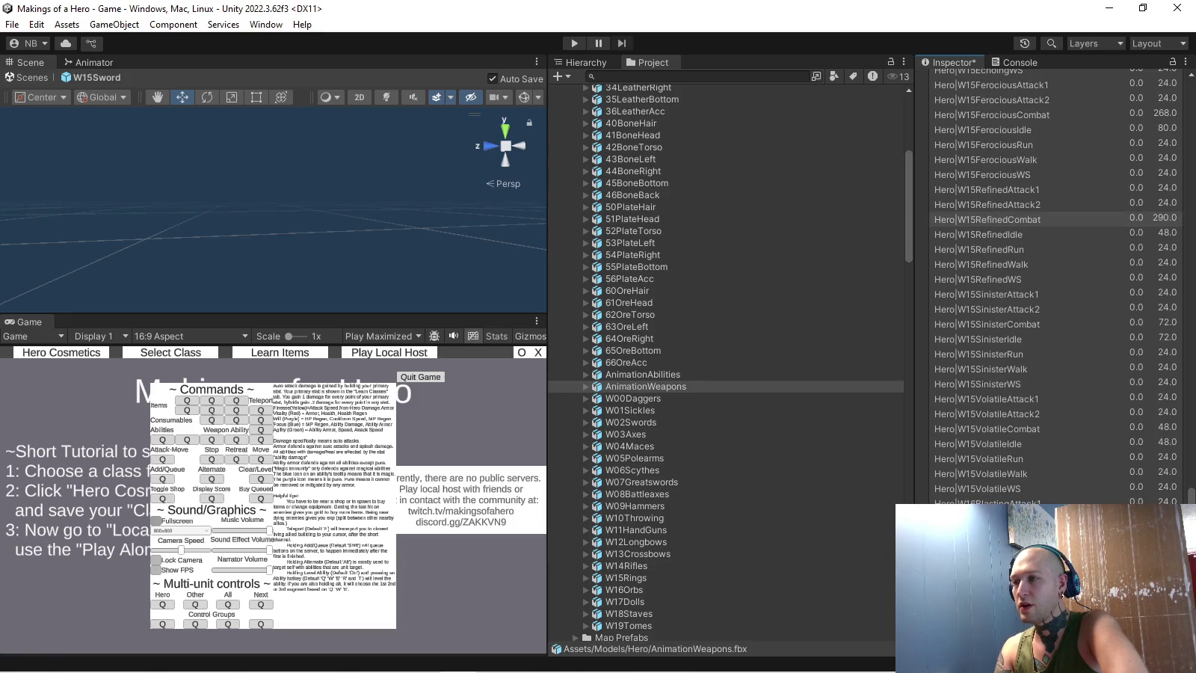
click(979, 233)
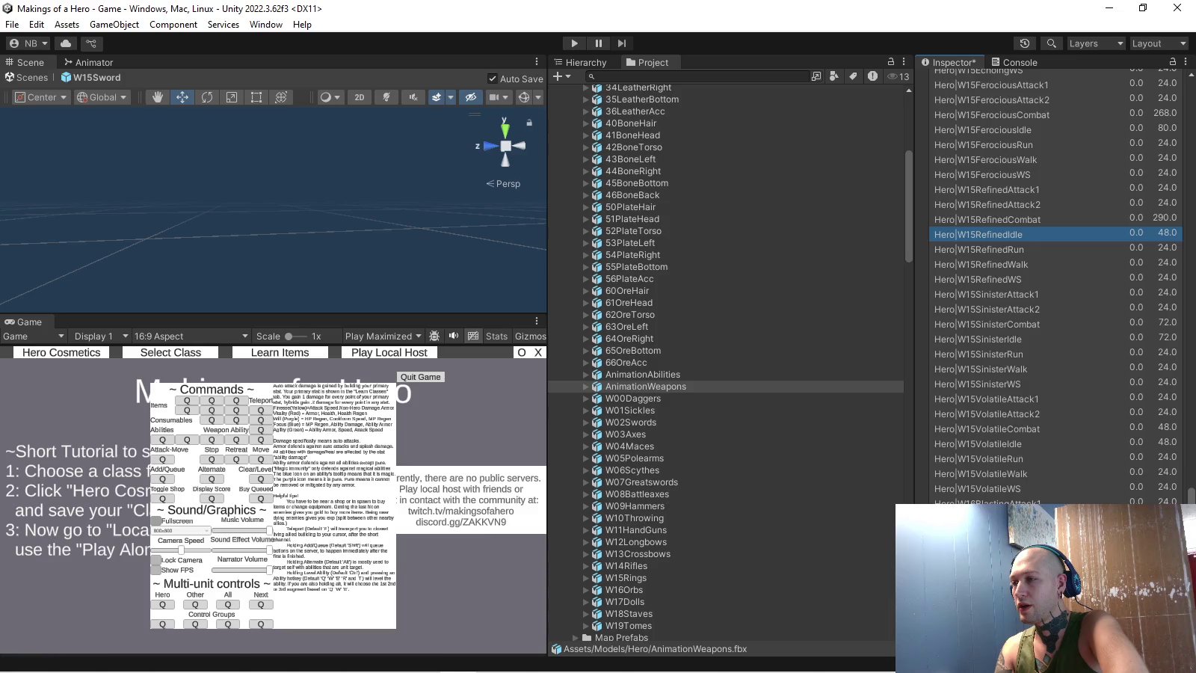
scroll(1047, 300, down, 20)
scroll(1047, 299, down, 3)
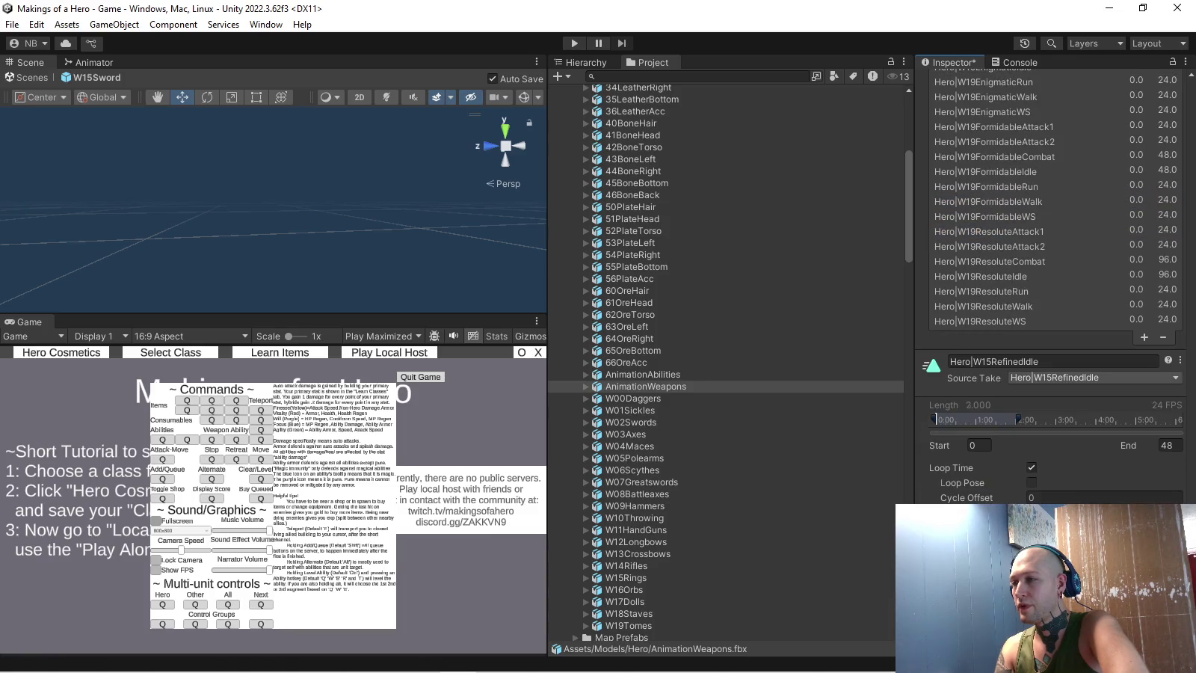
click(1032, 468)
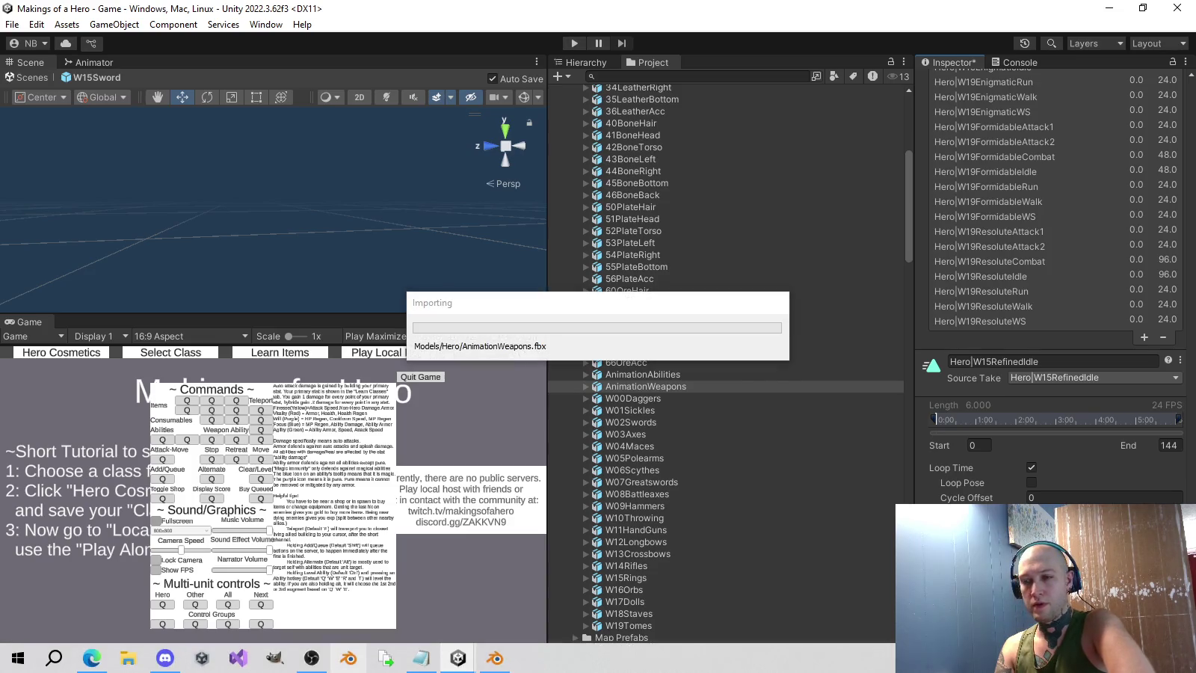
click(496, 659)
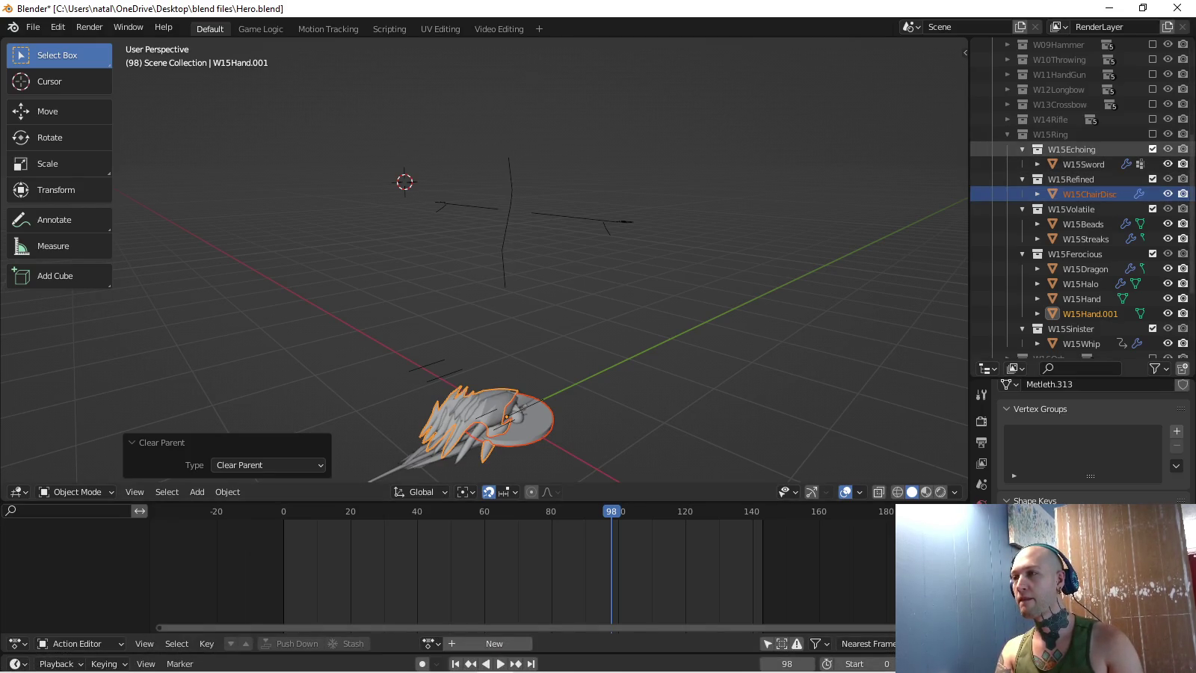
- Exclude the W15 collections and assign the W15RefinedWS action to the Hero armature in Pose Mode
click(1152, 148)
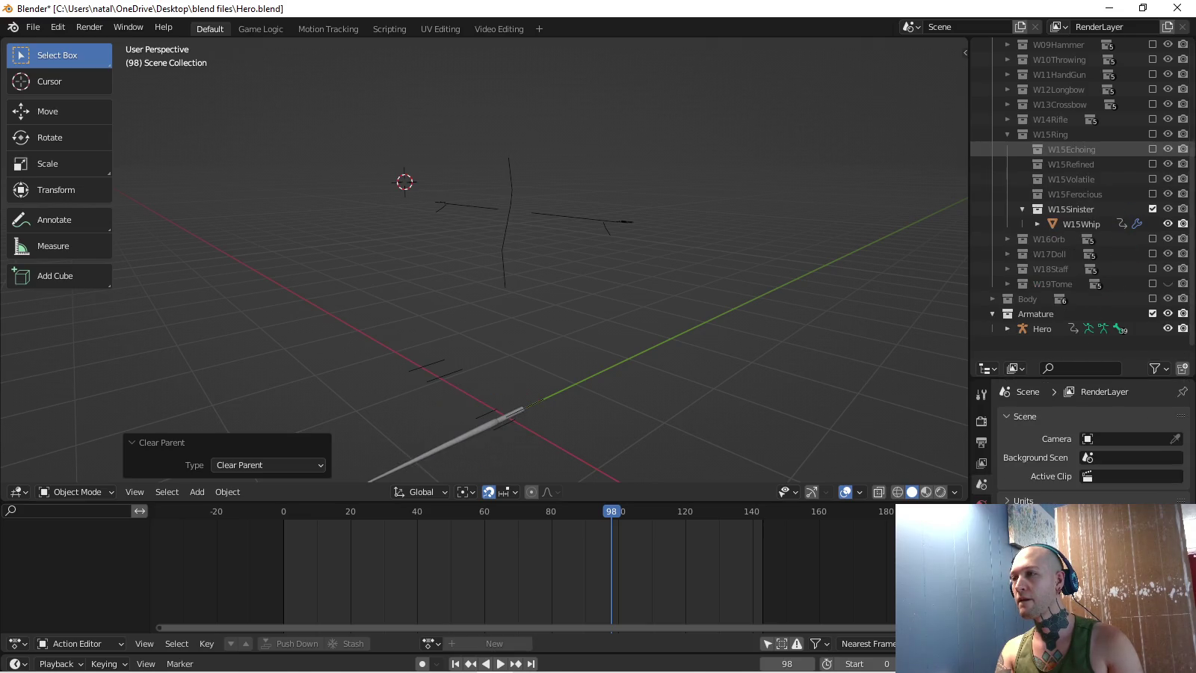
scroll(1084, 164, up, 1)
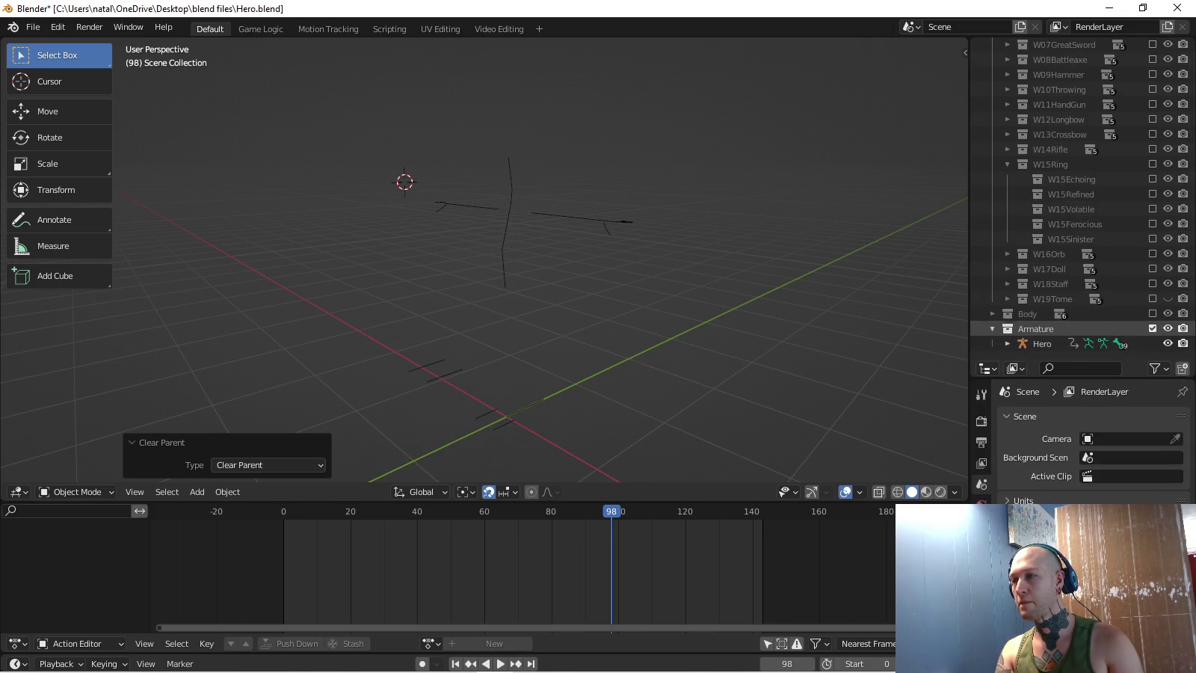
click(1042, 344)
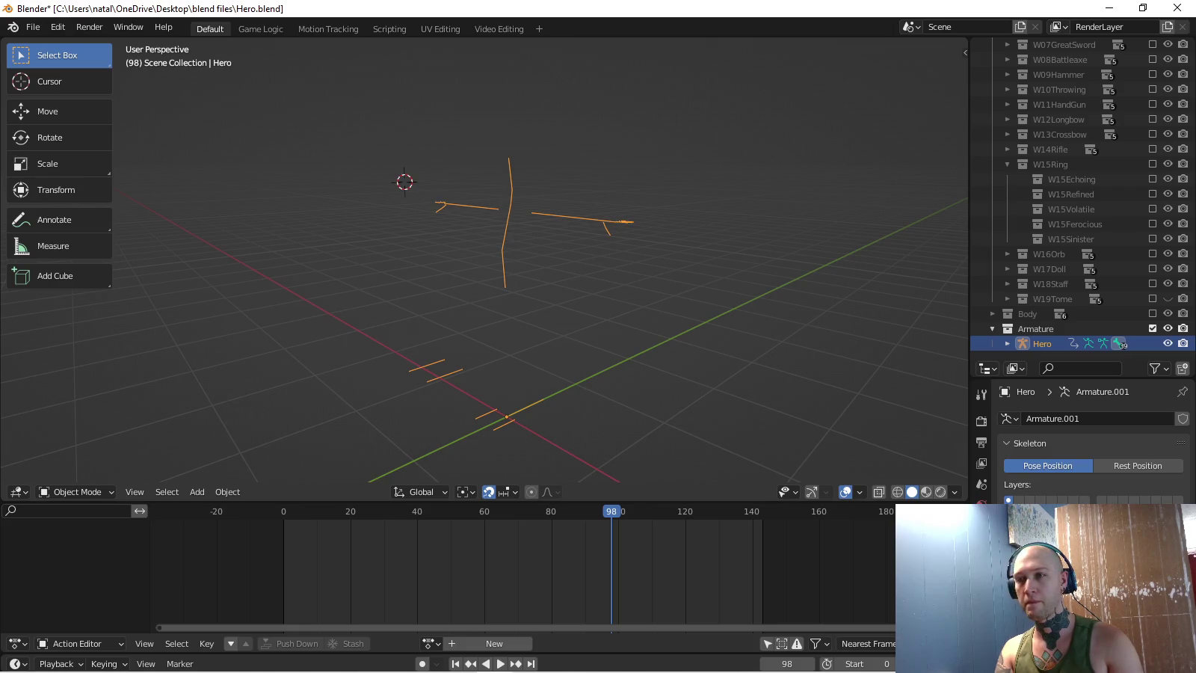
key(ctrl+Tab)
click(432, 644)
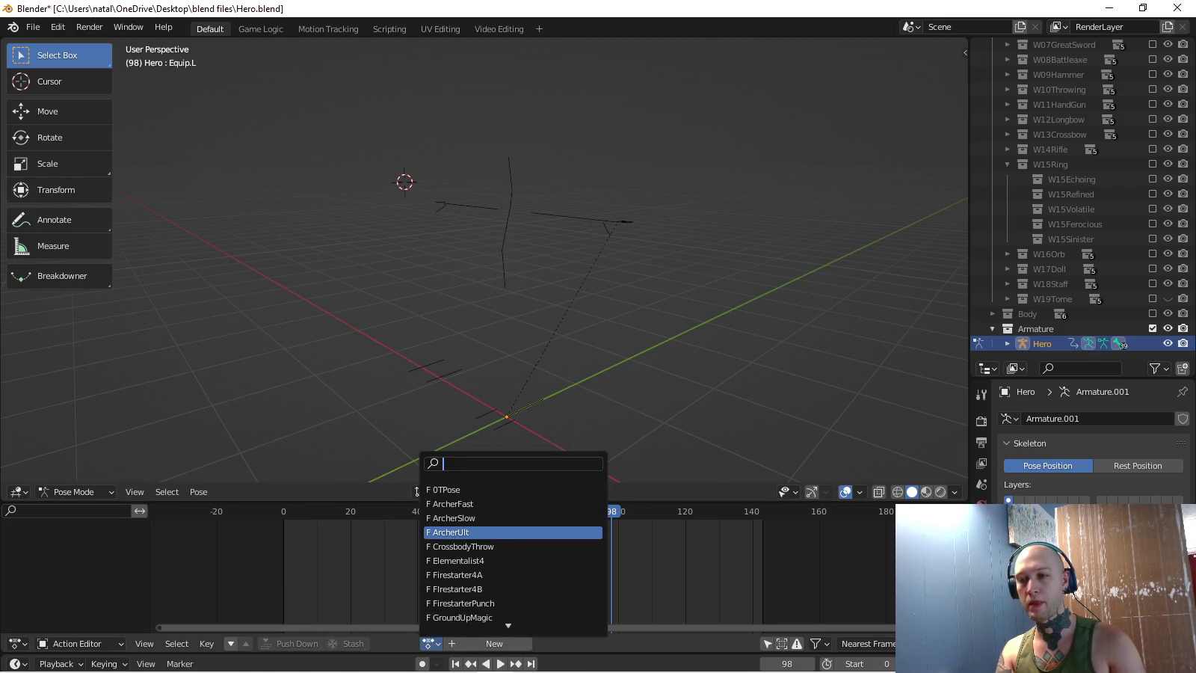
text(ref)
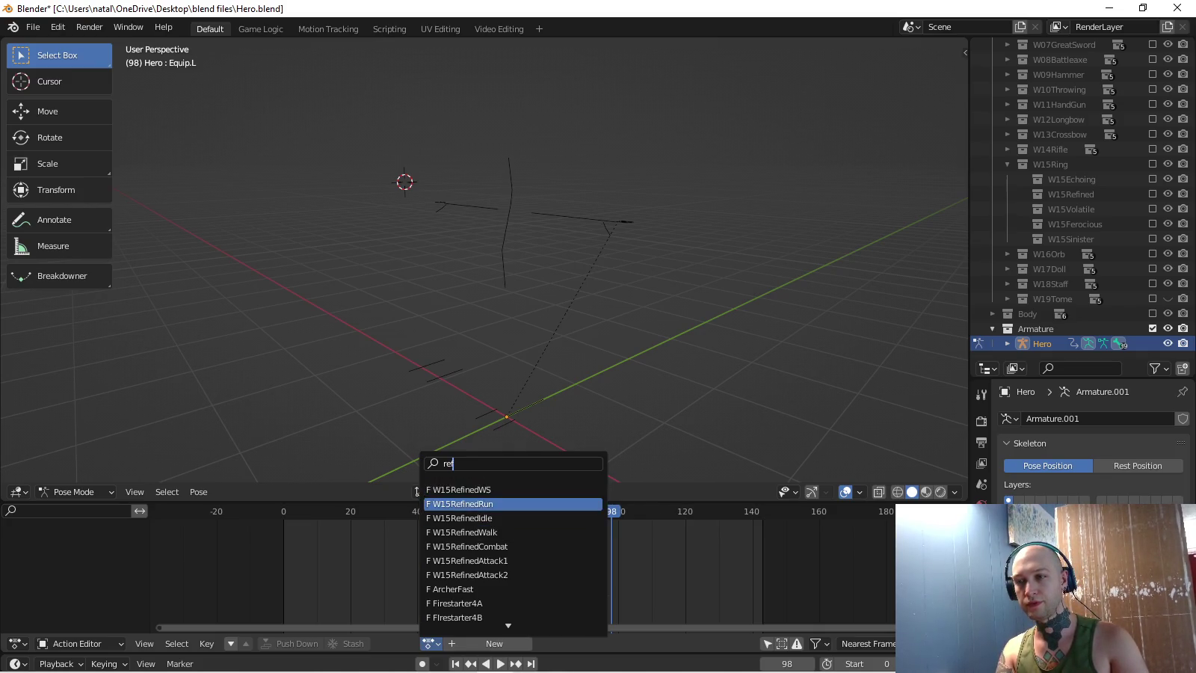
click(448, 490)
- At frame 0, select the BulletSpawn bone and set the active keying set to Scale
key(shift+Left)
key(a)
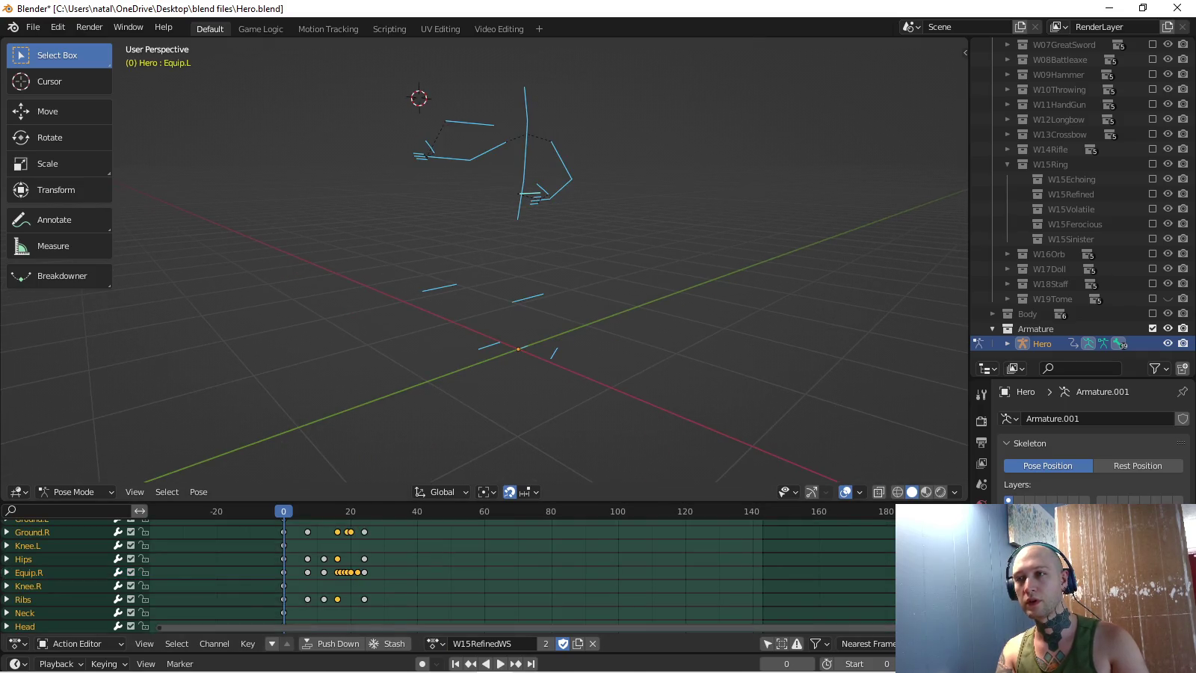
middle_drag(524, 300, 538, 299)
click(522, 339)
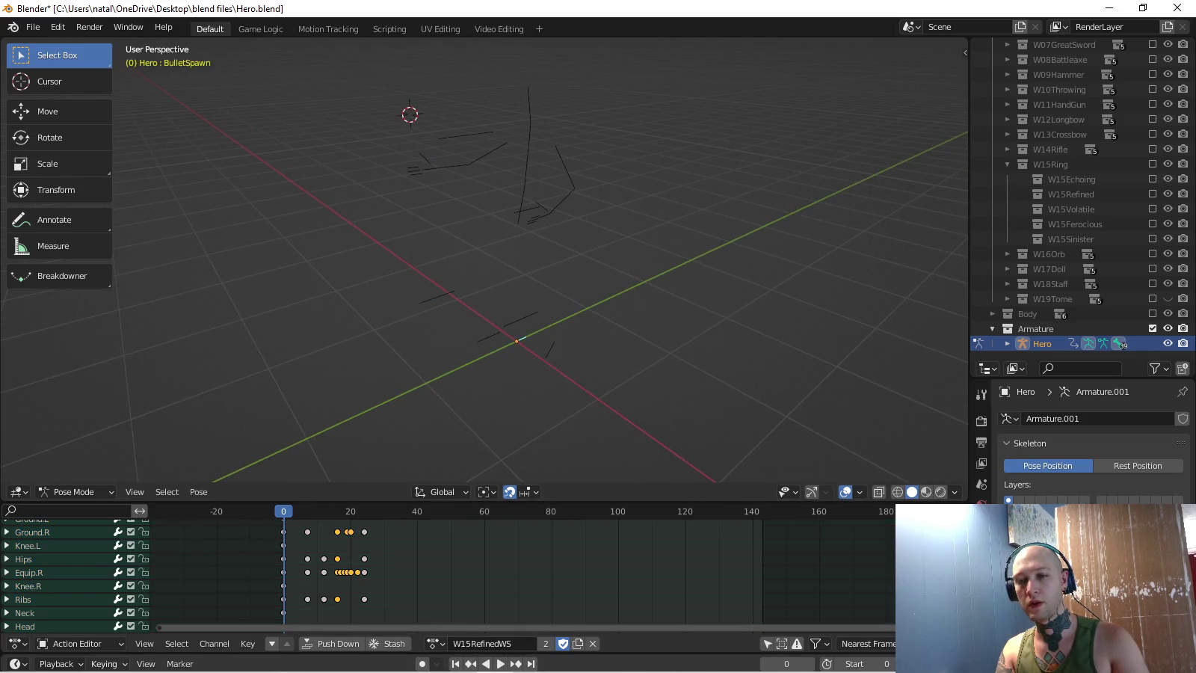
click(103, 664)
click(67, 582)
- Play back the W15RefinedWS animation from frame 1, then stop it
click(287, 511)
middle_drag(299, 449, 286, 479)
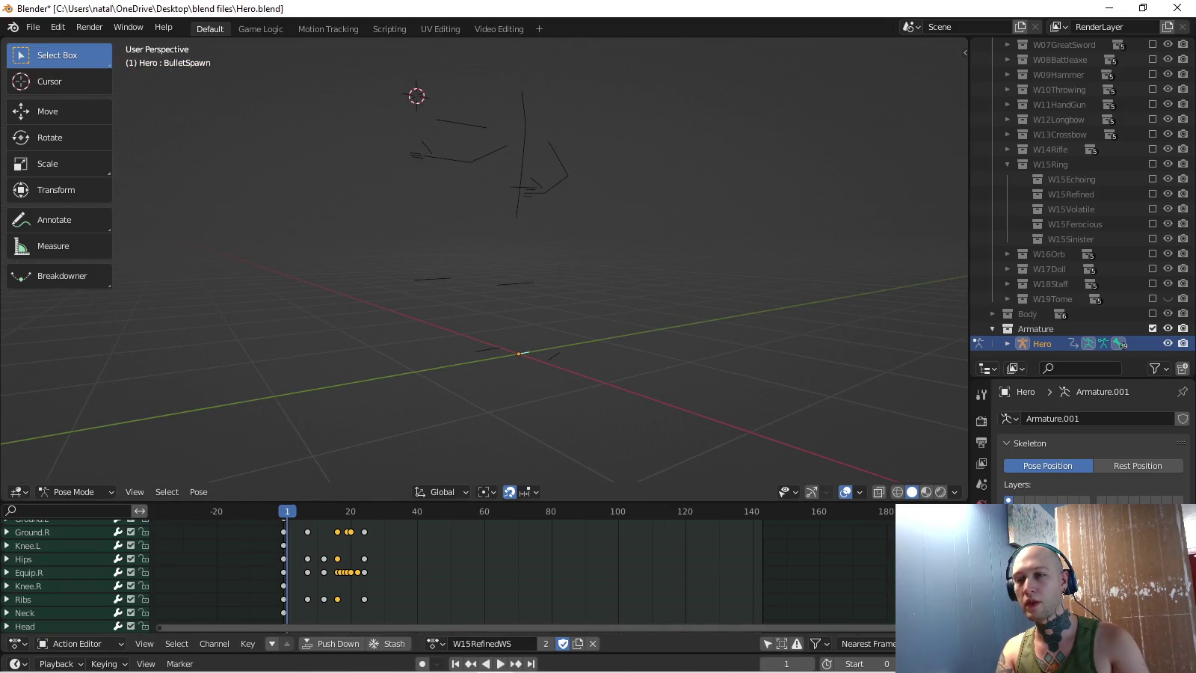
key(space)
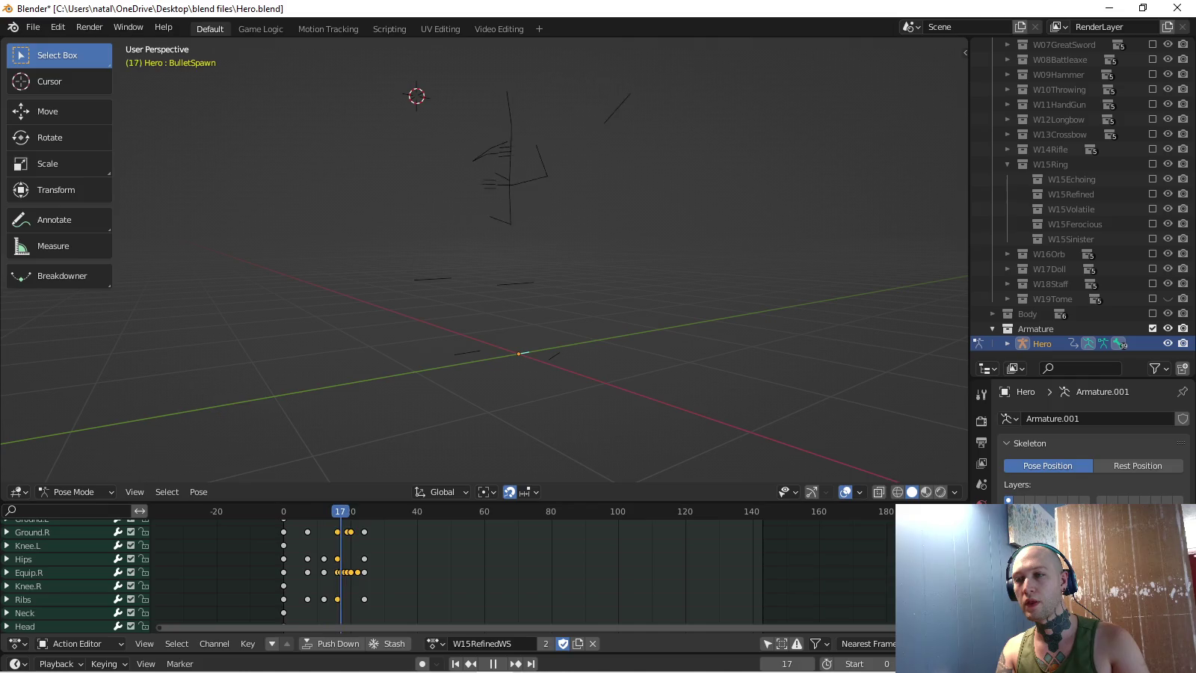
key(Escape)
click(436, 643)
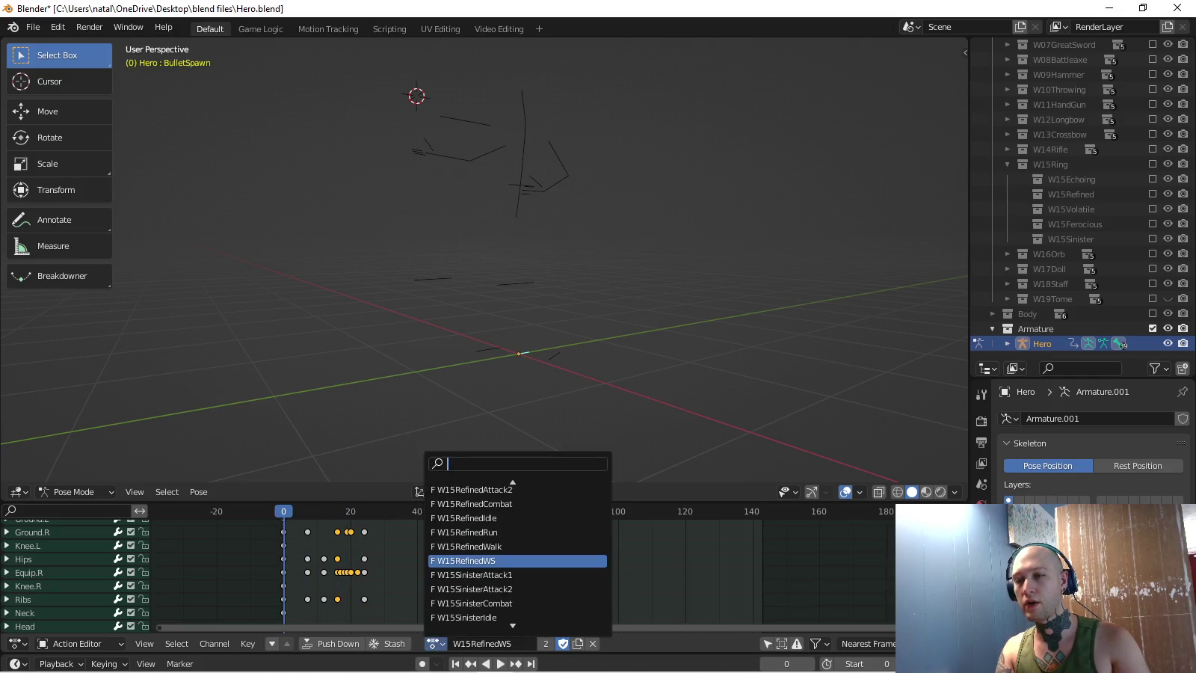
- Scale the BulletSpawn bone to zero and key it in the current W15 Refined action
text(s0)
key(Return)
key(i)
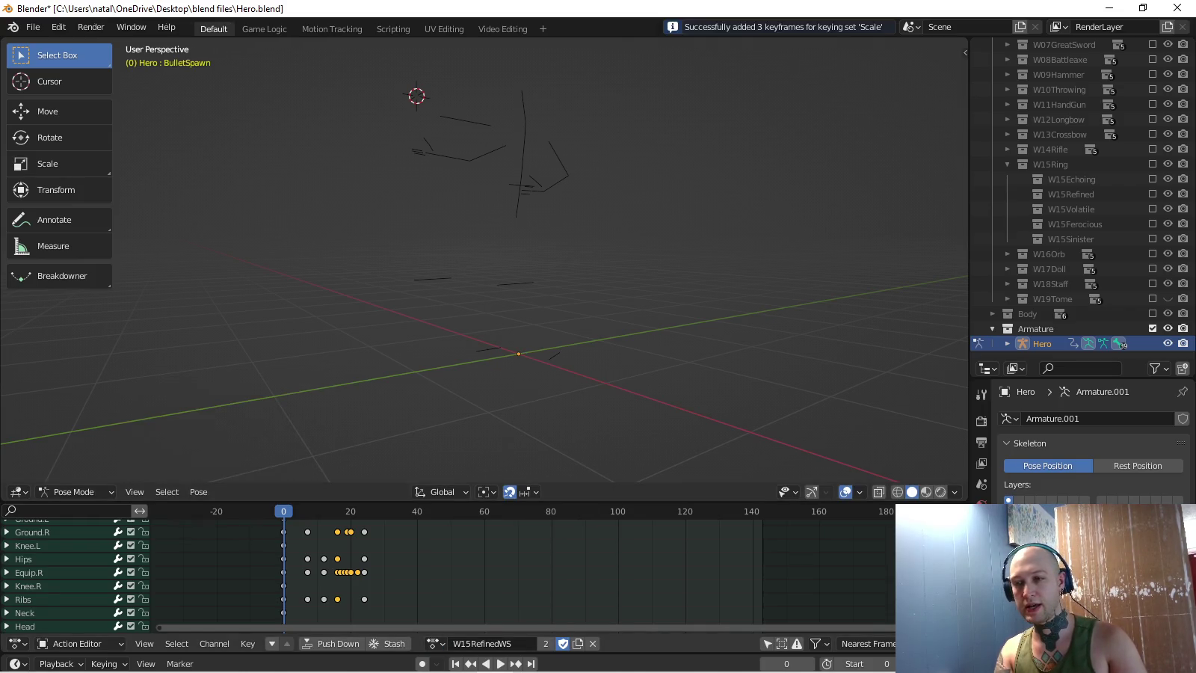
- Load W15RefinedAttack1 and key BulletSpawn's scale at zero there
click(436, 644)
key(Down)
key(Up)
key(Up)
key(Up)
key(Up)
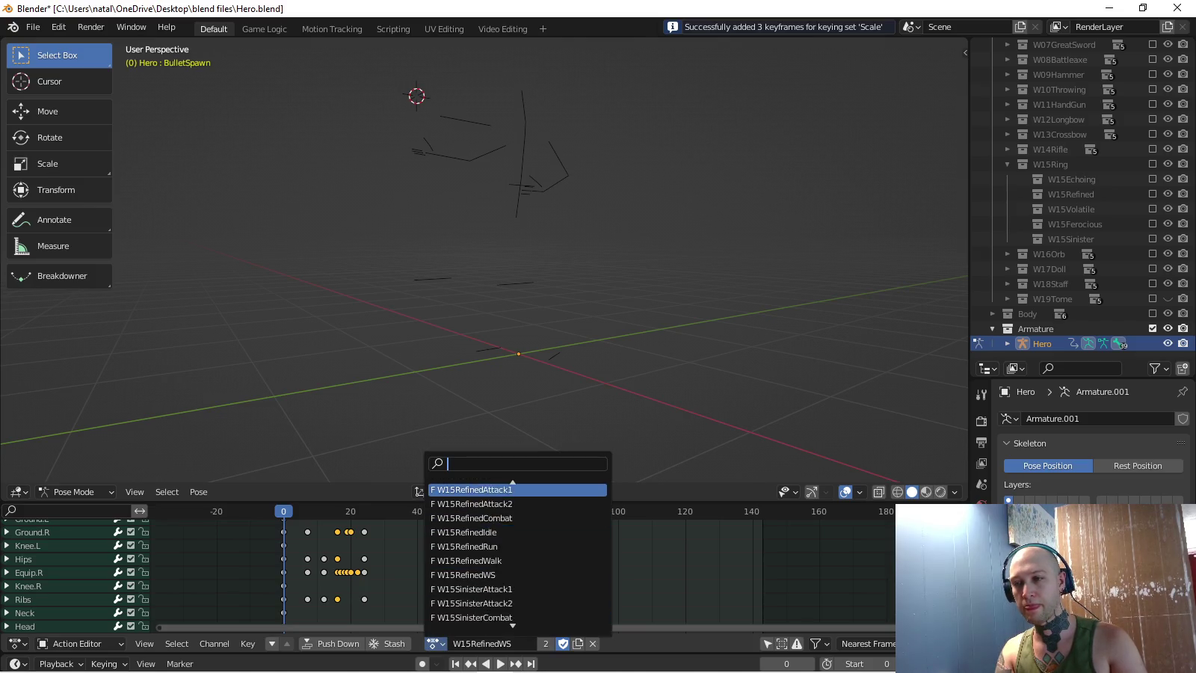
key(Up)
key(Return)
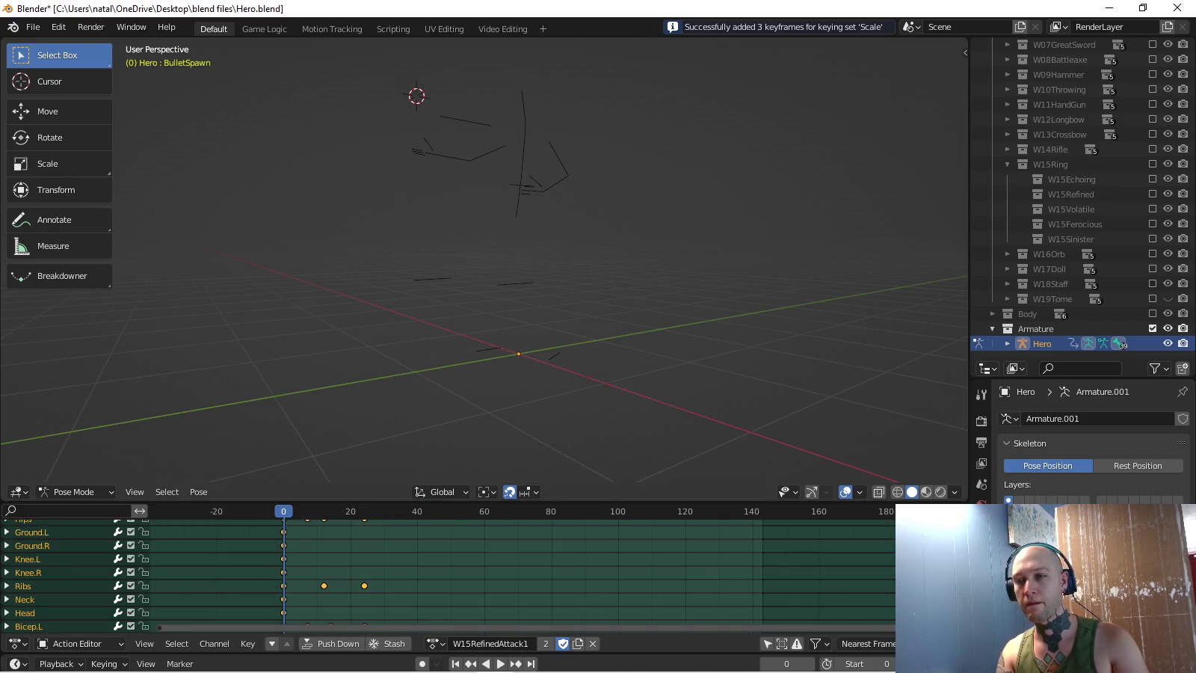
text(s0)
key(Return)
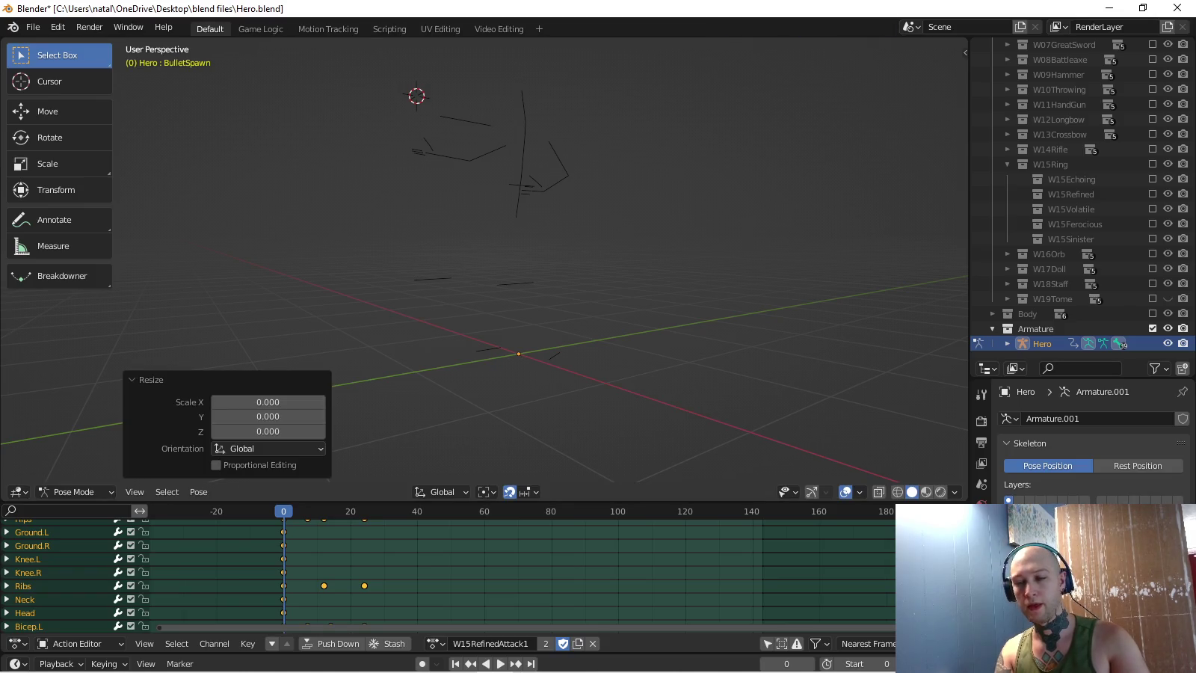
key(i)
- Step through the W15RefinedAttack2, W15RefinedCombat and W15RefinedIdle actions in the action list
click(434, 643)
key(Up)
key(Up)
key(Up)
key(Down)
key(Return)
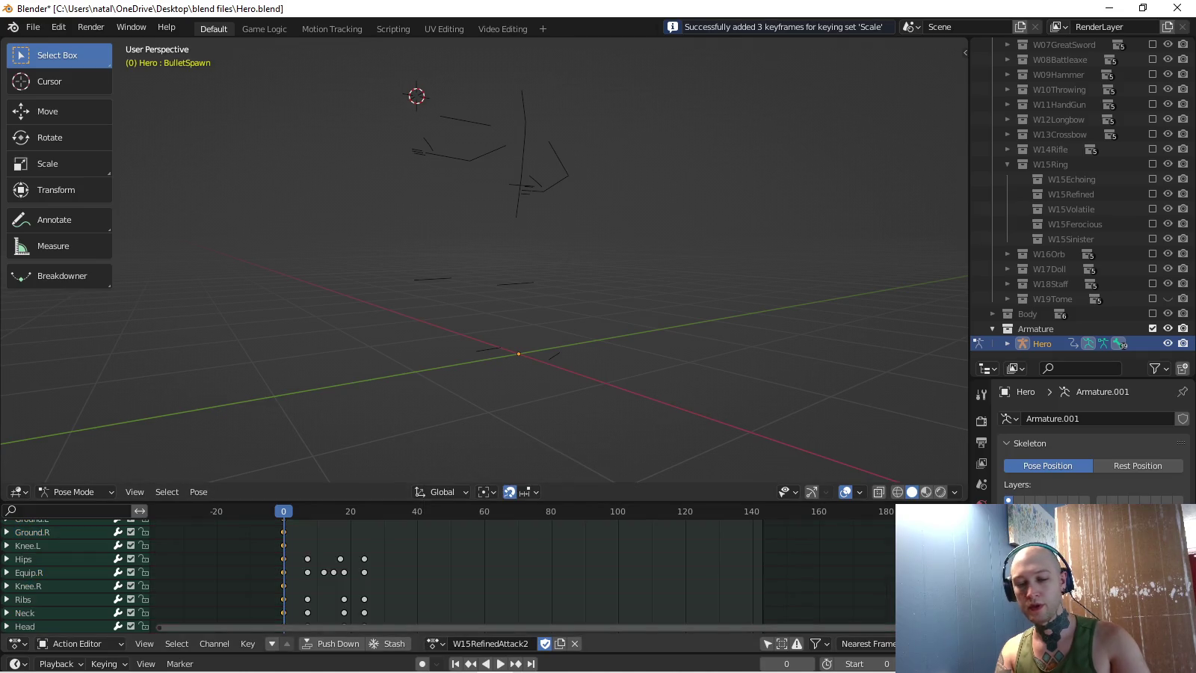
click(434, 643)
key(Down)
key(Return)
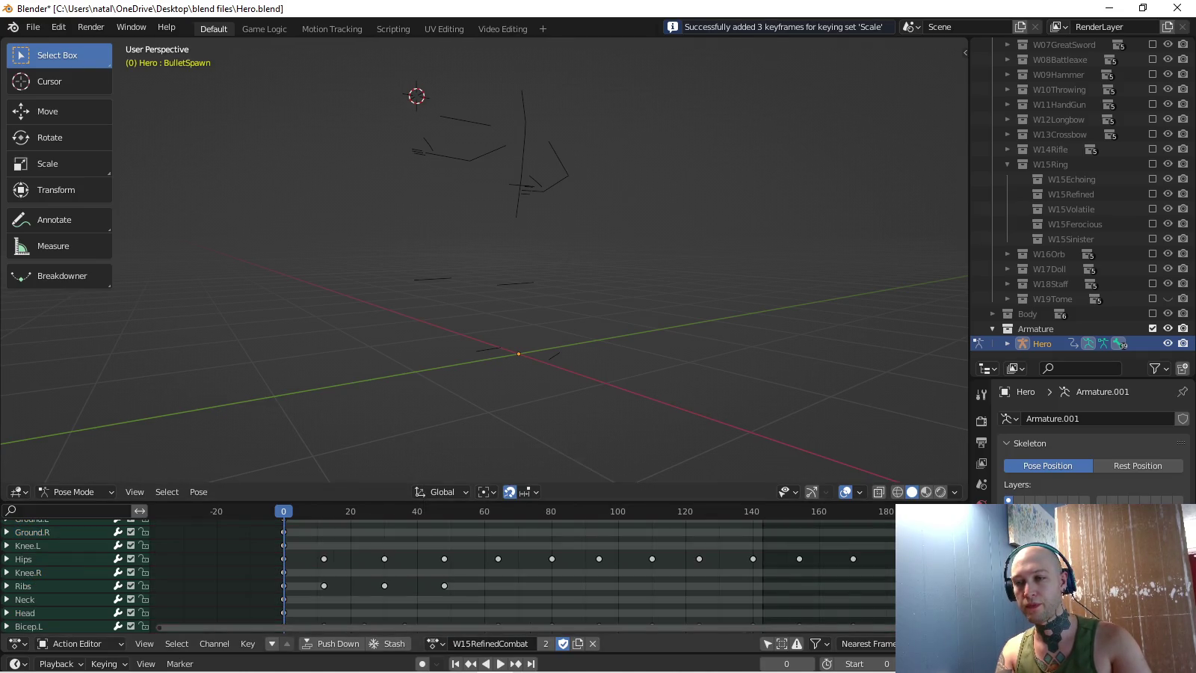
click(434, 644)
key(Down)
key(Return)
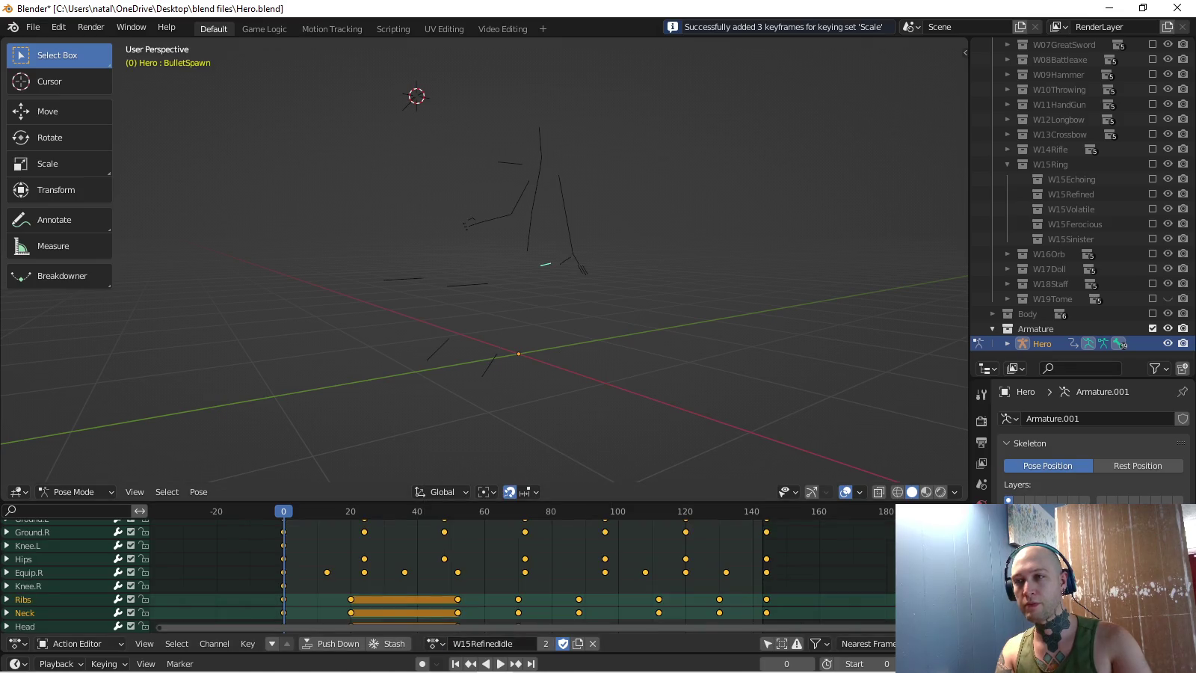
- Load W15RefinedRun, then W15RefinedWalk, and orbit the view to check the pose
click(434, 643)
key(Down)
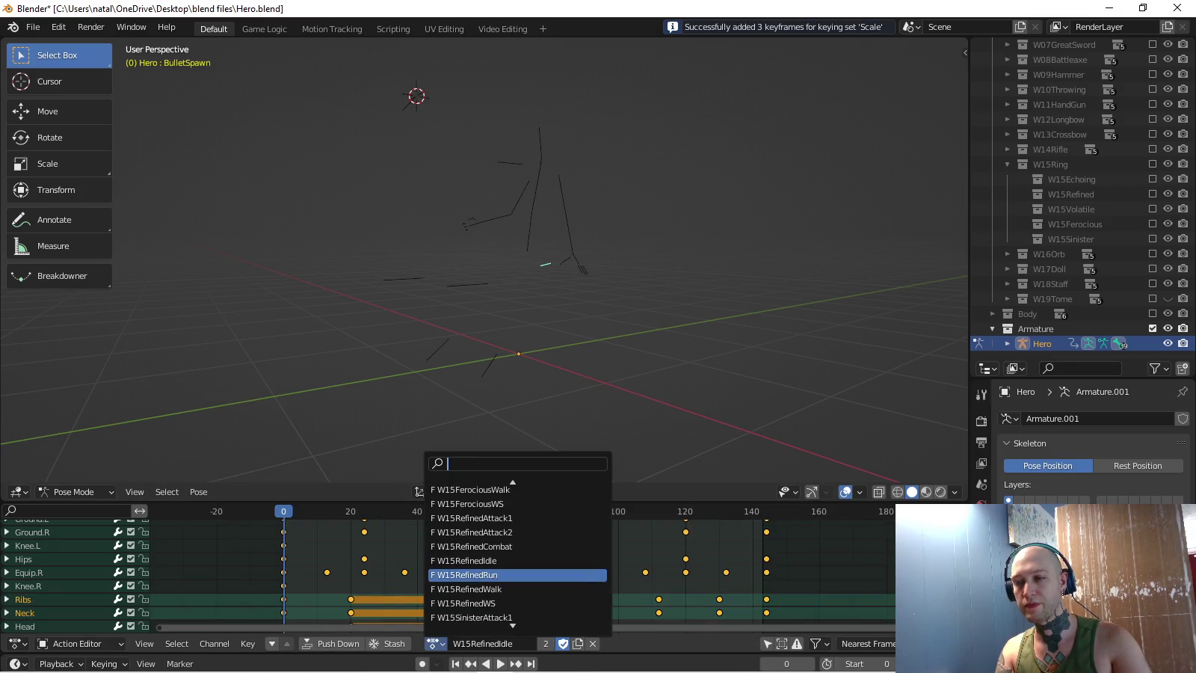
key(Return)
click(434, 644)
key(Down)
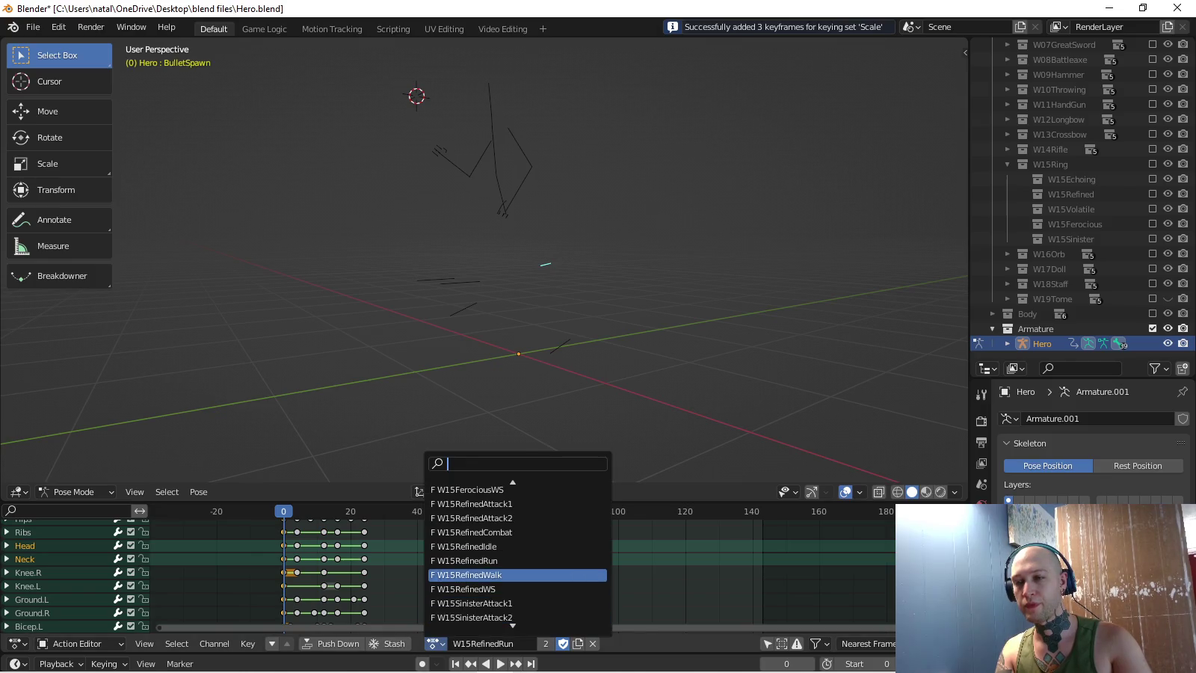
key(Return)
key(KP_4)
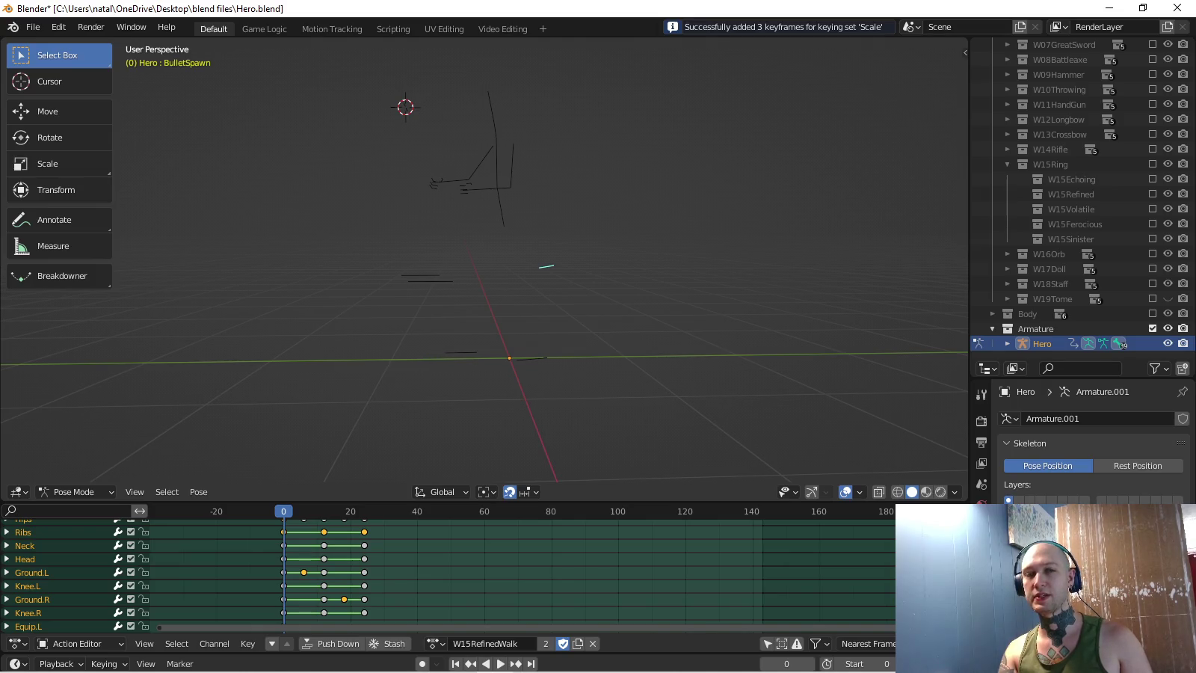
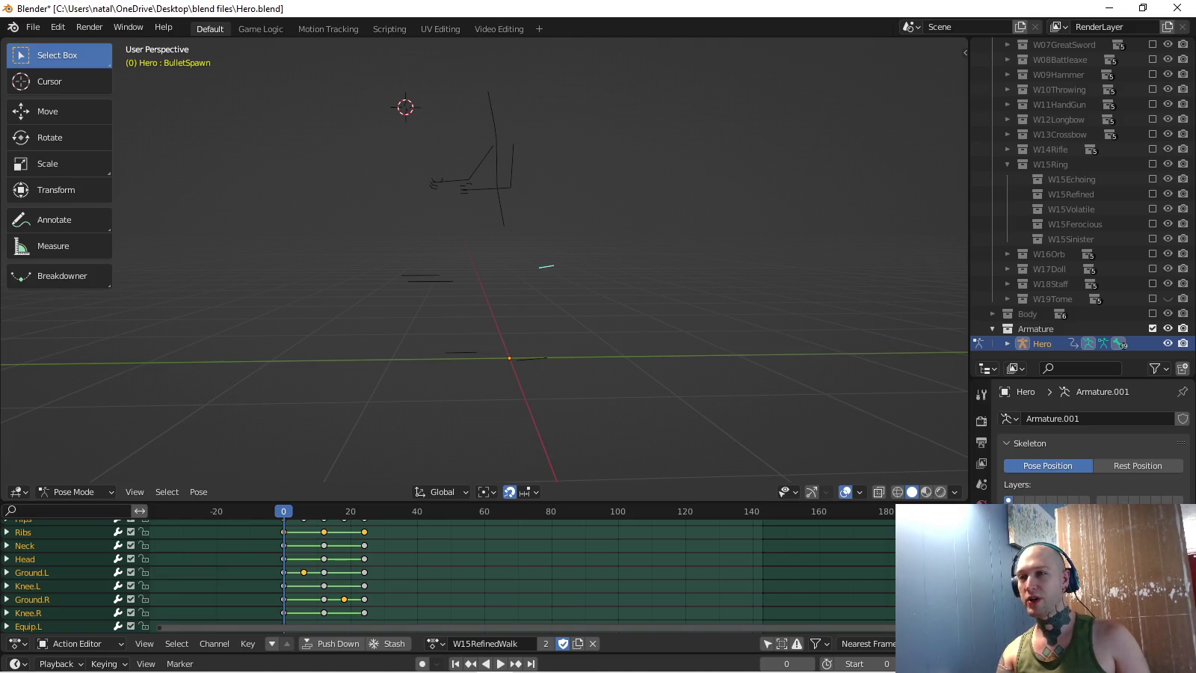
- Load the W15EchoingWS action and frame the rig in side orthographic view
shift+middle_drag(271, 479, 281, 491)
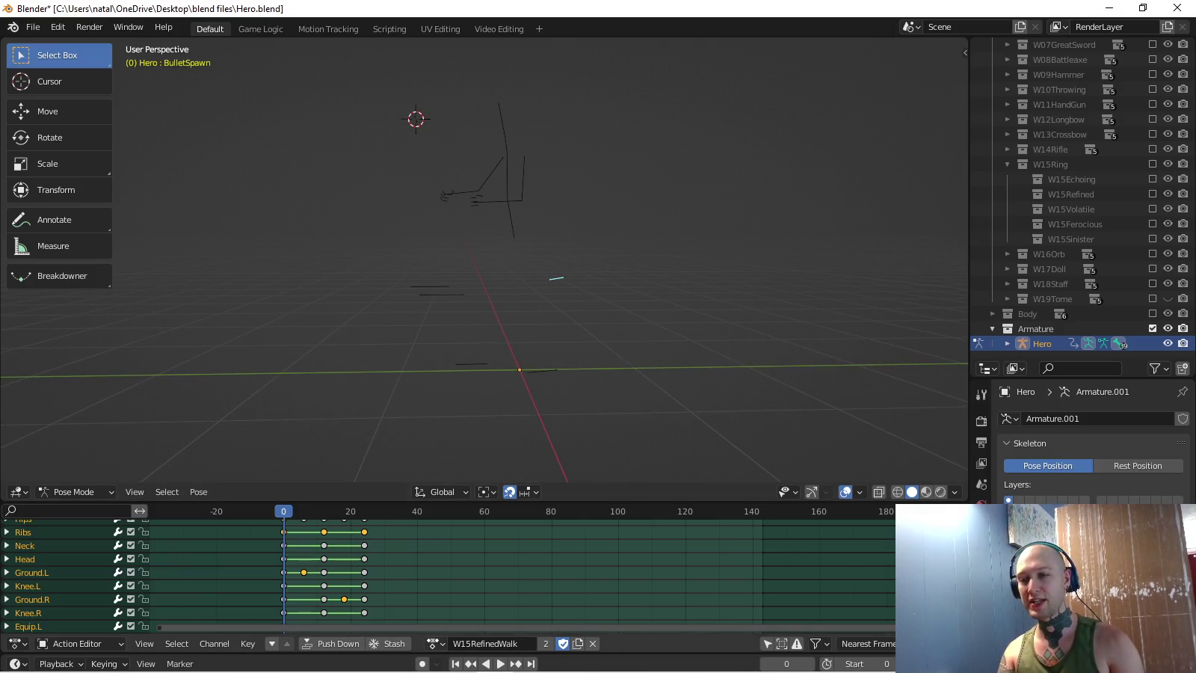
click(436, 643)
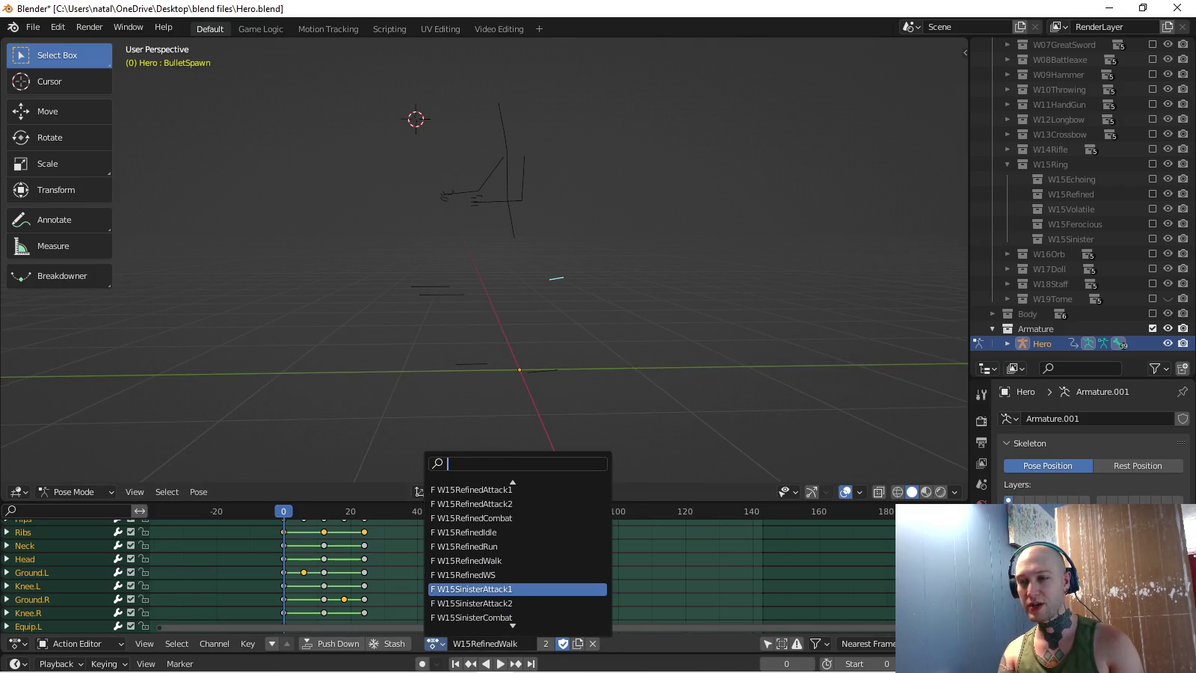
text(echo)
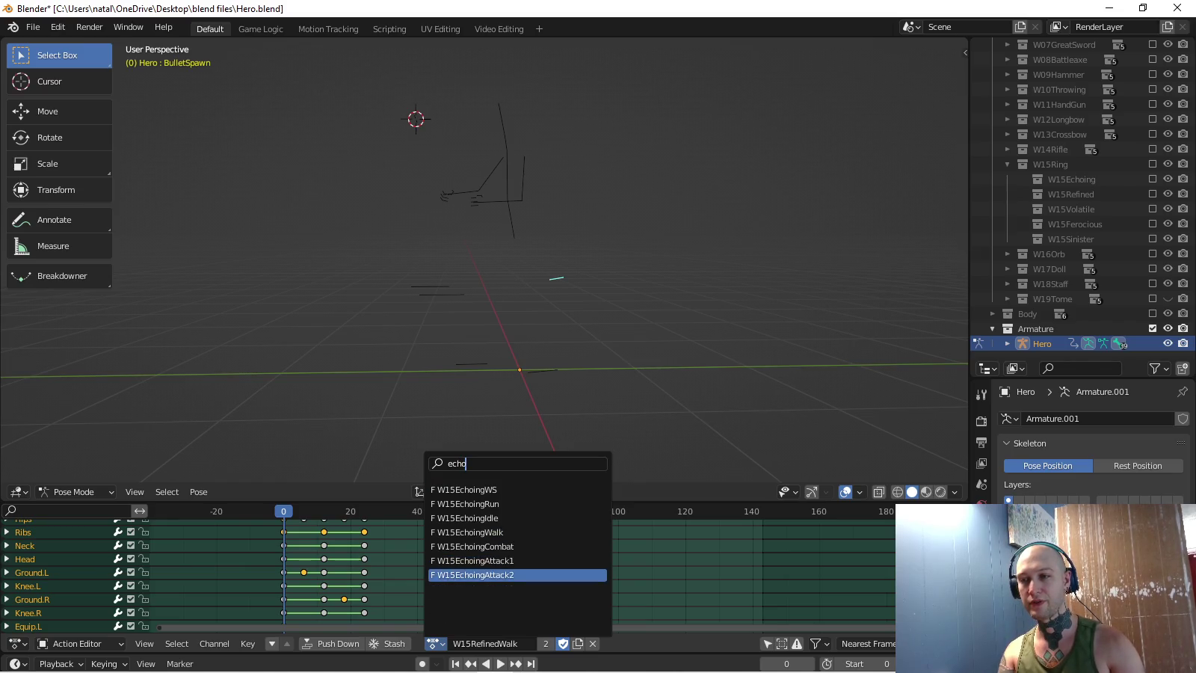
key(Return)
key(KP_3)
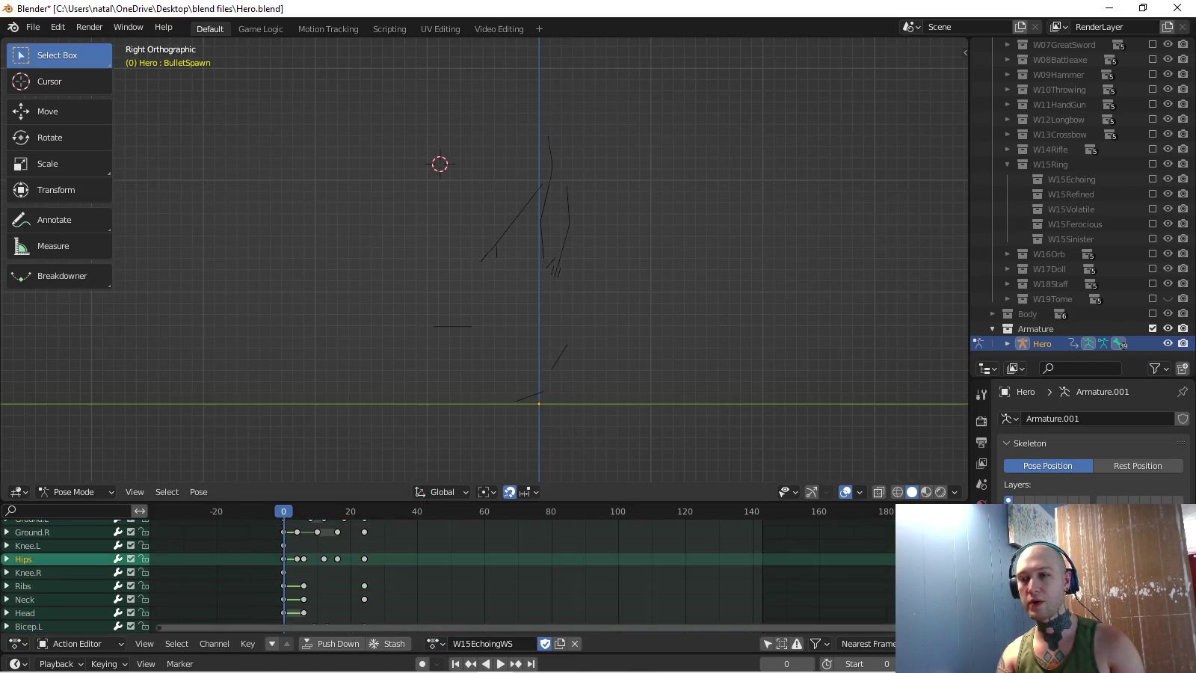
shift+middle_drag(486, 262, 481, 242)
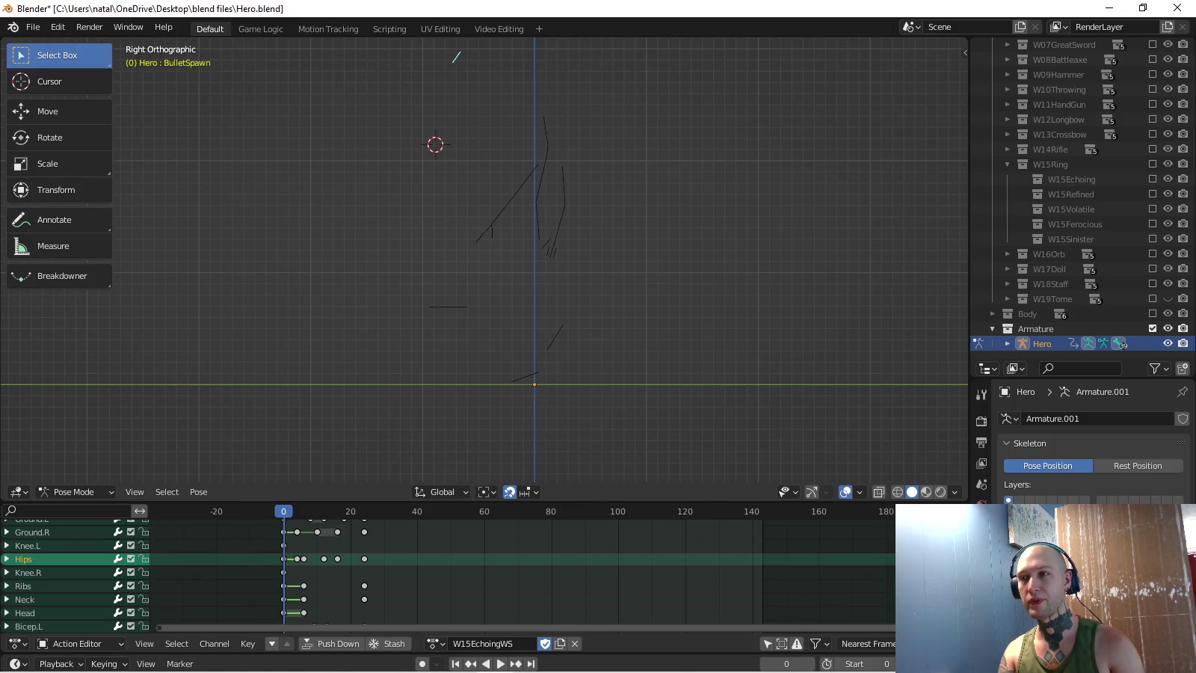
- In W15EchoingIdle, key the BulletSpawn bone's scale at zero
click(436, 643)
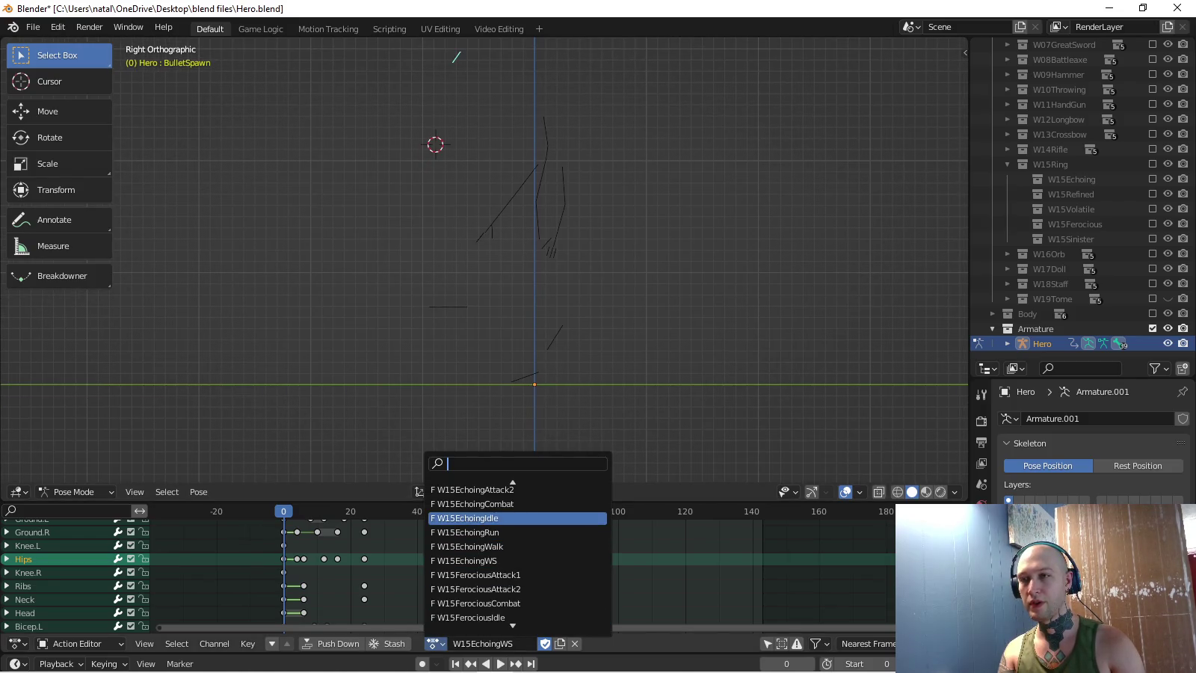
click(517, 518)
key(s)
key(0)
key(Return)
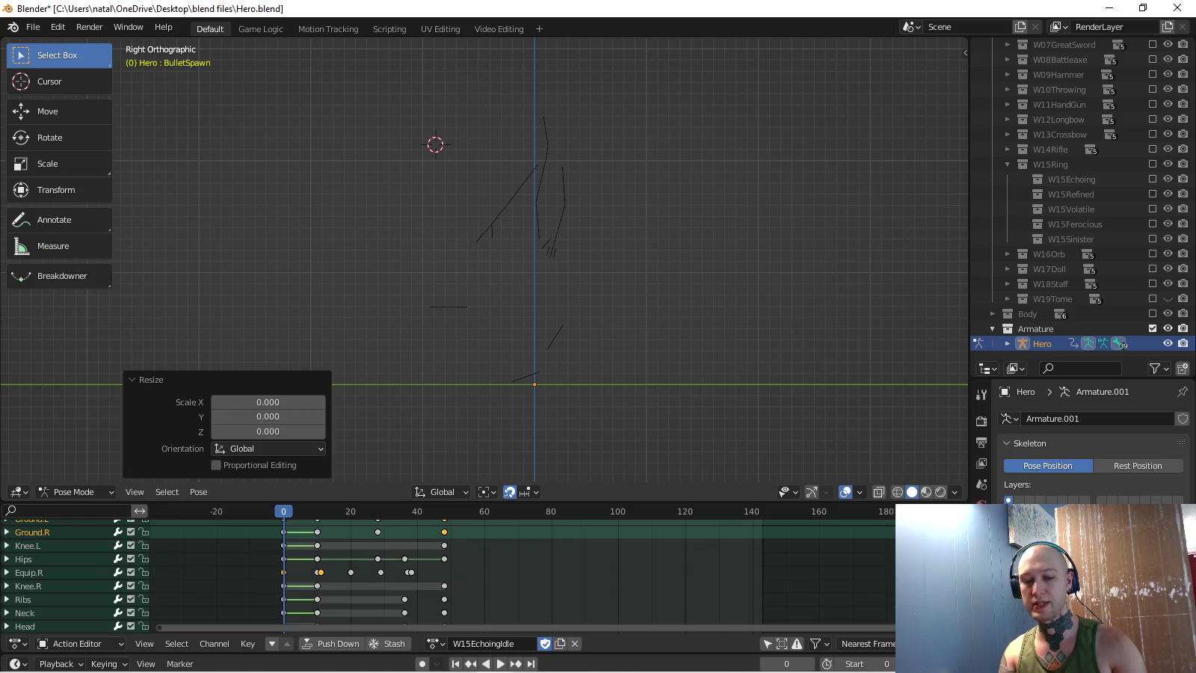
key(i)
mouse_move(523, 262)
middle_down()
mouse_move(479, 224)
mouse_move(523, 232)
middle_up()
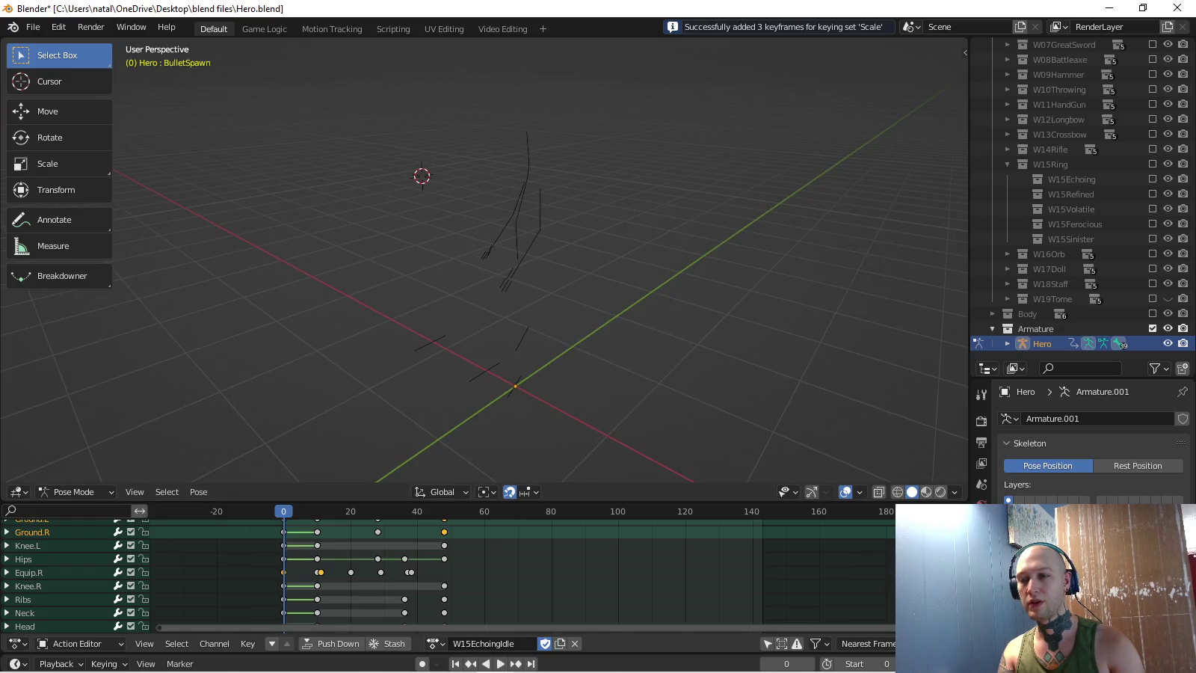
- In W15EchoingCombat, key the BulletSpawn bone's scale at zero
click(435, 643)
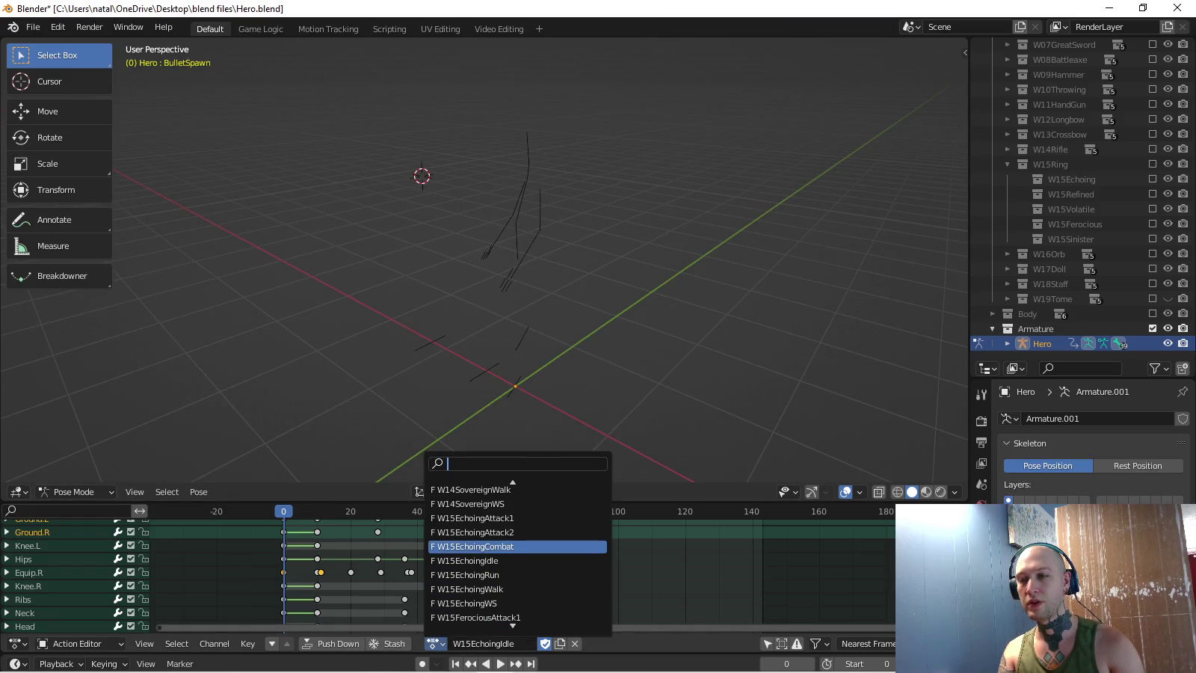
click(478, 546)
key(s)
key(0)
key(Return)
key(i)
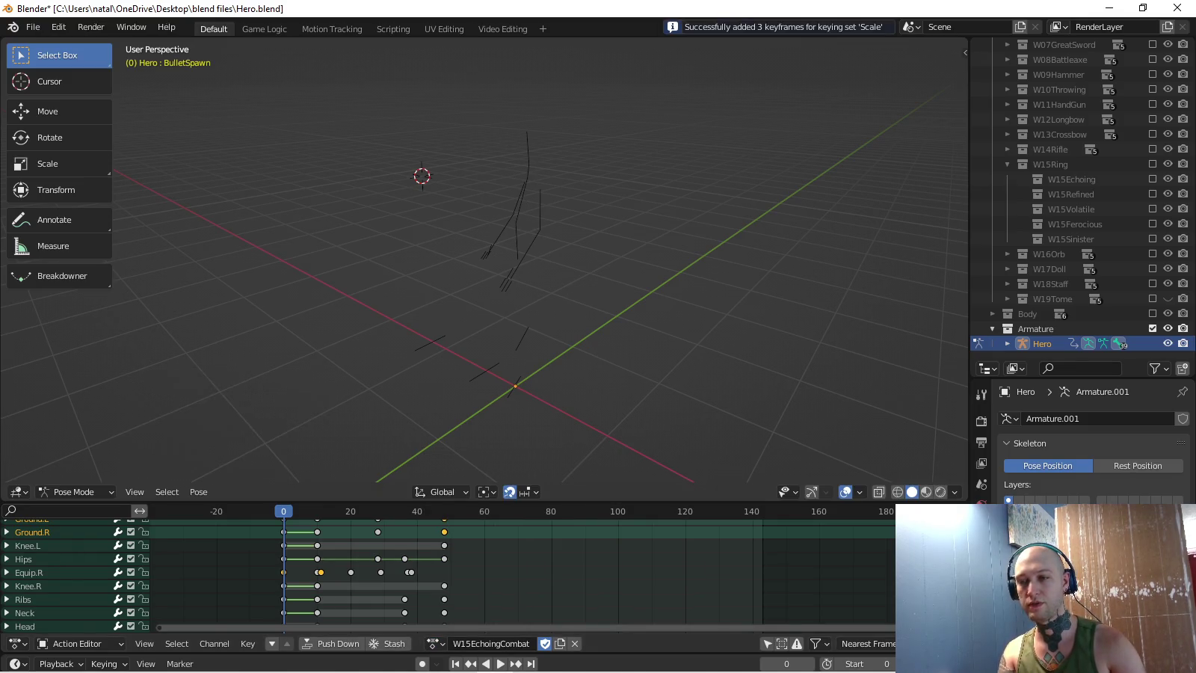
- Load W15EchoingAttack1 and play the attack animation to check it
click(434, 643)
key(Up)
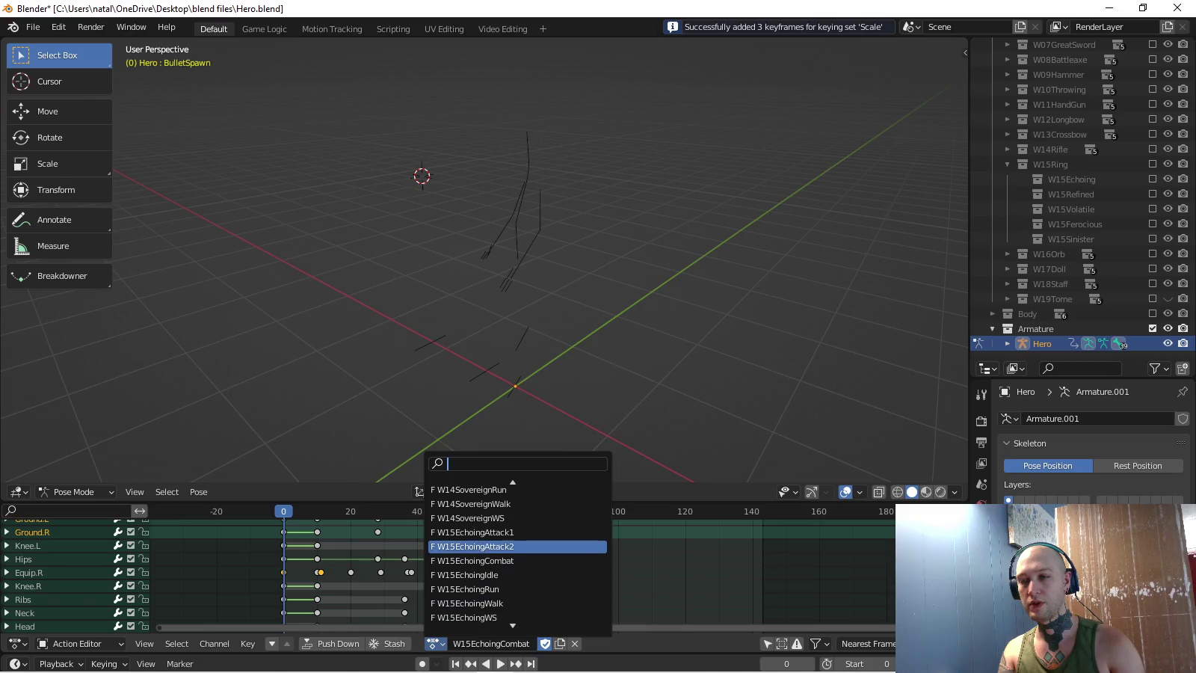
key(Up)
key(Return)
key(space)
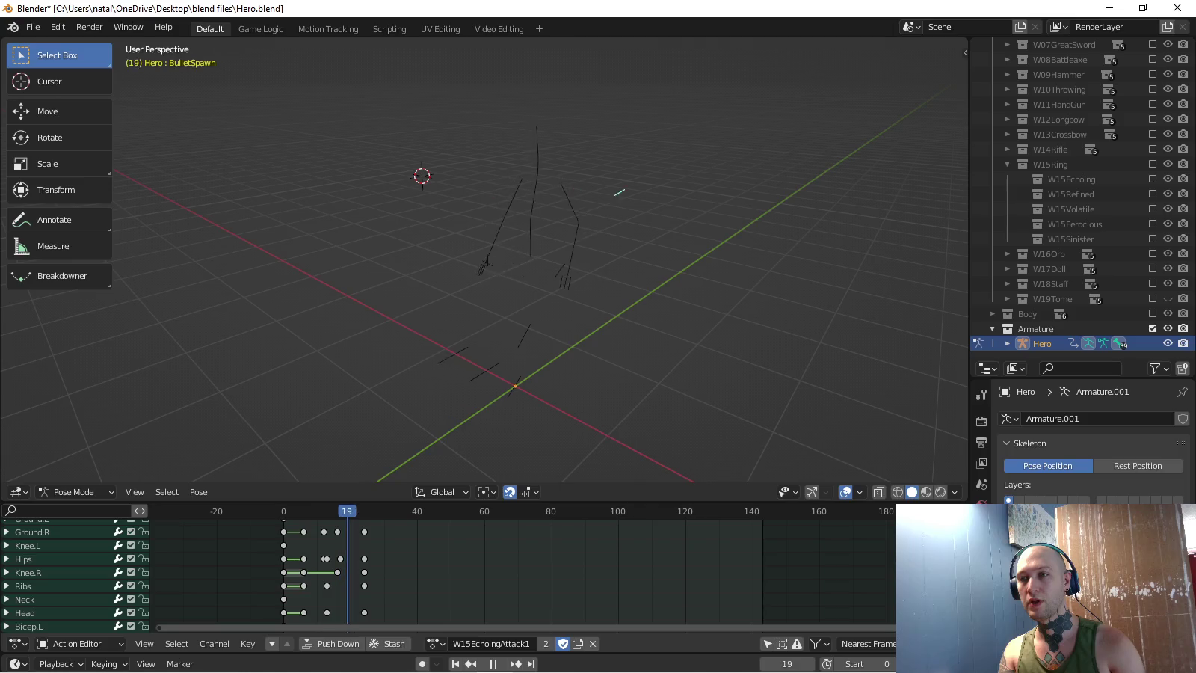
key(space)
- Return to W15EchoingIdle and key BulletSpawn's zero scale there
click(433, 643)
key(Down)
key(Down)
key(Down)
key(Return)
key(s)
key(0)
key(Return)
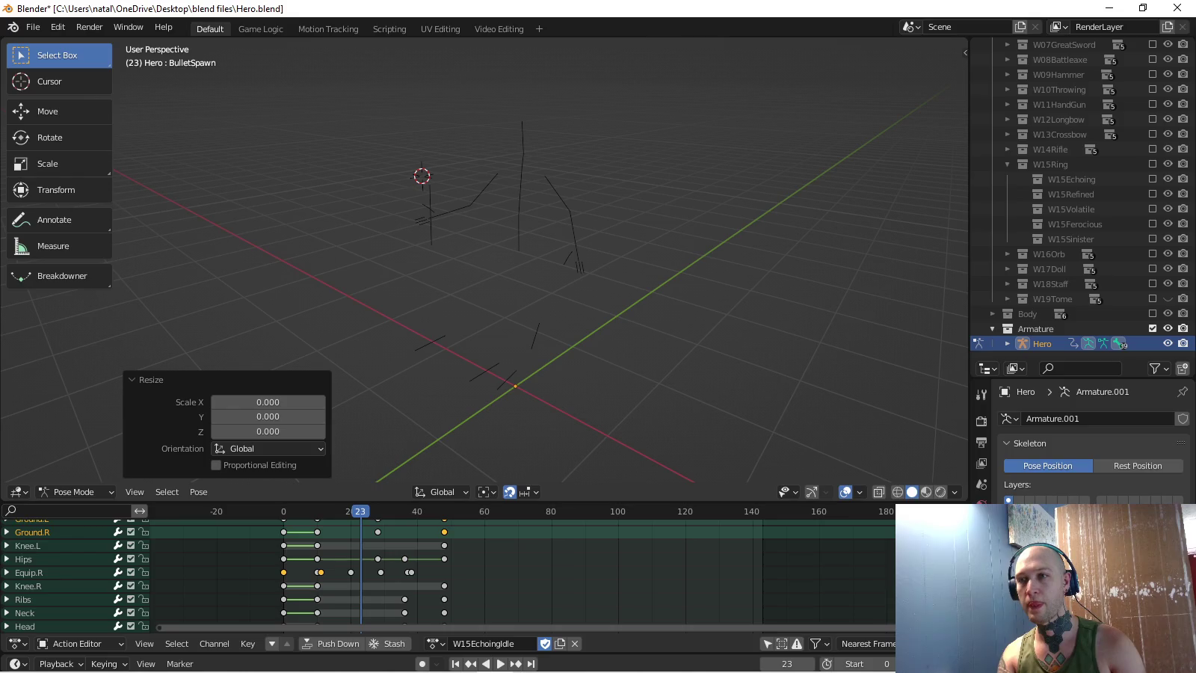
key(i)
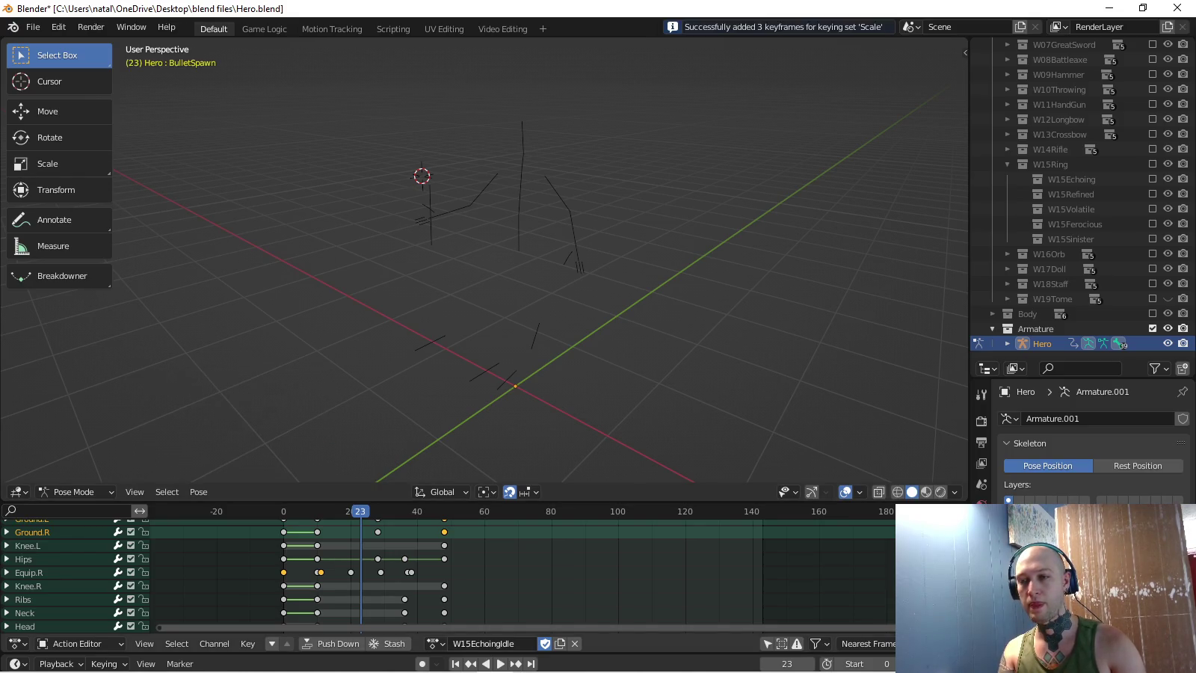
- In W15EchoingWalk, key BulletSpawn's zero scale at frame 23
click(434, 643)
key(Up)
key(Return)
key(s)
key(0)
key(Return)
key(i)
- In W15EchoingRun, key the BulletSpawn bone's scale at zero
click(434, 644)
key(Up)
key(Up)
key(Up)
key(Return)
key(s)
key(0)
key(Return)
key(i)
- Unlink the action from the rig and save Hero.blend
key(a)
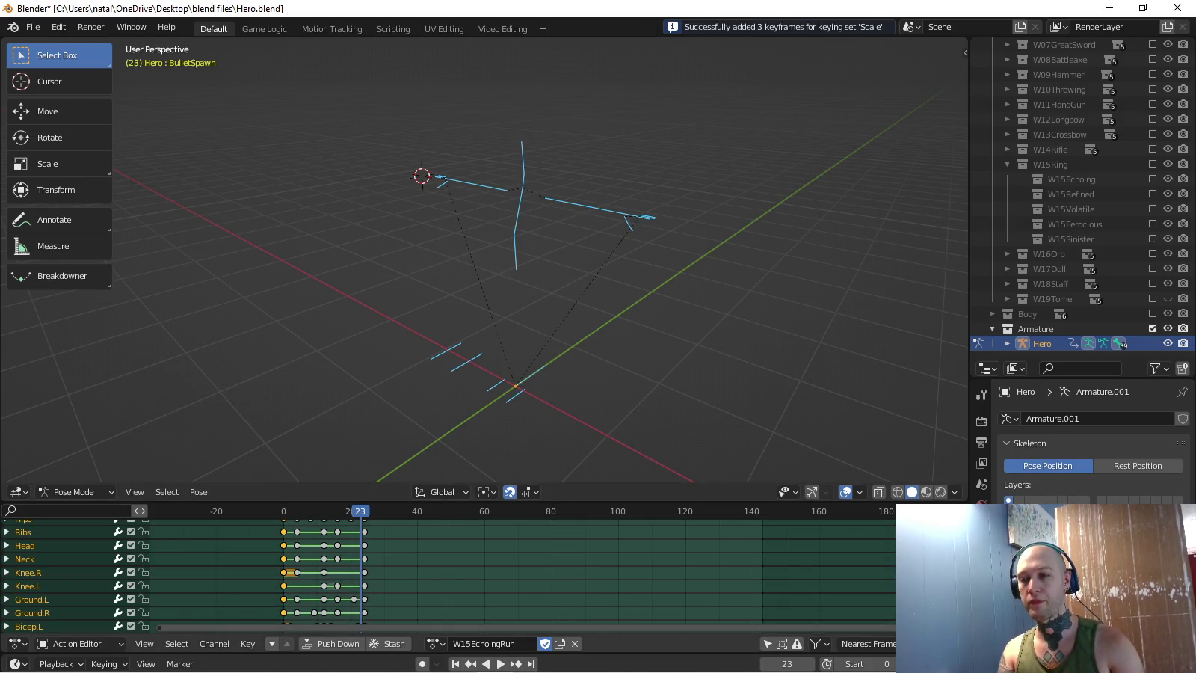
click(575, 643)
key(ctrl+s)
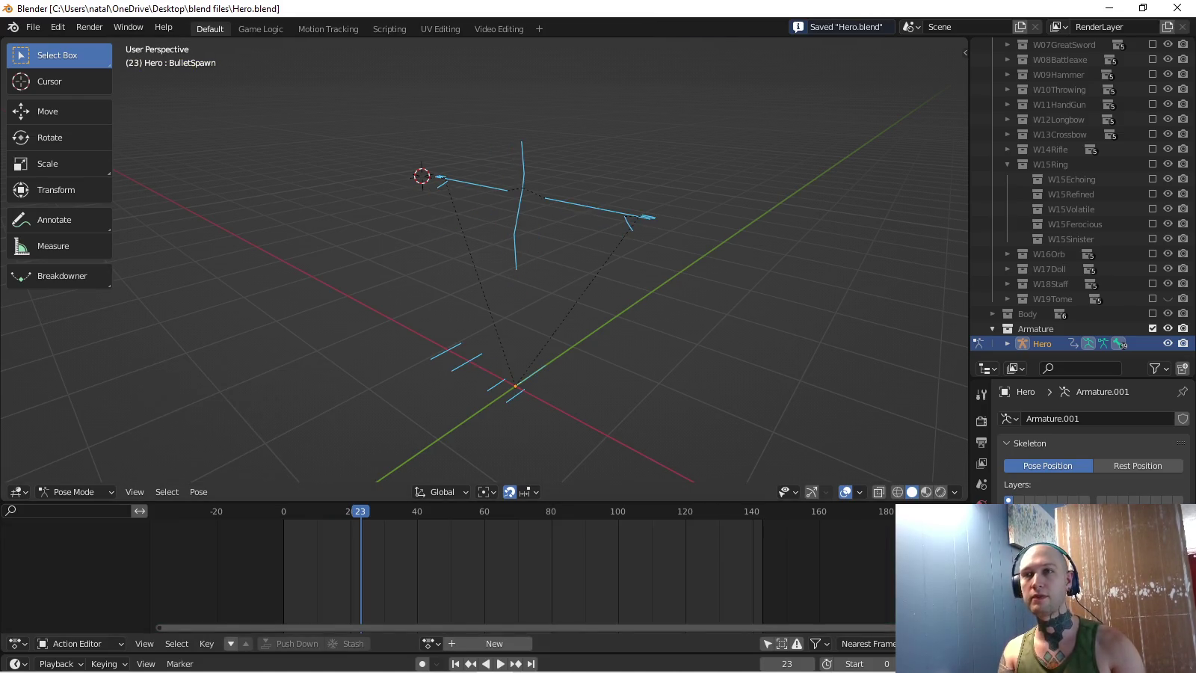
- Run the DeleteAnimations script to remove non-W actions, then review the remaining actions
click(390, 29)
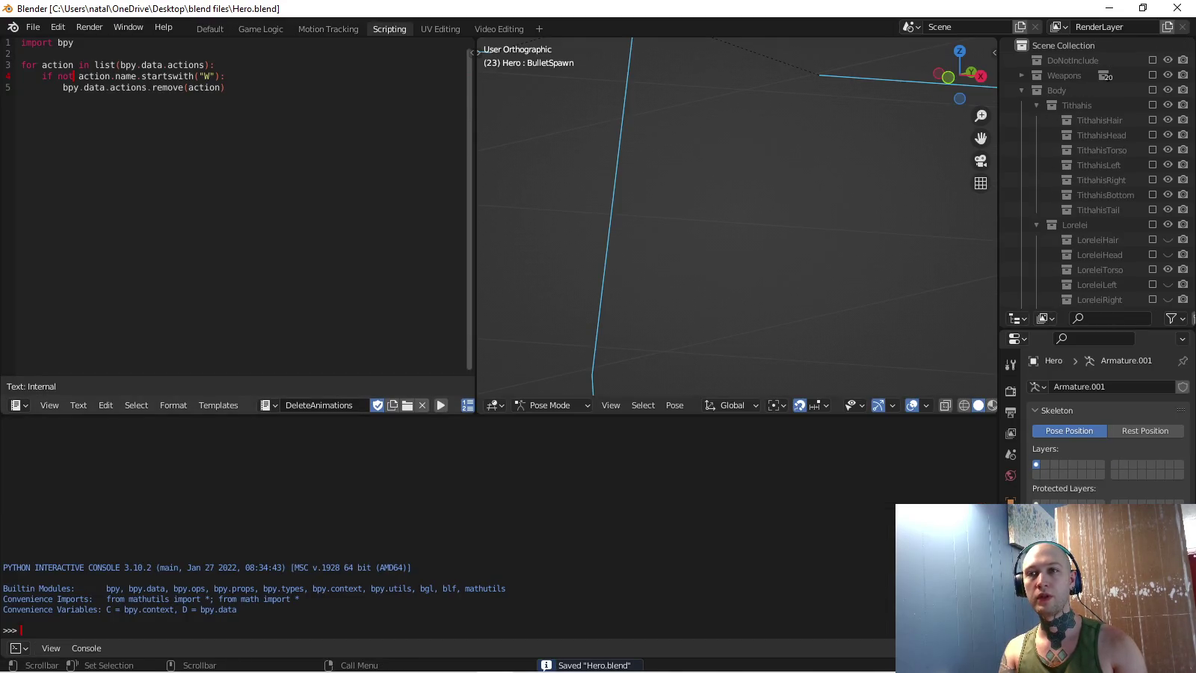
click(441, 405)
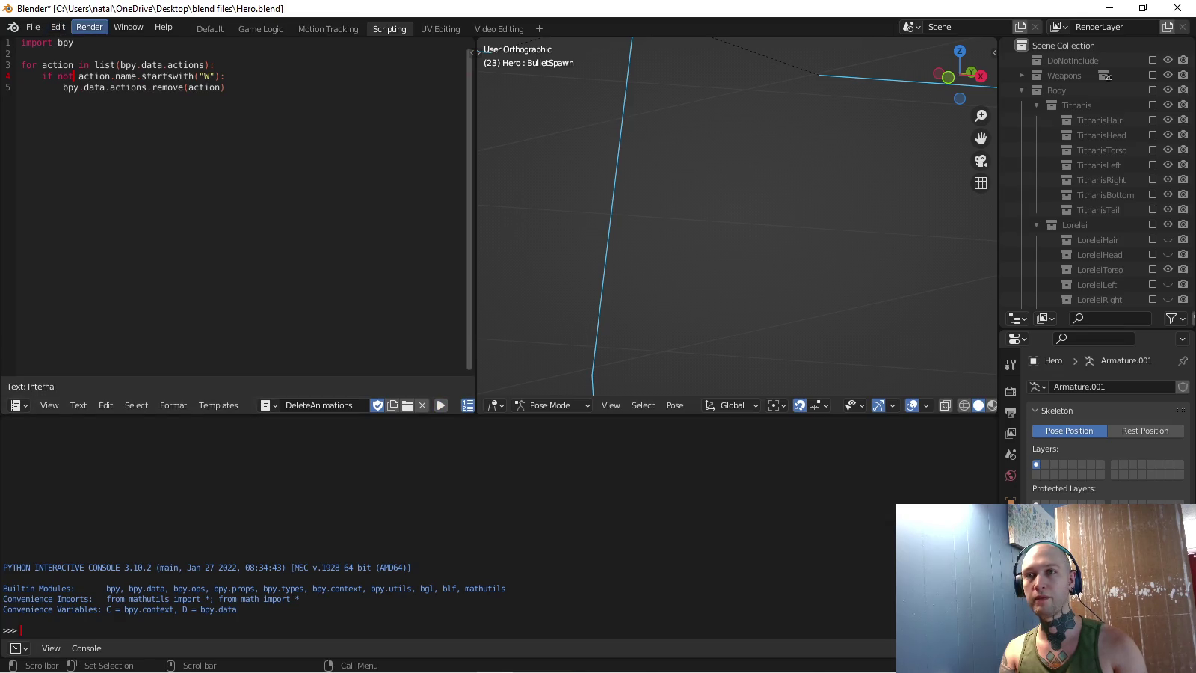
click(210, 28)
click(431, 643)
scroll(417, 491, down, 2)
scroll(417, 491, down, 2)
scroll(417, 491, down, 2)
scroll(418, 492, down, 2)
scroll(417, 491, down, 2)
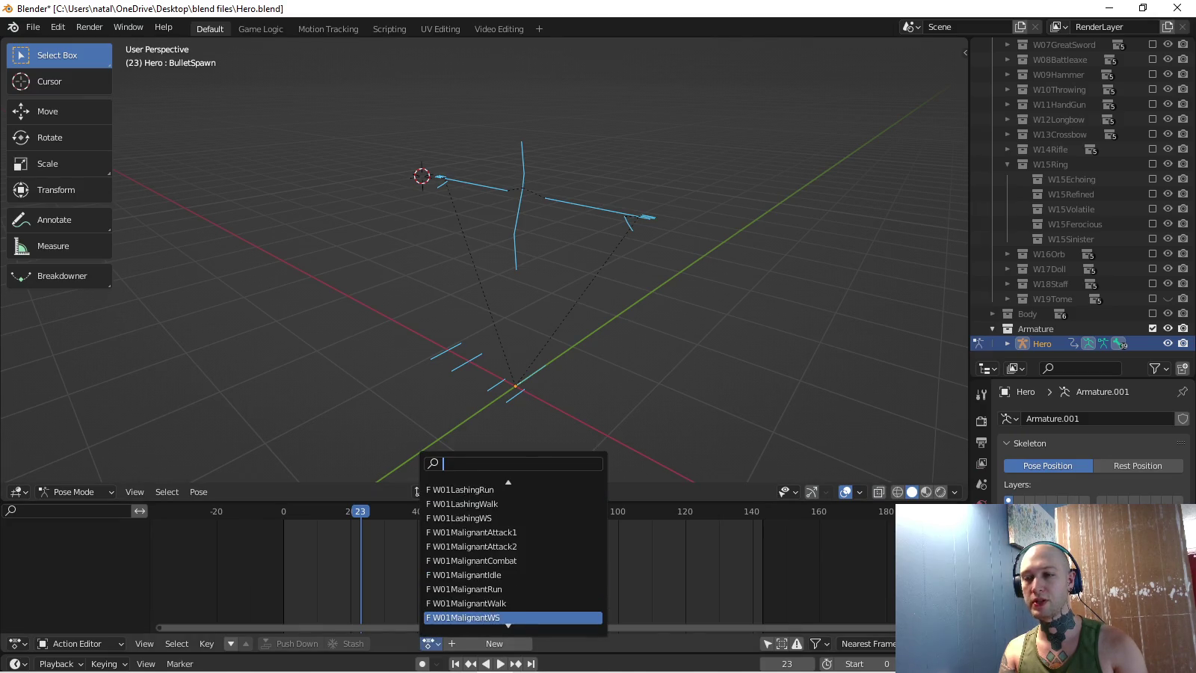
- Open the FBX export window in the Hero models folder
click(33, 27)
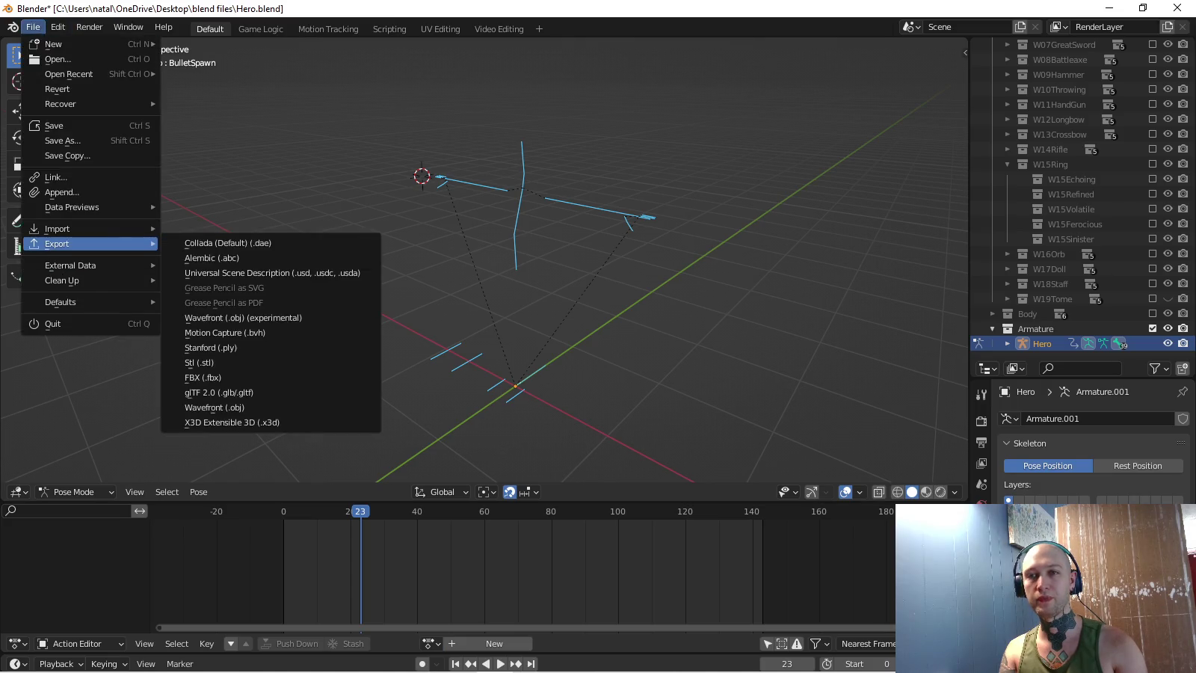
click(203, 377)
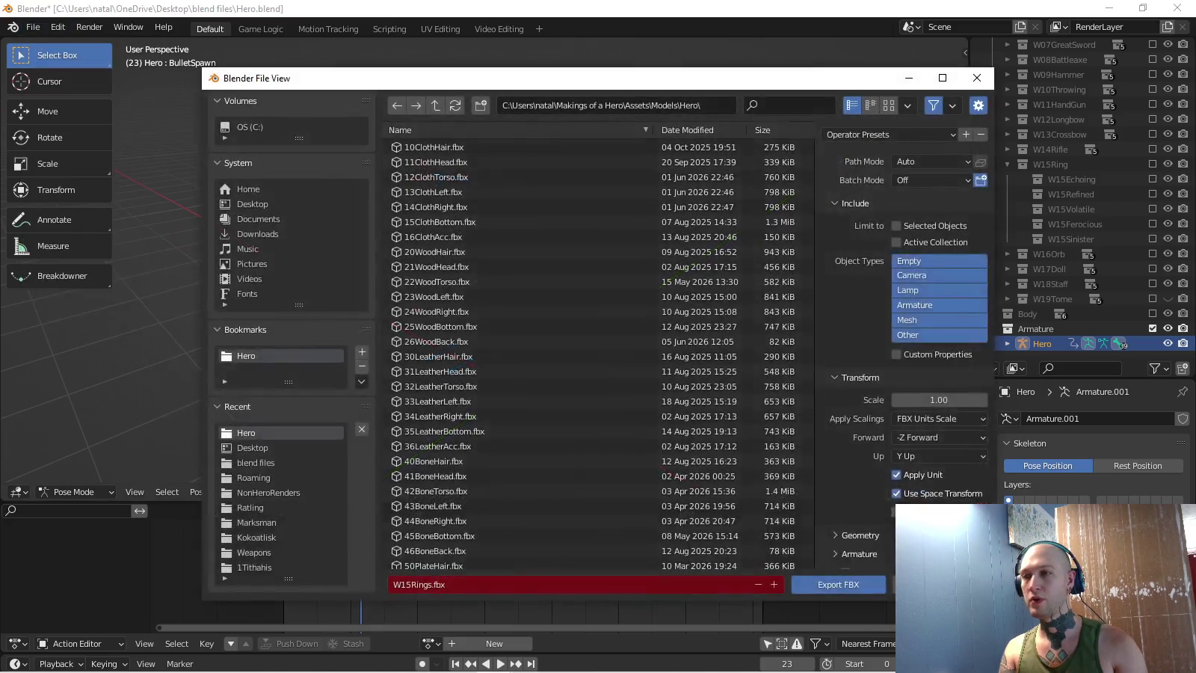
scroll(598, 349, down, 7)
scroll(901, 344, down, 1)
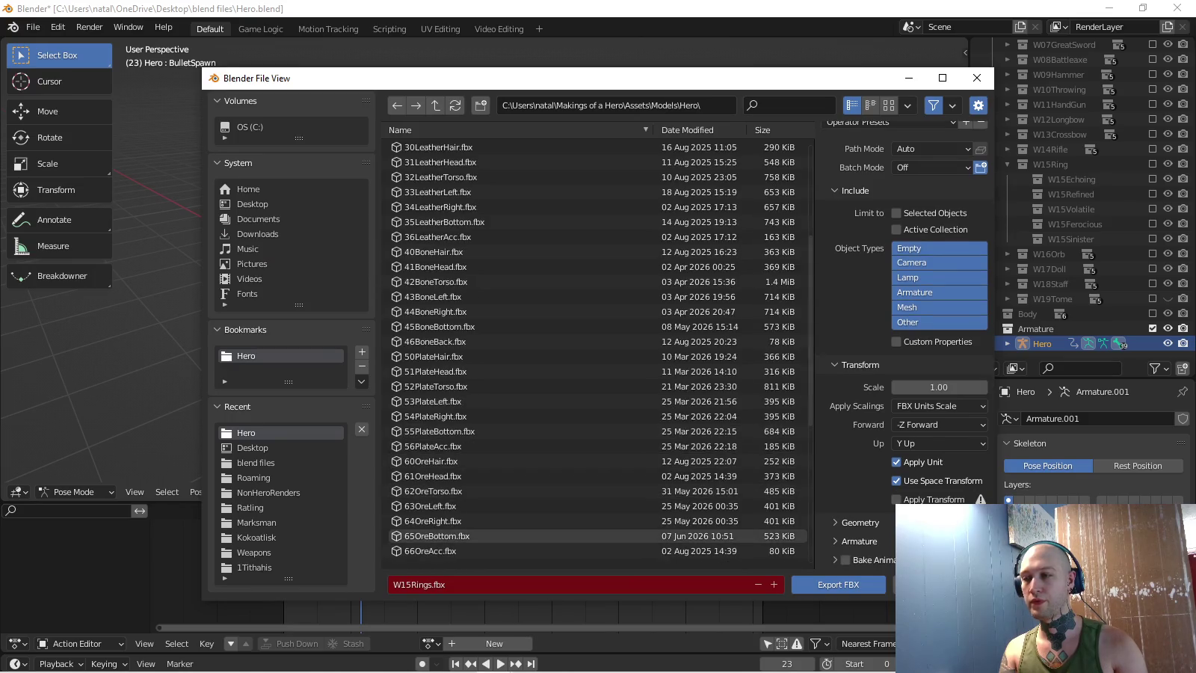
scroll(441, 478, down, 2)
scroll(437, 463, down, 9)
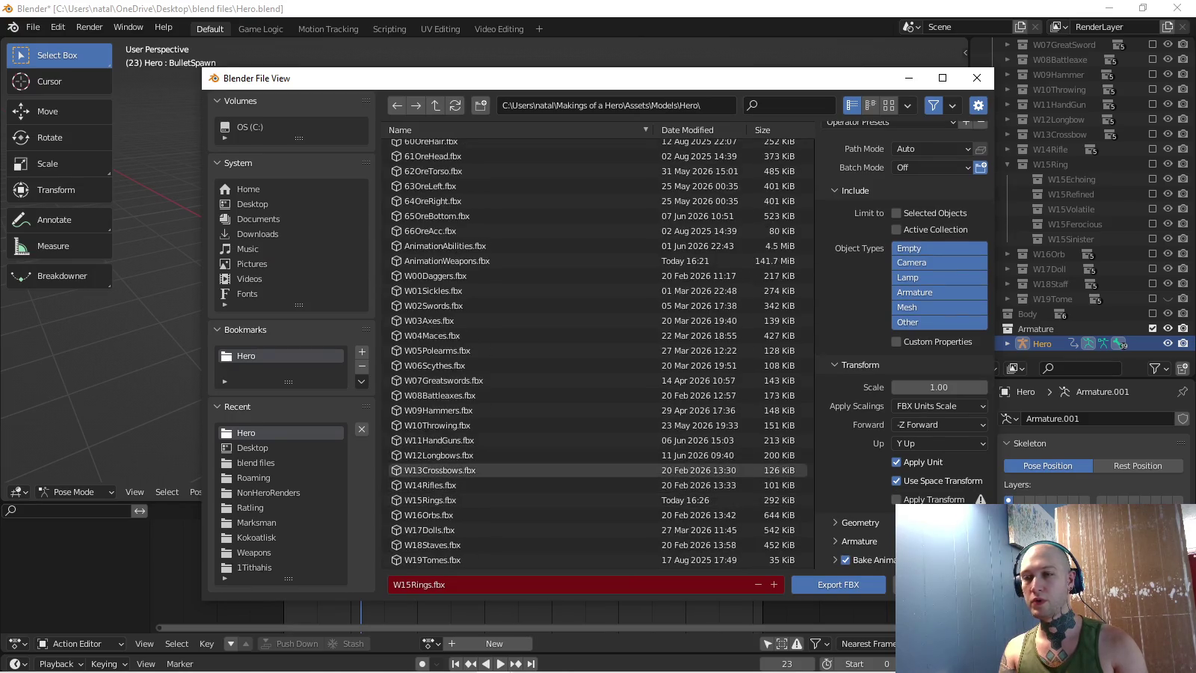
- Select AnimationWeapons.fbx in the Hero models folder and run the FBX export
scroll(441, 449, up, 6)
click(445, 441)
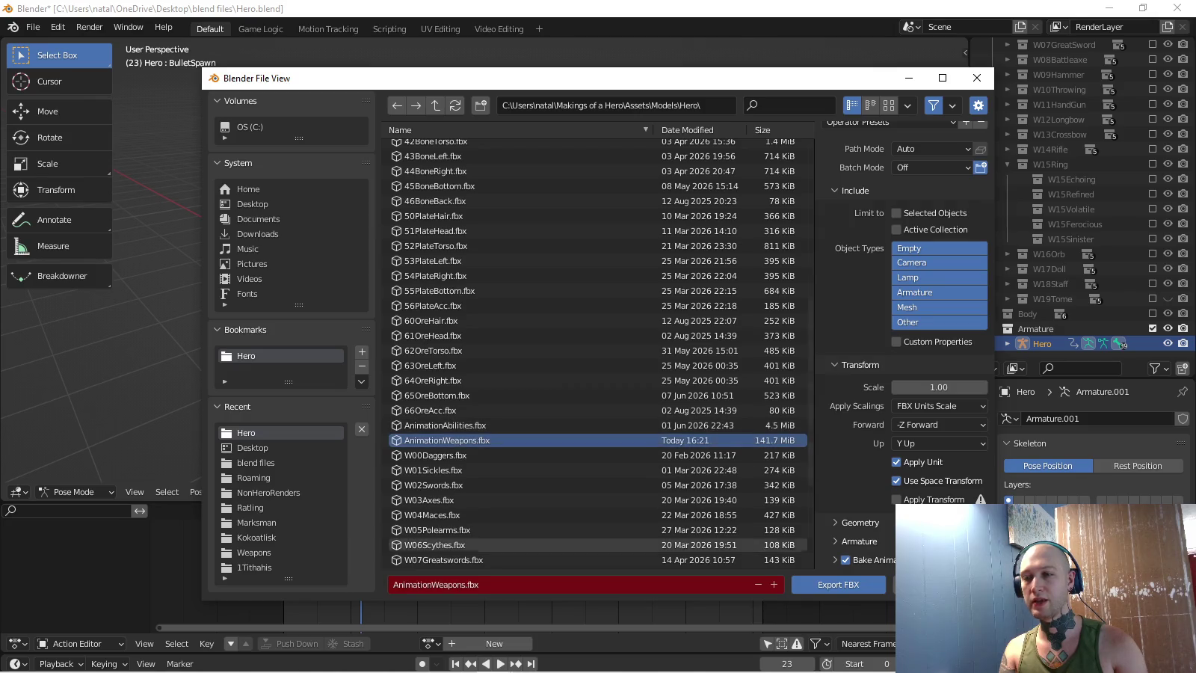
click(838, 584)
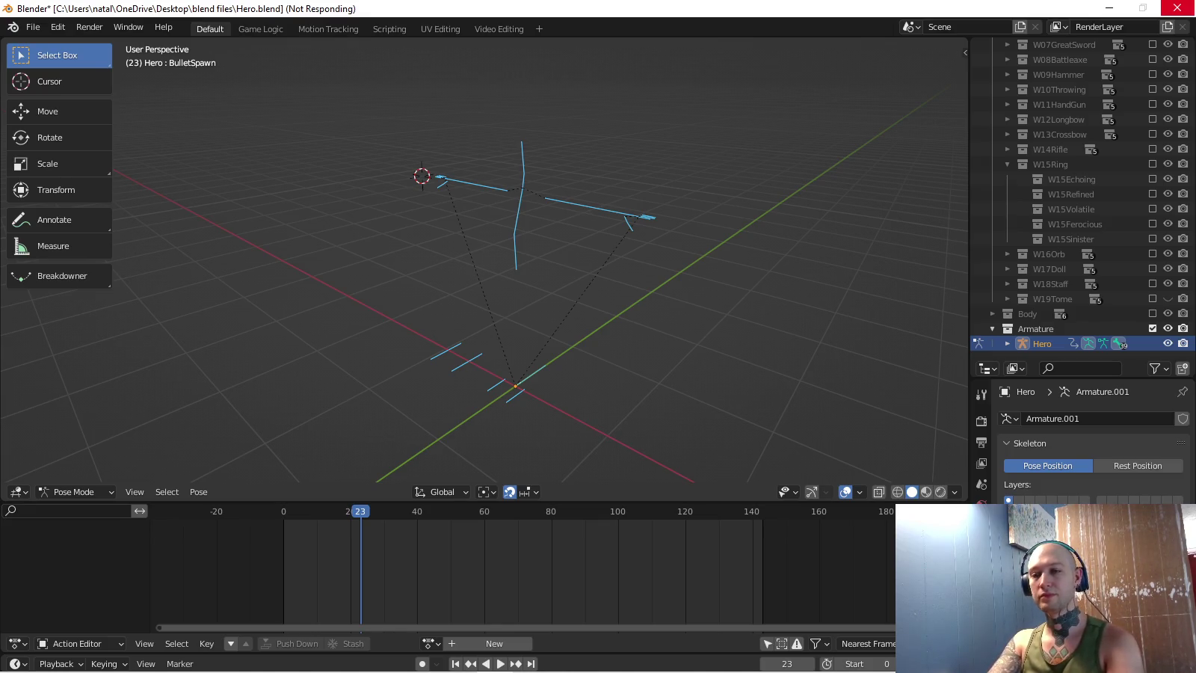
- Bring TODO.txt forward and select the notes from 'no dagger' downward
click(421, 658)
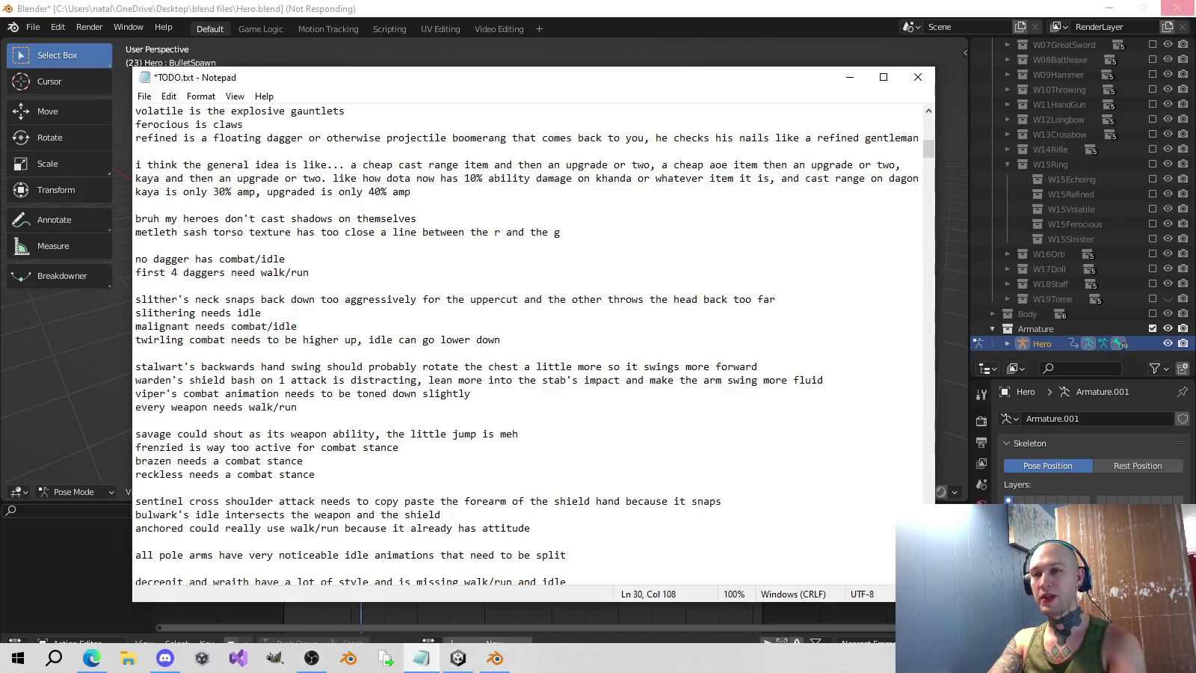
scroll(523, 344, down, 1)
scroll(523, 344, down, 1)
drag(135, 178, 650, 474)
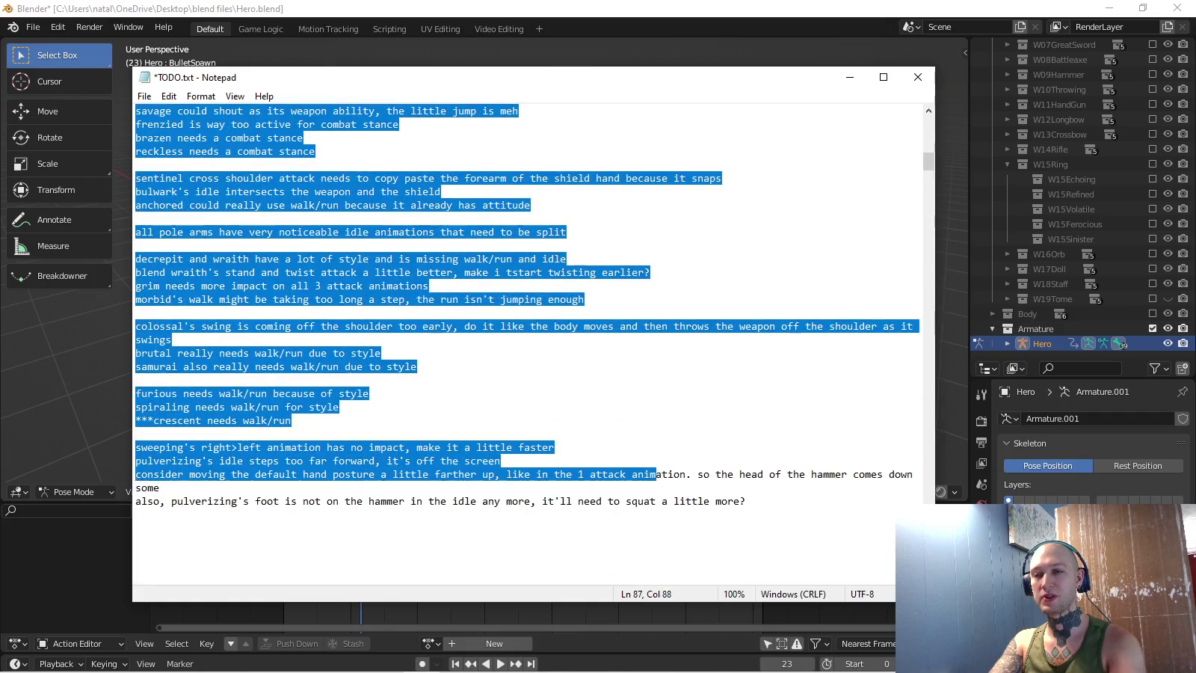
mouse_move(651, 474)
mouse_down()
mouse_move(135, 474)
mouse_move(740, 394)
mouse_up()
scroll(740, 393, up, 9)
scroll(740, 393, up, 4)
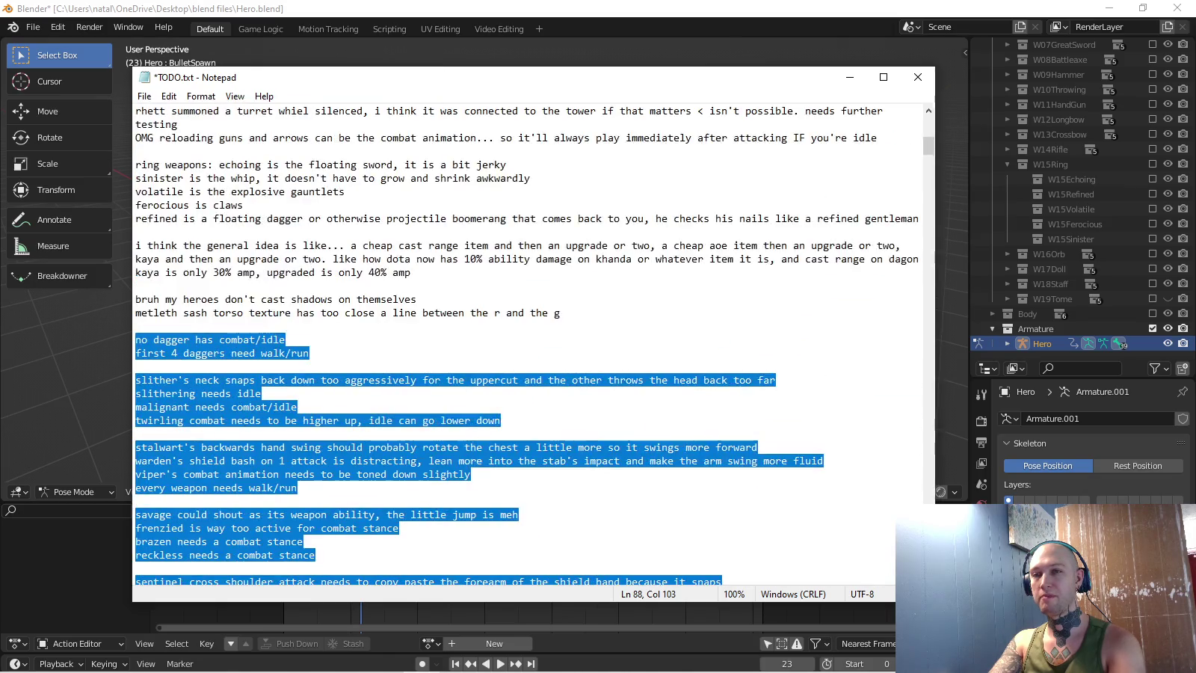
- Insert blank lines above the 'no dagger' note, save TODO.txt, and return to Blender
click(135, 326)
key(Return)
key(Return)
key(Return)
scroll(523, 344, down, 4)
scroll(524, 344, down, 4)
scroll(524, 344, up, 2)
click(135, 299)
key(ctrl+s)
key(alt+Tab)
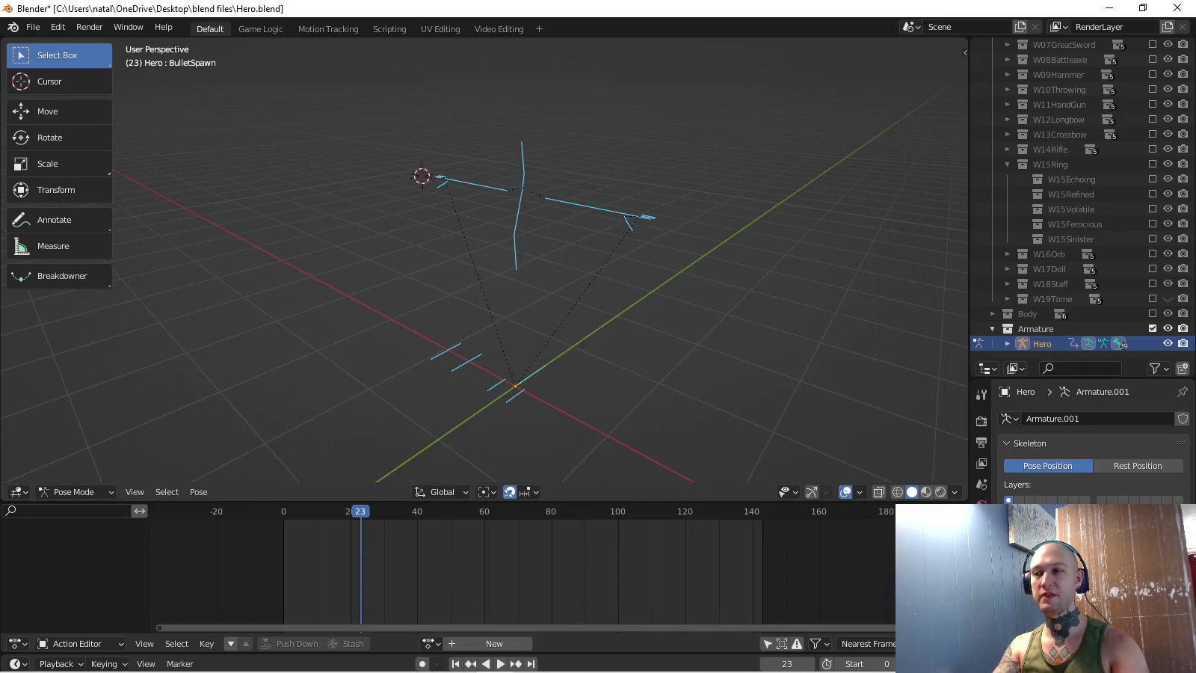
- Bring the Unity game project to the front from the taskbar
click(458, 658)
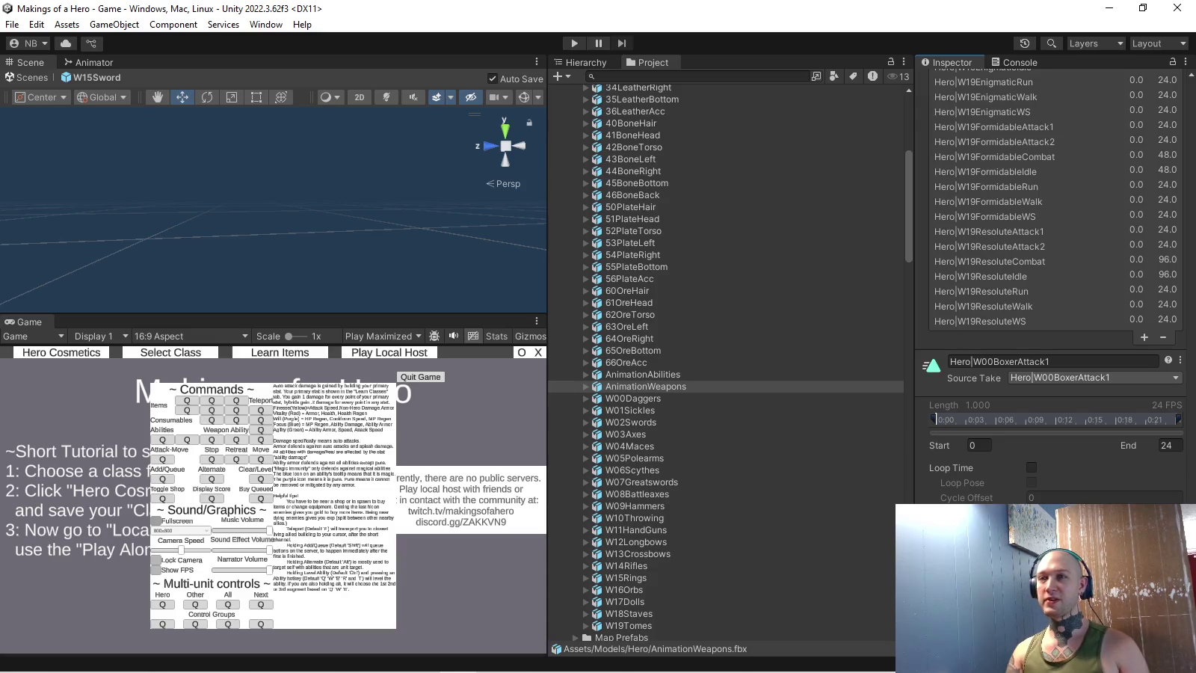
- Enter Play mode and go to the hero cosmetics screen
click(575, 43)
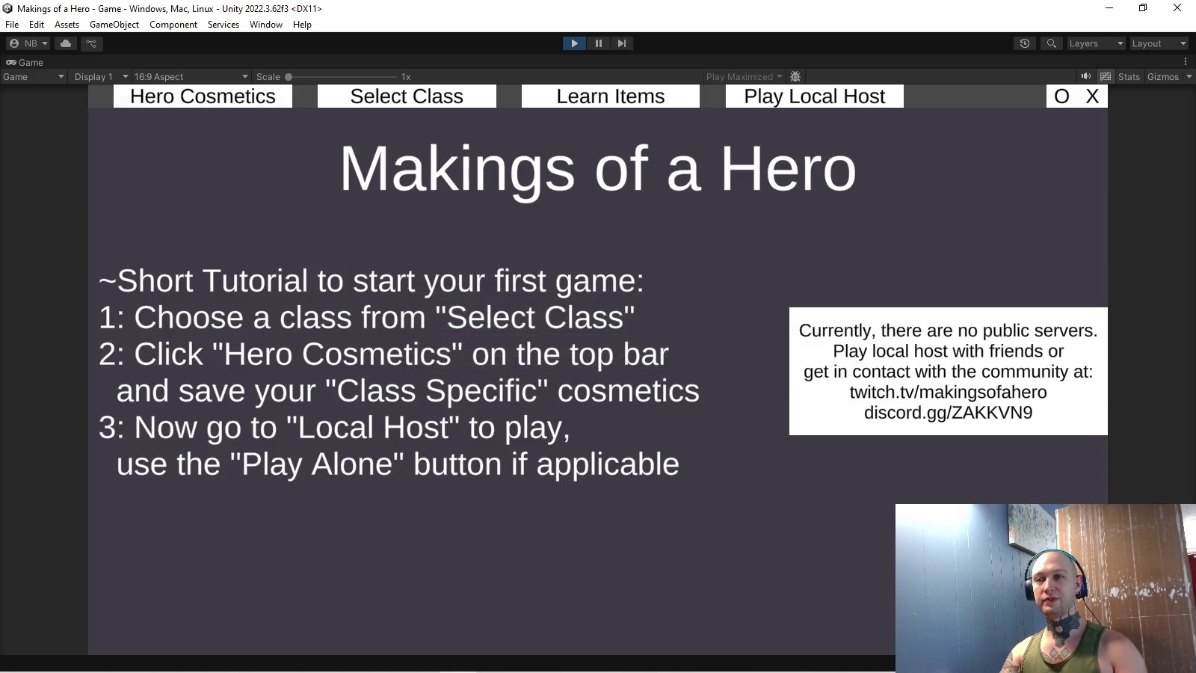
click(203, 96)
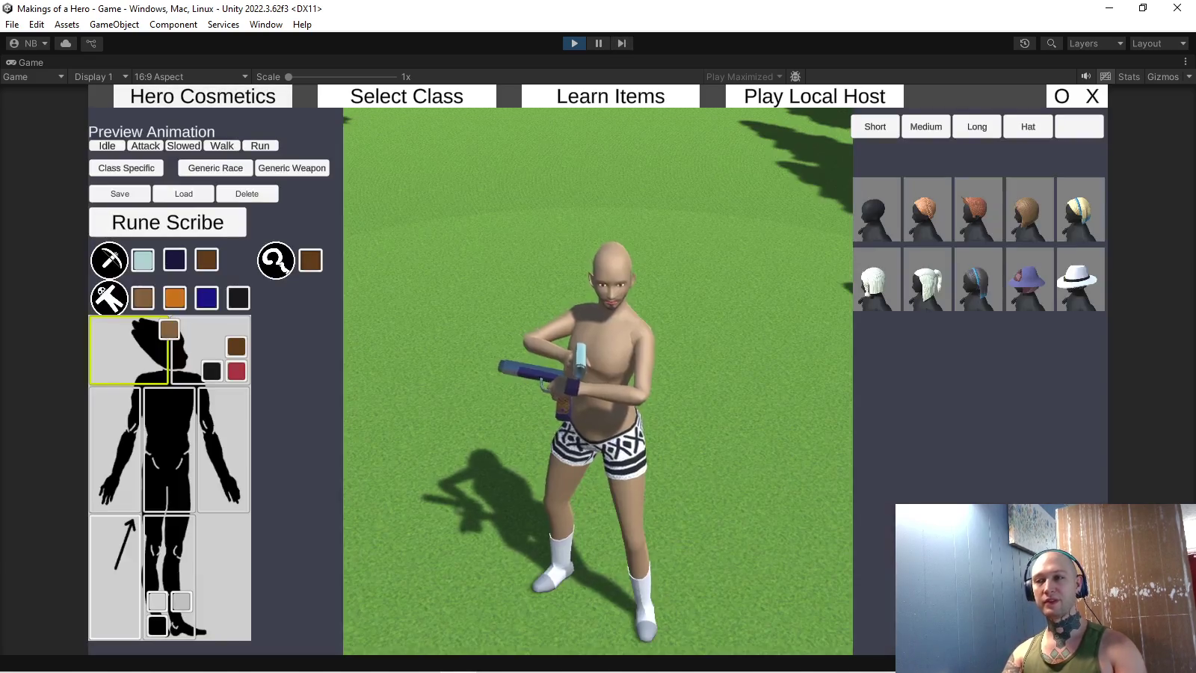
- Pick the ring weapon type and preview the hero's Idle animation
click(285, 269)
click(115, 348)
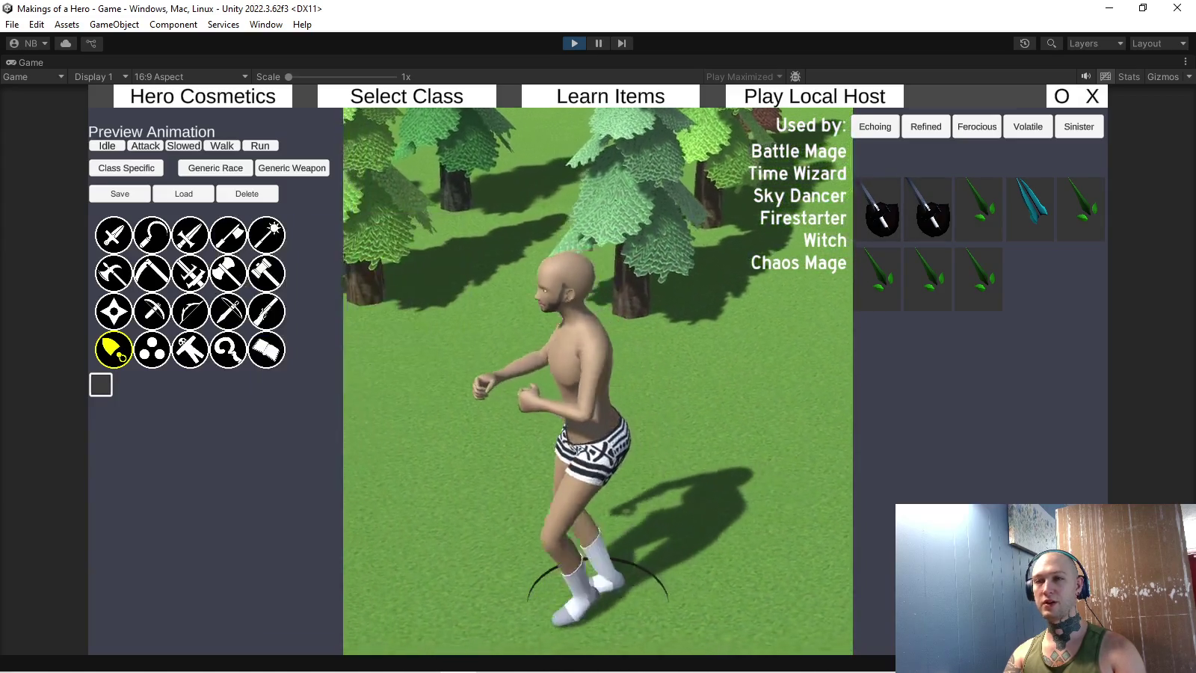
click(107, 146)
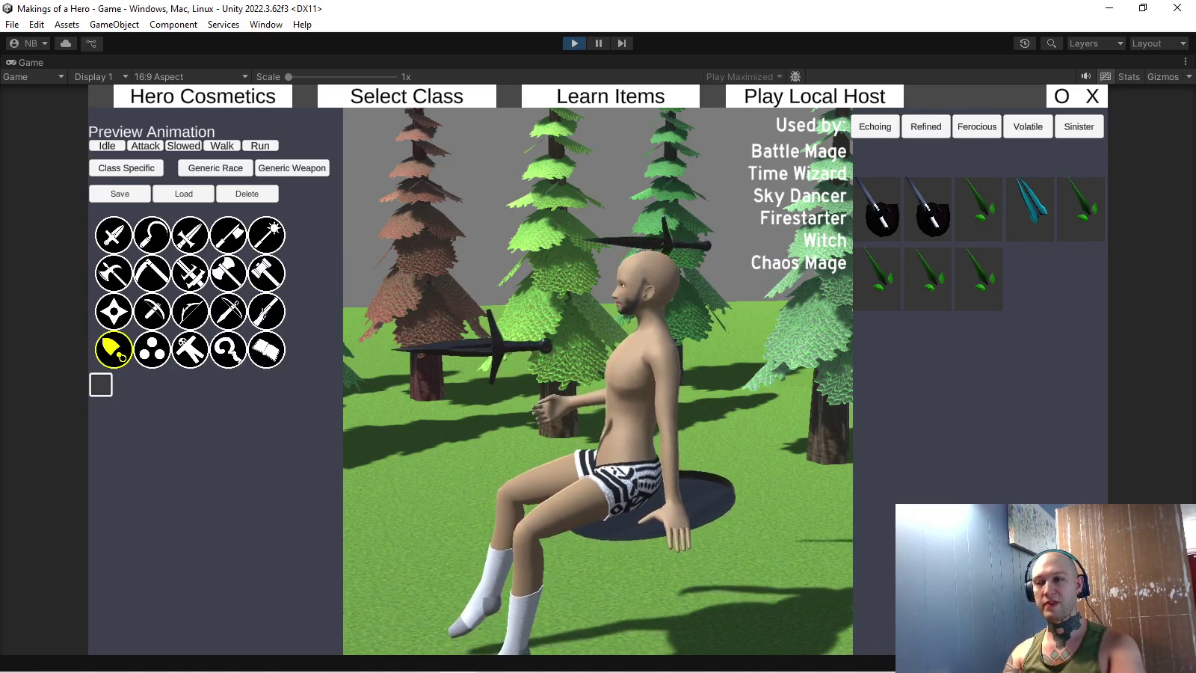
- Equip the purple-headed and dark spiked hammers, then the first dagger variant
click(266, 273)
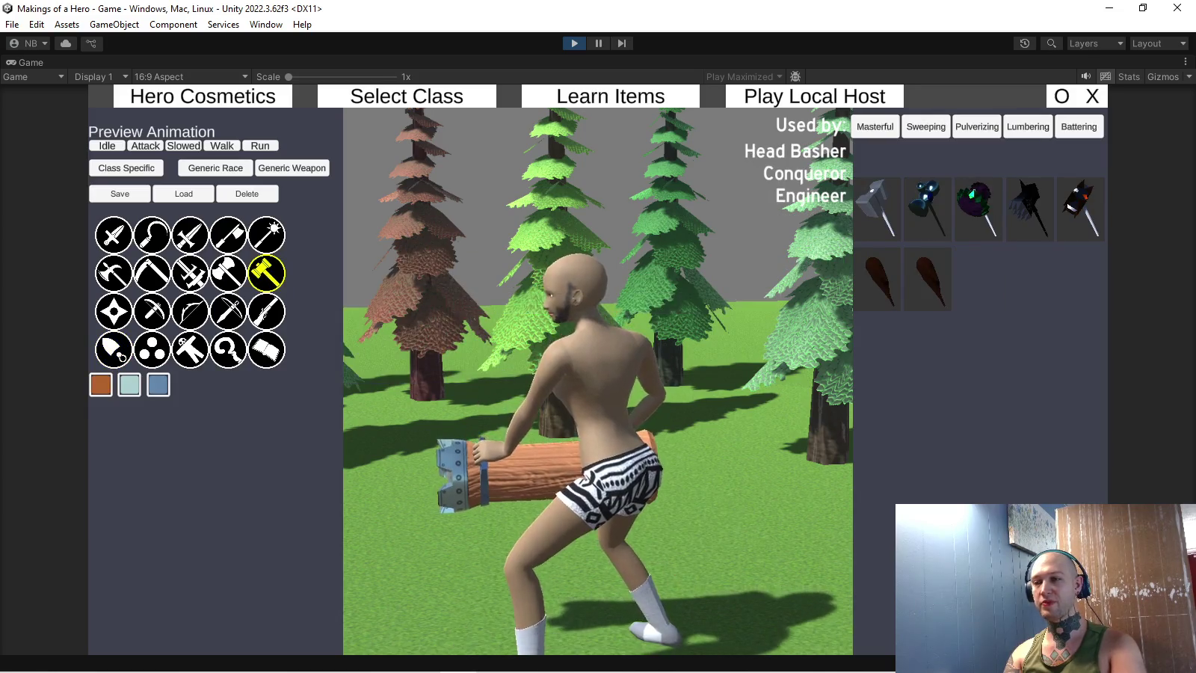
click(977, 208)
click(1030, 208)
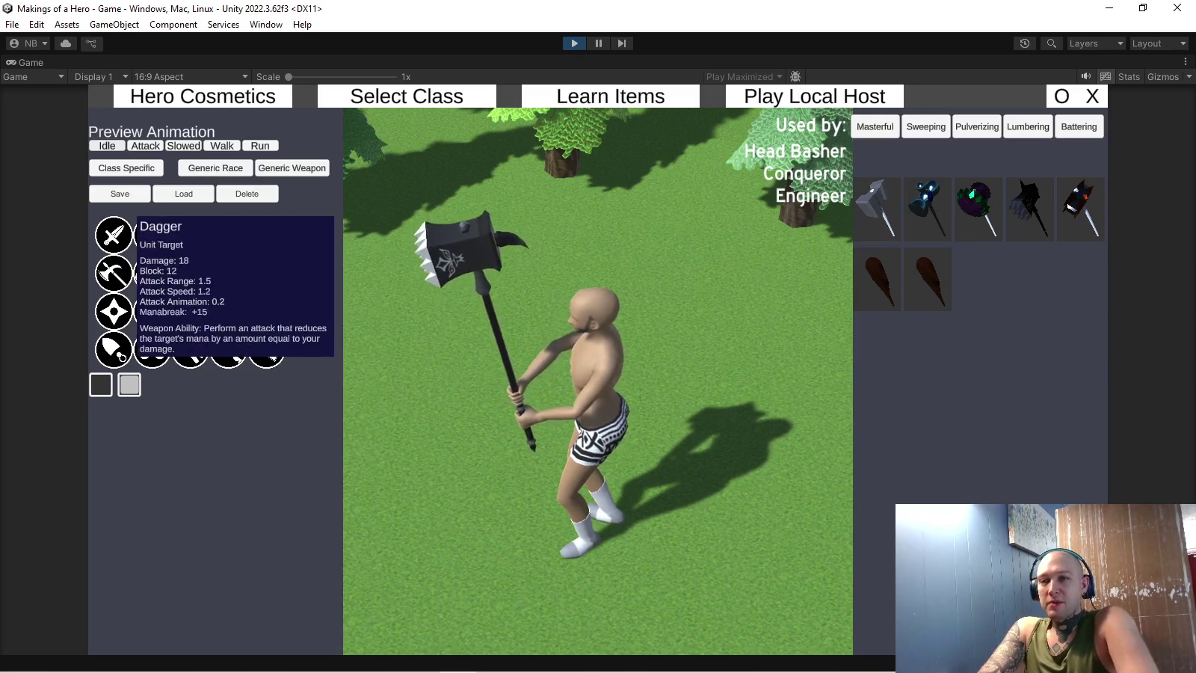
click(114, 234)
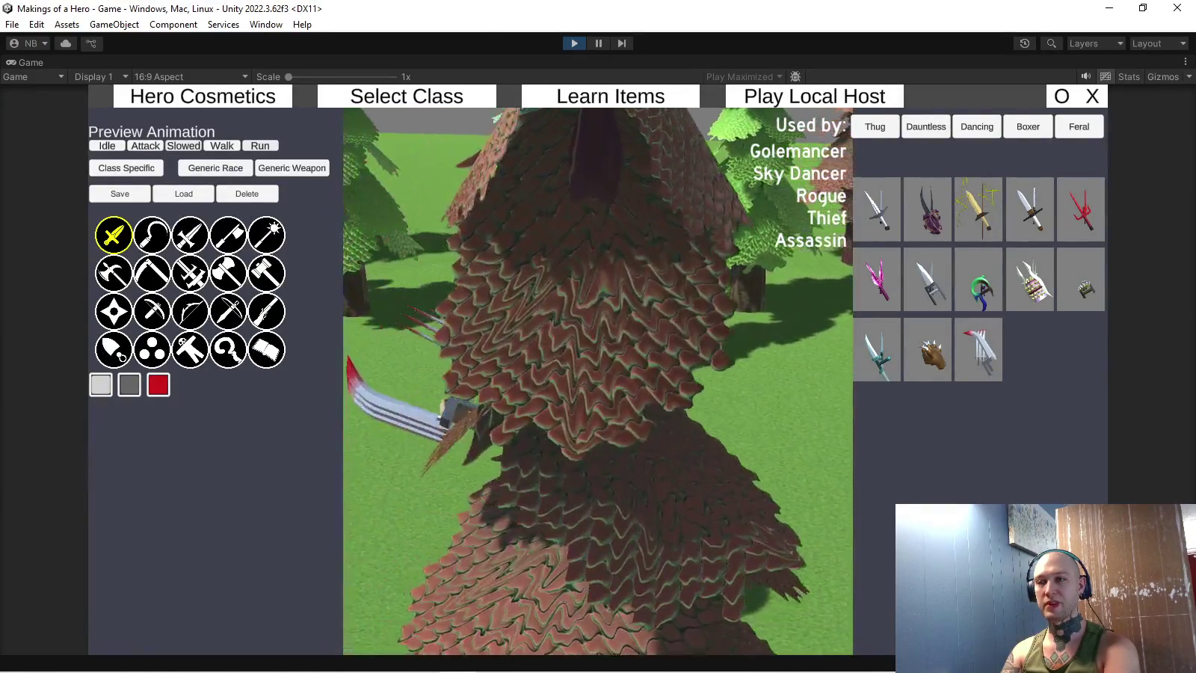
click(876, 210)
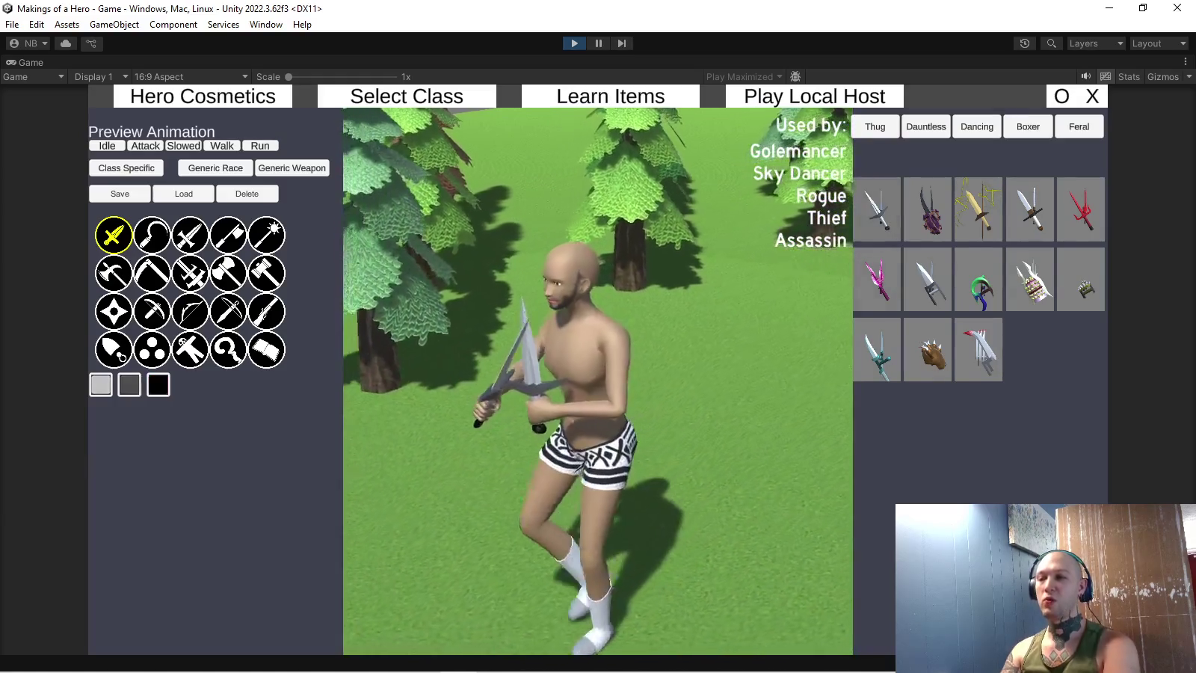
- Try the red-tipped claws, red rose and white-pink staves, then the doll weapon
click(979, 349)
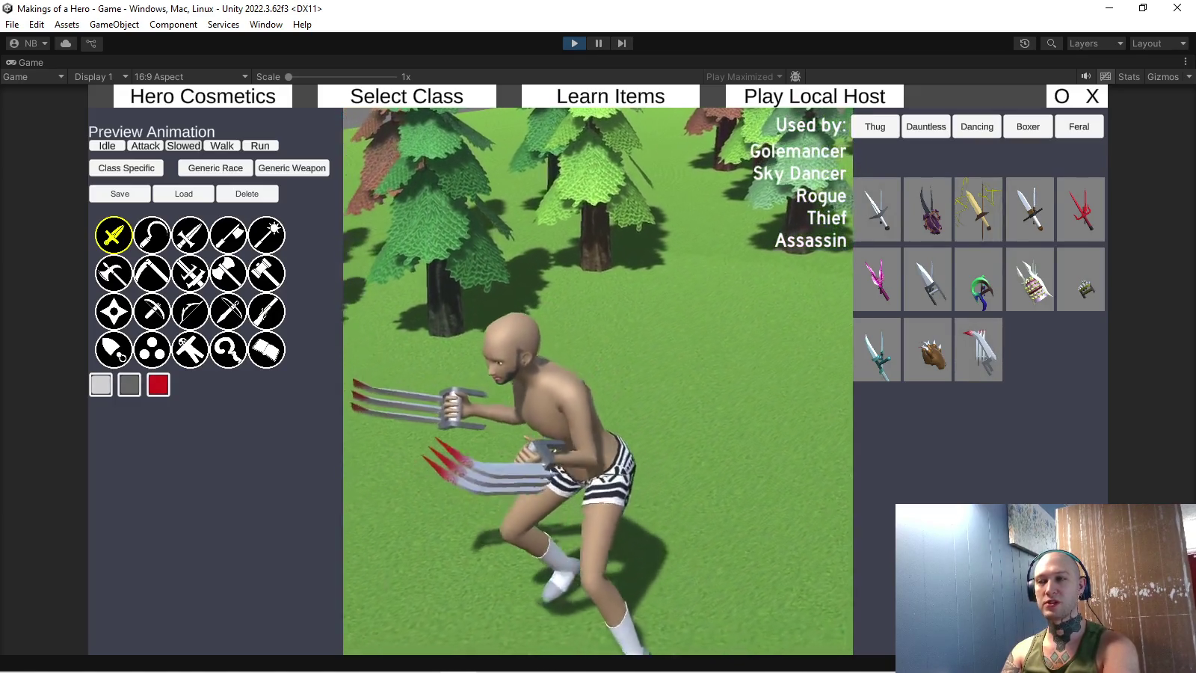
click(228, 349)
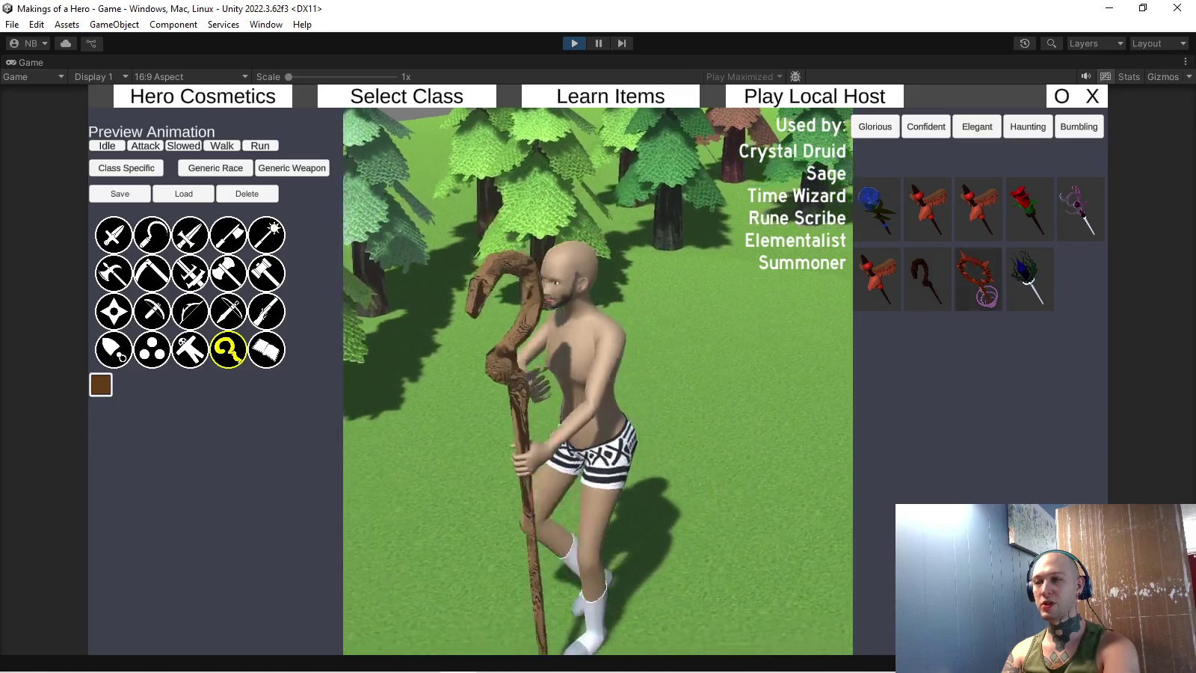
click(1030, 210)
click(1082, 209)
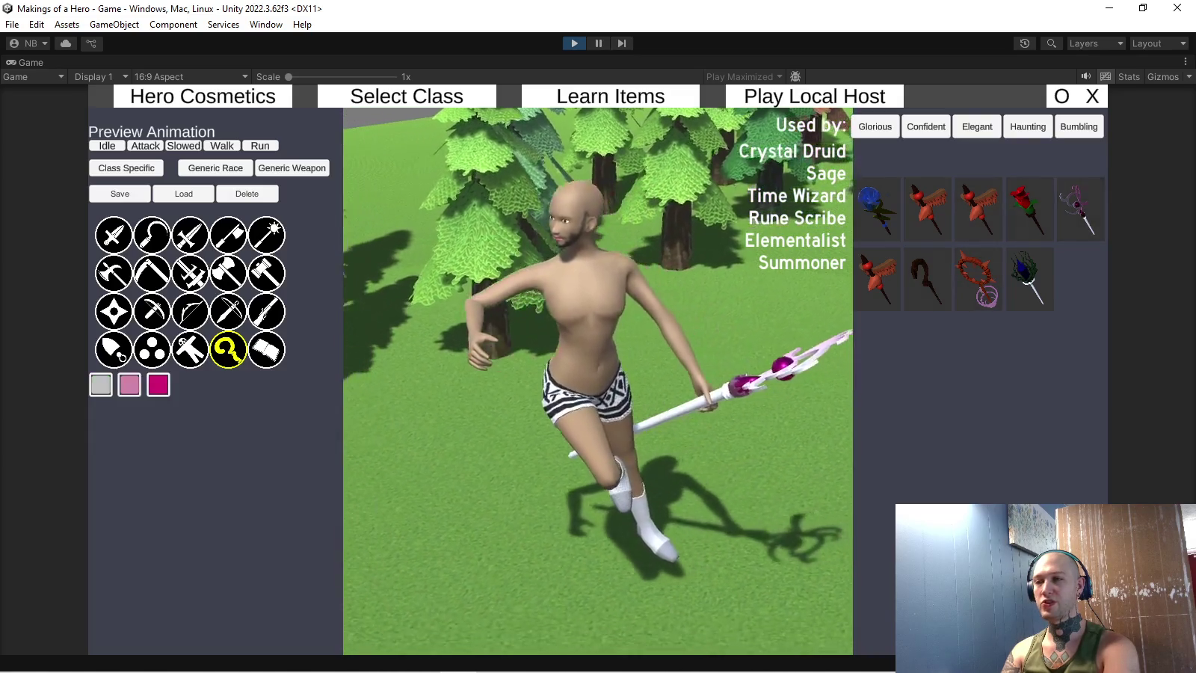
click(190, 350)
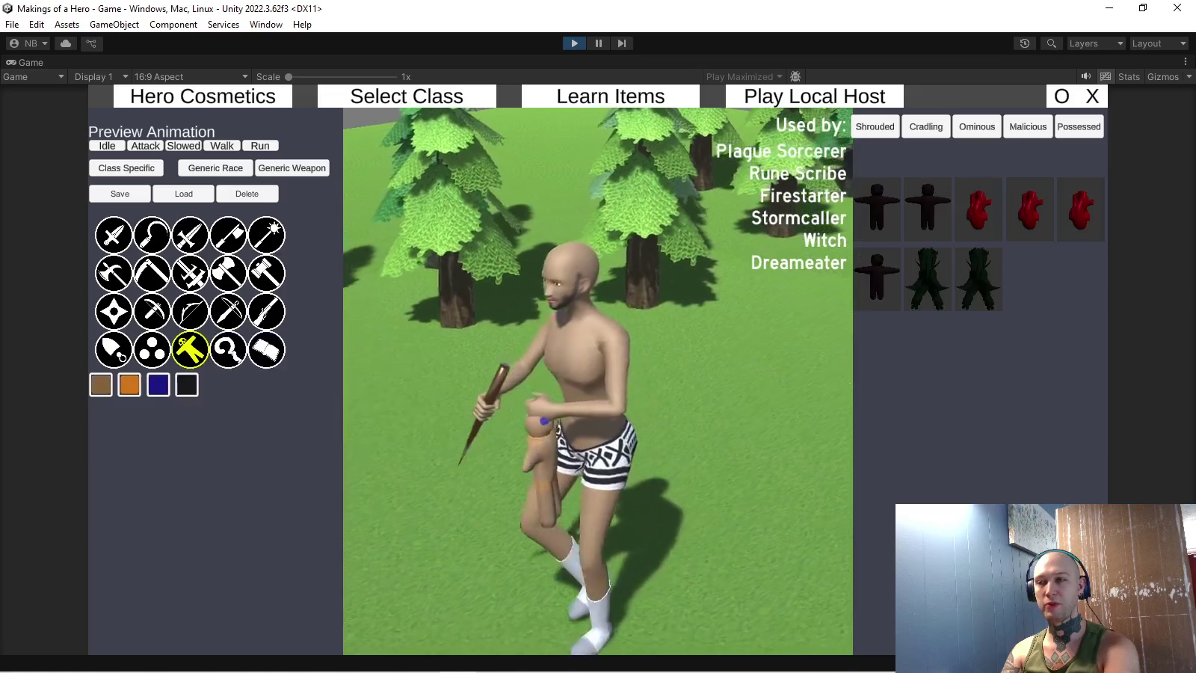
- Preview several orb variants including green orbiting orbs, then daggers and finally sickles
click(152, 350)
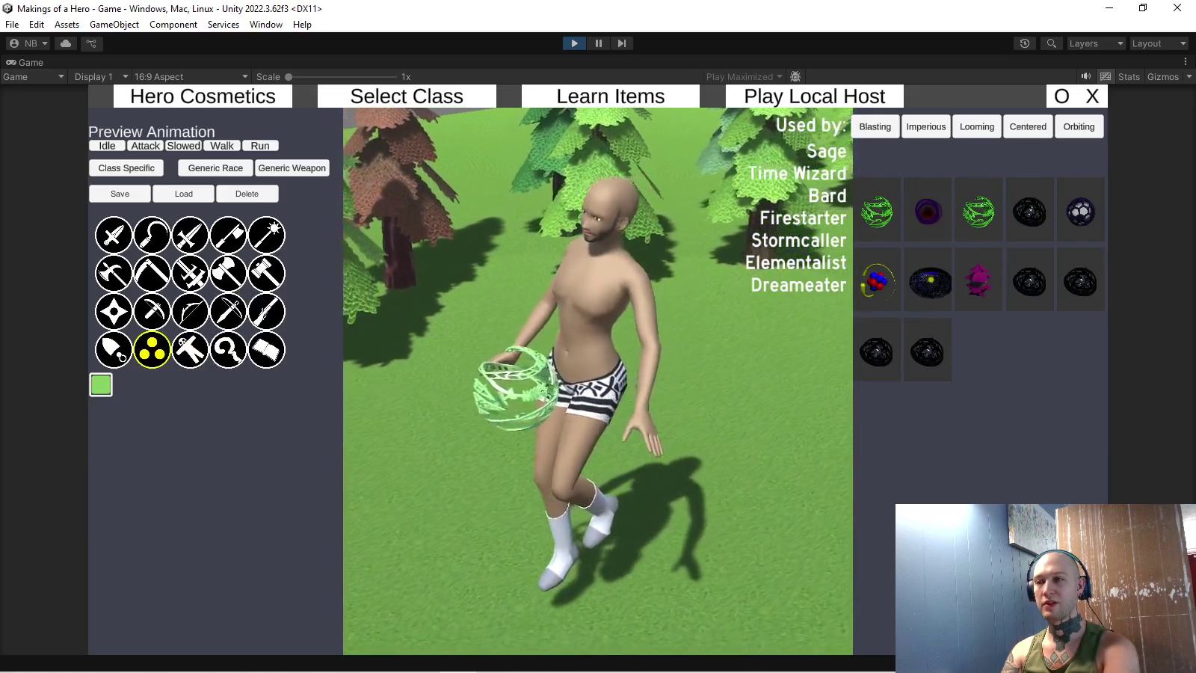
click(928, 212)
click(979, 282)
click(979, 212)
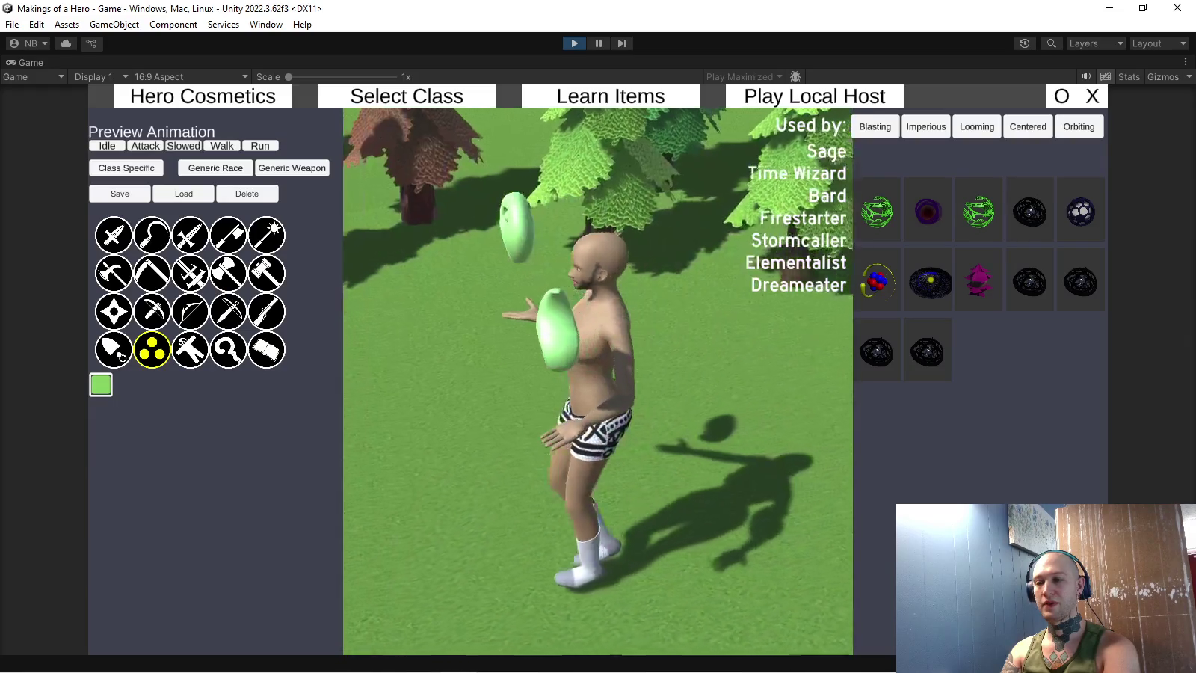
click(114, 234)
click(152, 235)
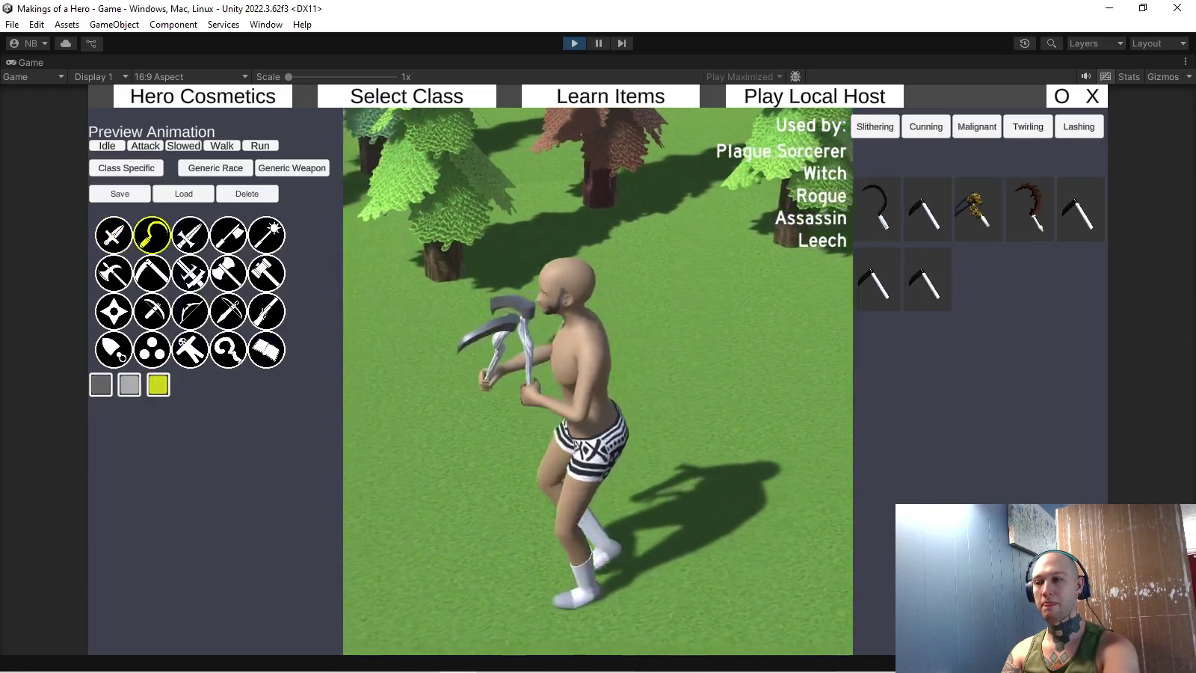